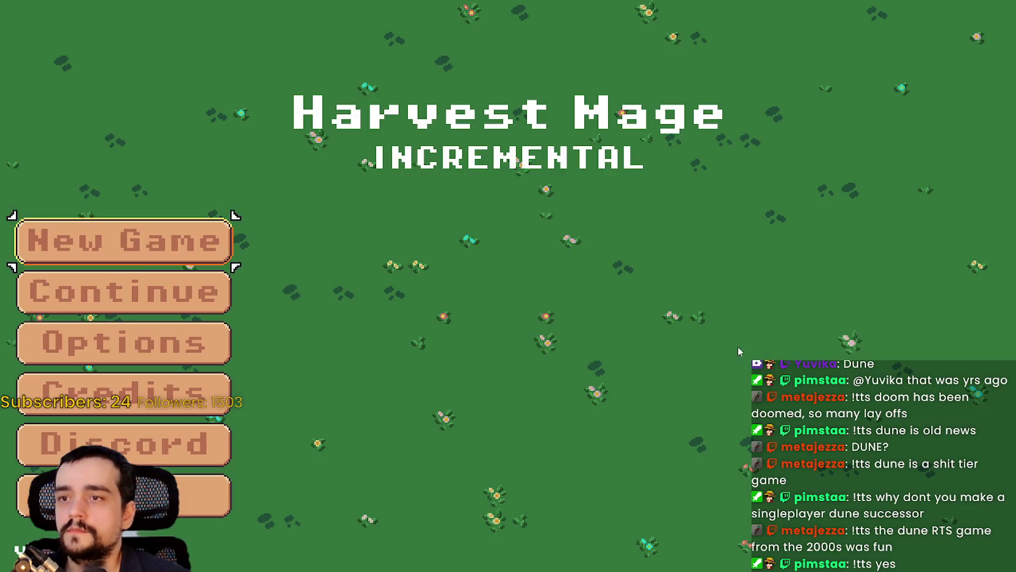
Step: Start the game and head into the meadow level
{"action": "left_click", "coordinate": [95, 273]}
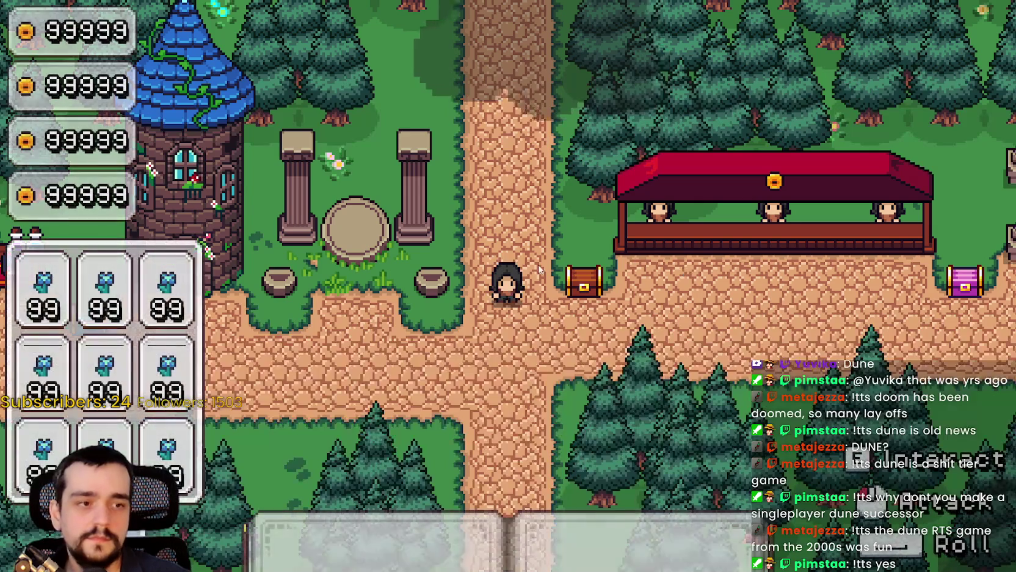
{"action": "key", "text": "s"}
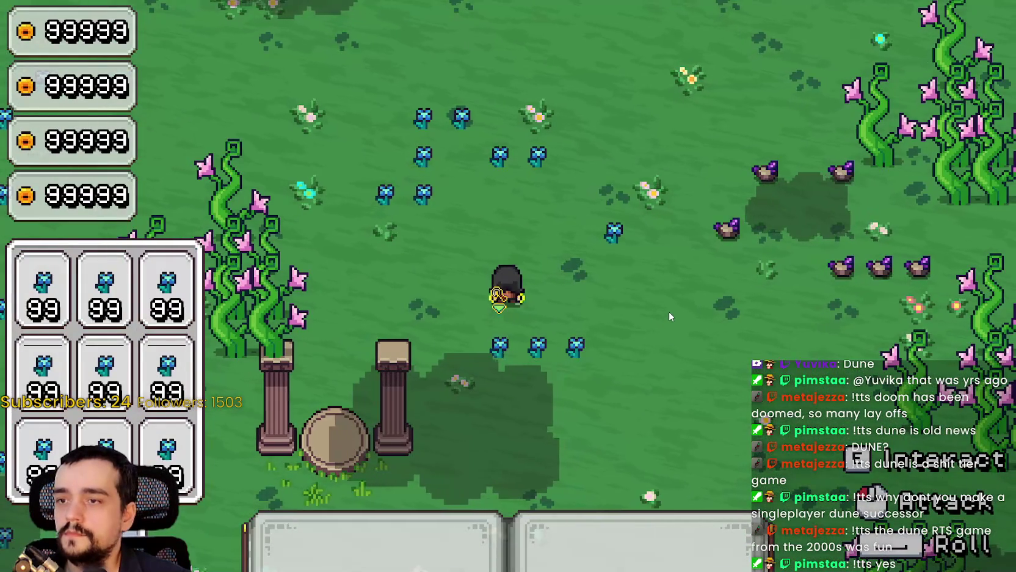
{"action": "key", "text": "a"}
Step: Repeatedly strike the blue flowers below the character with the harvesting tool
{"action": "left_click", "coordinate": [668, 311]}
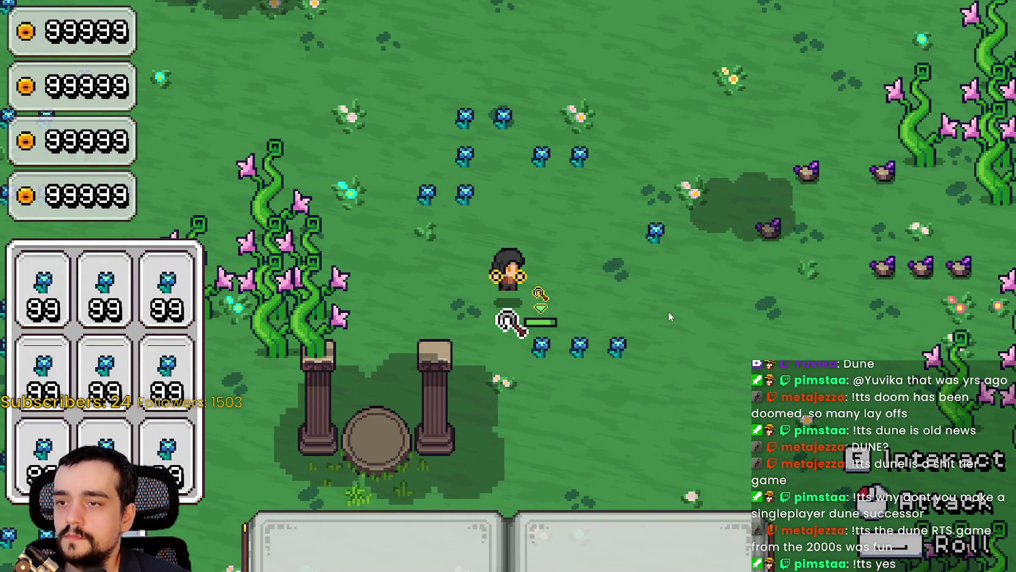
{"action": "left_click", "coordinate": [669, 311]}
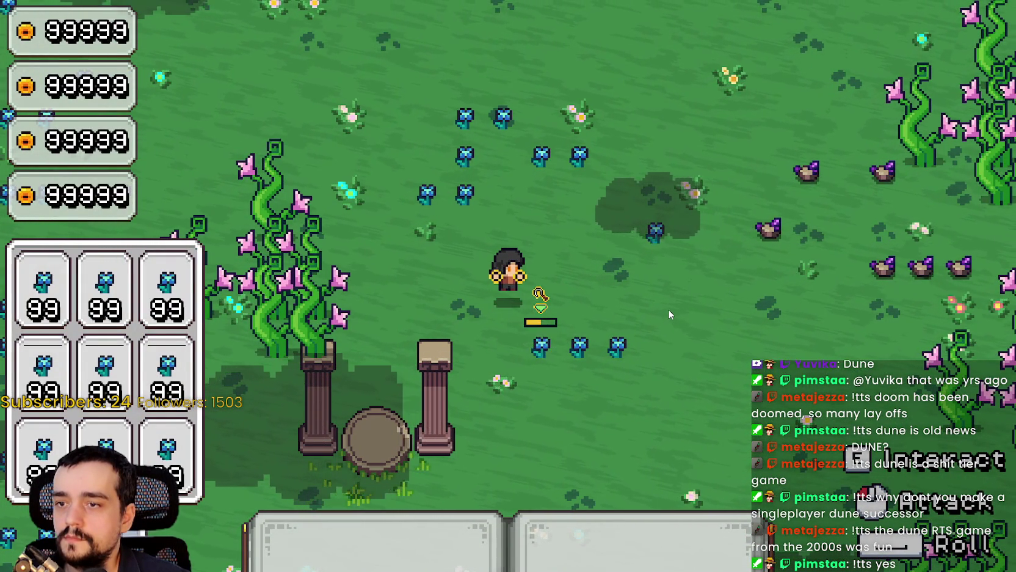
{"action": "left_click", "coordinate": [669, 309]}
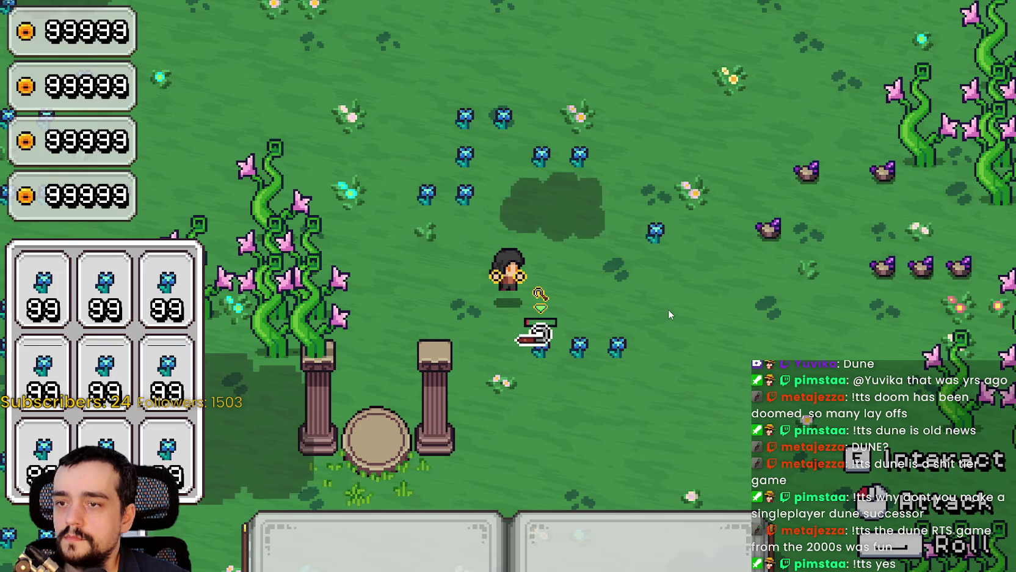
{"action": "left_click", "coordinate": [669, 309]}
{"action": "left_click", "coordinate": [668, 308]}
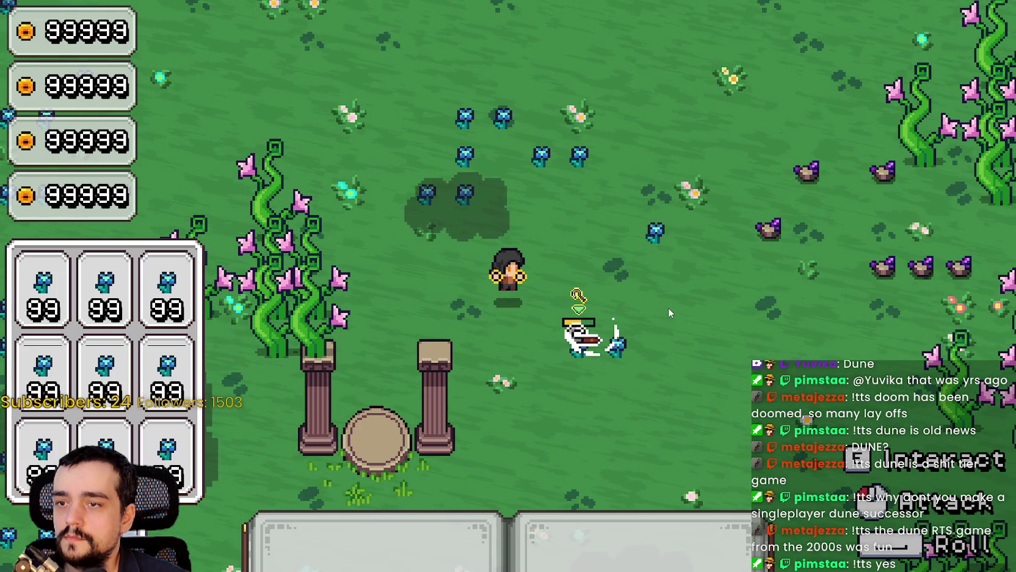
{"action": "left_click", "coordinate": [668, 307]}
{"action": "left_click", "coordinate": [669, 308]}
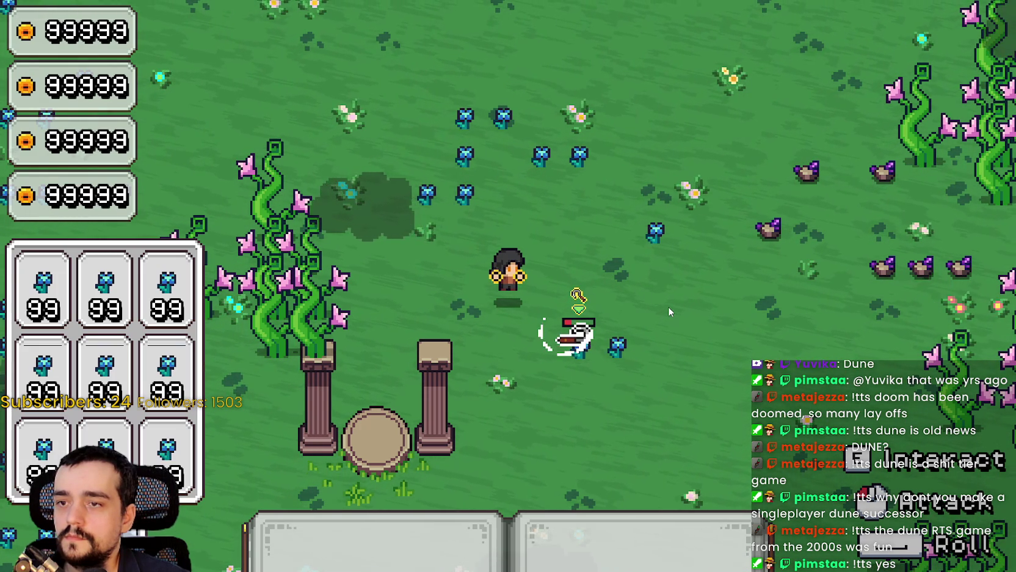
{"action": "left_click", "coordinate": [669, 306]}
{"action": "left_click", "coordinate": [668, 305]}
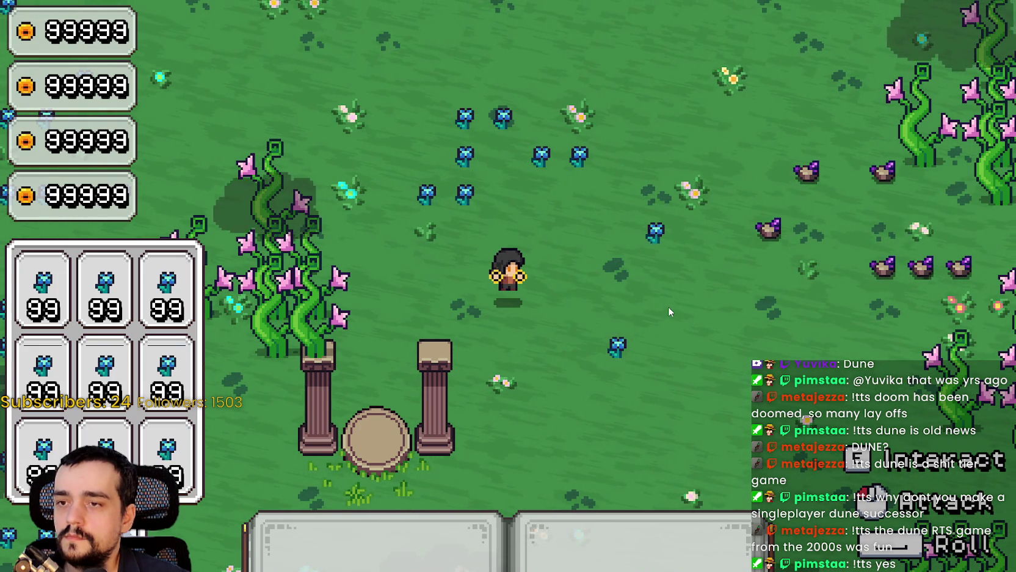
{"action": "left_click", "coordinate": [669, 305]}
{"action": "key", "text": "d"}
{"action": "left_click", "coordinate": [668, 306]}
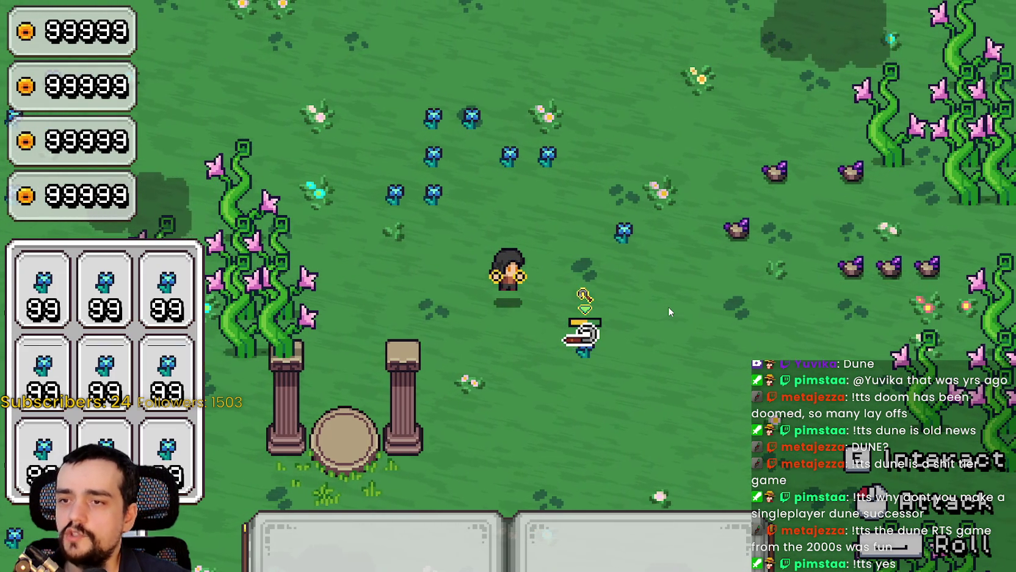
{"action": "left_click", "coordinate": [669, 305]}
{"action": "left_click", "coordinate": [669, 303]}
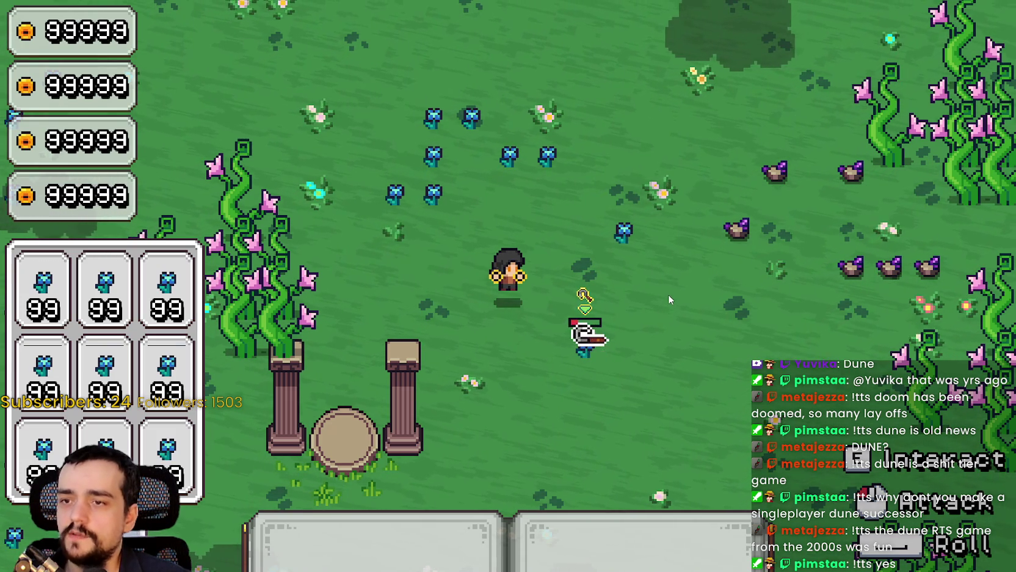
{"action": "left_click", "coordinate": [667, 294]}
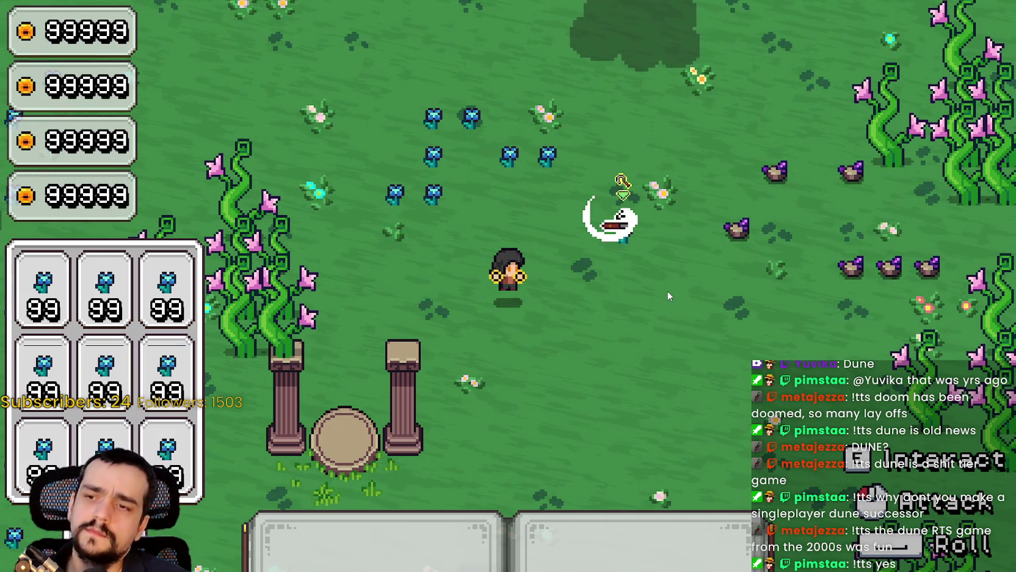
Step: Harvest the blue flower up-right of the character, then stop the game with F8
{"action": "left_click", "coordinate": [668, 295]}
{"action": "left_click", "coordinate": [668, 296]}
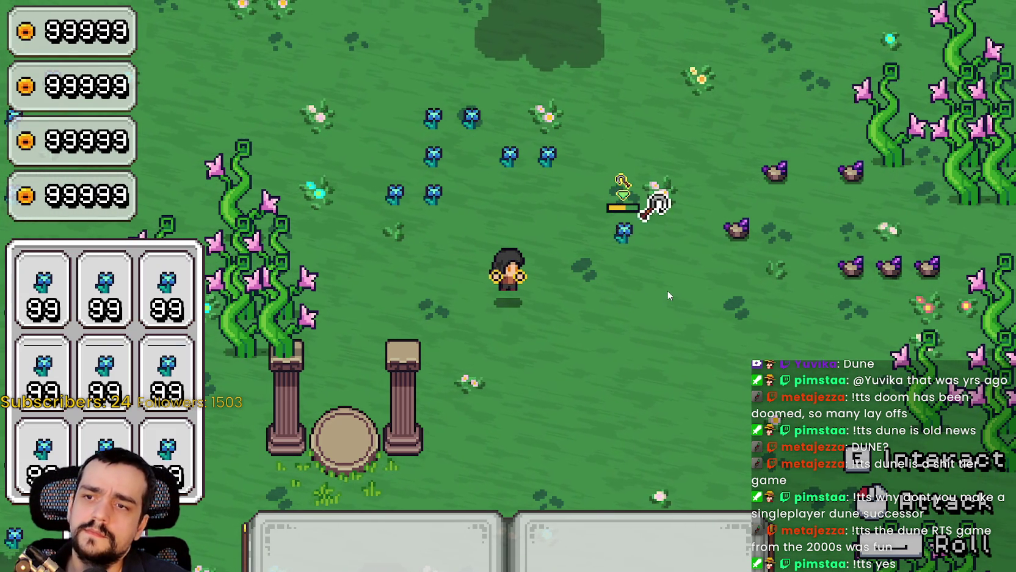
{"action": "left_click", "coordinate": [669, 296]}
{"action": "left_click", "coordinate": [669, 295]}
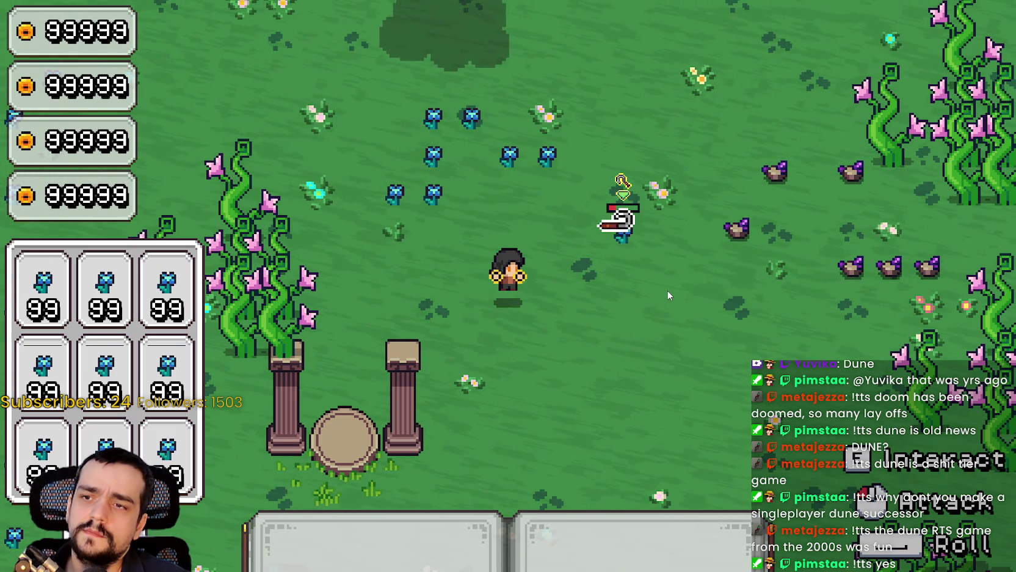
{"action": "left_click", "coordinate": [668, 297]}
{"action": "left_click", "coordinate": [669, 297]}
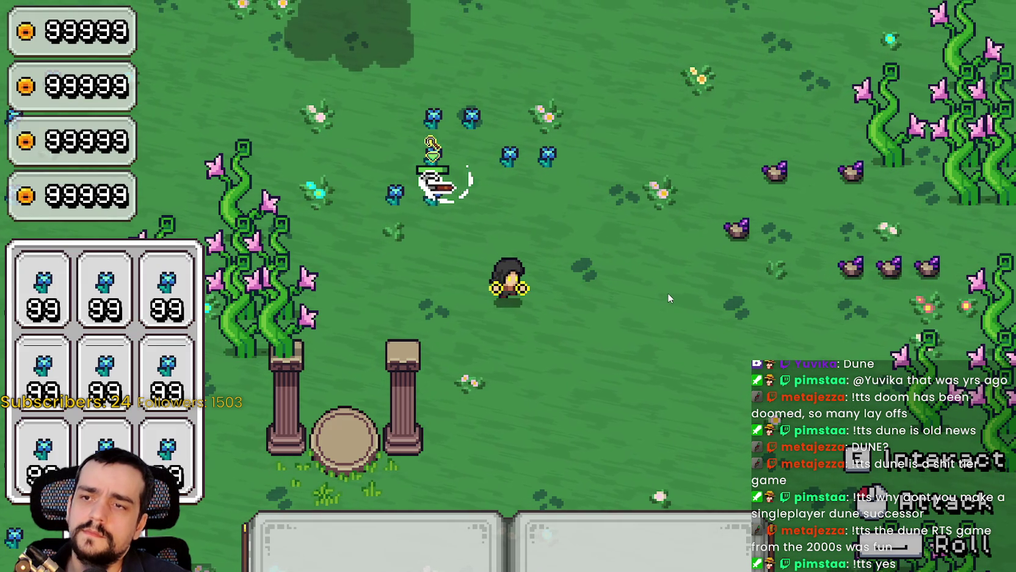
{"action": "key", "text": "F8"}
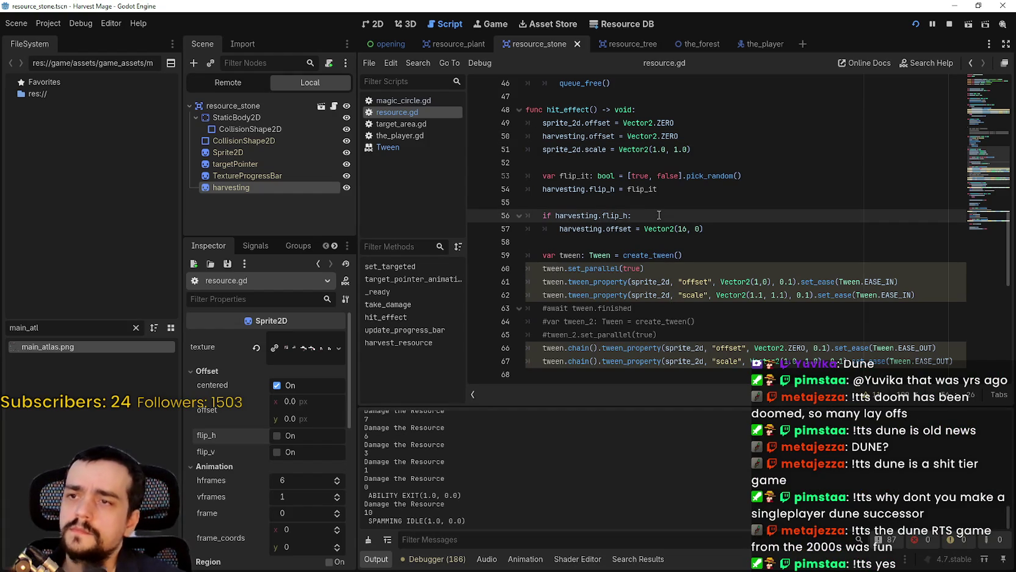
{"action": "scroll", "coordinate": [658, 217], "scroll_direction": "down", "scroll_amount": 1}
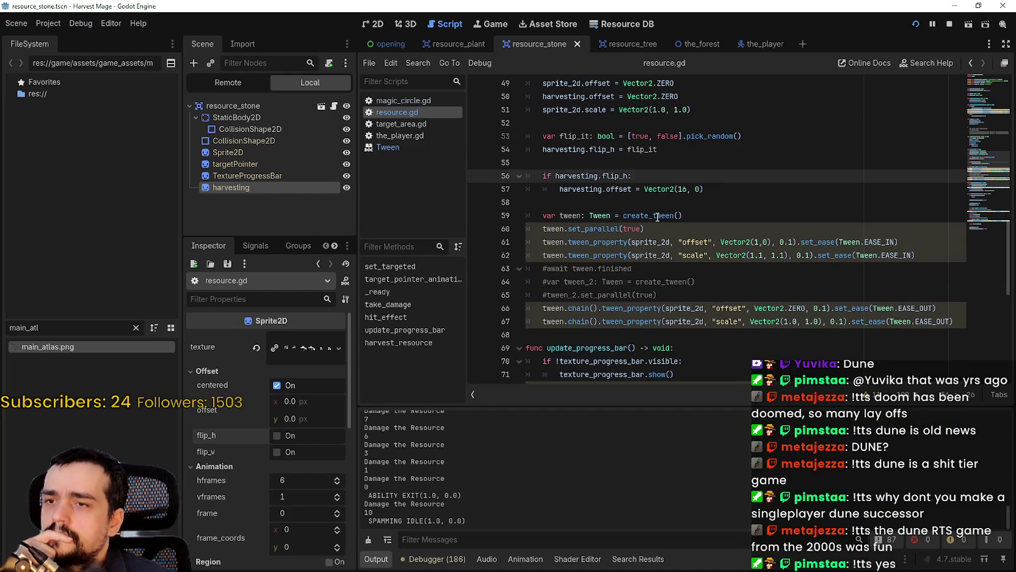
{"action": "left_click", "coordinate": [652, 207]}
{"action": "scroll", "coordinate": [652, 305], "scroll_direction": "down", "scroll_amount": 1}
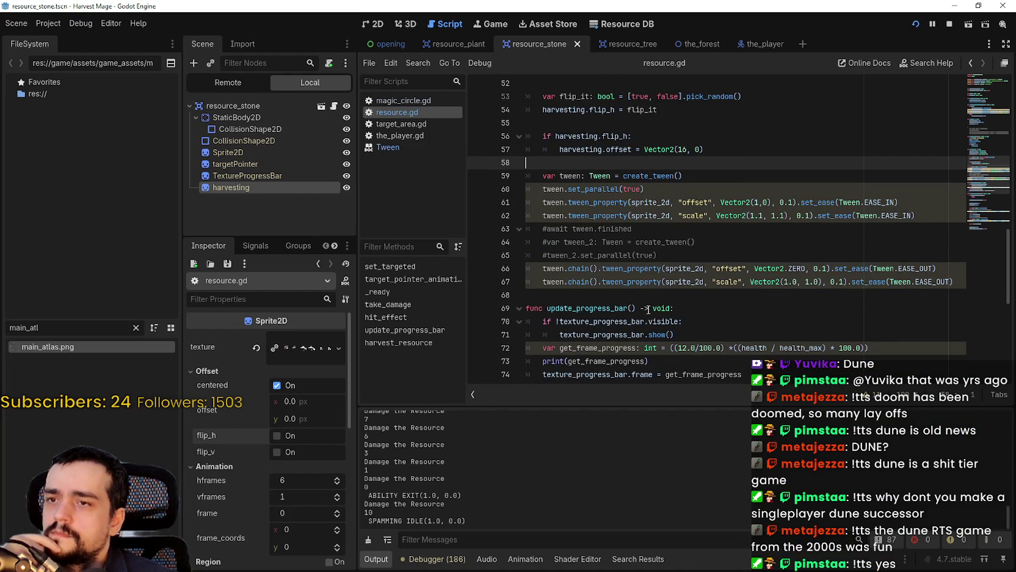
{"action": "scroll", "coordinate": [603, 293], "scroll_direction": "up", "scroll_amount": 4}
{"action": "double_click", "coordinate": [568, 190]}
{"action": "scroll", "coordinate": [606, 273], "scroll_direction": "down", "scroll_amount": 1}
{"action": "scroll", "coordinate": [605, 273], "scroll_direction": "up", "scroll_amount": 2}
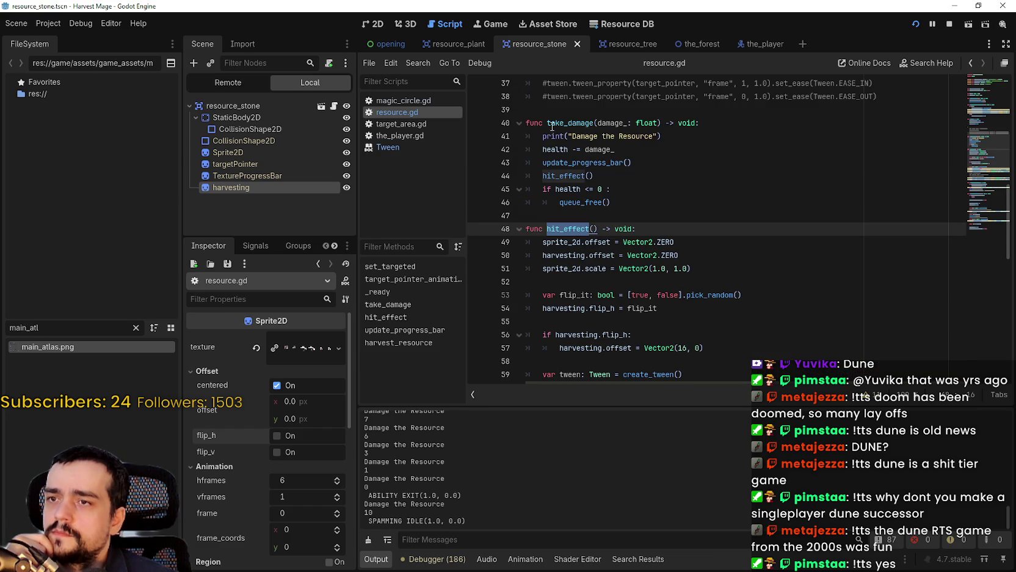
{"action": "double_click", "coordinate": [564, 176]}
{"action": "left_click", "coordinate": [711, 269]}
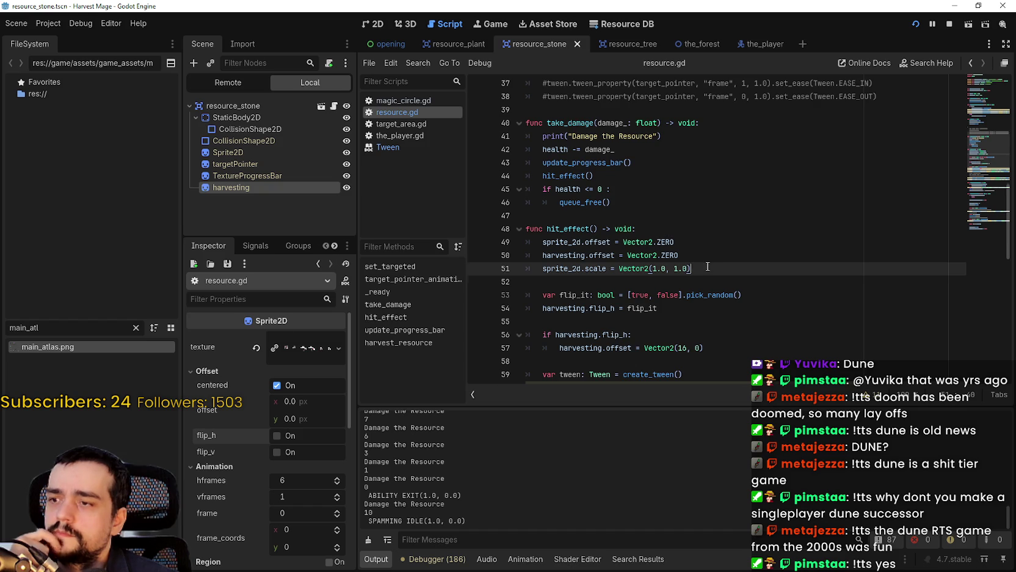
{"action": "scroll", "coordinate": [707, 266], "scroll_direction": "up", "scroll_amount": 1}
{"action": "scroll", "coordinate": [707, 267], "scroll_direction": "down", "scroll_amount": 2}
{"action": "mouse_move", "coordinate": [707, 256]}
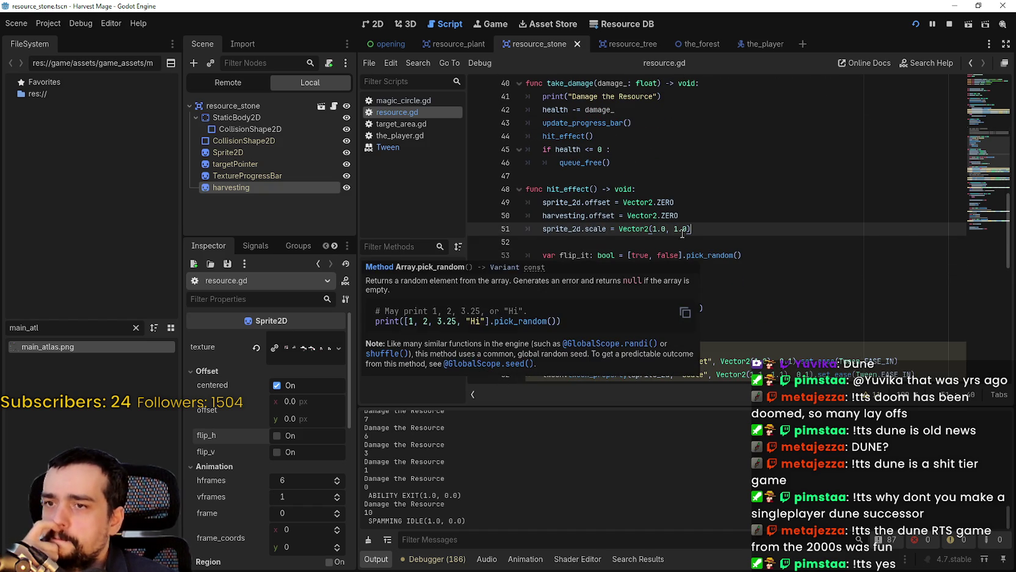
{"action": "scroll", "coordinate": [691, 242], "scroll_direction": "down", "scroll_amount": 1}
{"action": "left_click", "coordinate": [648, 244]}
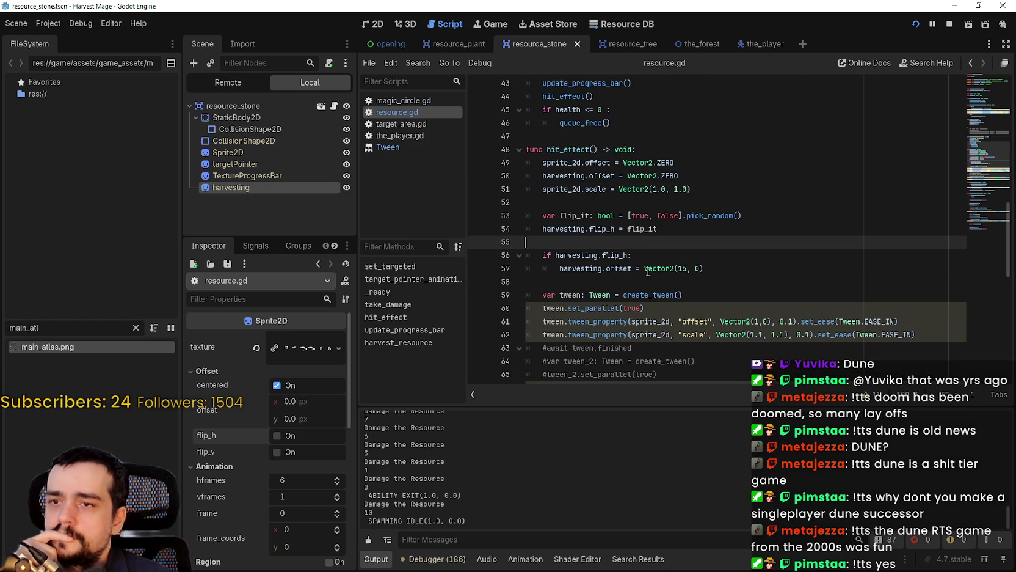
{"action": "mouse_move", "coordinate": [621, 273]}
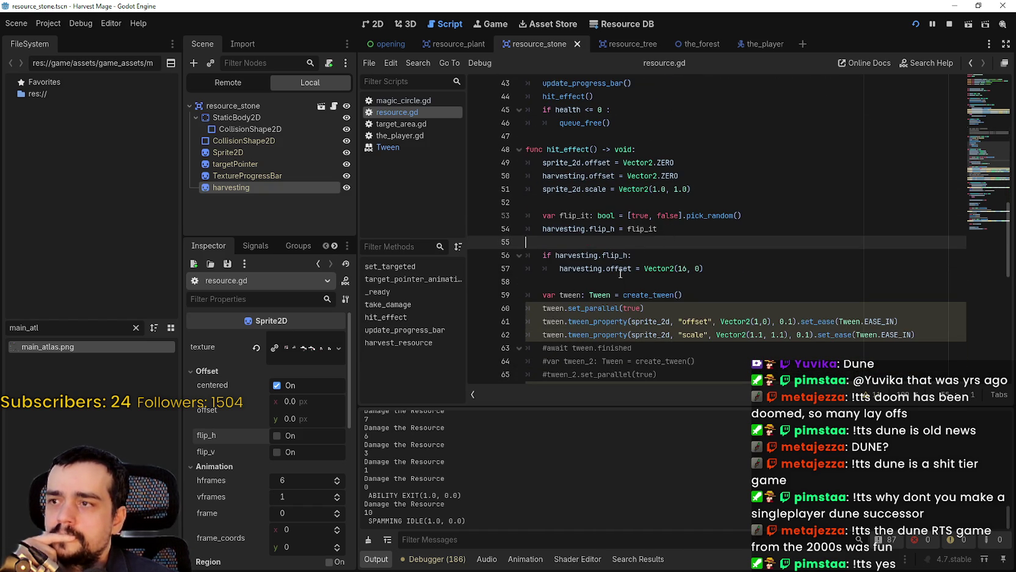
{"action": "left_click", "coordinate": [617, 279]}
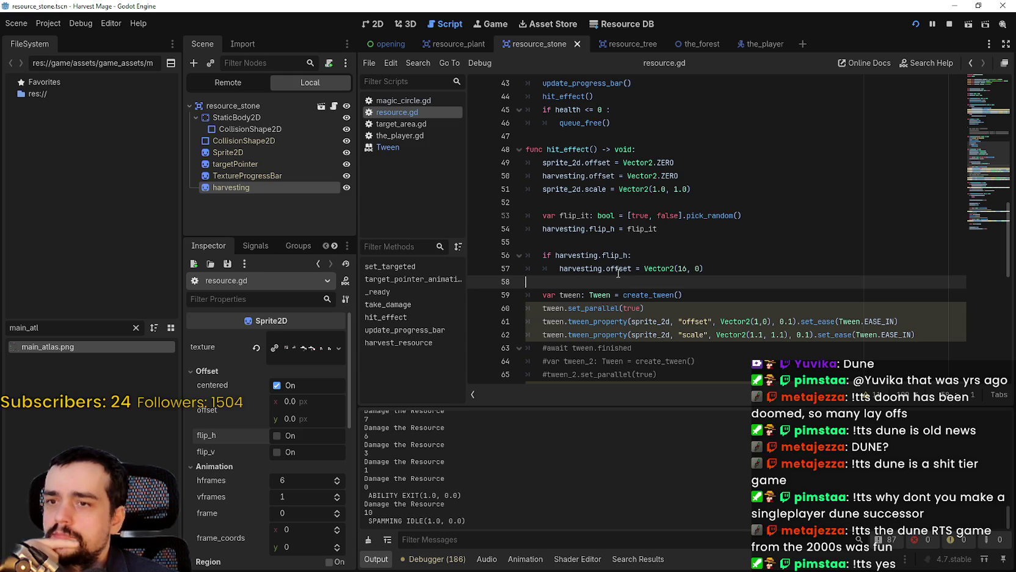
{"action": "scroll", "coordinate": [774, 297], "scroll_direction": "down", "scroll_amount": 1}
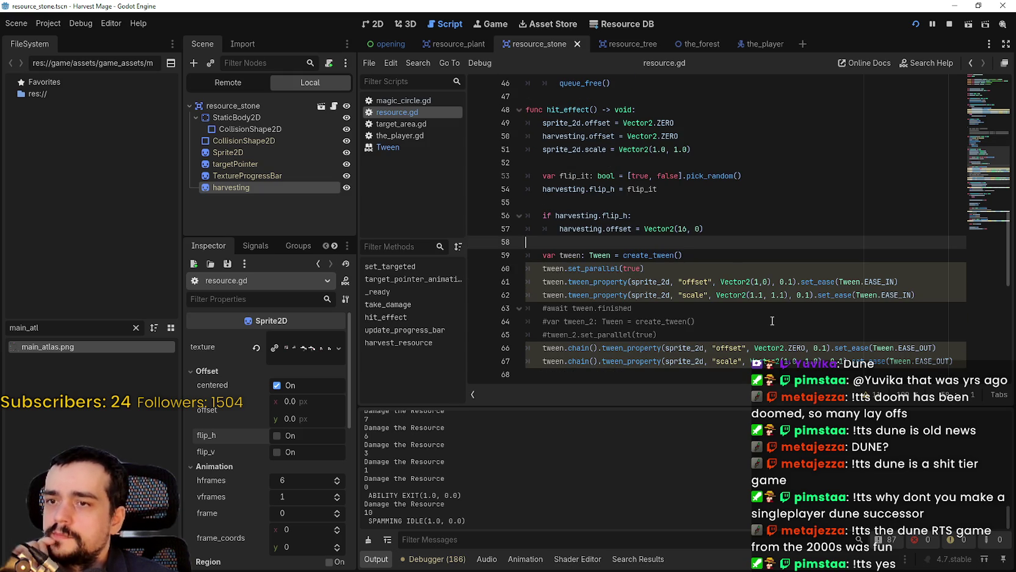
{"action": "scroll", "coordinate": [772, 321], "scroll_direction": "down", "scroll_amount": 2}
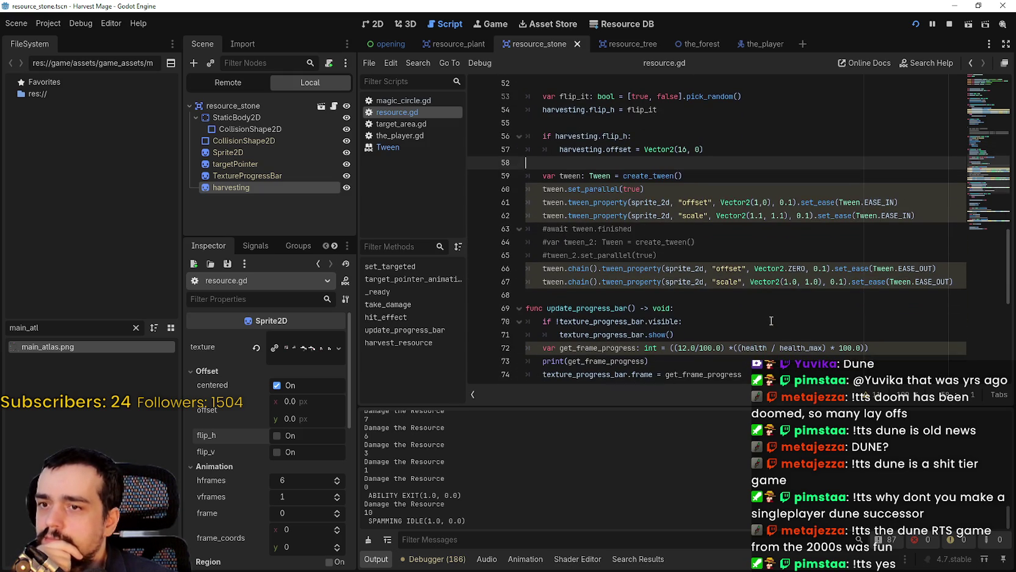
{"action": "scroll", "coordinate": [768, 321], "scroll_direction": "up", "scroll_amount": 1}
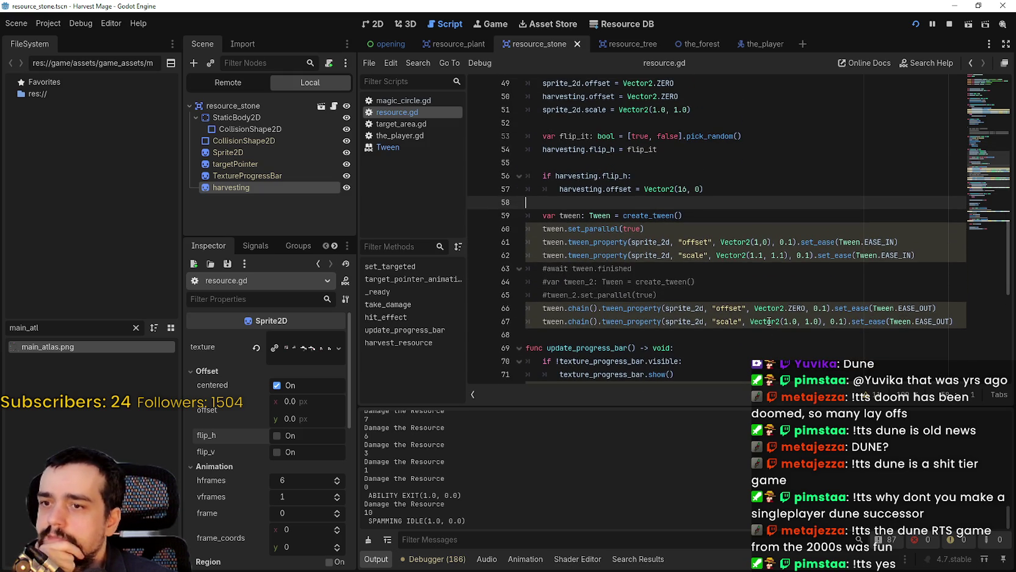
{"action": "scroll", "coordinate": [769, 320], "scroll_direction": "up", "scroll_amount": 1}
{"action": "left_click", "coordinate": [636, 215]}
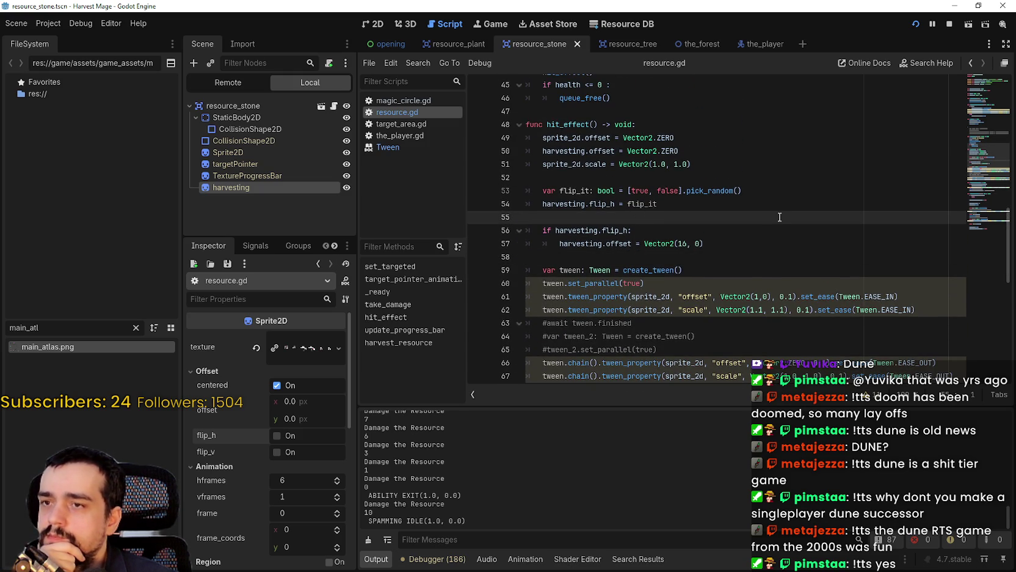
{"action": "left_click_drag", "start_coordinate": [753, 186], "coordinate": [508, 173]}
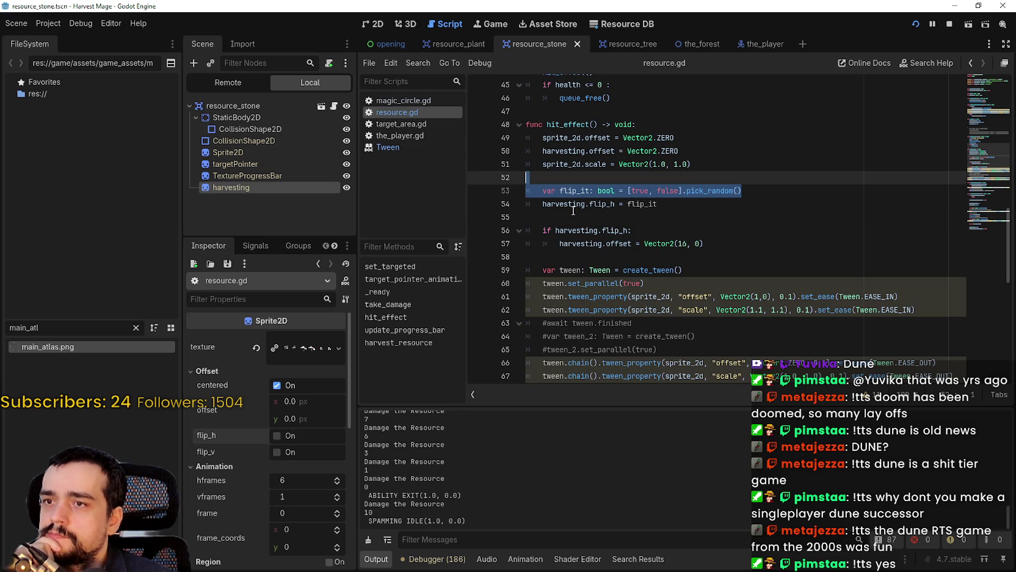
{"action": "scroll", "coordinate": [641, 243], "scroll_direction": "up", "scroll_amount": 1}
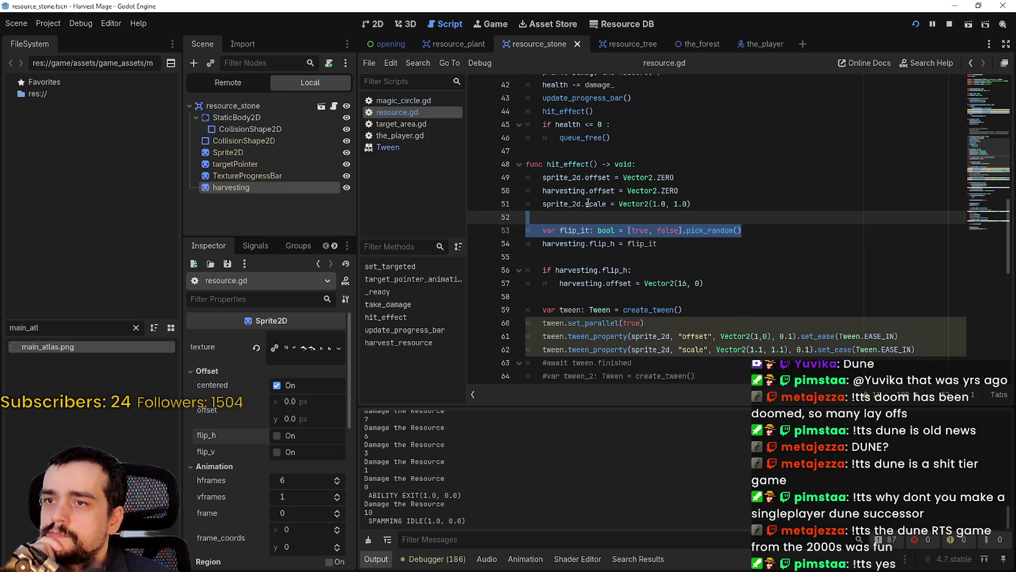
{"action": "double_click", "coordinate": [572, 164]}
{"action": "scroll", "coordinate": [671, 269], "scroll_direction": "up", "scroll_amount": 4}
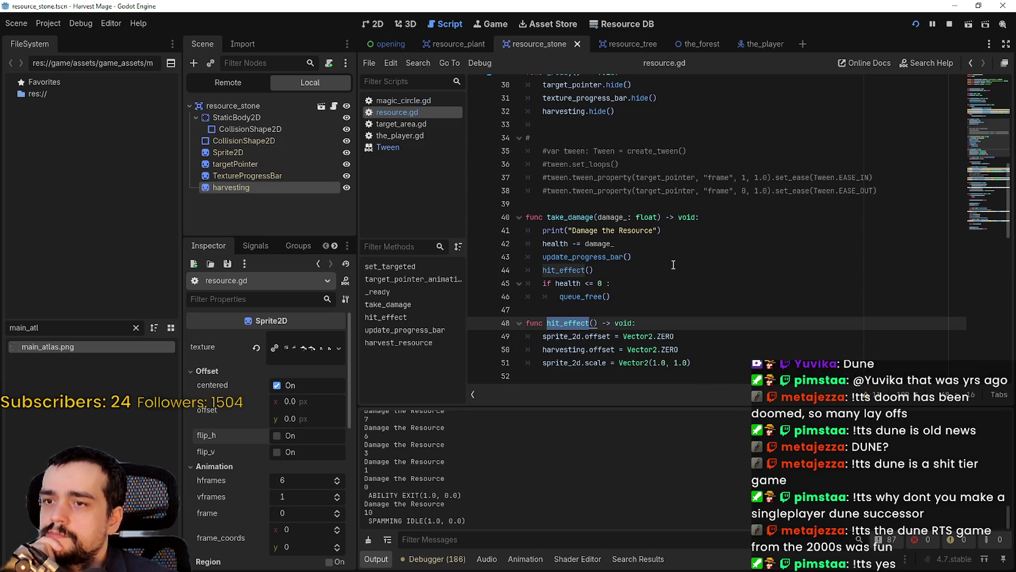
{"action": "double_click", "coordinate": [574, 216]}
{"action": "scroll", "coordinate": [610, 232], "scroll_direction": "down", "scroll_amount": 11}
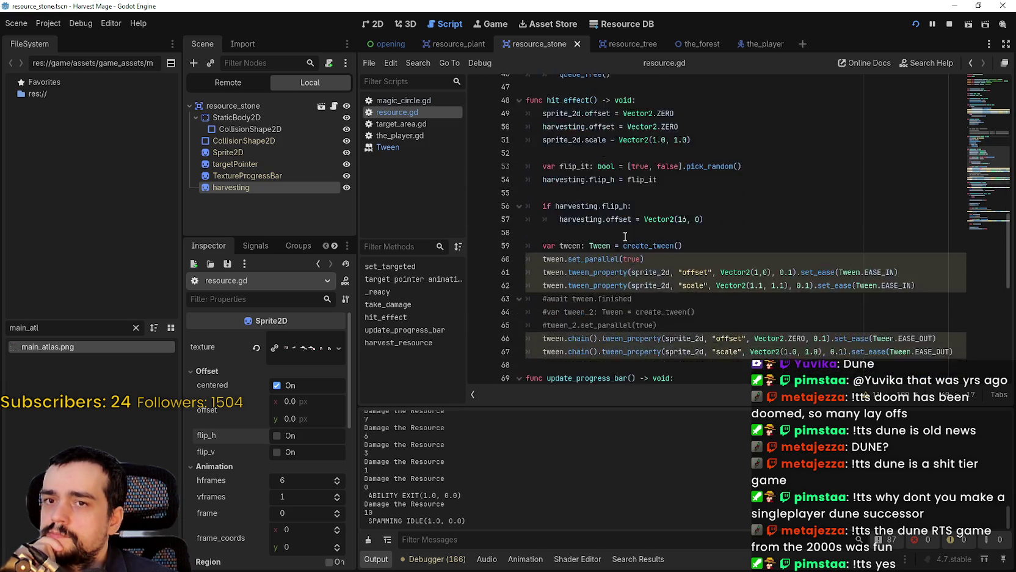
{"action": "scroll", "coordinate": [619, 240], "scroll_direction": "down", "scroll_amount": 3}
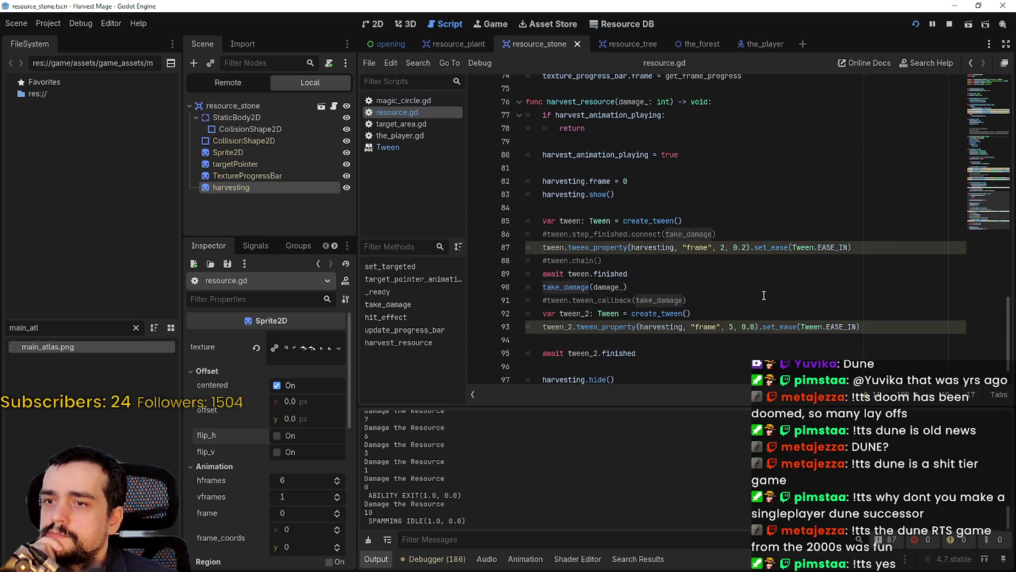
{"action": "scroll", "coordinate": [762, 294], "scroll_direction": "down", "scroll_amount": 1}
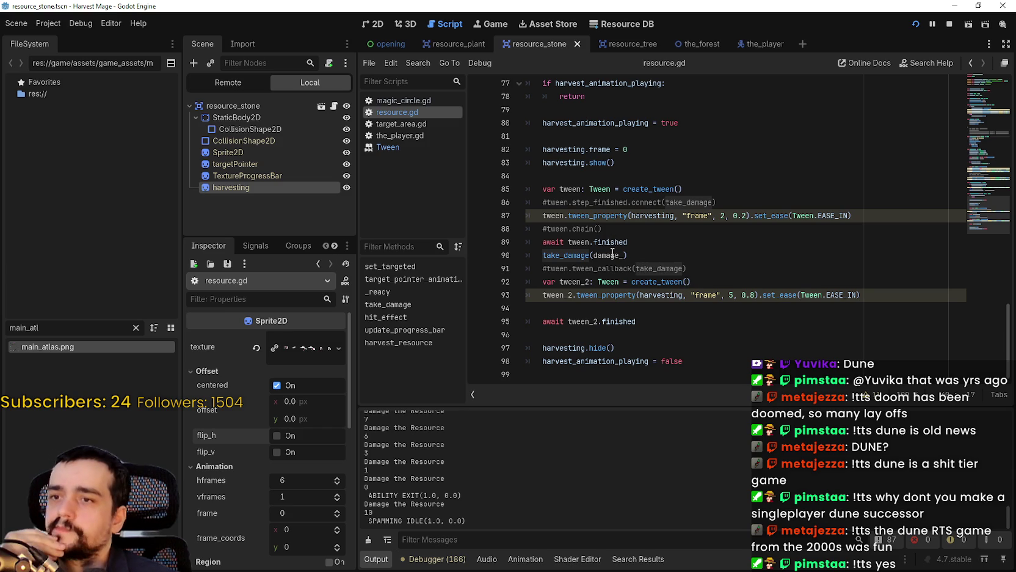
{"action": "left_click_drag", "start_coordinate": [543, 256], "coordinate": [643, 252]}
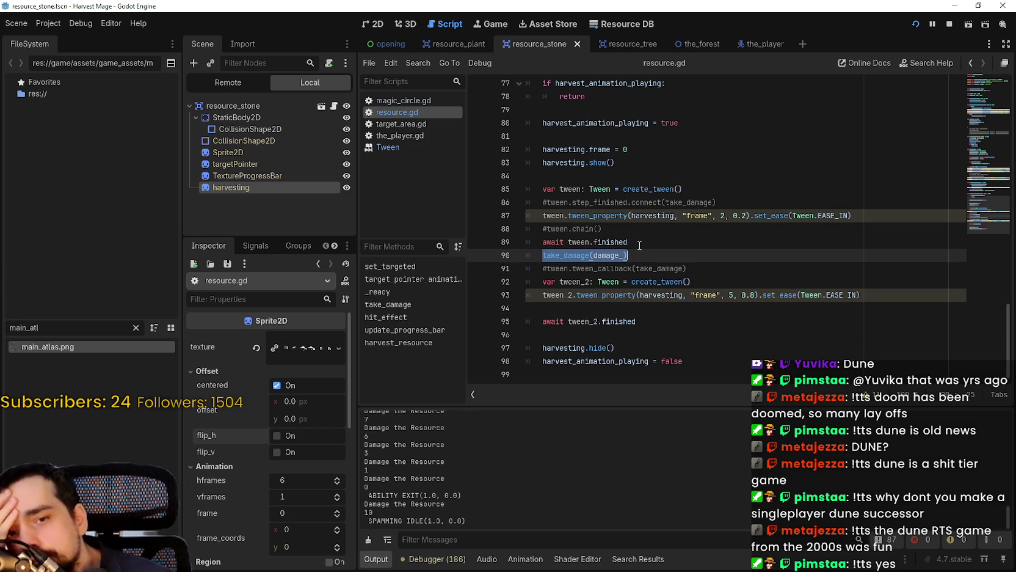
{"action": "scroll", "coordinate": [630, 252], "scroll_direction": "up", "scroll_amount": 12}
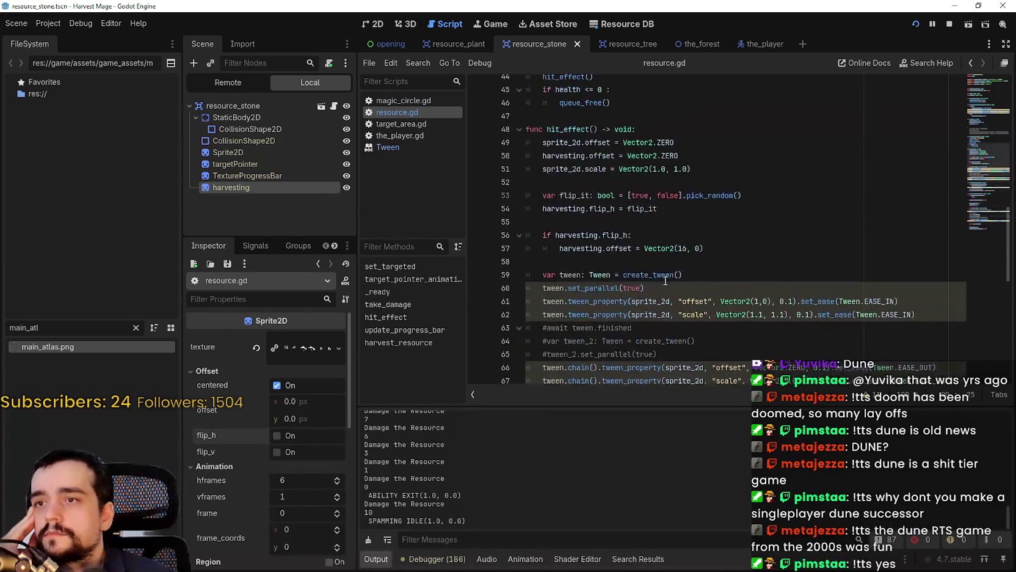
{"action": "scroll", "coordinate": [656, 252], "scroll_direction": "down", "scroll_amount": 3}
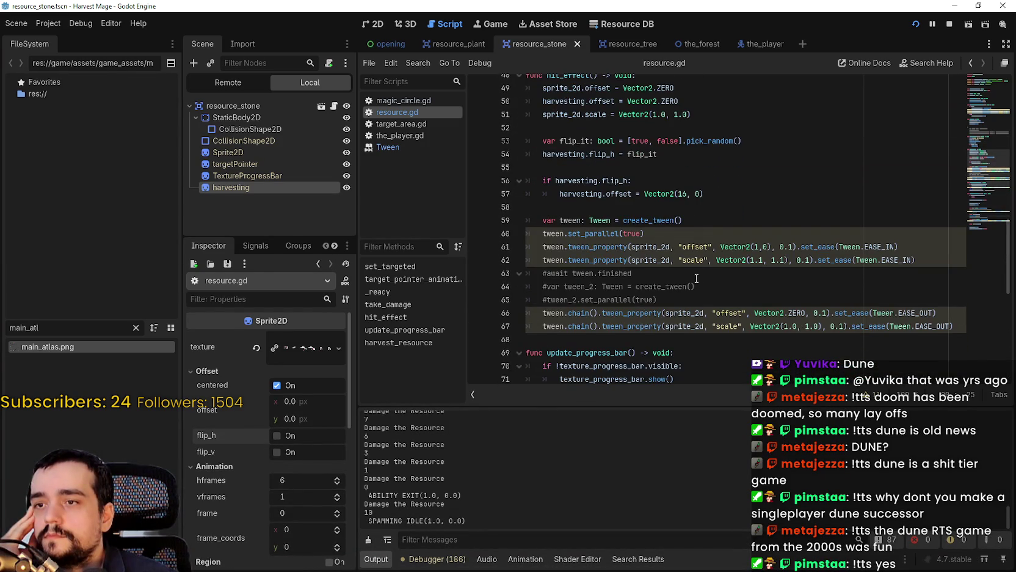
{"action": "scroll", "coordinate": [697, 278], "scroll_direction": "down", "scroll_amount": 1}
{"action": "scroll", "coordinate": [680, 230], "scroll_direction": "up", "scroll_amount": 2}
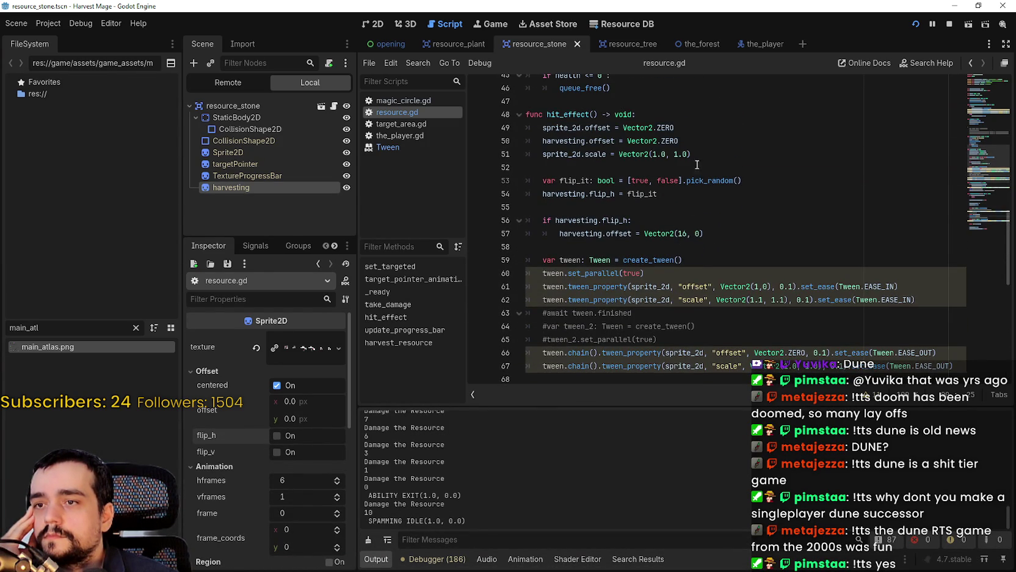
{"action": "left_click", "coordinate": [708, 121]}
Step: Add print("Hit Effect") as hit_effect's first line and save
{"action": "key", "text": "Return"}
{"action": "type", "text": "print(\"Hi"}
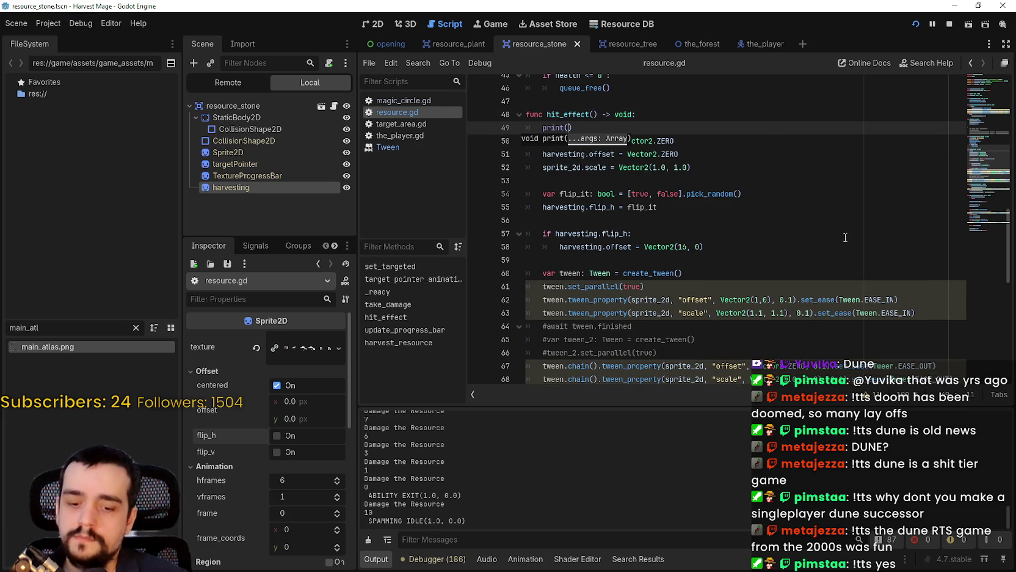
{"action": "type", "text": "t Effec"}
{"action": "key", "text": "ctrl+s"}
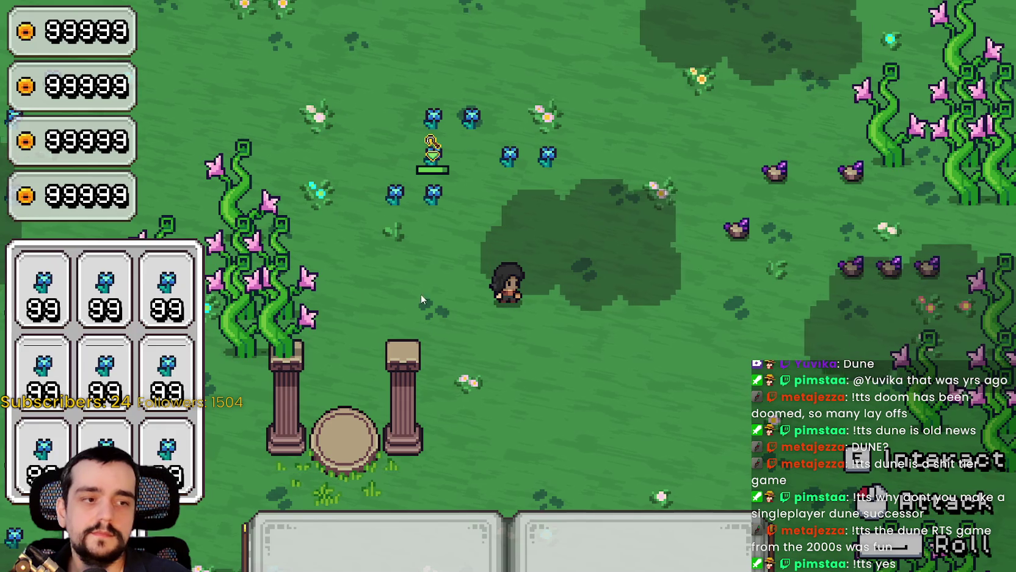
Step: Turn off Fullscreen in the game's Video options and resume playing
{"action": "key", "text": "Escape"}
{"action": "left_click", "coordinate": [183, 290]}
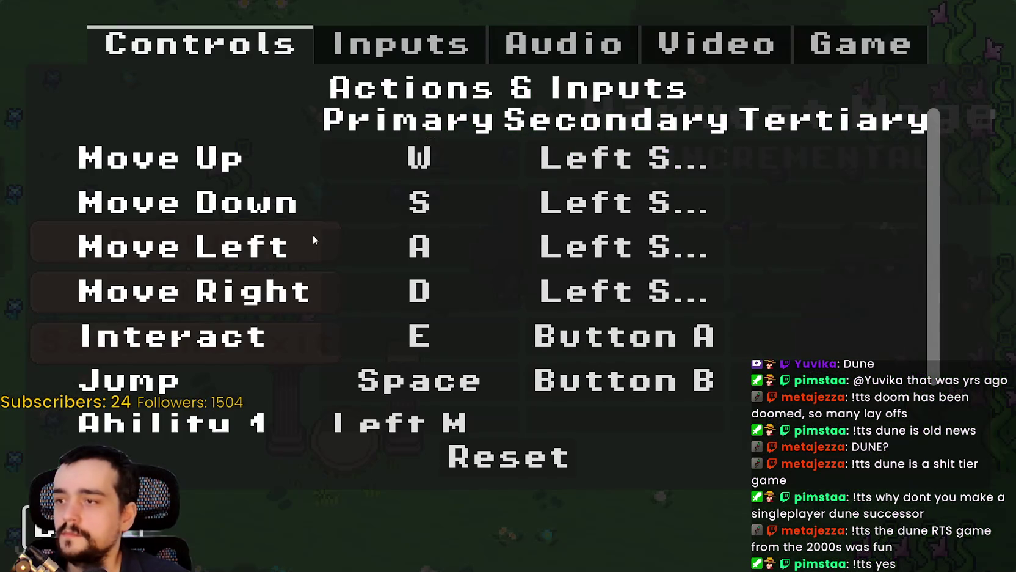
{"action": "left_click", "coordinate": [788, 46]}
{"action": "left_click", "coordinate": [861, 172]}
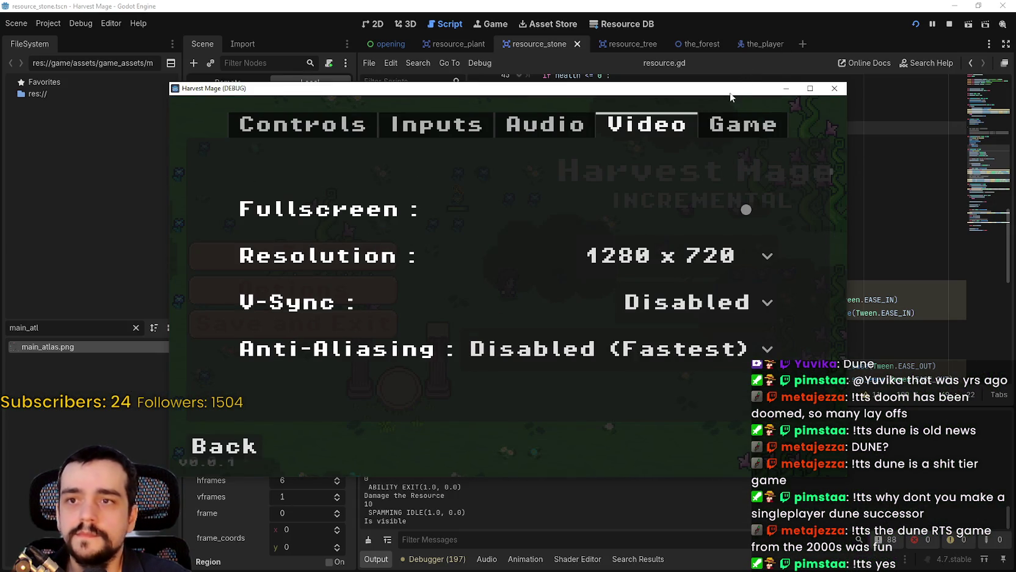
{"action": "left_click", "coordinate": [309, 359]}
{"action": "left_click", "coordinate": [376, 166]}
Step: Walk toward the plants and strike one so 'Hit Effect' is logged
{"action": "key", "text": "a"}
{"action": "key", "text": "w"}
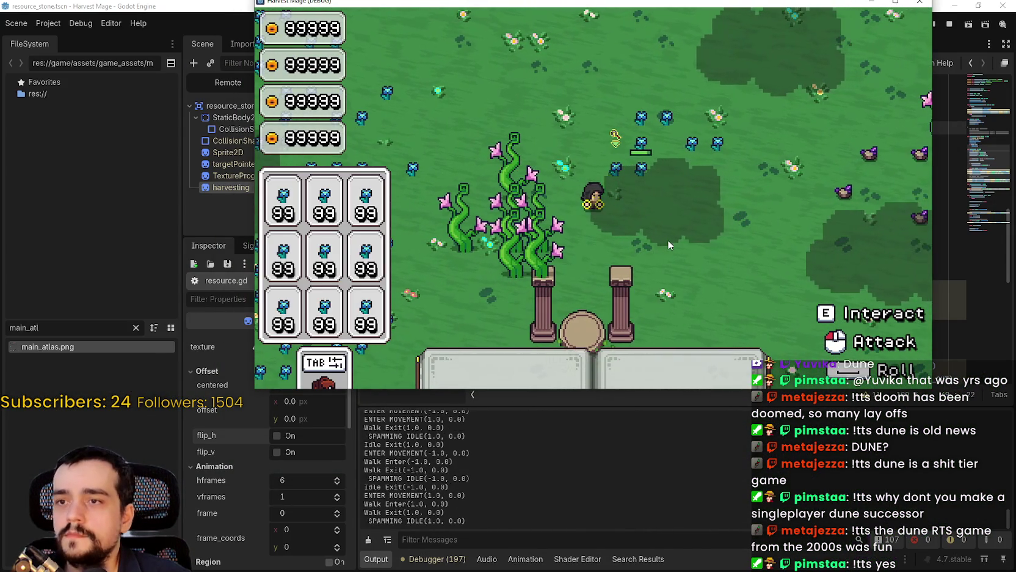
{"action": "left_click", "coordinate": [655, 222]}
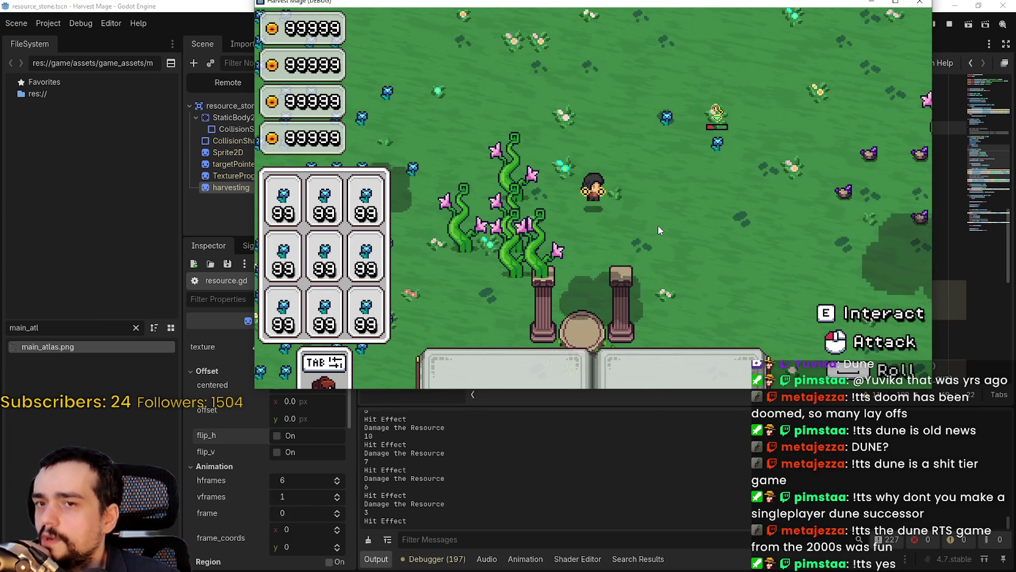
Step: Bring the Godot editor in front of the game and scroll through hit_effect in resource.gd
{"action": "left_click", "coordinate": [692, 441]}
{"action": "left_click", "coordinate": [664, 133]}
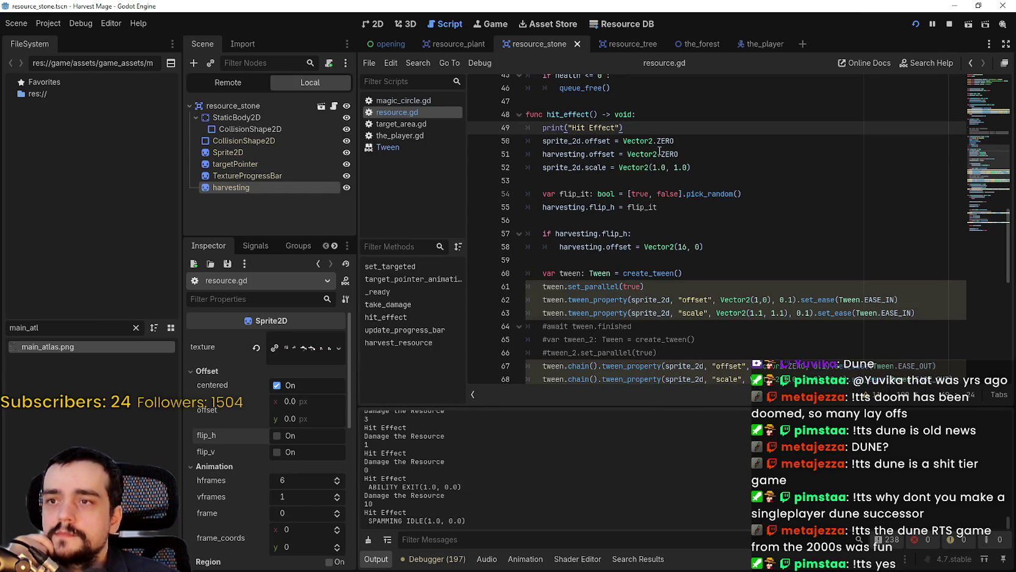
{"action": "mouse_move", "coordinate": [660, 151]}
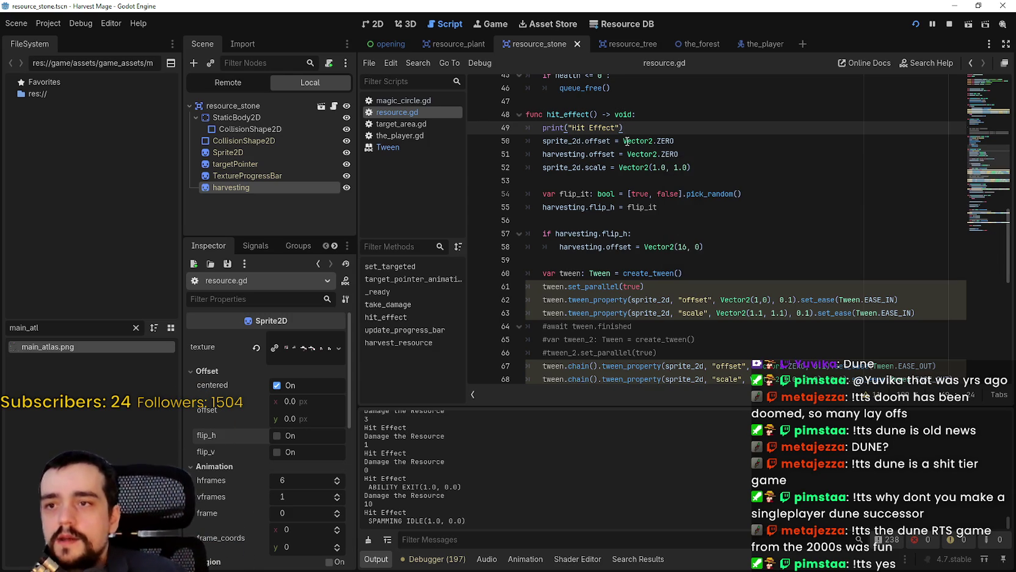
{"action": "scroll", "coordinate": [641, 166], "scroll_direction": "up", "scroll_amount": 1}
{"action": "key", "text": "Up"}
{"action": "key", "text": "Up"}
{"action": "scroll", "coordinate": [648, 224], "scroll_direction": "up", "scroll_amount": 1}
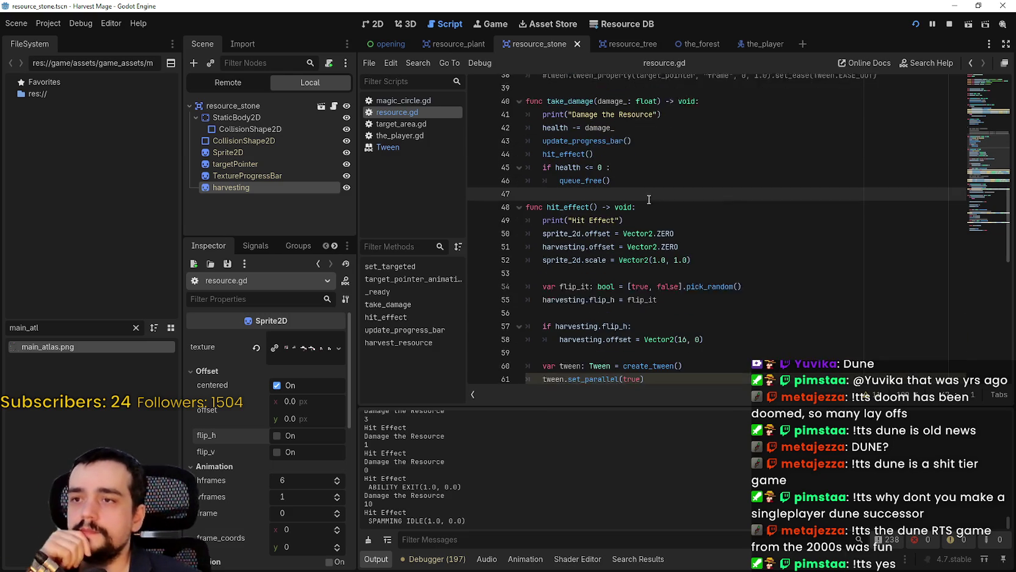
{"action": "scroll", "coordinate": [647, 224], "scroll_direction": "down", "scroll_amount": 1}
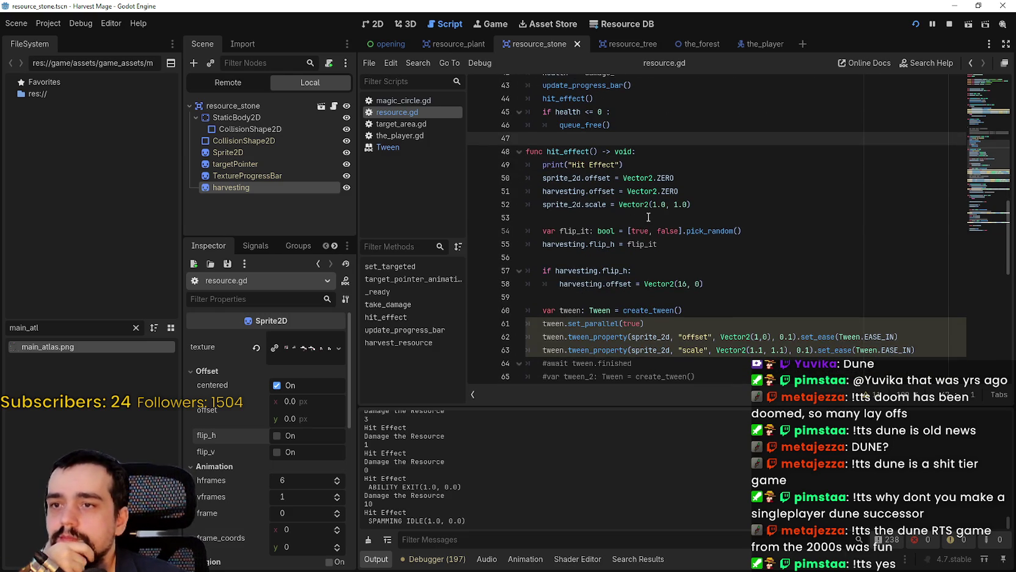
{"action": "left_click", "coordinate": [649, 217]}
Step: Select the harvesting.flip_h statement and the reset lines, leaving the caret after the print line
{"action": "double_click", "coordinate": [579, 246]}
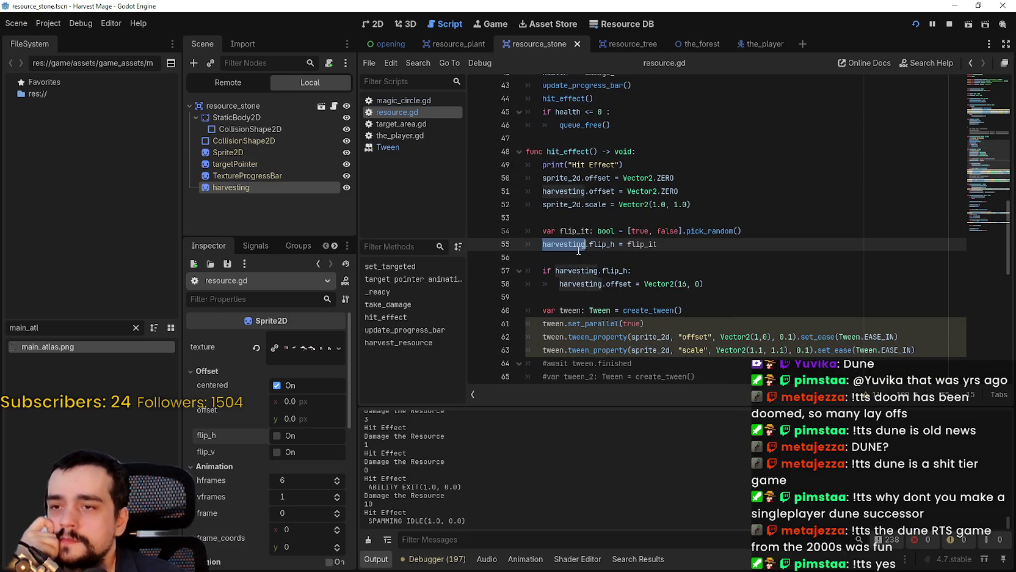
{"action": "left_click_drag", "start_coordinate": [611, 244], "coordinate": [566, 243]}
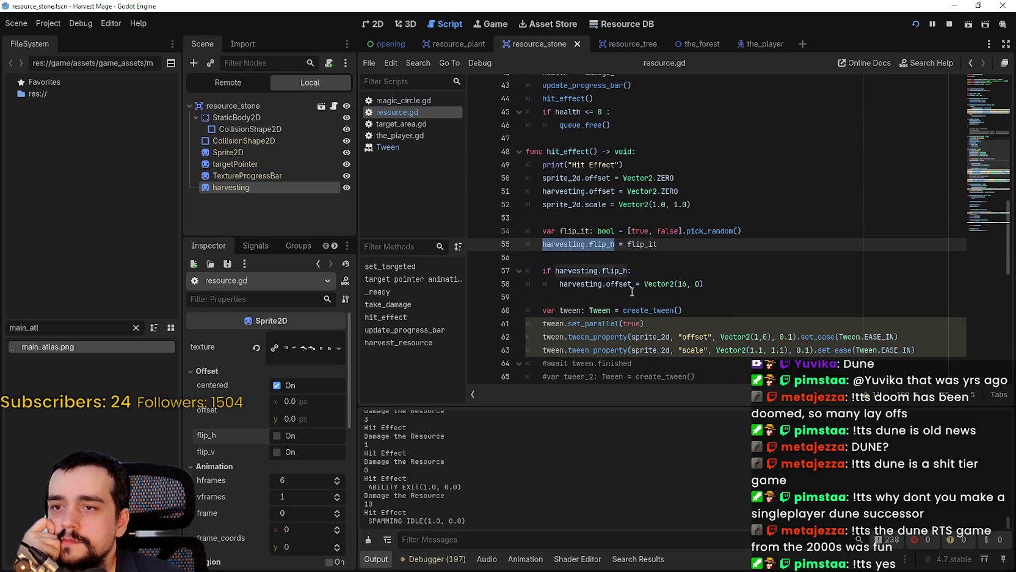
{"action": "left_click_drag", "start_coordinate": [651, 244], "coordinate": [574, 243]}
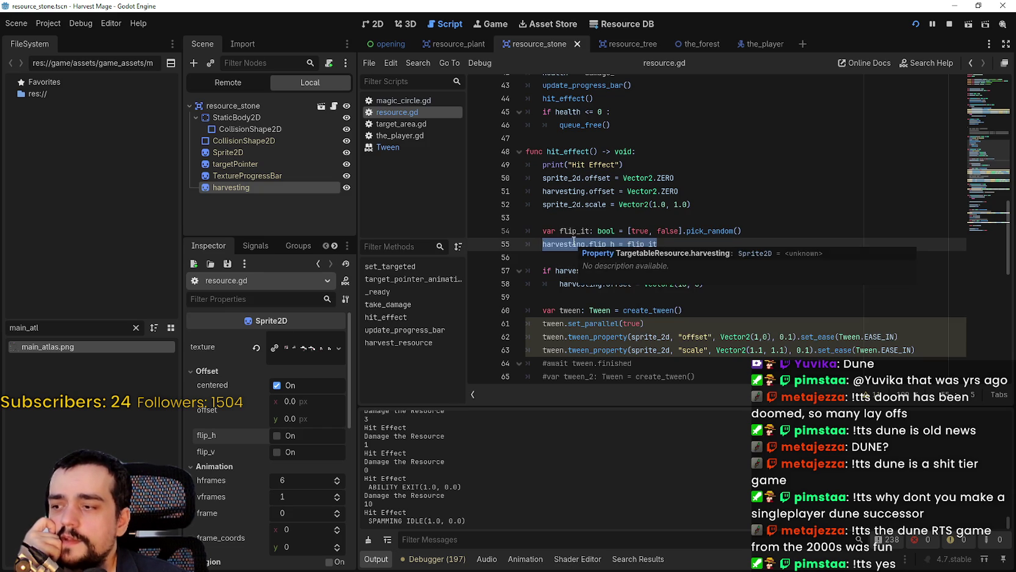
{"action": "left_click_drag", "start_coordinate": [709, 205], "coordinate": [537, 179]}
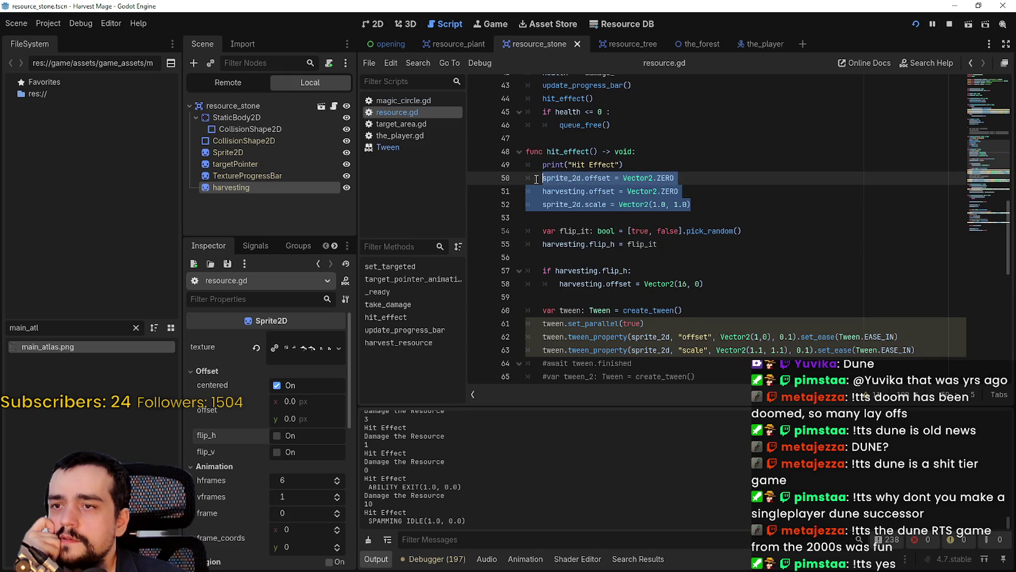
{"action": "double_click", "coordinate": [586, 244]}
{"action": "key", "text": "ctrl+c"}
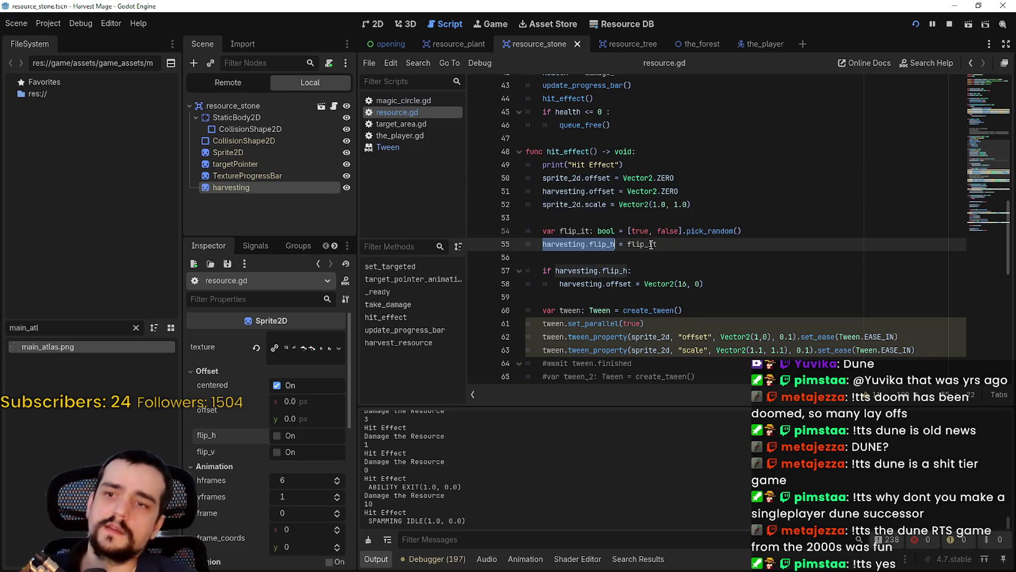
{"action": "left_click", "coordinate": [687, 166]}
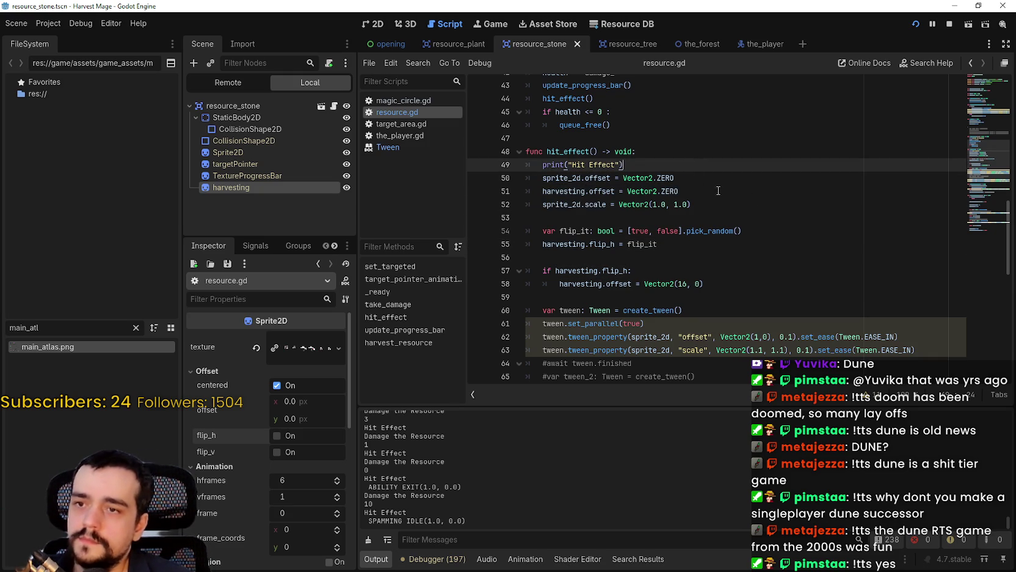
{"action": "left_click_drag", "start_coordinate": [691, 205], "coordinate": [602, 203]}
{"action": "left_click", "coordinate": [715, 188]}
{"action": "left_click", "coordinate": [698, 167]}
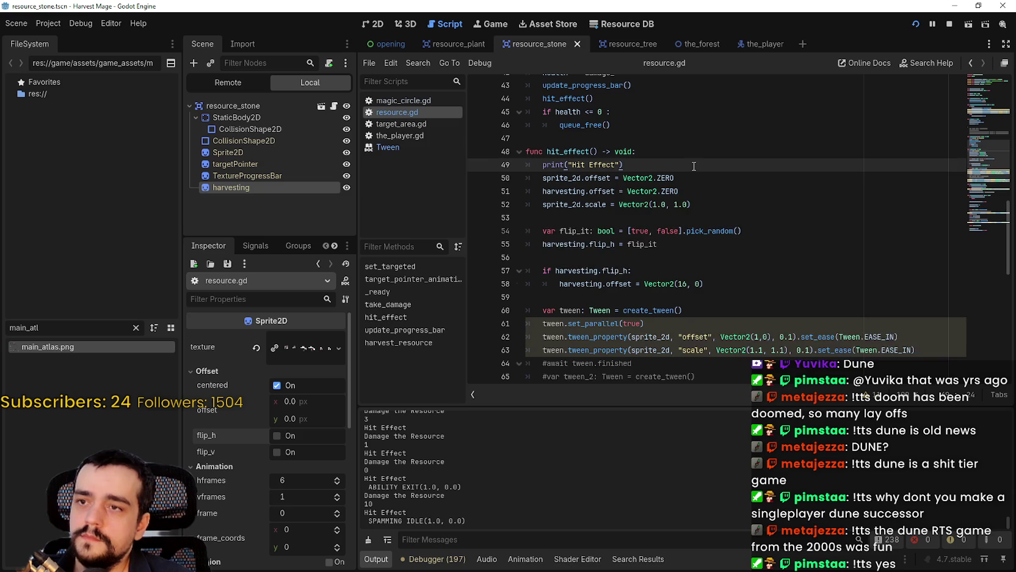
Step: Add 'harvesting.flip_h = false' on a new line below the print call
{"action": "key", "text": "Return"}
{"action": "key", "text": "ctrl+v"}
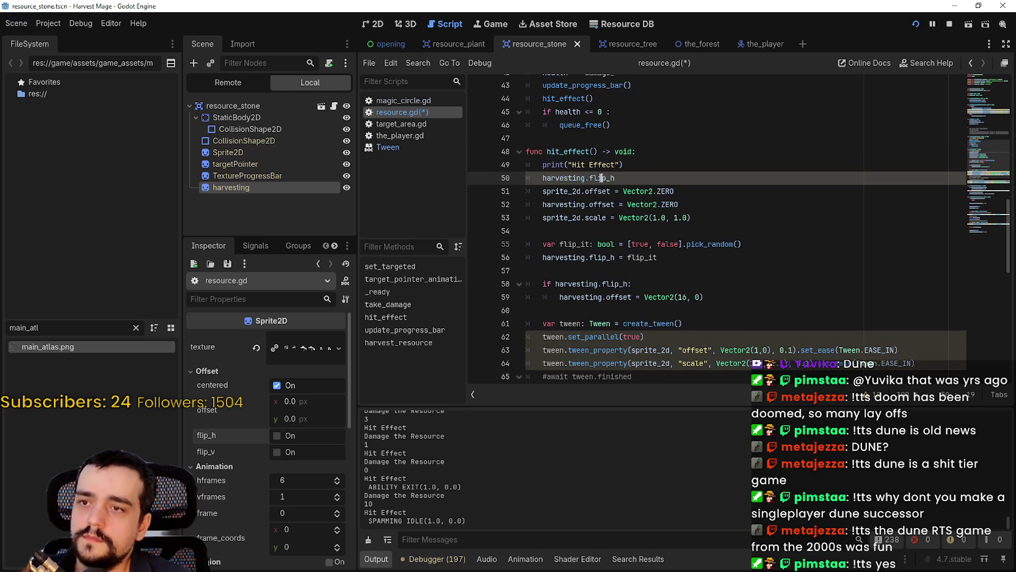
{"action": "type", "text": " = false"}
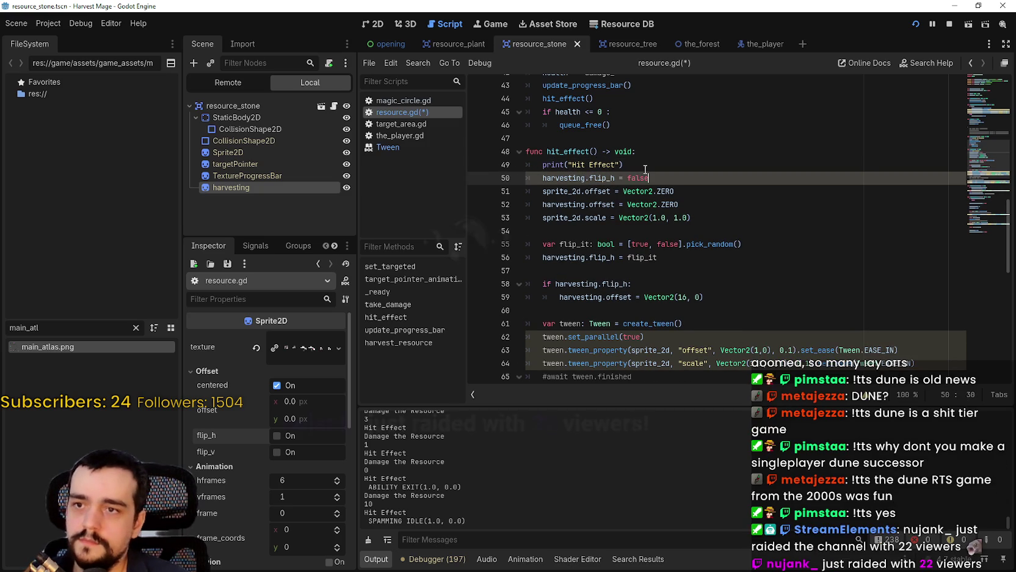
Step: Delete the harvesting.offset = Vector2.ZERO line and relaunch the game with F5
{"action": "triple_click", "coordinate": [645, 204]}
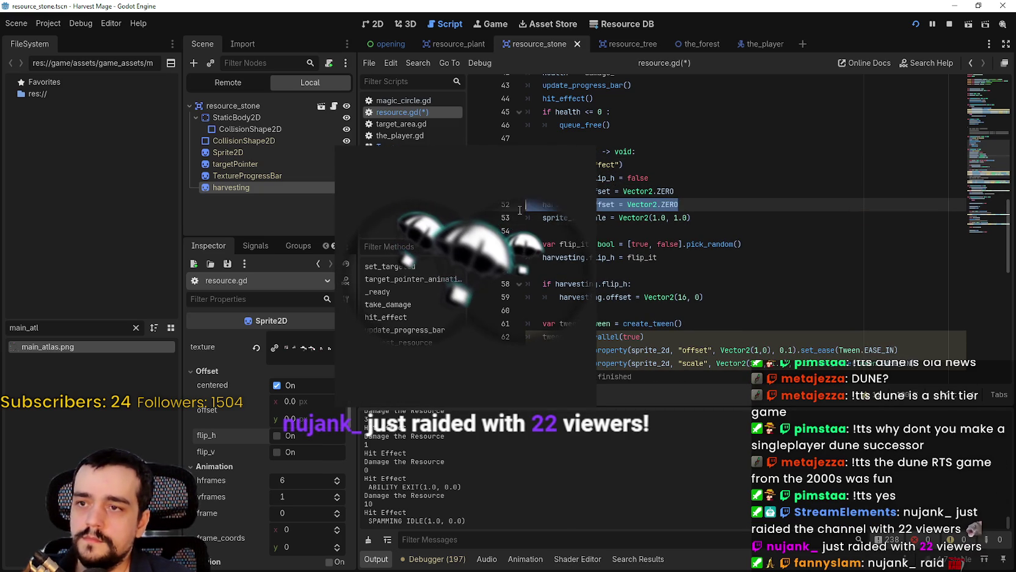
{"action": "key", "text": "BackSpace"}
{"action": "key", "text": "alt+Up"}
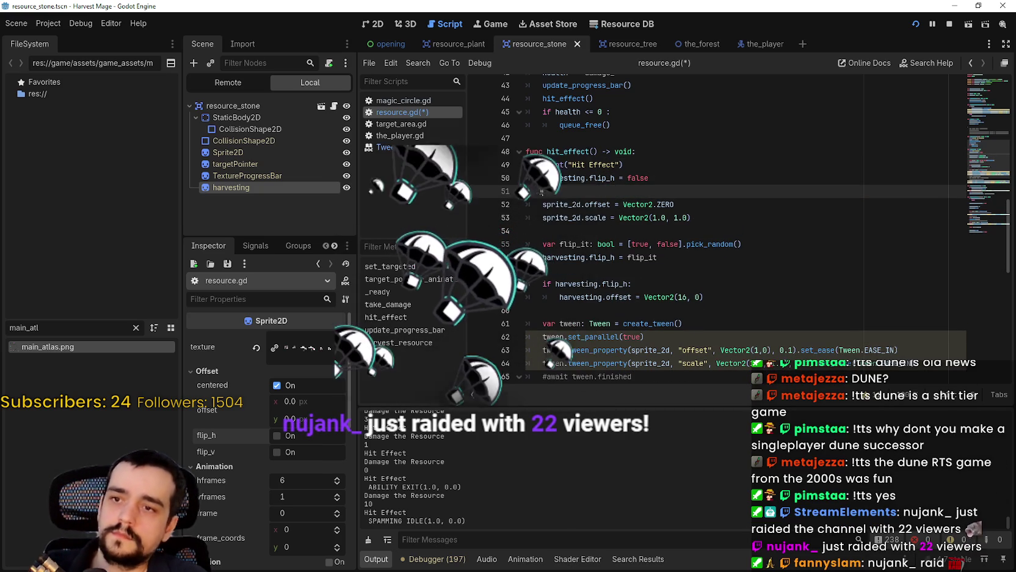
{"action": "type", "text": "harvesting.offset = Vector2.ZERO"}
{"action": "left_click", "coordinate": [949, 24]}
{"action": "key", "text": "F5"}
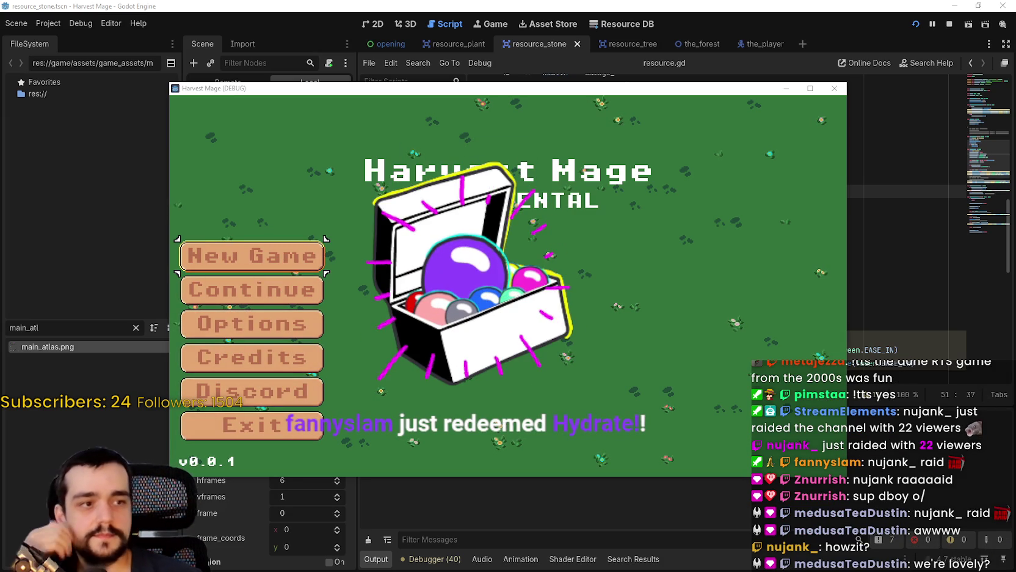
Step: Maximize the game window, continue the saved game, and walk into the meadow
{"action": "left_click", "coordinate": [810, 88]}
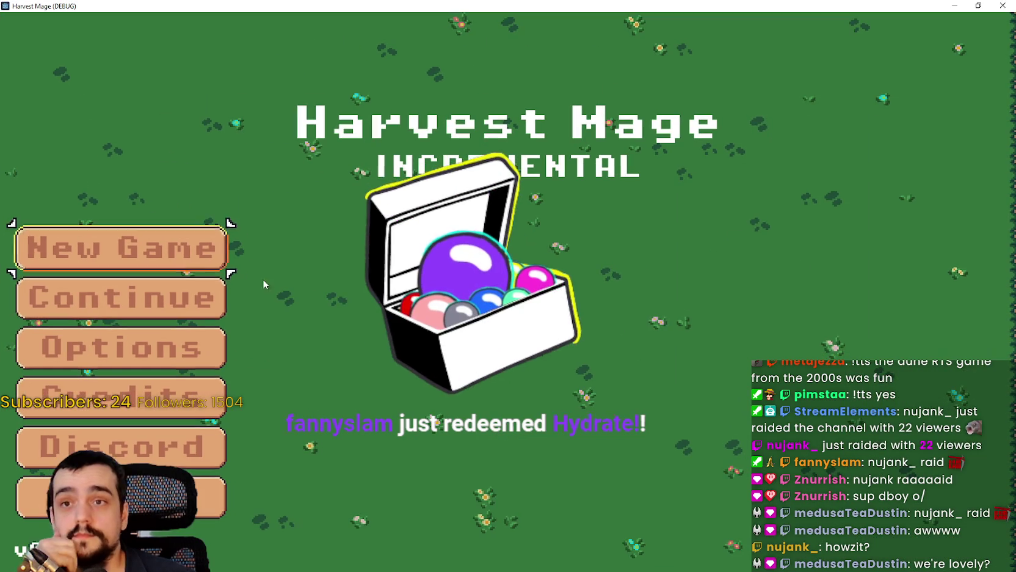
{"action": "left_click", "coordinate": [164, 295]}
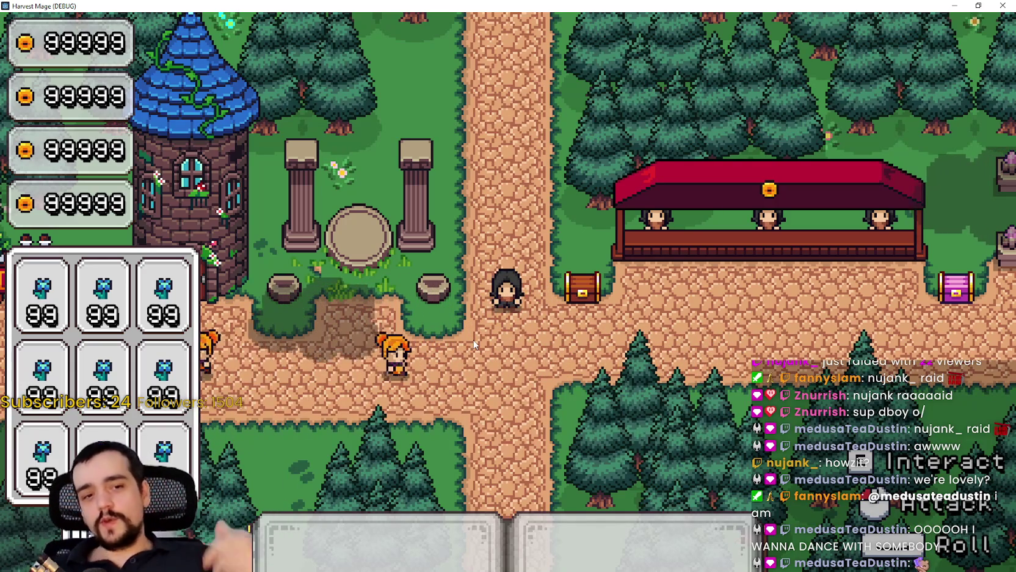
{"action": "key", "text": "s"}
{"action": "key", "text": "a"}
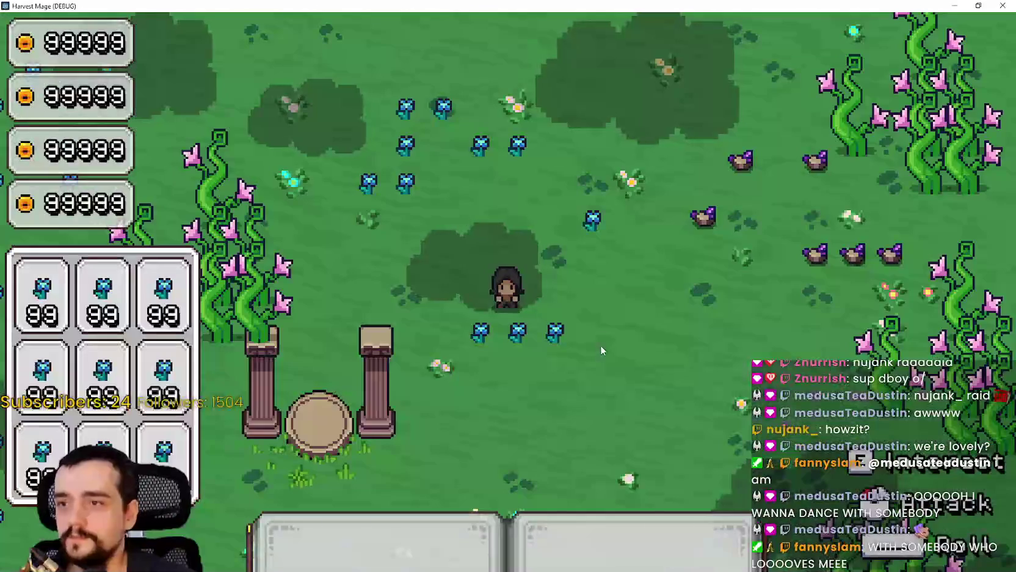
{"action": "key", "text": "d"}
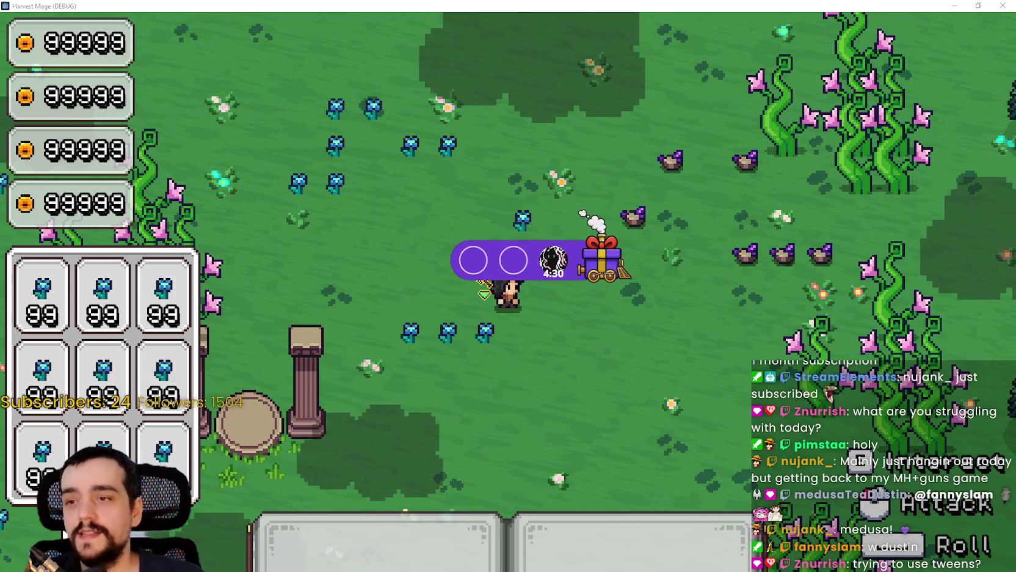
Step: Strike a blue flower beside the character, then walk around the field
{"action": "key", "text": "w"}
{"action": "key", "text": "a"}
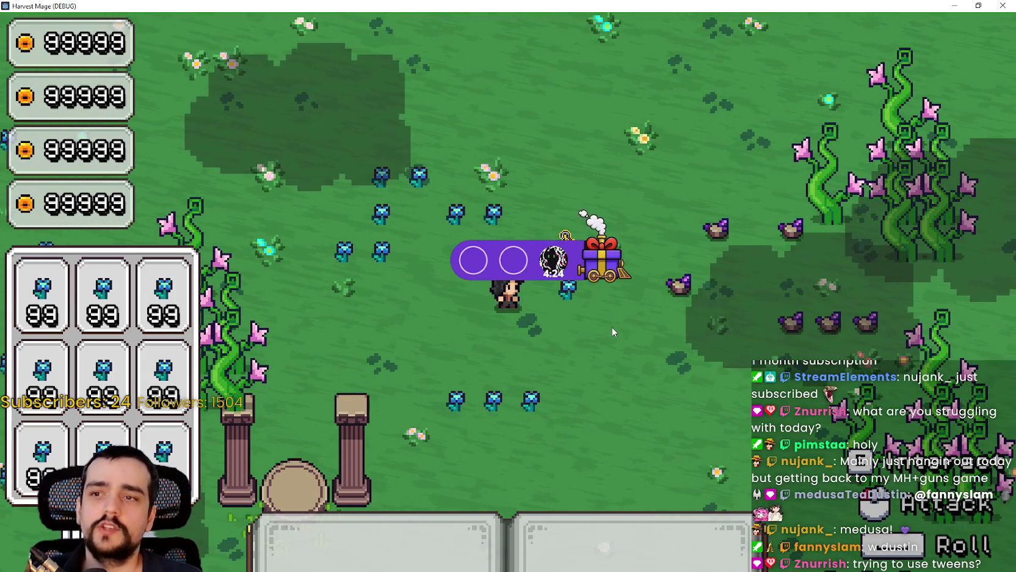
{"action": "left_click", "coordinate": [639, 367]}
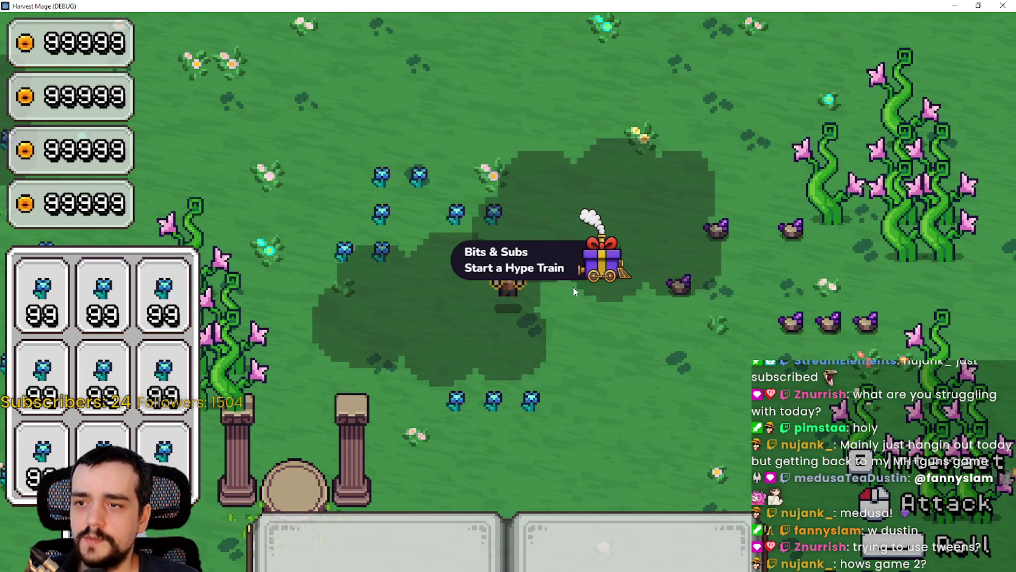
{"action": "key", "text": "a"}
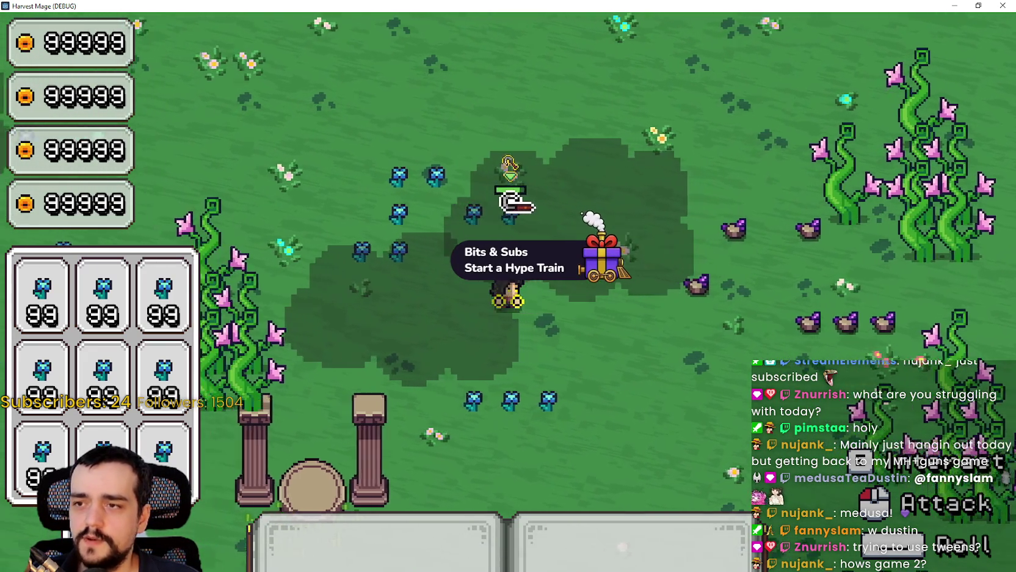
{"action": "key", "text": "w"}
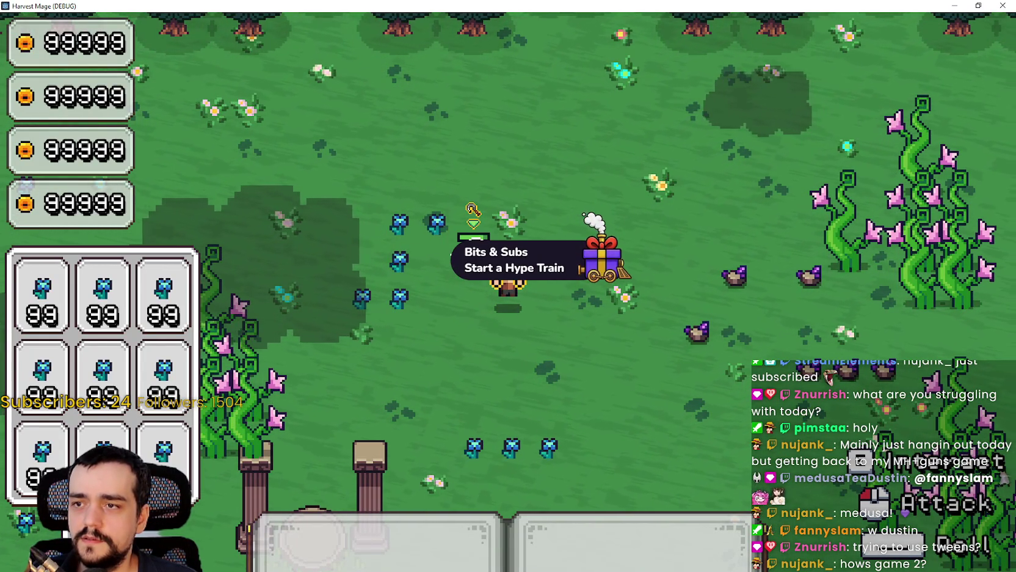
{"action": "key", "text": "d"}
{"action": "key", "text": "s"}
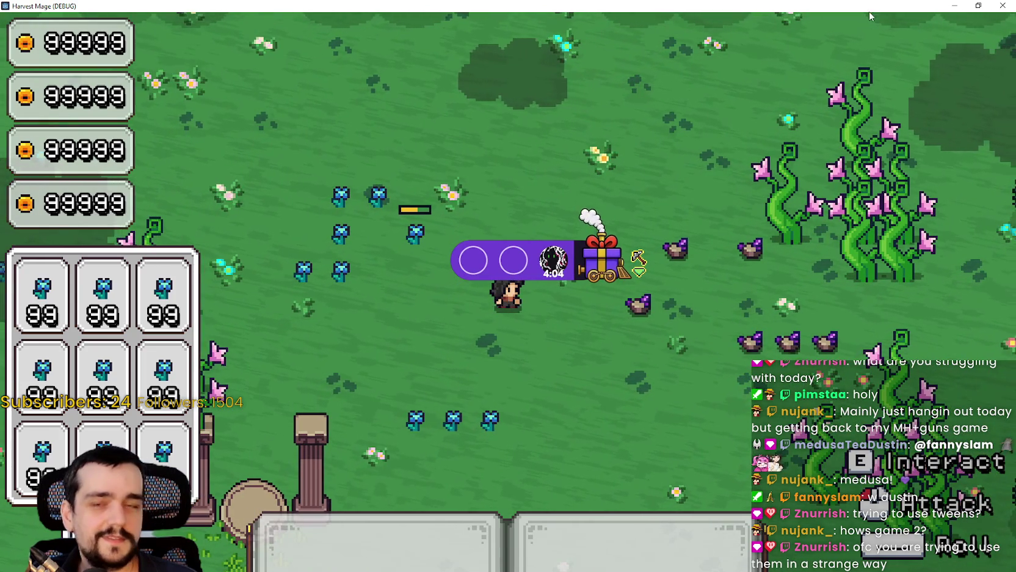
Step: Minimise the game and scroll resource.gd to the flip code in hit_effect
{"action": "left_click", "coordinate": [952, 5]}
{"action": "scroll", "coordinate": [695, 305], "scroll_direction": "down", "scroll_amount": 2}
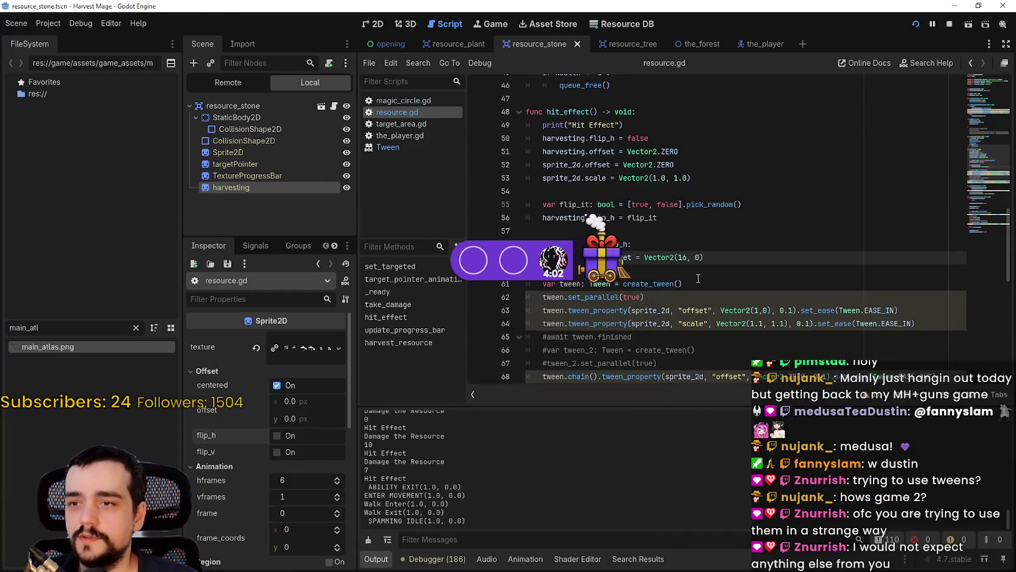
{"action": "scroll", "coordinate": [695, 305], "scroll_direction": "down", "scroll_amount": 2}
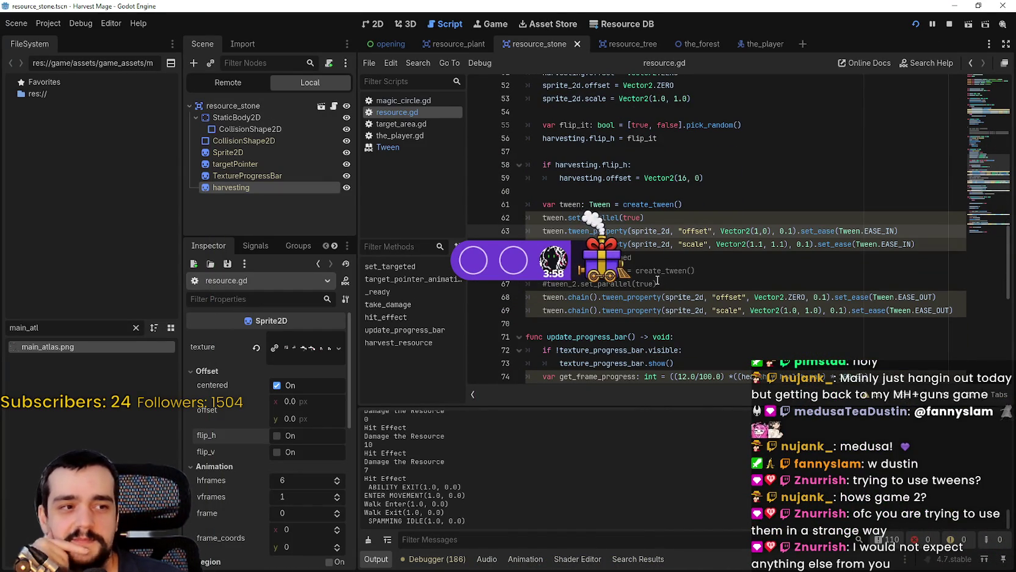
{"action": "scroll", "coordinate": [658, 280], "scroll_direction": "up", "scroll_amount": 1}
{"action": "scroll", "coordinate": [641, 212], "scroll_direction": "up", "scroll_amount": 4}
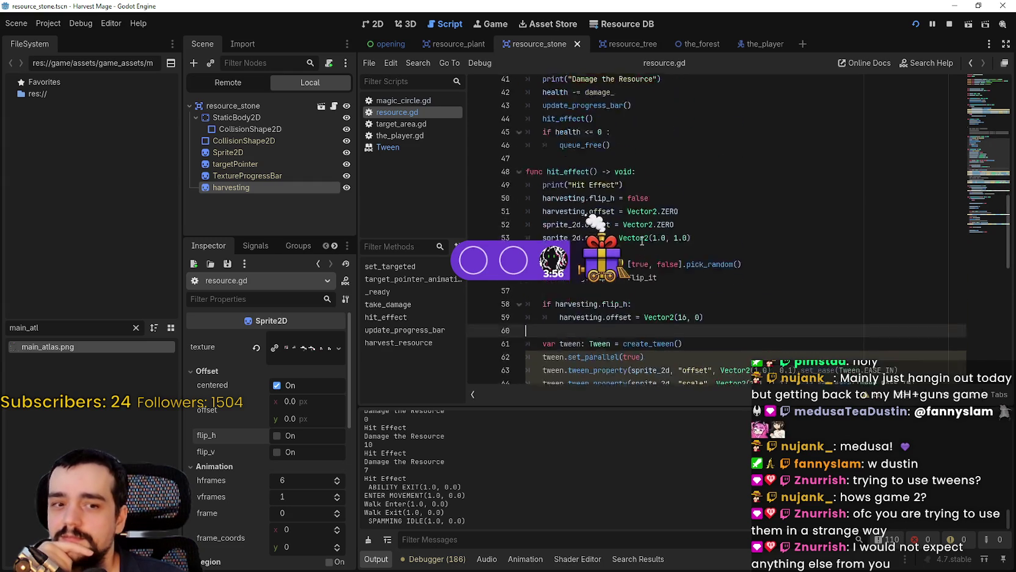
{"action": "scroll", "coordinate": [715, 281], "scroll_direction": "down", "scroll_amount": 2}
{"action": "left_click", "coordinate": [716, 281]}
Step: Select the flip_it declaration and flip_h offset check on lines 55–59 for review
{"action": "left_click_drag", "start_coordinate": [716, 281], "coordinate": [522, 236]}
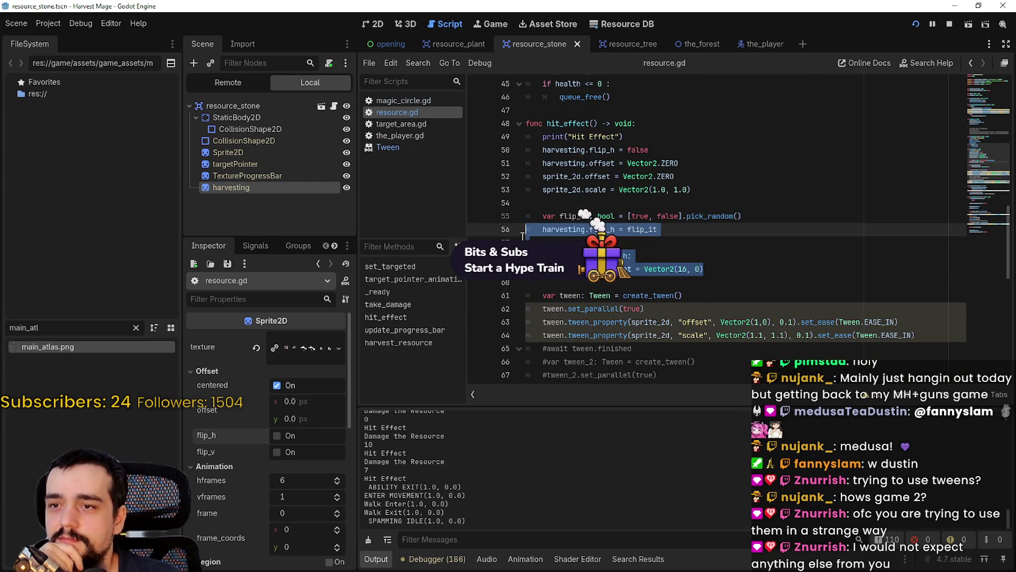
{"action": "left_click_drag", "start_coordinate": [756, 220], "coordinate": [543, 214]}
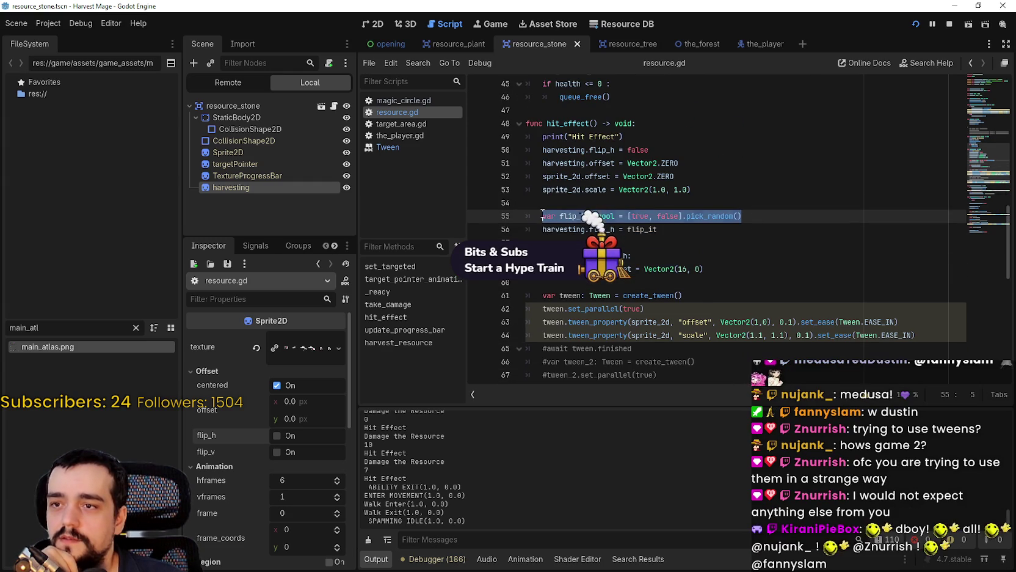
{"action": "scroll", "coordinate": [543, 212], "scroll_direction": "down", "scroll_amount": 2}
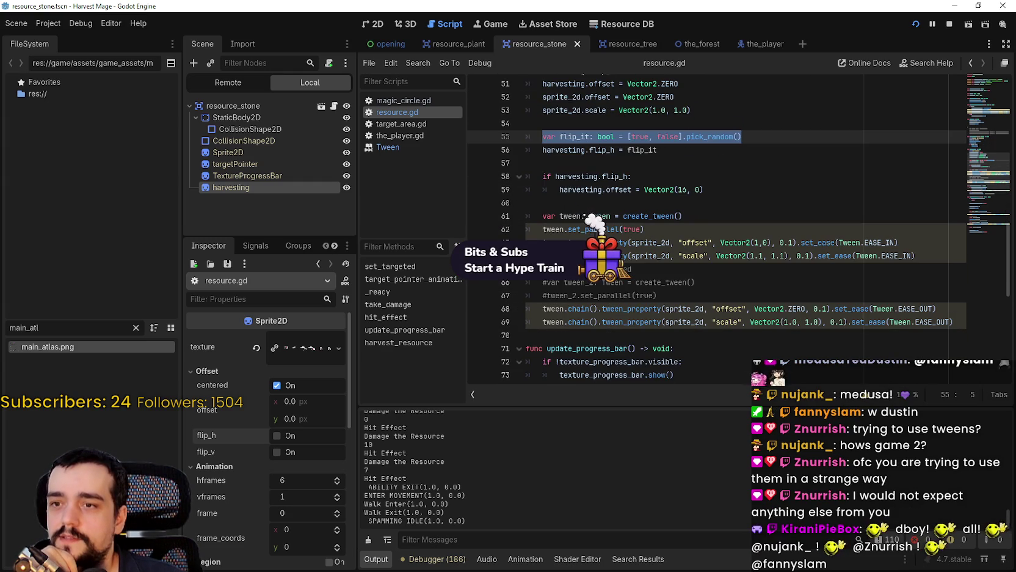
{"action": "left_click_drag", "start_coordinate": [741, 137], "coordinate": [680, 136]}
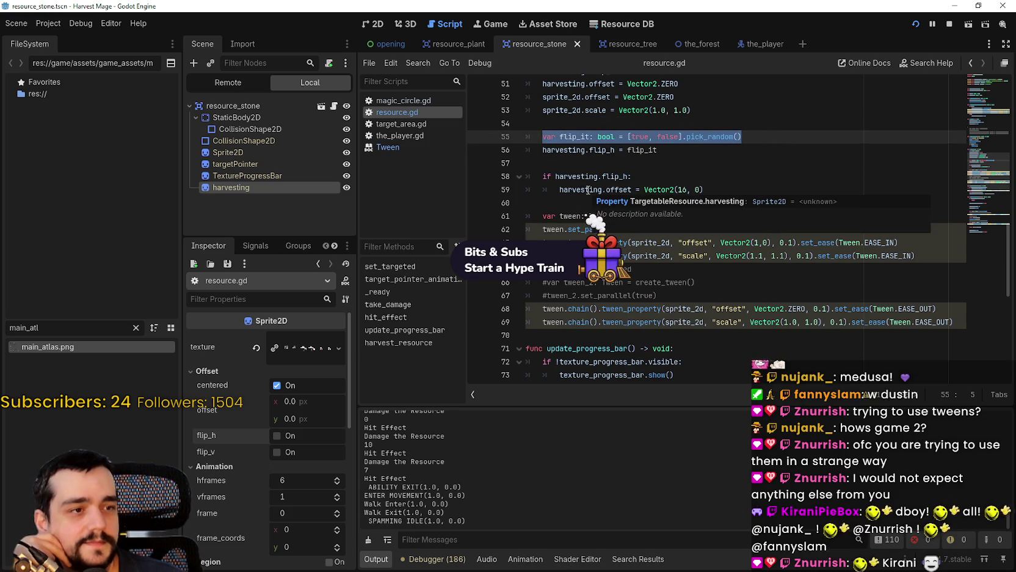
{"action": "scroll", "coordinate": [722, 198], "scroll_direction": "up", "scroll_amount": 1}
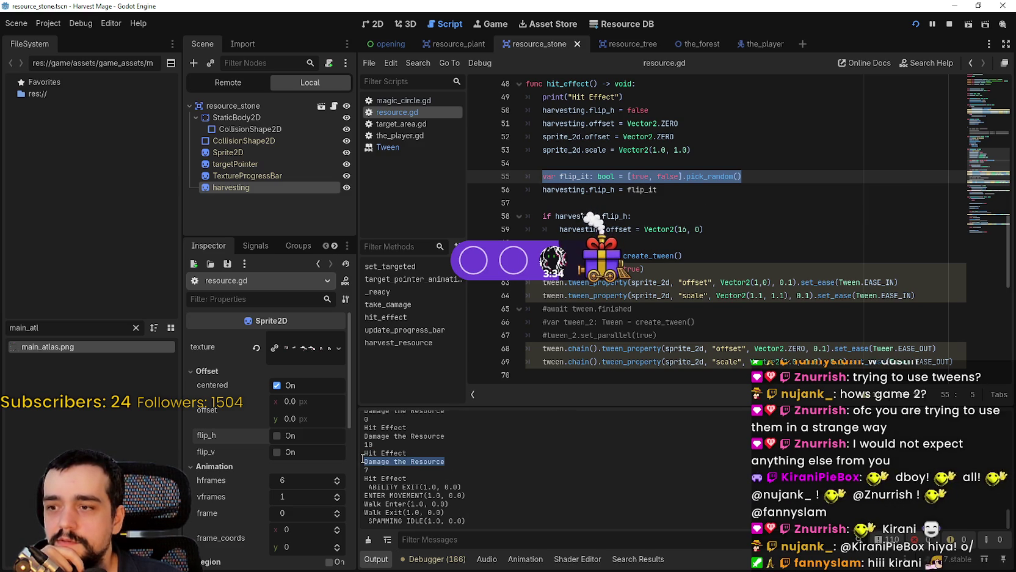
{"action": "left_click_drag", "start_coordinate": [766, 174], "coordinate": [571, 177]}
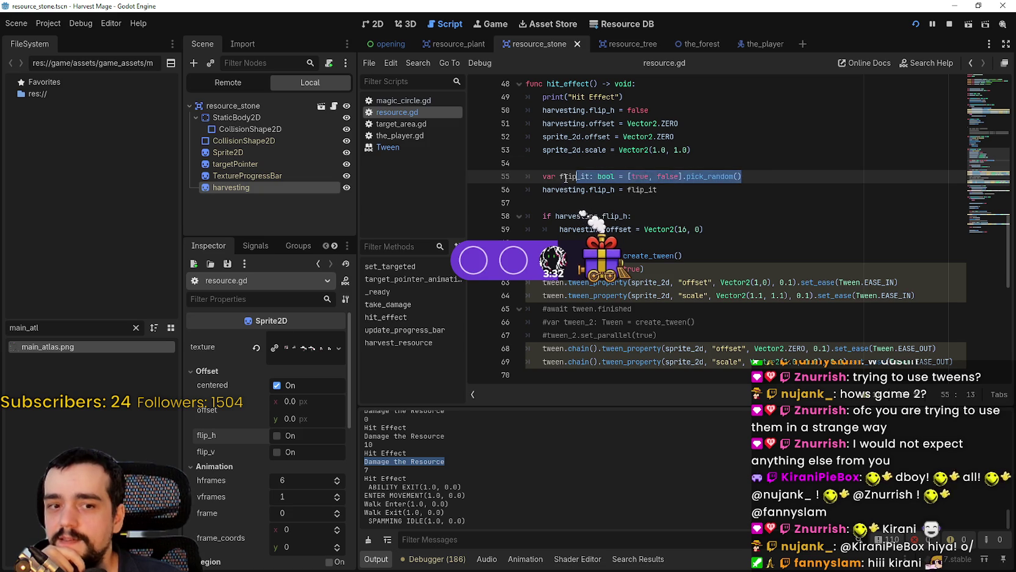
{"action": "mouse_move", "coordinate": [708, 229]}
{"action": "left_mouse_down"}
{"action": "mouse_move", "coordinate": [596, 226]}
{"action": "mouse_move", "coordinate": [511, 201]}
{"action": "left_mouse_up"}
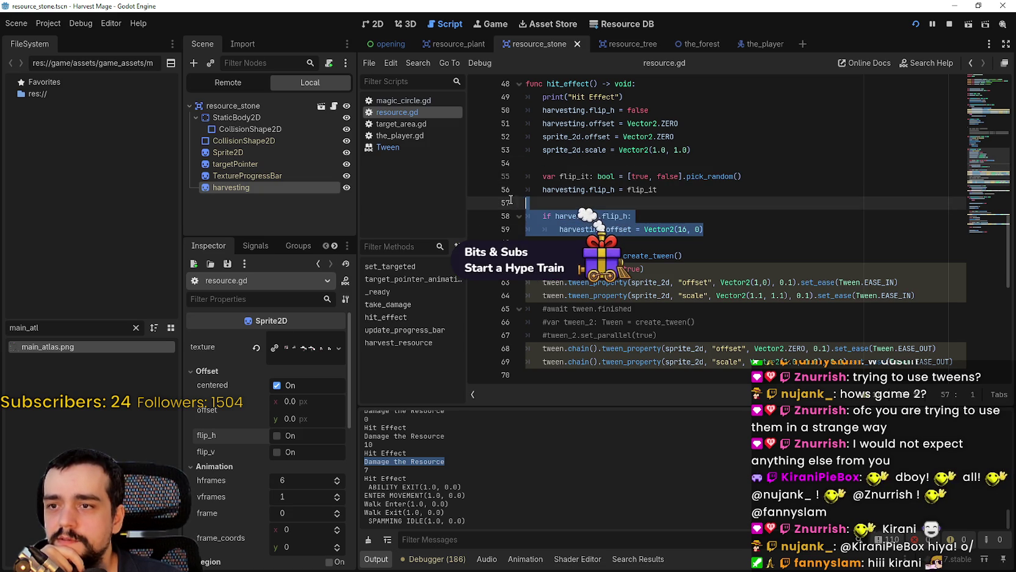
{"action": "scroll", "coordinate": [710, 295], "scroll_direction": "down", "scroll_amount": 2}
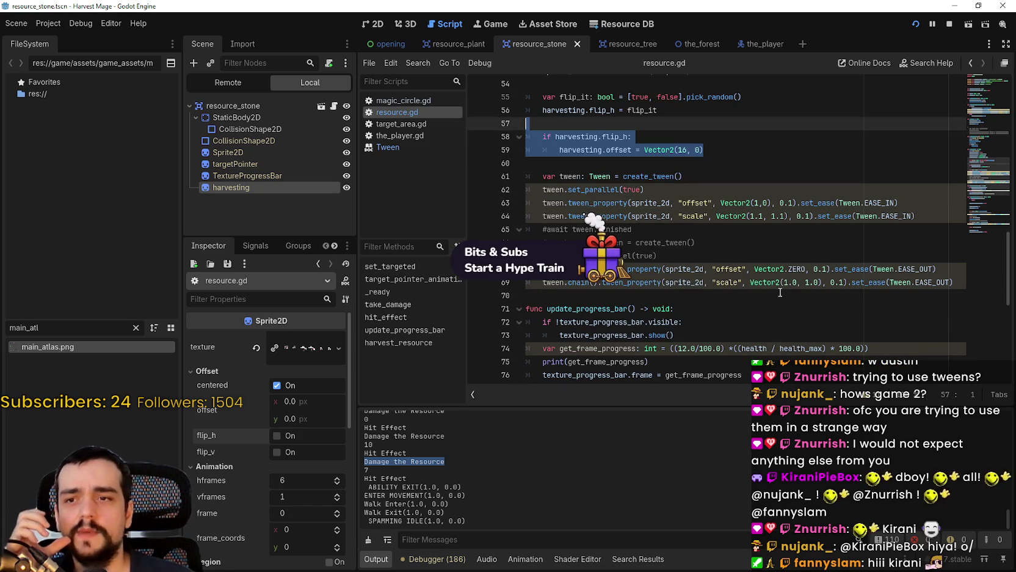
Step: Select the tween reset lines 68–69 in hit_effect
{"action": "left_click_drag", "start_coordinate": [780, 293], "coordinate": [537, 268]}
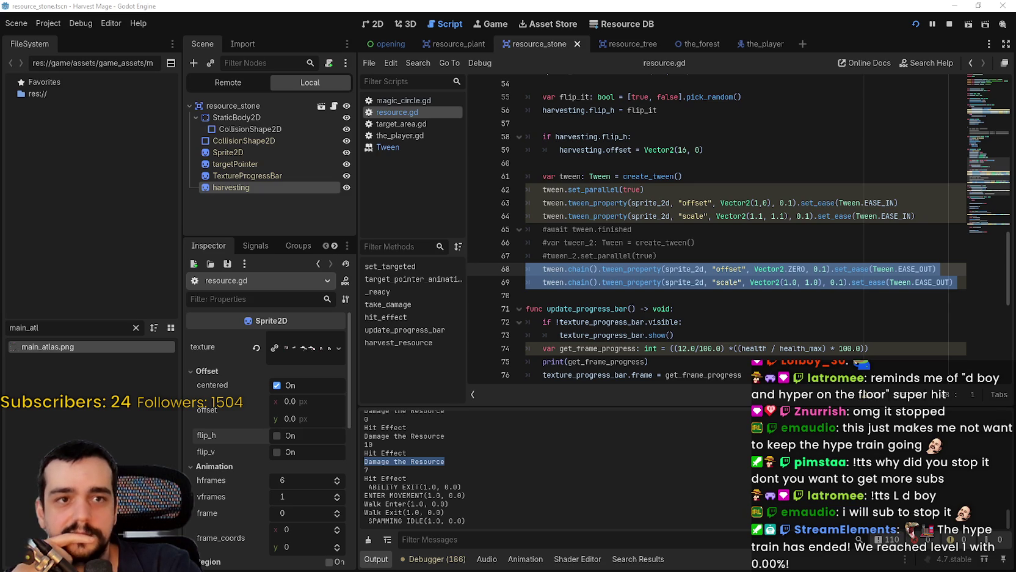
Step: Clear the selection on the tween lines and leave the caret on empty line 70
{"action": "left_click", "coordinate": [681, 180]}
{"action": "left_click", "coordinate": [678, 216]}
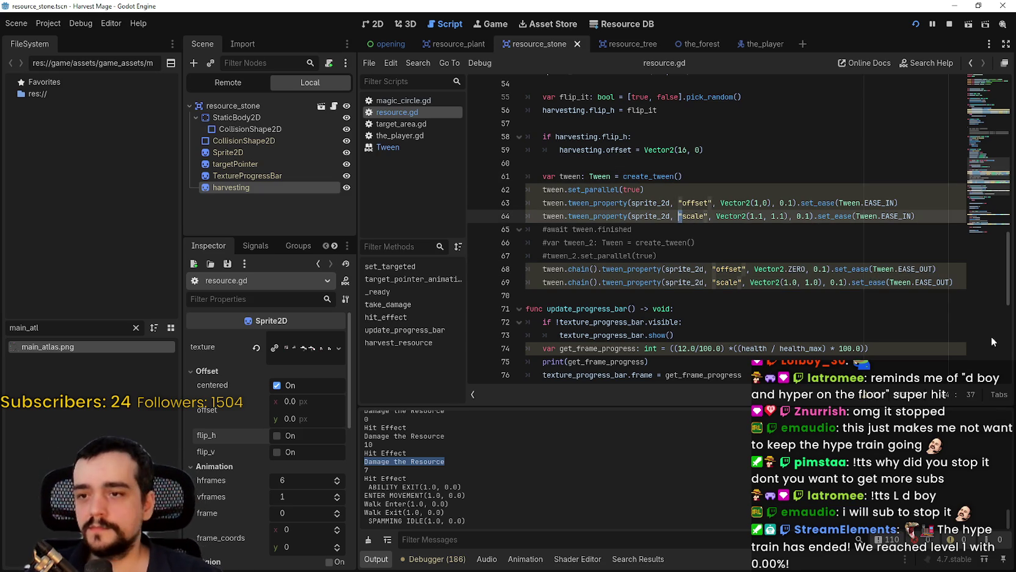
{"action": "left_click", "coordinate": [695, 293]}
{"action": "scroll", "coordinate": [696, 285], "scroll_direction": "down", "scroll_amount": 1}
{"action": "scroll", "coordinate": [696, 285], "scroll_direction": "down", "scroll_amount": 2}
Step: Run the game with F5, strike a nearby rock with the pickaxe, then shrink the window
{"action": "key", "text": "F5"}
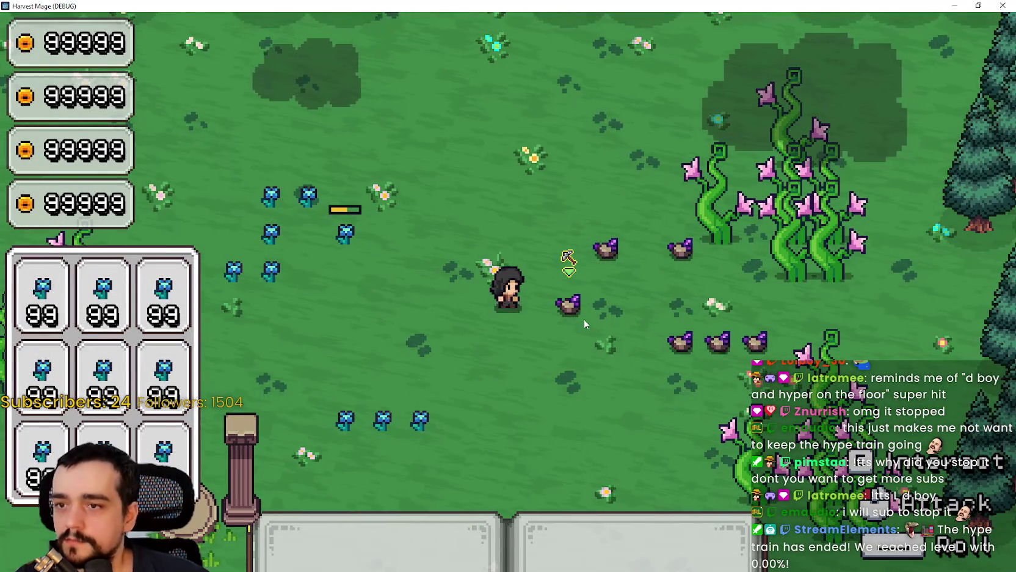
{"action": "left_click", "coordinate": [583, 332]}
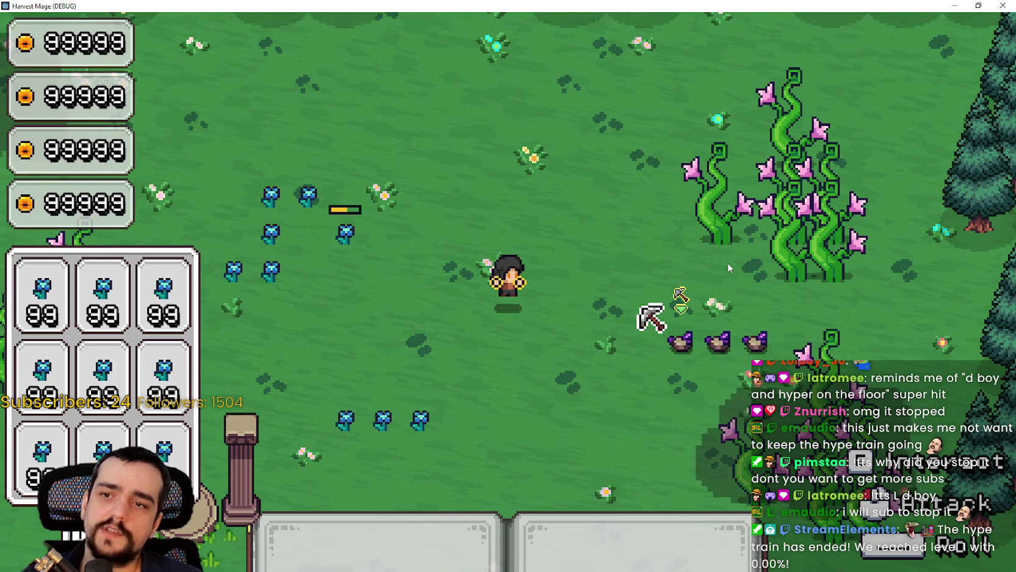
{"action": "left_click", "coordinate": [977, 5]}
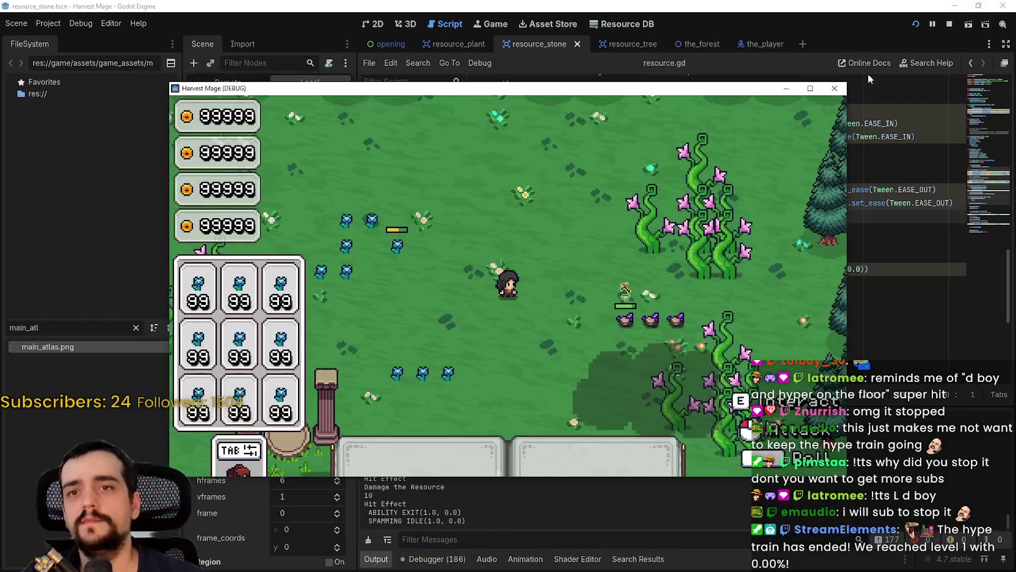
{"action": "left_click", "coordinate": [949, 24]}
{"action": "left_click", "coordinate": [696, 308]}
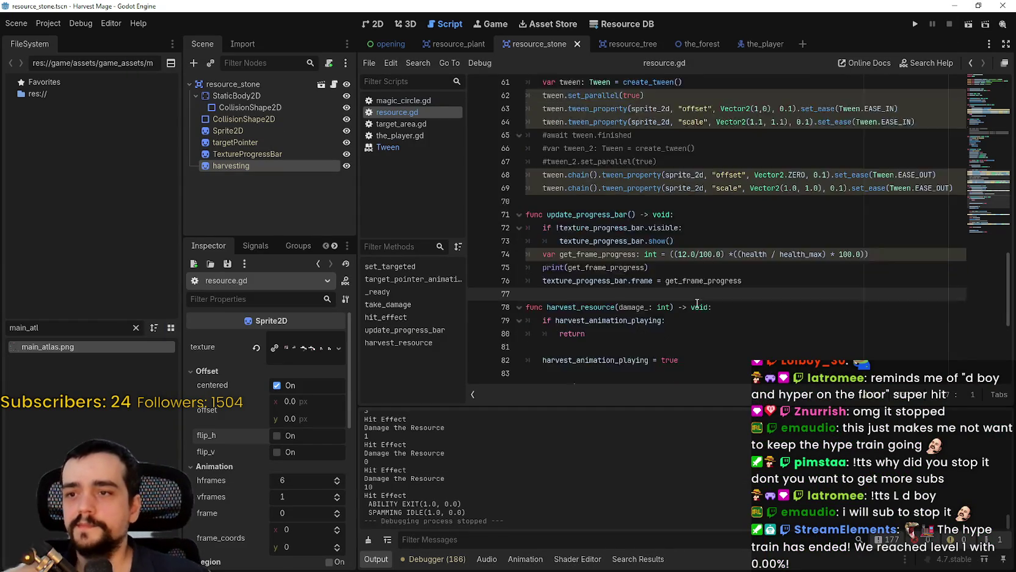
{"action": "scroll", "coordinate": [694, 287], "scroll_direction": "up", "scroll_amount": 3}
{"action": "left_click", "coordinate": [681, 181]}
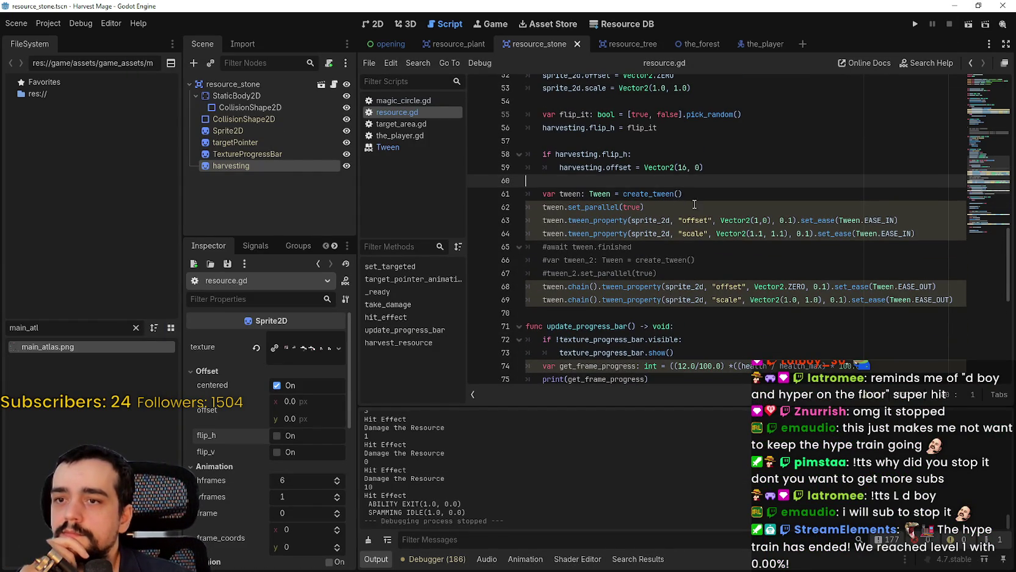
{"action": "scroll", "coordinate": [689, 196], "scroll_direction": "up", "scroll_amount": 1}
{"action": "scroll", "coordinate": [708, 263], "scroll_direction": "down", "scroll_amount": 1}
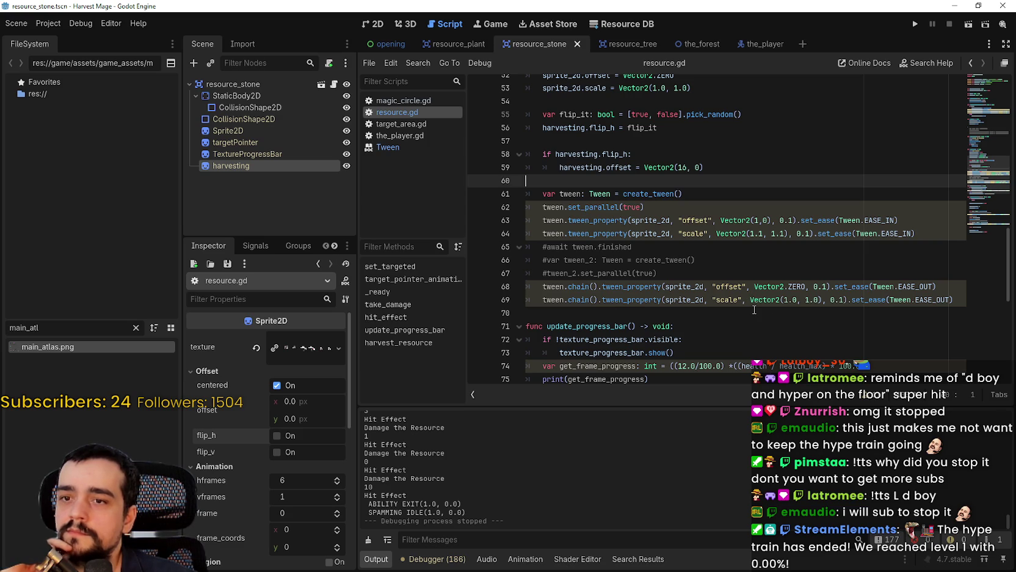
{"action": "scroll", "coordinate": [754, 310], "scroll_direction": "up", "scroll_amount": 1}
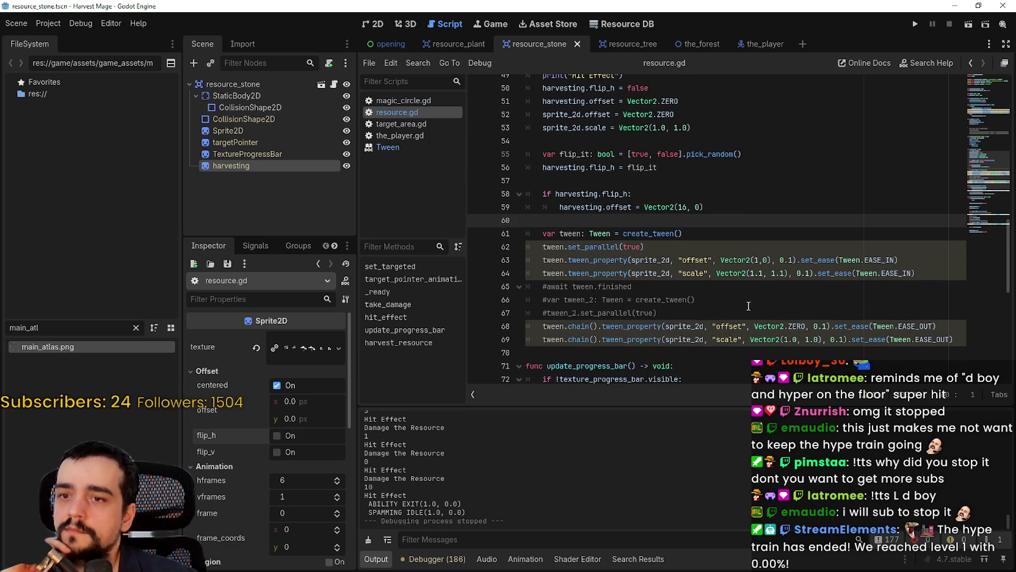
{"action": "double_click", "coordinate": [694, 260]}
{"action": "scroll", "coordinate": [680, 284], "scroll_direction": "up", "scroll_amount": 2}
{"action": "left_click_drag", "start_coordinate": [748, 292], "coordinate": [505, 269]}
{"action": "scroll", "coordinate": [670, 308], "scroll_direction": "down", "scroll_amount": 1}
{"action": "double_click", "coordinate": [580, 234]}
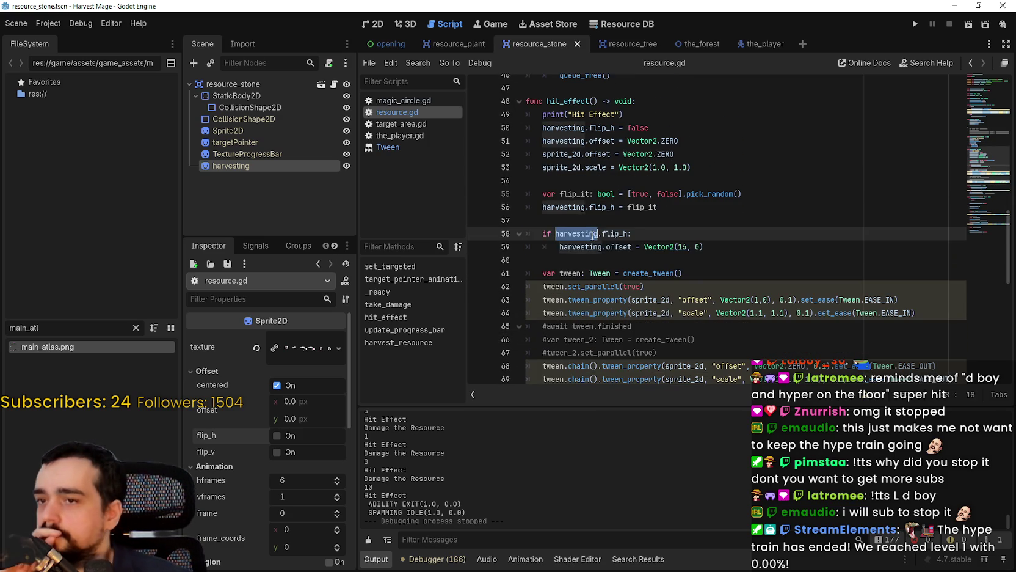
{"action": "mouse_move", "coordinate": [617, 239]}
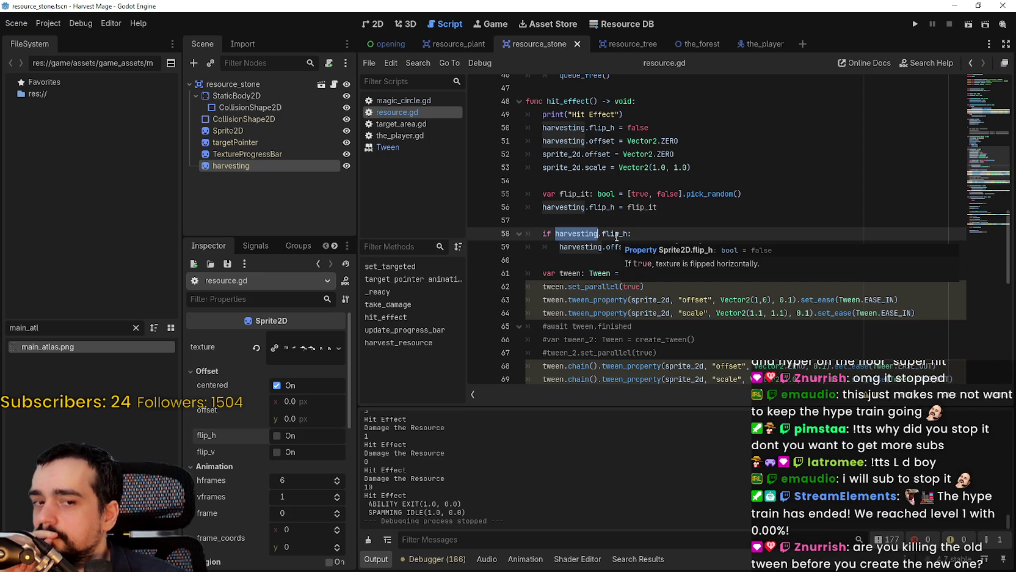
{"action": "key", "text": "Up"}
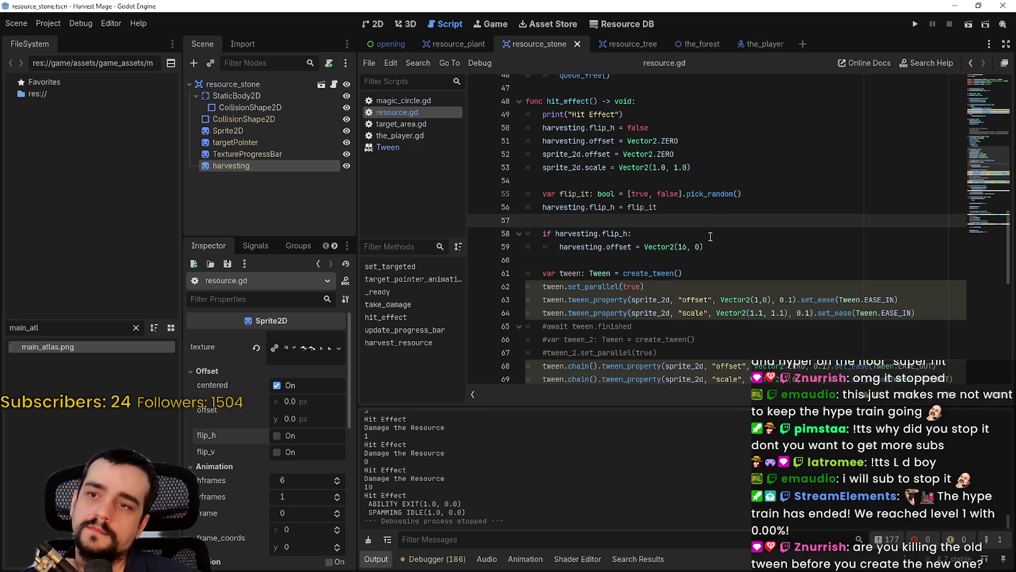
{"action": "scroll", "coordinate": [703, 222], "scroll_direction": "down", "scroll_amount": 3}
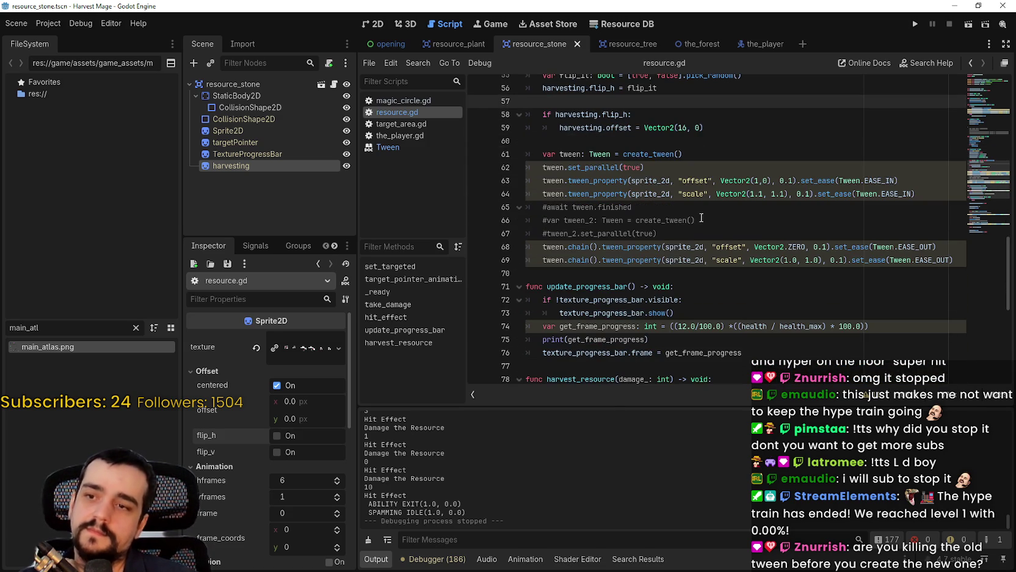
{"action": "left_click", "coordinate": [625, 274]}
{"action": "scroll", "coordinate": [638, 262], "scroll_direction": "up", "scroll_amount": 4}
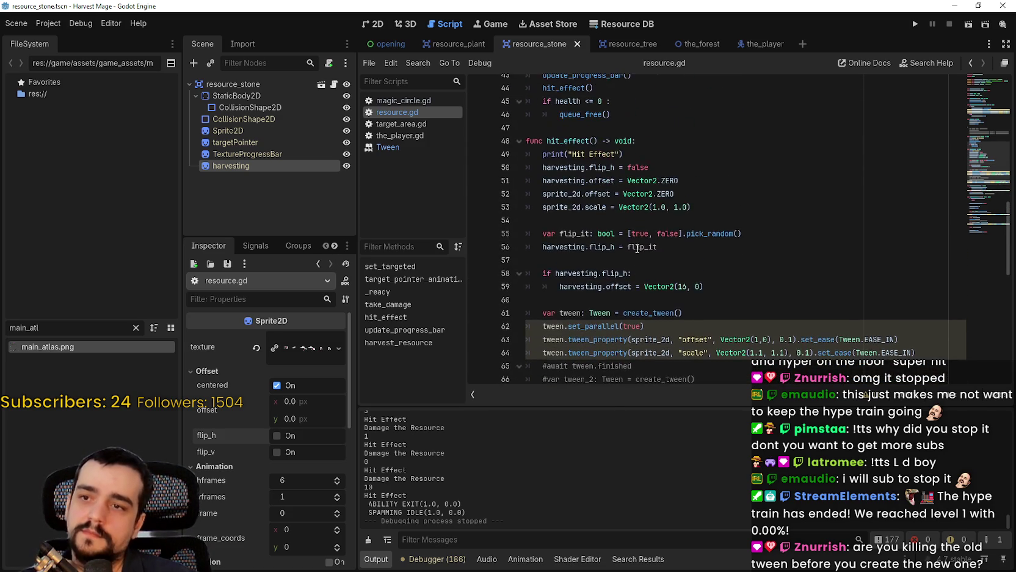
{"action": "scroll", "coordinate": [638, 248], "scroll_direction": "up", "scroll_amount": 1}
{"action": "double_click", "coordinate": [580, 181]}
{"action": "scroll", "coordinate": [704, 232], "scroll_direction": "up", "scroll_amount": 2}
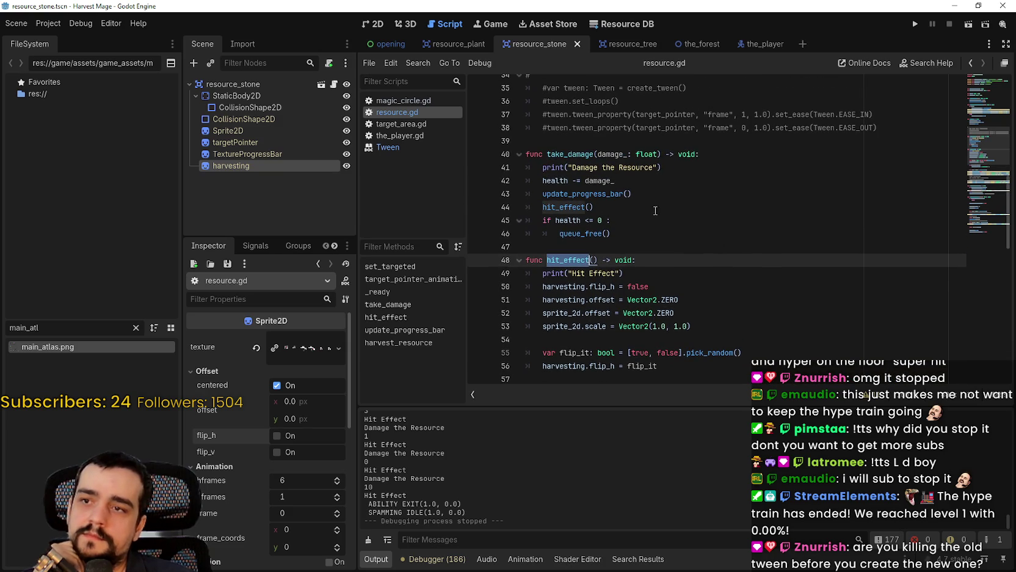
{"action": "left_click", "coordinate": [565, 197]}
{"action": "left_click_drag", "start_coordinate": [542, 207], "coordinate": [629, 209]}
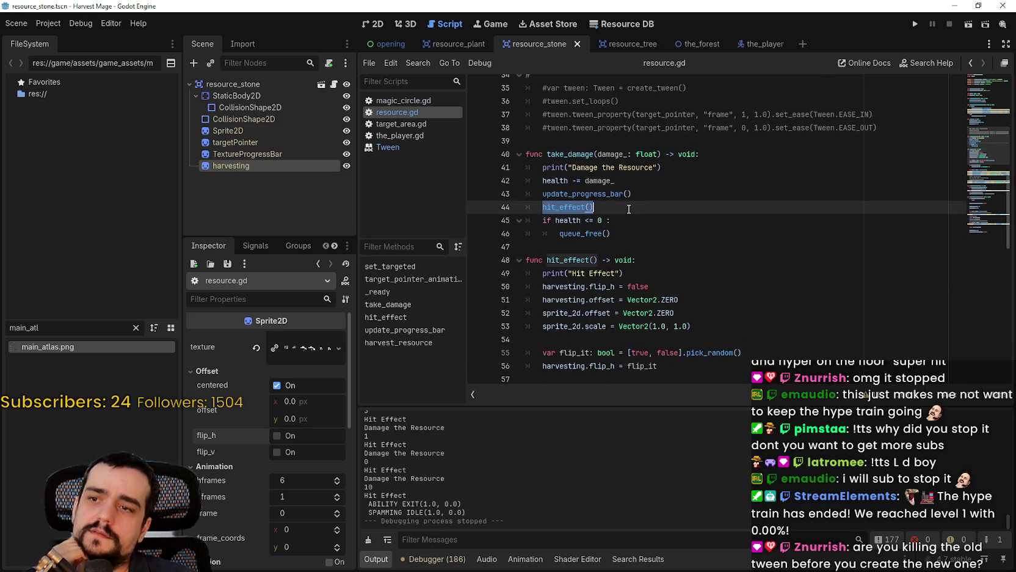
{"action": "scroll", "coordinate": [635, 229], "scroll_direction": "down", "scroll_amount": 1}
{"action": "scroll", "coordinate": [635, 232], "scroll_direction": "up", "scroll_amount": 2}
{"action": "scroll", "coordinate": [641, 216], "scroll_direction": "down", "scroll_amount": 3}
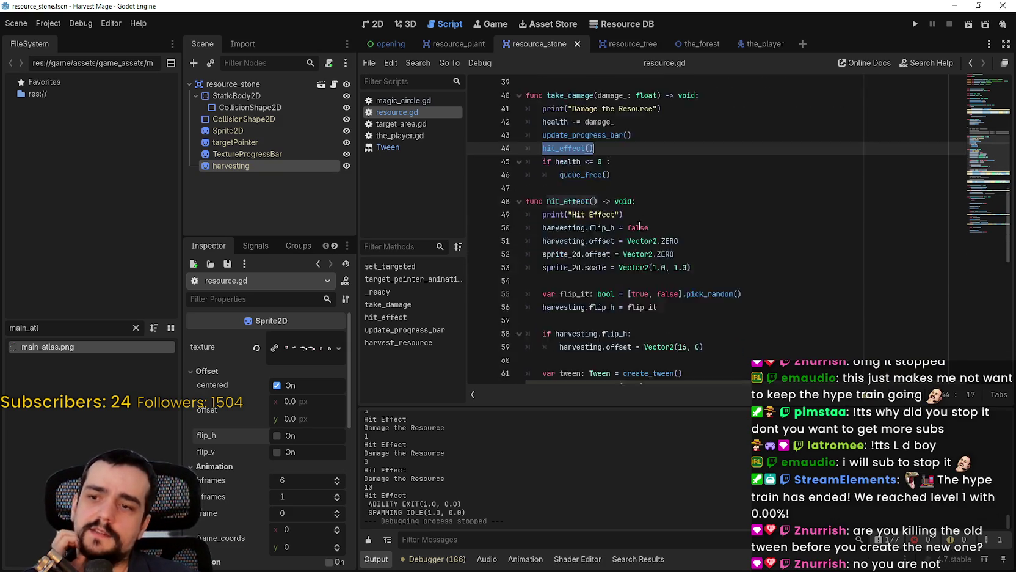
{"action": "scroll", "coordinate": [640, 219], "scroll_direction": "down", "scroll_amount": 10}
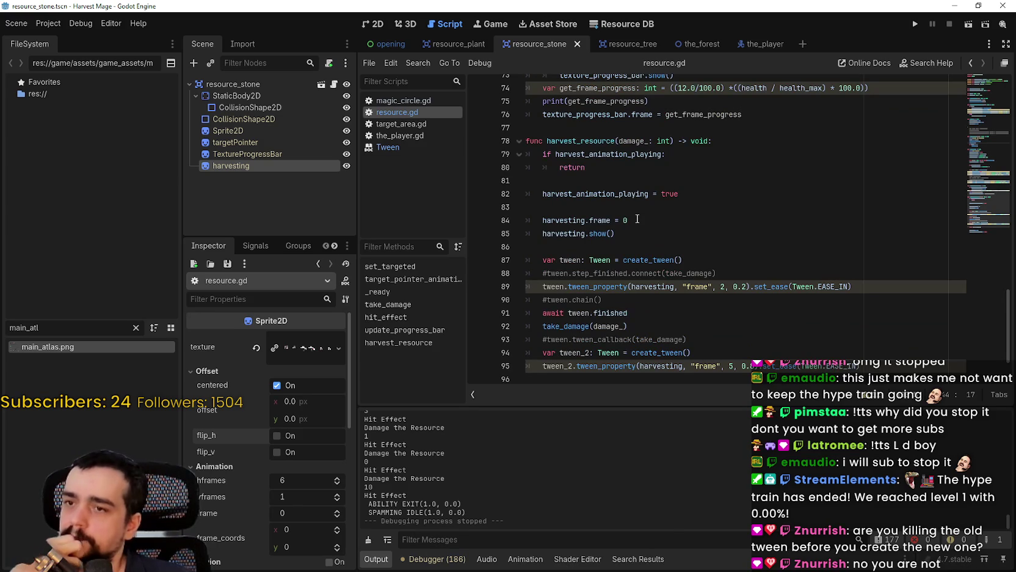
{"action": "left_click", "coordinate": [638, 181]}
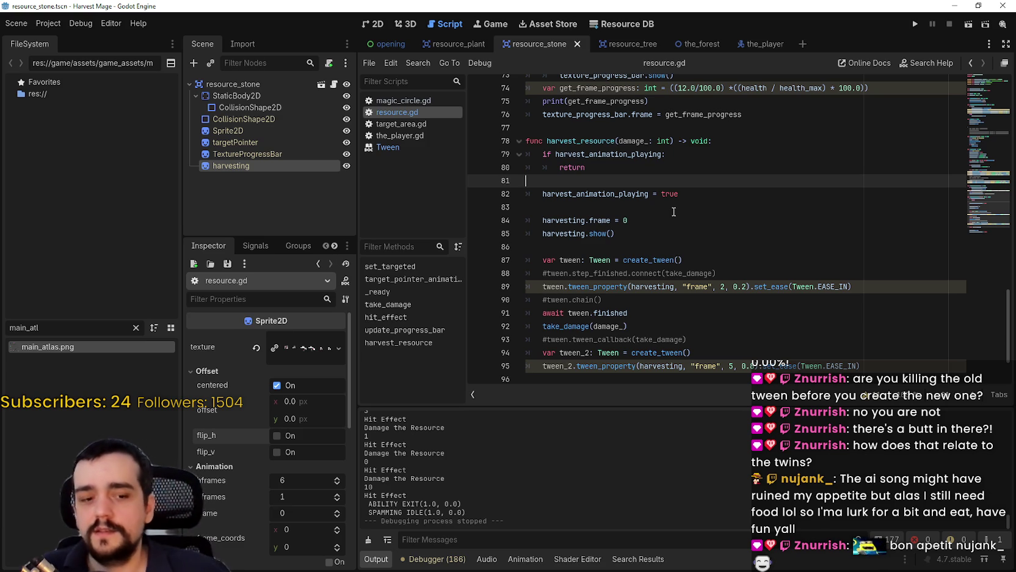
{"action": "scroll", "coordinate": [696, 133], "scroll_direction": "down", "scroll_amount": 2}
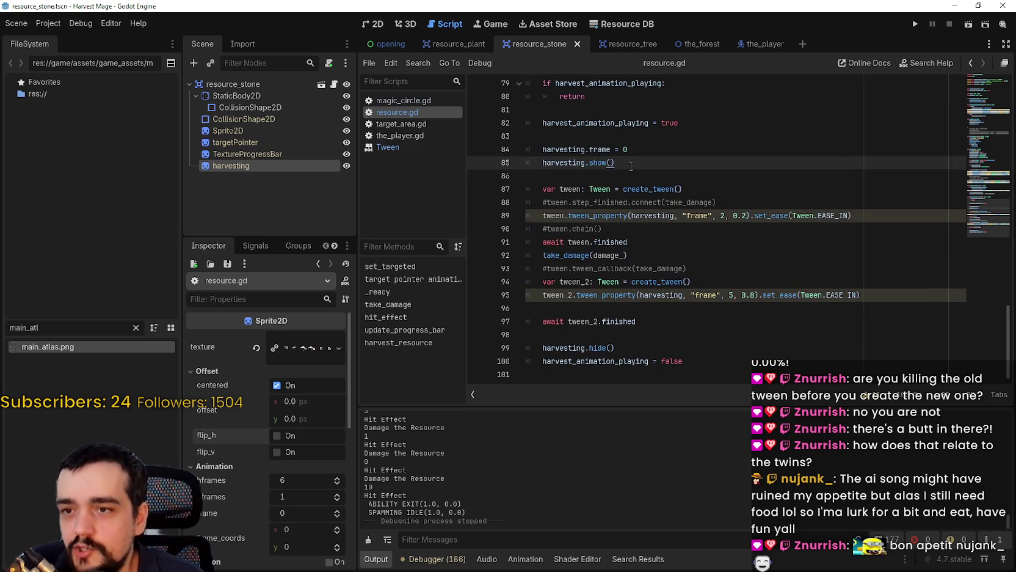
{"action": "left_click_drag", "start_coordinate": [629, 162], "coordinate": [689, 259]}
{"action": "left_click", "coordinate": [691, 240]}
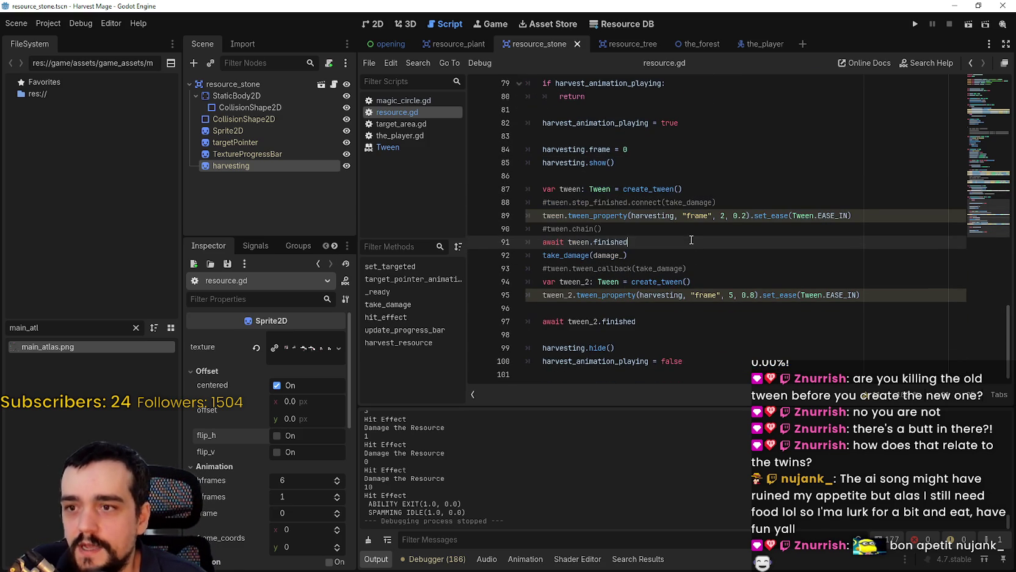
{"action": "left_click", "coordinate": [727, 364]}
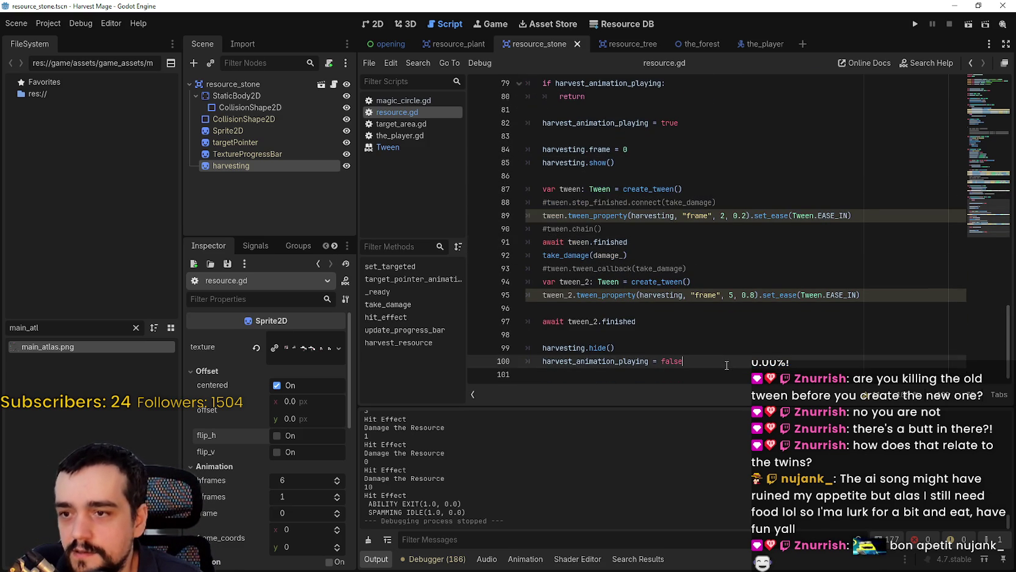
{"action": "left_click", "coordinate": [695, 335]}
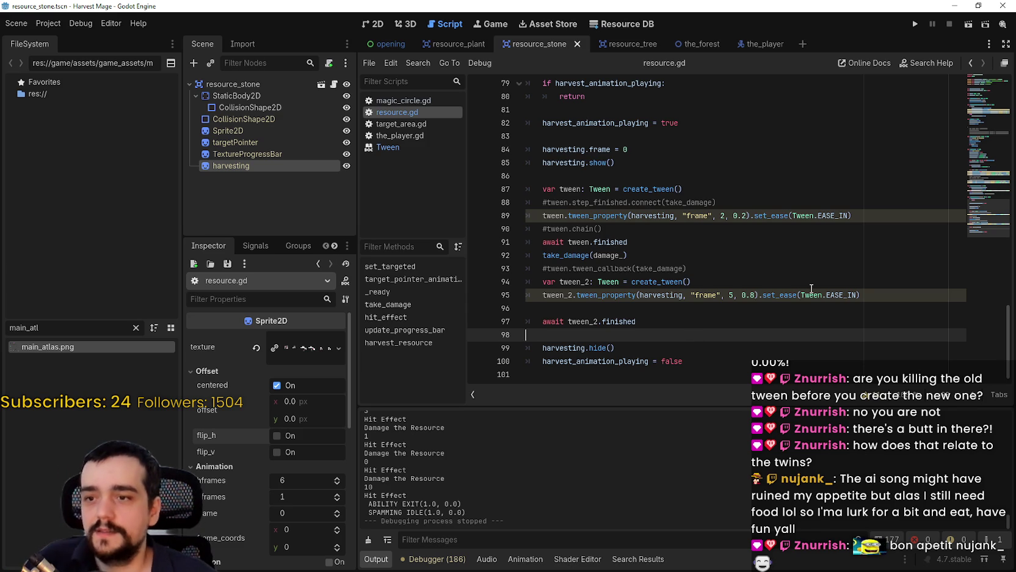
{"action": "scroll", "coordinate": [772, 308], "scroll_direction": "up", "scroll_amount": 2}
{"action": "scroll", "coordinate": [606, 214], "scroll_direction": "up", "scroll_amount": 2}
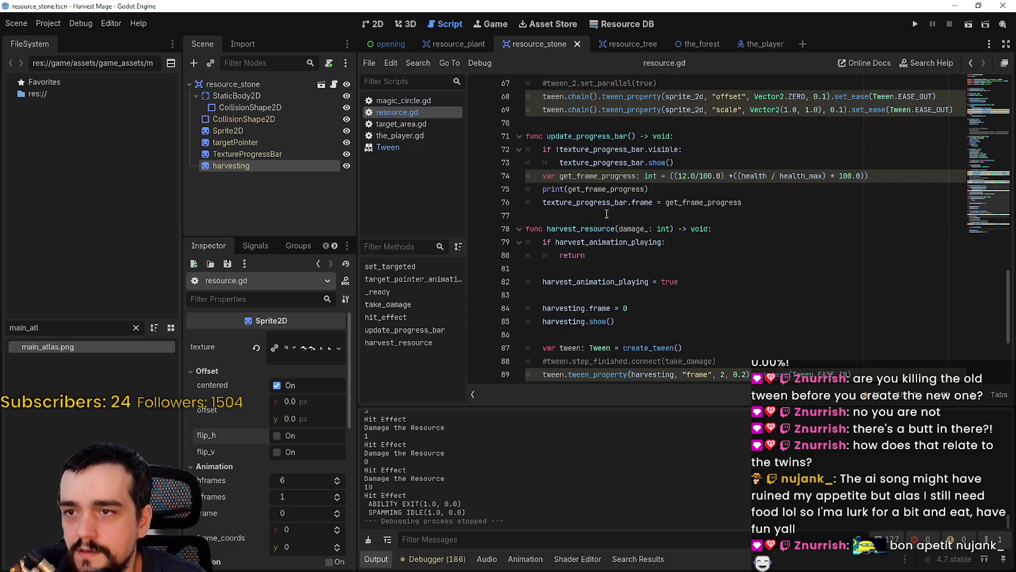
{"action": "double_click", "coordinate": [623, 242]}
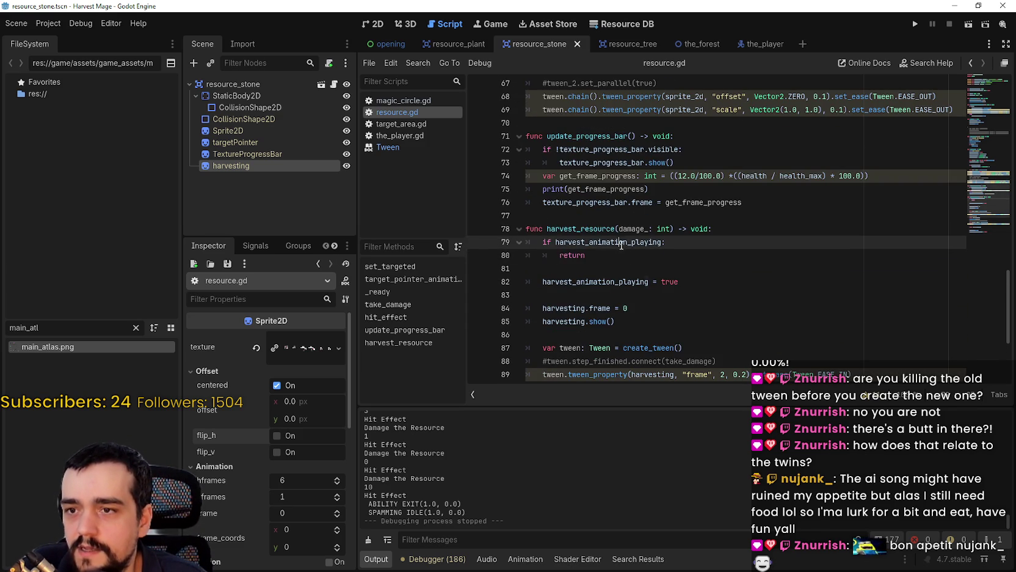
{"action": "scroll", "coordinate": [622, 295], "scroll_direction": "up", "scroll_amount": 2}
{"action": "scroll", "coordinate": [622, 296], "scroll_direction": "up", "scroll_amount": 5}
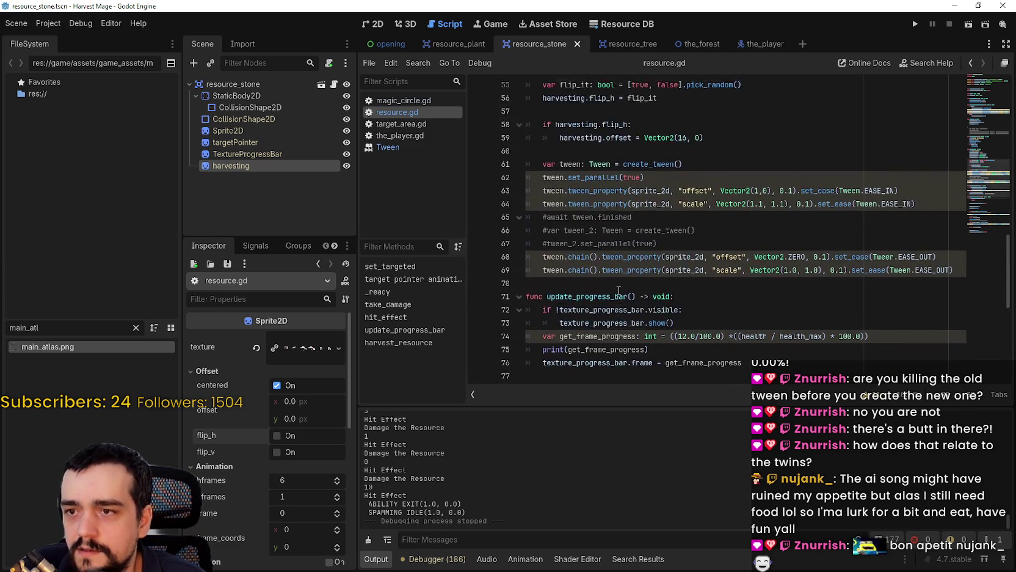
{"action": "scroll", "coordinate": [617, 287], "scroll_direction": "up", "scroll_amount": 3}
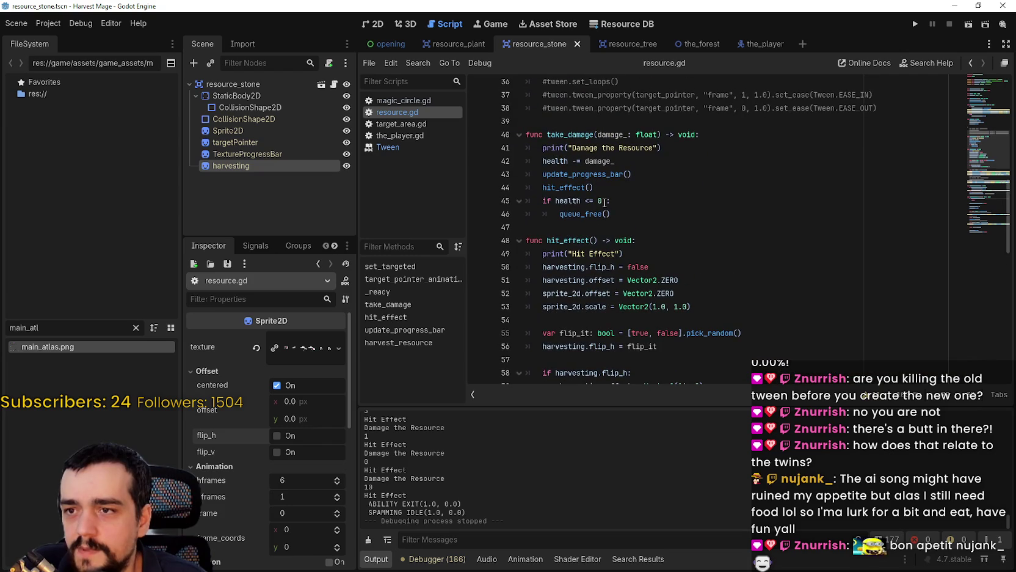
{"action": "scroll", "coordinate": [647, 237], "scroll_direction": "up", "scroll_amount": 6}
{"action": "left_click", "coordinate": [645, 225]}
{"action": "scroll", "coordinate": [646, 228], "scroll_direction": "up", "scroll_amount": 4}
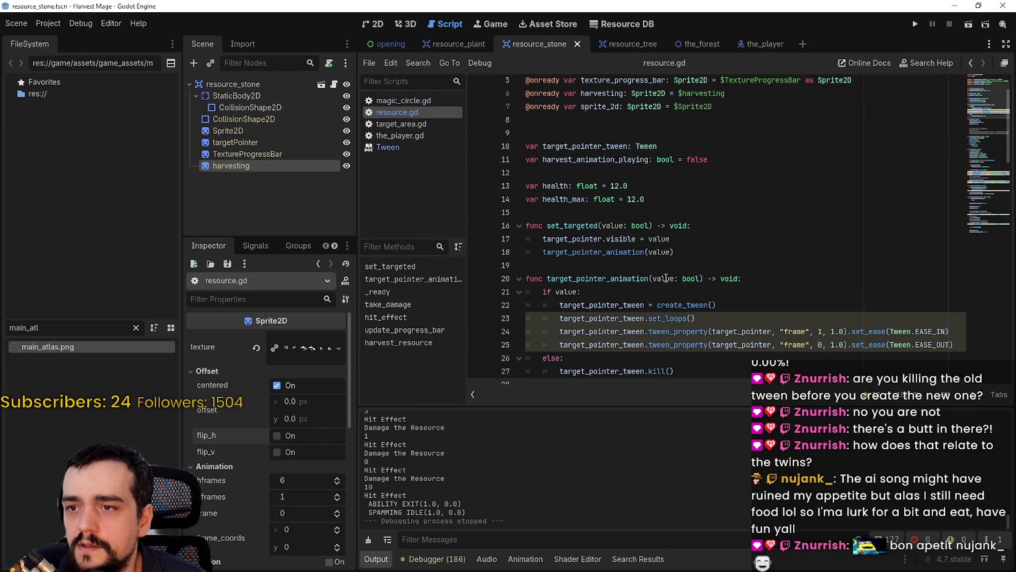
{"action": "scroll", "coordinate": [663, 271], "scroll_direction": "down", "scroll_amount": 11}
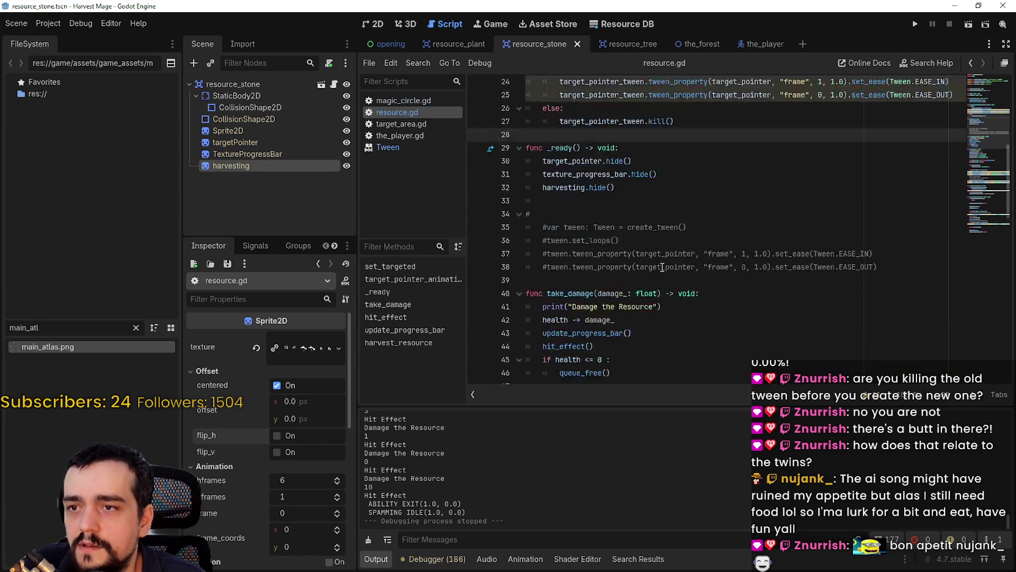
{"action": "scroll", "coordinate": [662, 268], "scroll_direction": "up", "scroll_amount": 4}
{"action": "scroll", "coordinate": [662, 269], "scroll_direction": "up", "scroll_amount": 2}
{"action": "left_click_drag", "start_coordinate": [689, 181], "coordinate": [526, 167]}
{"action": "left_click", "coordinate": [609, 76]}
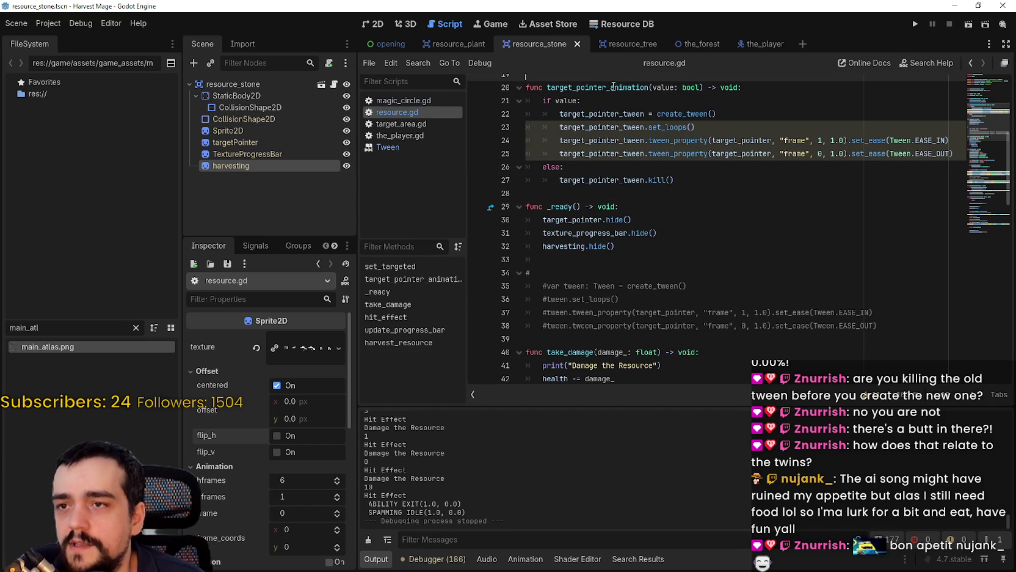
{"action": "scroll", "coordinate": [653, 195], "scroll_direction": "down", "scroll_amount": 8}
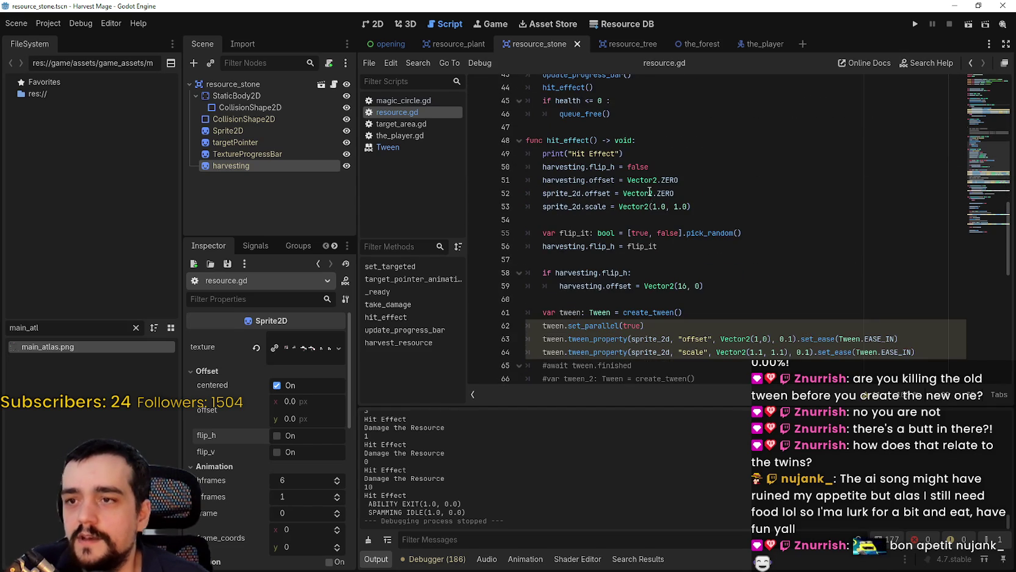
{"action": "scroll", "coordinate": [650, 195], "scroll_direction": "down", "scroll_amount": 12}
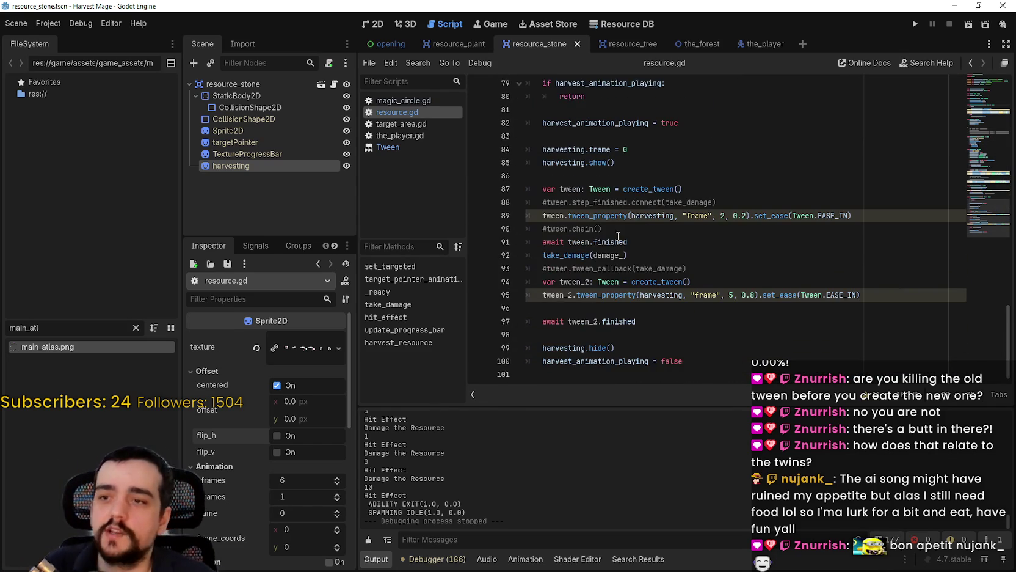
{"action": "left_click_drag", "start_coordinate": [638, 322], "coordinate": [482, 298]}
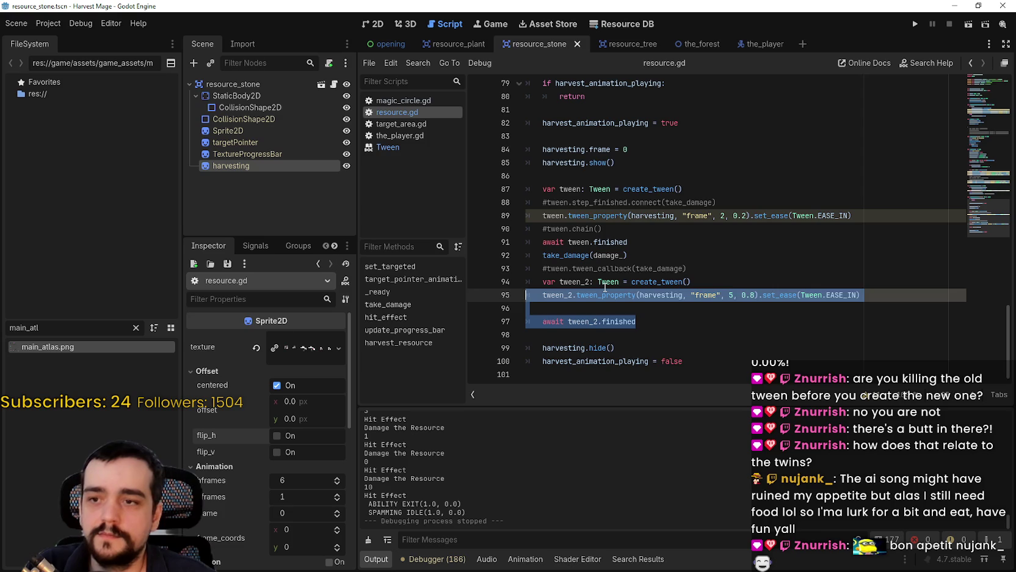
Step: Select the take_damage(damage_) call on line 92 in harvest_resource
{"action": "mouse_move", "coordinate": [605, 287]}
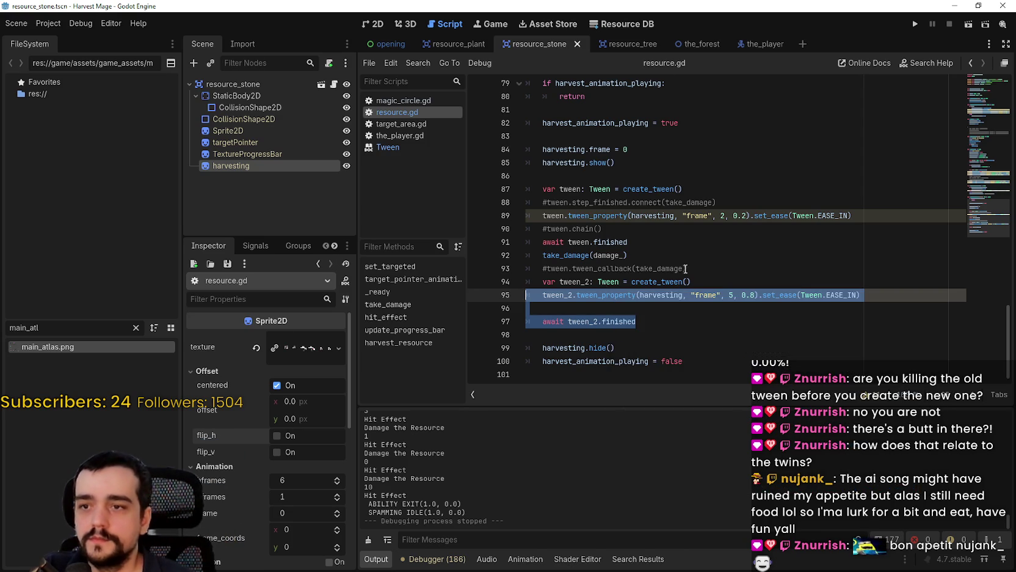
{"action": "left_click_drag", "start_coordinate": [665, 261], "coordinate": [539, 255]}
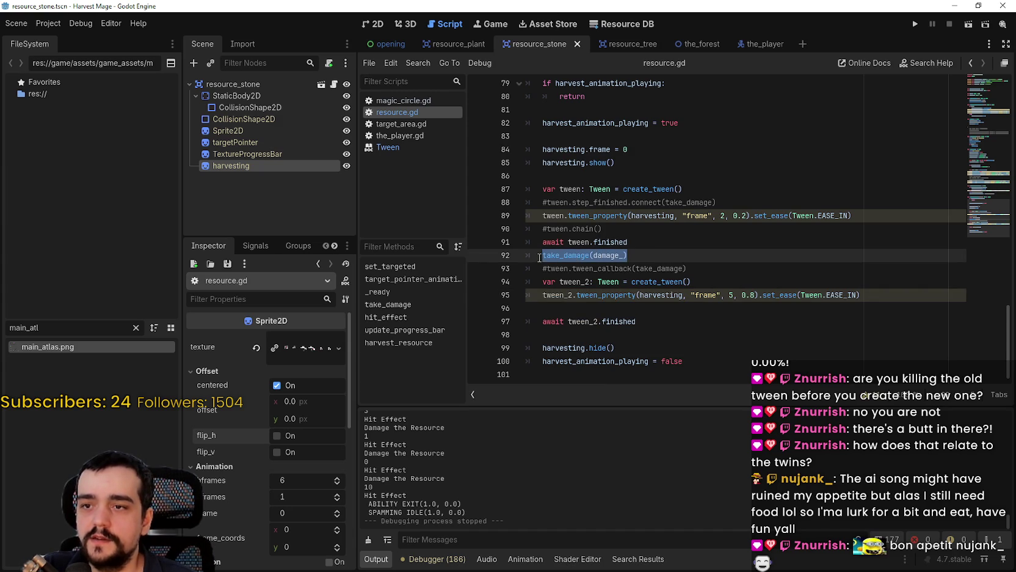
{"action": "mouse_move", "coordinate": [543, 255]}
{"action": "left_mouse_down"}
{"action": "mouse_move", "coordinate": [642, 298]}
{"action": "mouse_move", "coordinate": [760, 311]}
{"action": "left_mouse_up"}
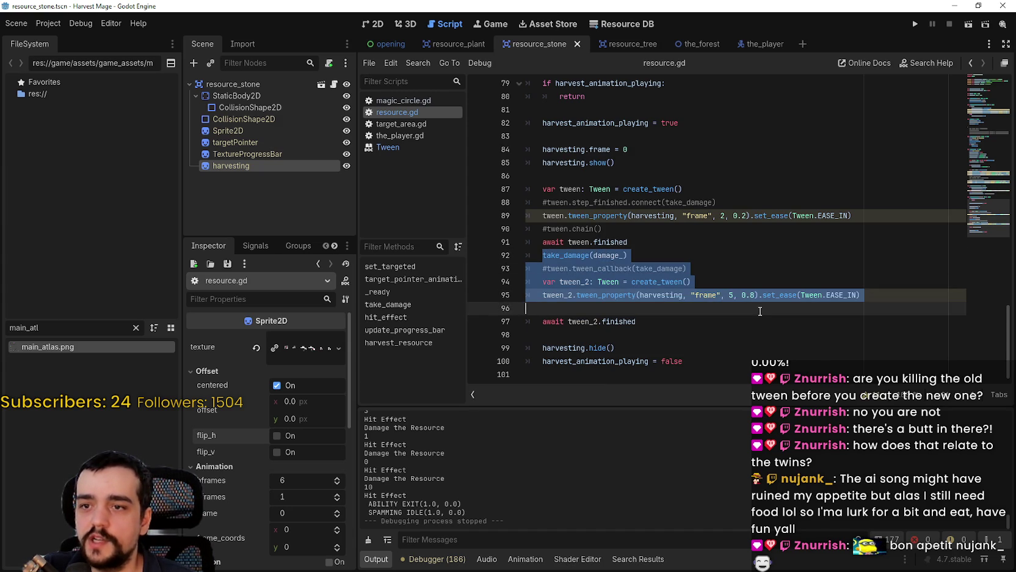
{"action": "left_click", "coordinate": [759, 309]}
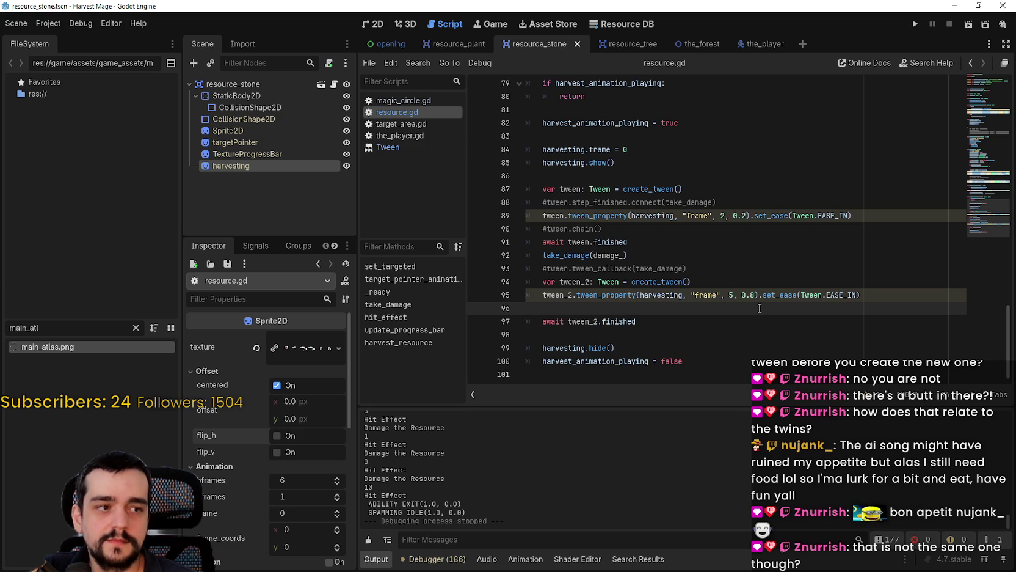
{"action": "mouse_move", "coordinate": [542, 255]}
{"action": "left_mouse_down"}
{"action": "mouse_move", "coordinate": [612, 242]}
{"action": "mouse_move", "coordinate": [673, 254]}
{"action": "left_mouse_up"}
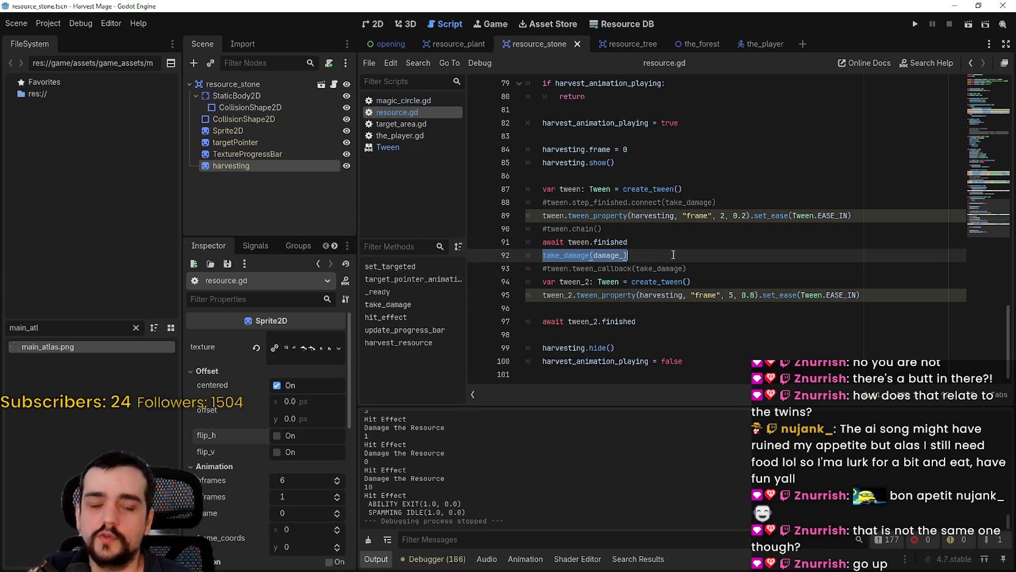
{"action": "double_click", "coordinate": [580, 254]}
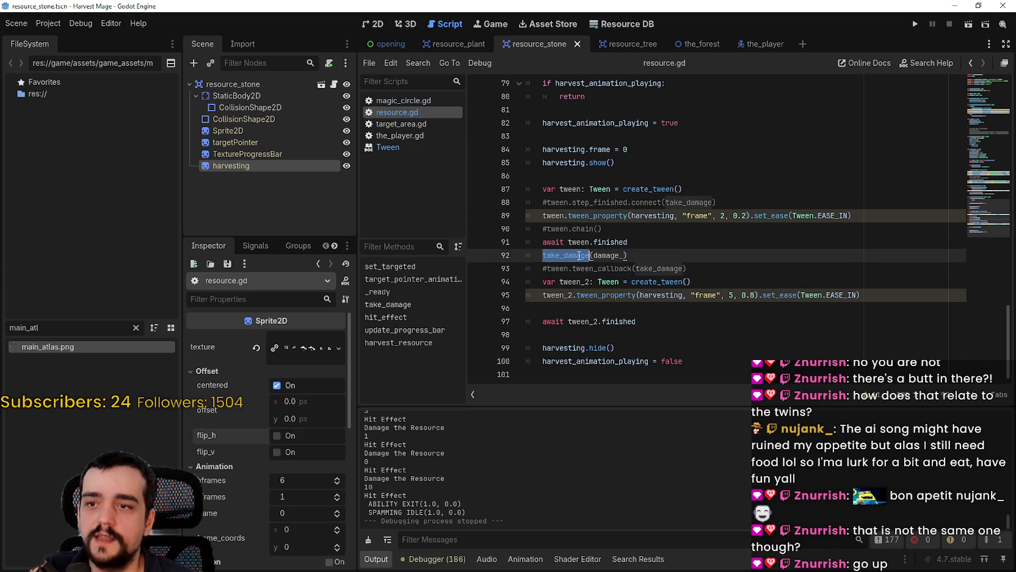
Step: Look up take_damage's definition and bring up actions for its hit_effect call
{"action": "right_click", "coordinate": [579, 256]}
{"action": "left_click", "coordinate": [655, 476]}
{"action": "scroll", "coordinate": [580, 232], "scroll_direction": "down", "scroll_amount": 2}
{"action": "left_click_drag", "start_coordinate": [551, 163], "coordinate": [576, 241]}
{"action": "left_click", "coordinate": [603, 228]}
{"action": "right_click", "coordinate": [574, 202]}
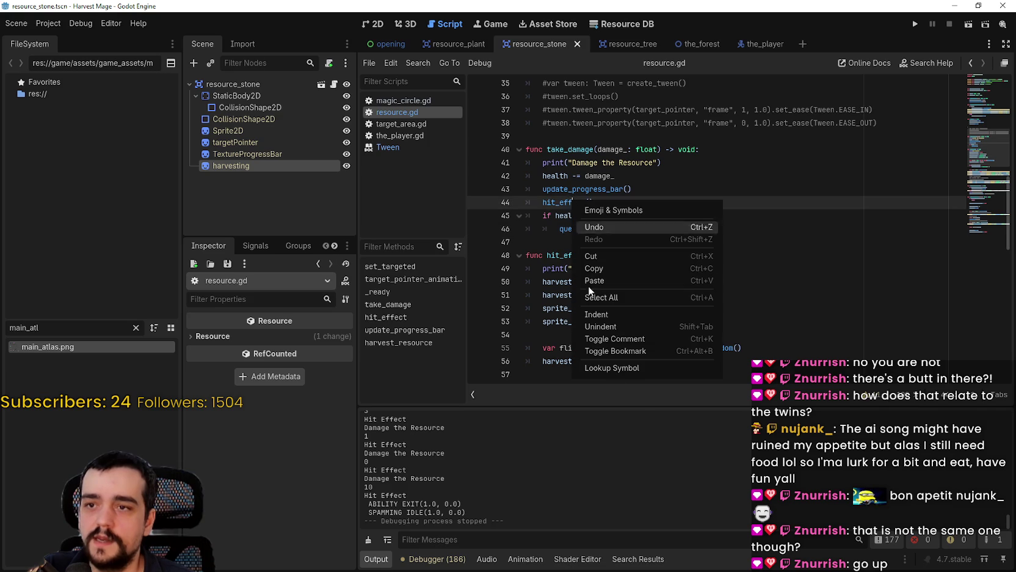
{"action": "left_click", "coordinate": [635, 369]}
{"action": "scroll", "coordinate": [597, 243], "scroll_direction": "down", "scroll_amount": 1}
{"action": "left_click_drag", "start_coordinate": [696, 219], "coordinate": [512, 145]}
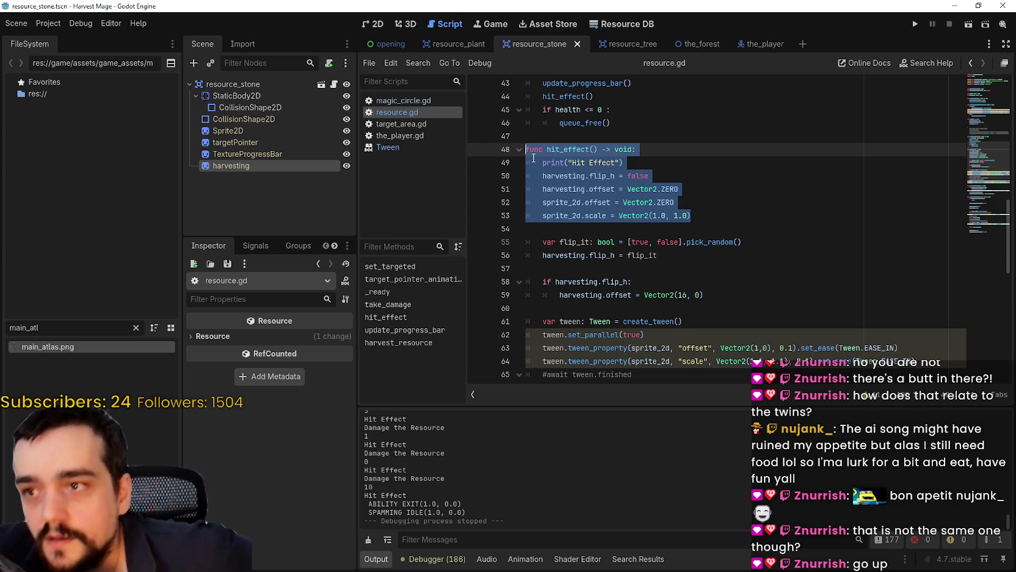
{"action": "left_click", "coordinate": [728, 242]}
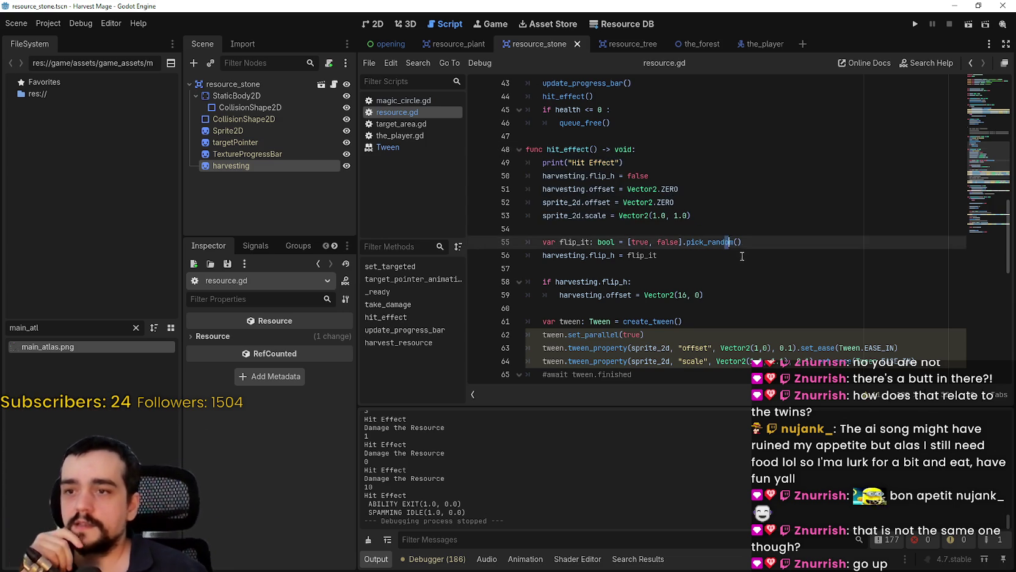
{"action": "left_click", "coordinate": [744, 267]}
{"action": "left_click", "coordinate": [740, 259]}
{"action": "scroll", "coordinate": [740, 259], "scroll_direction": "down", "scroll_amount": 2}
{"action": "scroll", "coordinate": [739, 259], "scroll_direction": "down", "scroll_amount": 1}
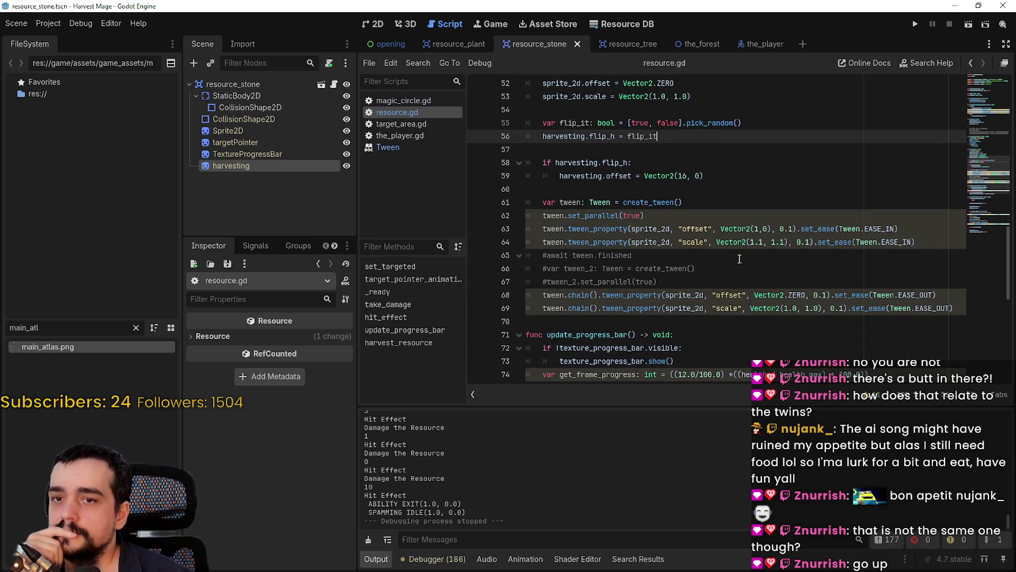
{"action": "mouse_move", "coordinate": [644, 327]}
{"action": "left_mouse_down"}
{"action": "mouse_move", "coordinate": [610, 308]}
{"action": "mouse_move", "coordinate": [519, 91]}
{"action": "mouse_move", "coordinate": [507, 189]}
{"action": "left_mouse_up"}
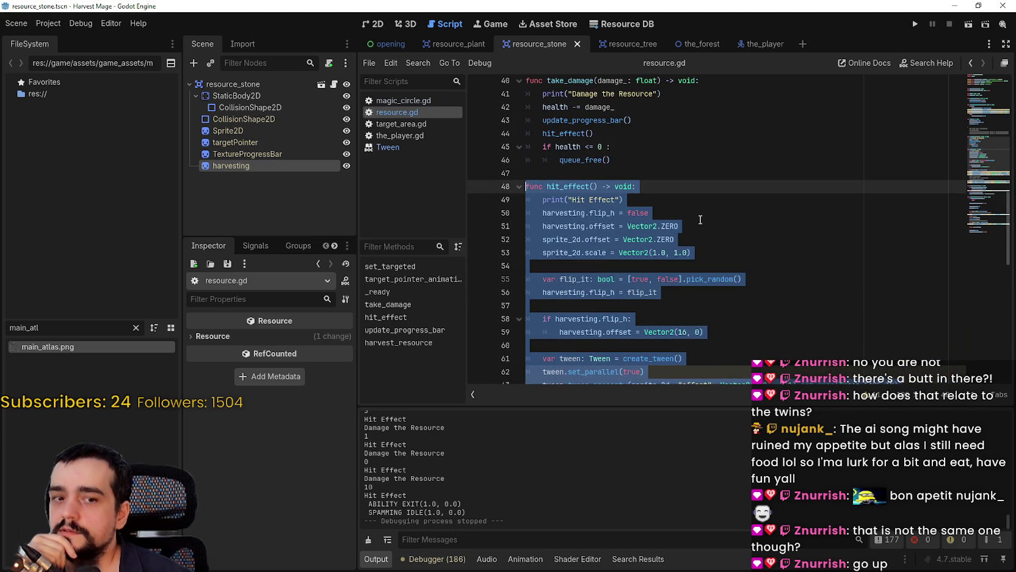
{"action": "scroll", "coordinate": [700, 220], "scroll_direction": "down", "scroll_amount": 6}
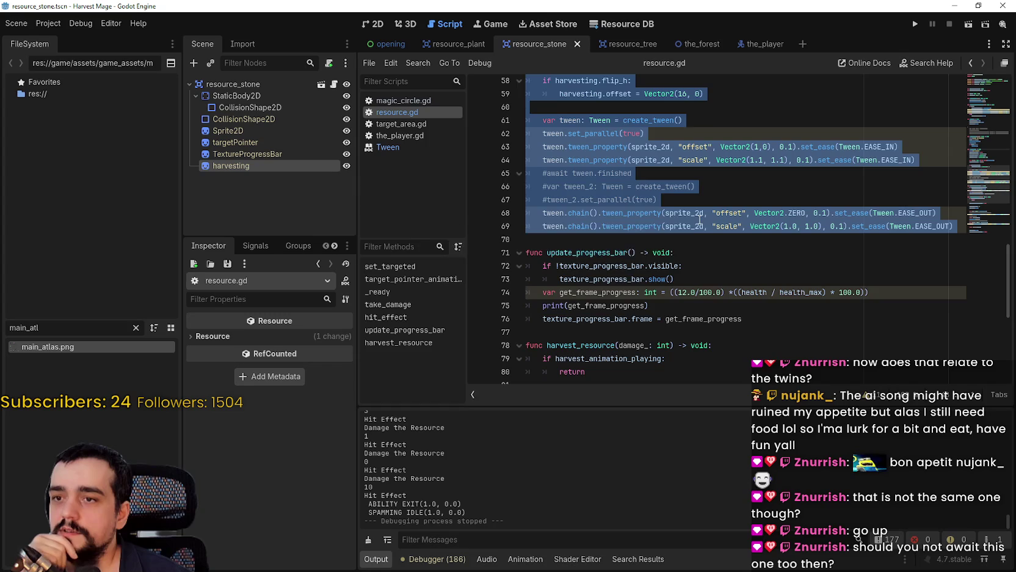
{"action": "scroll", "coordinate": [699, 218], "scroll_direction": "down", "scroll_amount": 1}
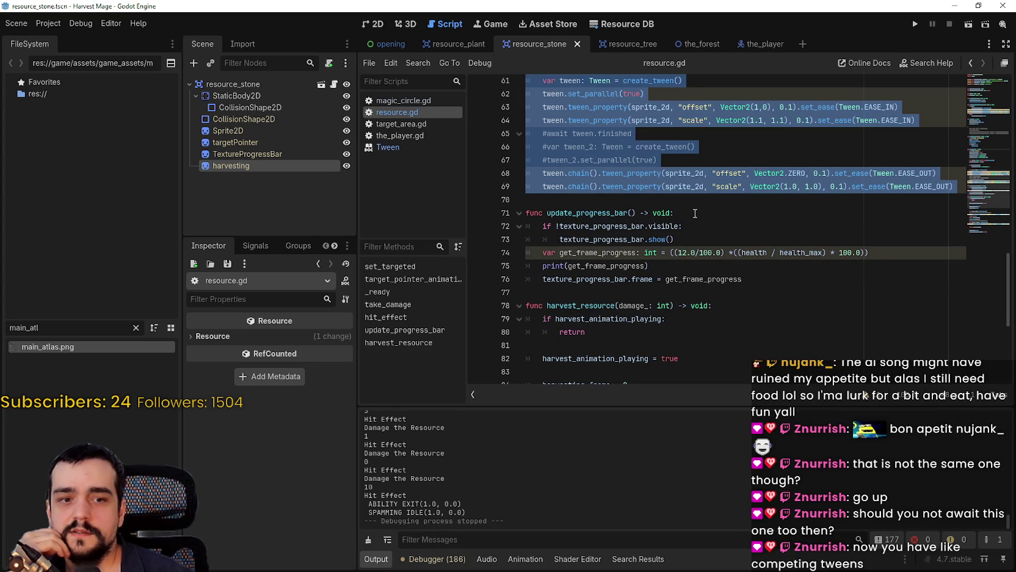
{"action": "scroll", "coordinate": [694, 214], "scroll_direction": "up", "scroll_amount": 4}
{"action": "left_click", "coordinate": [700, 215]}
{"action": "scroll", "coordinate": [701, 217], "scroll_direction": "down", "scroll_amount": 4}
{"action": "scroll", "coordinate": [701, 217], "scroll_direction": "down", "scroll_amount": 6}
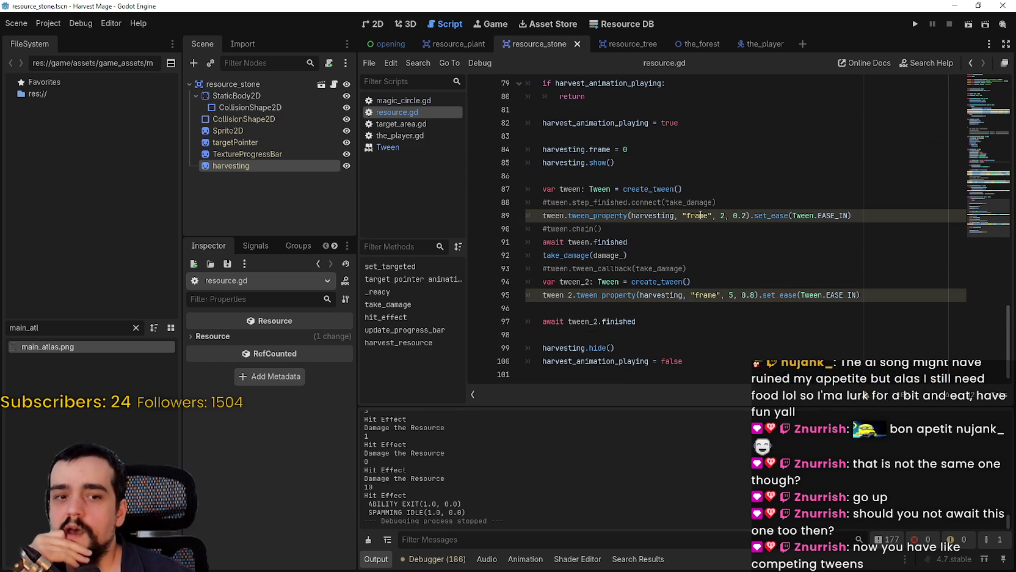
{"action": "left_click", "coordinate": [542, 254]}
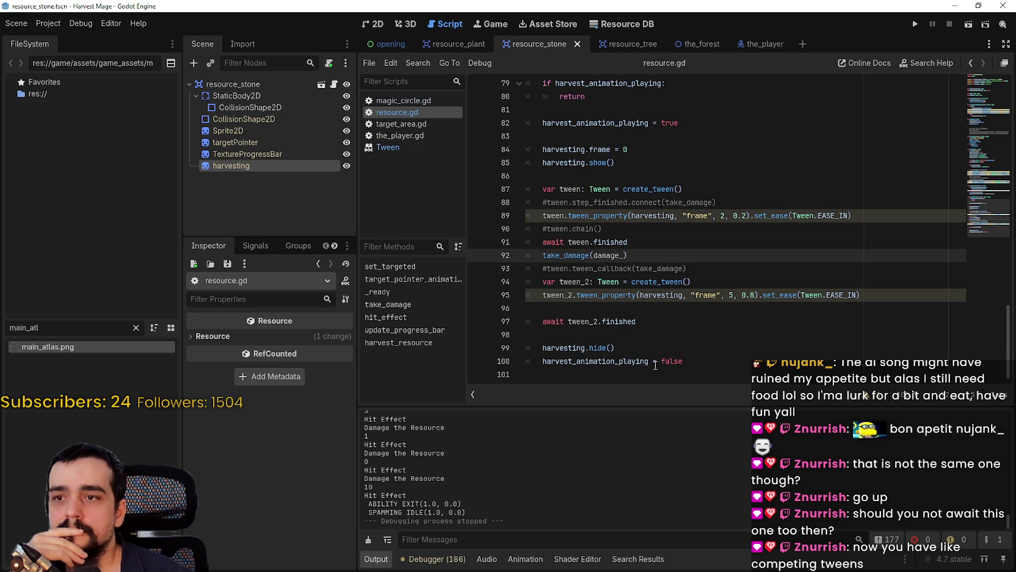
Step: Undo the await typed before take_damage and jump to take_damage's definition
{"action": "type", "text": "await"}
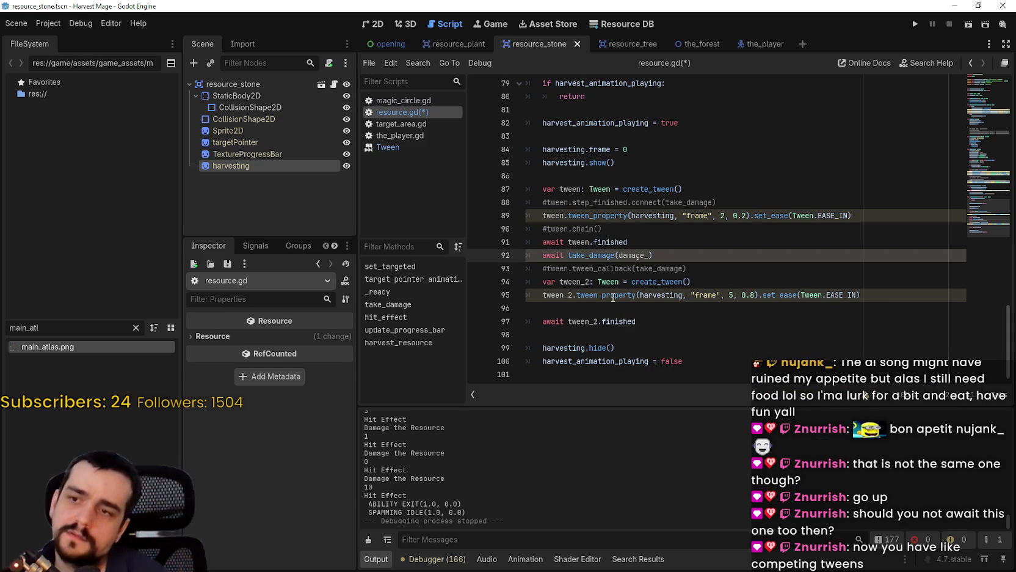
{"action": "key", "text": "ctrl+z"}
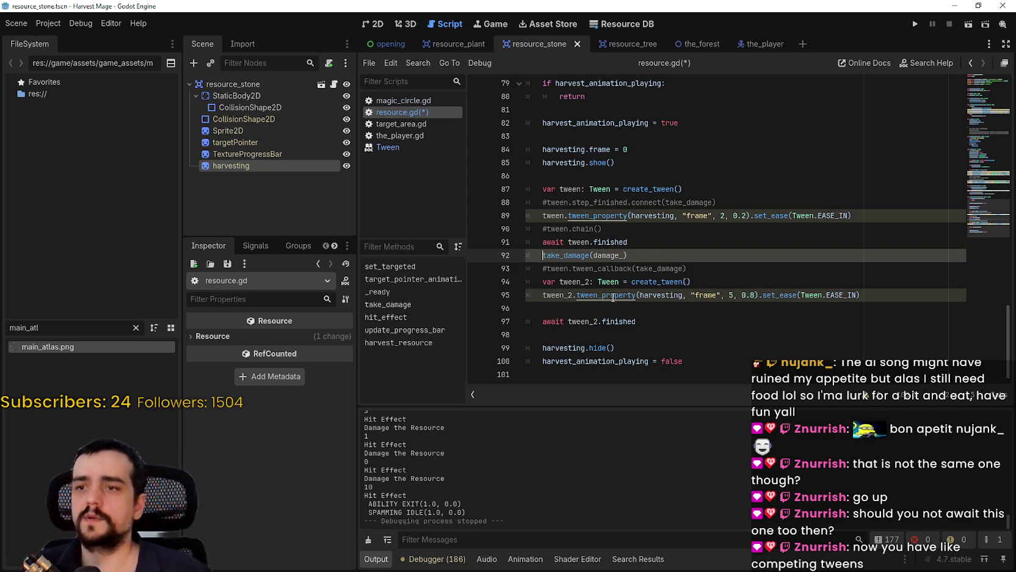
{"action": "right_click", "coordinate": [562, 255]}
{"action": "left_click", "coordinate": [617, 419]}
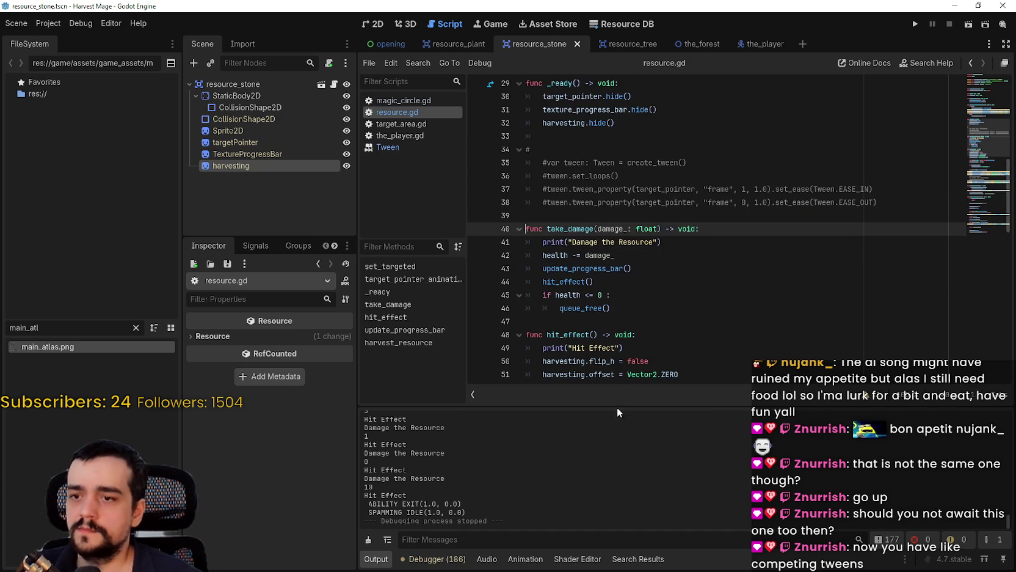
Step: Add 'await' before hit_effect() on line 44, save resource.gd, and run the game
{"action": "scroll", "coordinate": [564, 250], "scroll_direction": "down", "scroll_amount": 2}
{"action": "left_click", "coordinate": [543, 204]}
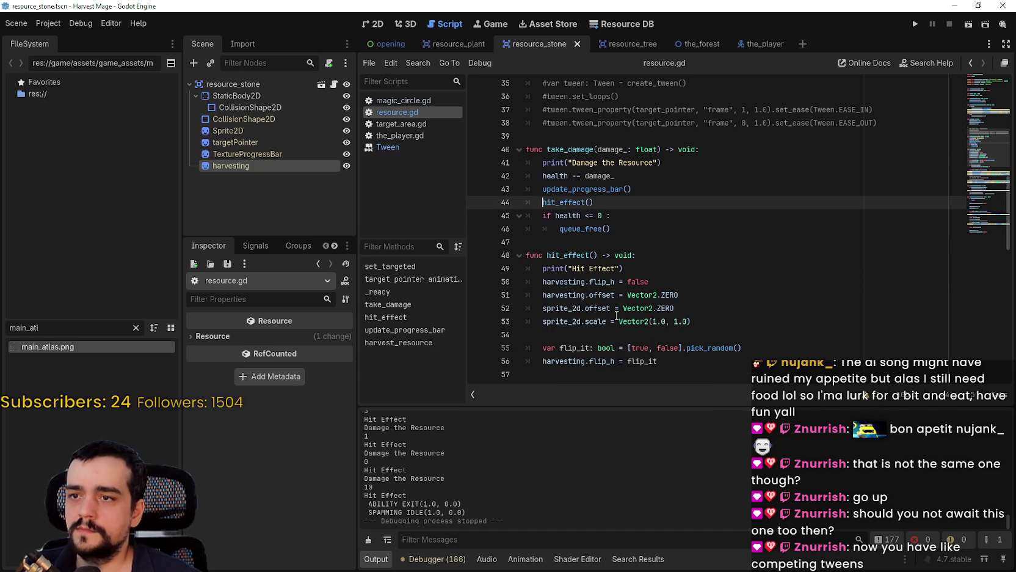
{"action": "mouse_move", "coordinate": [623, 305]}
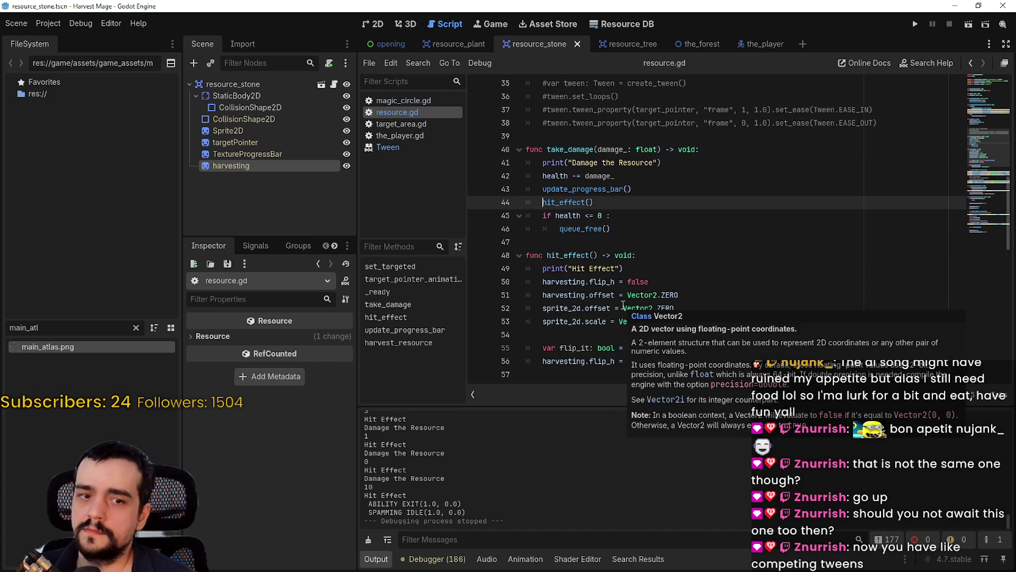
{"action": "type", "text": "await"}
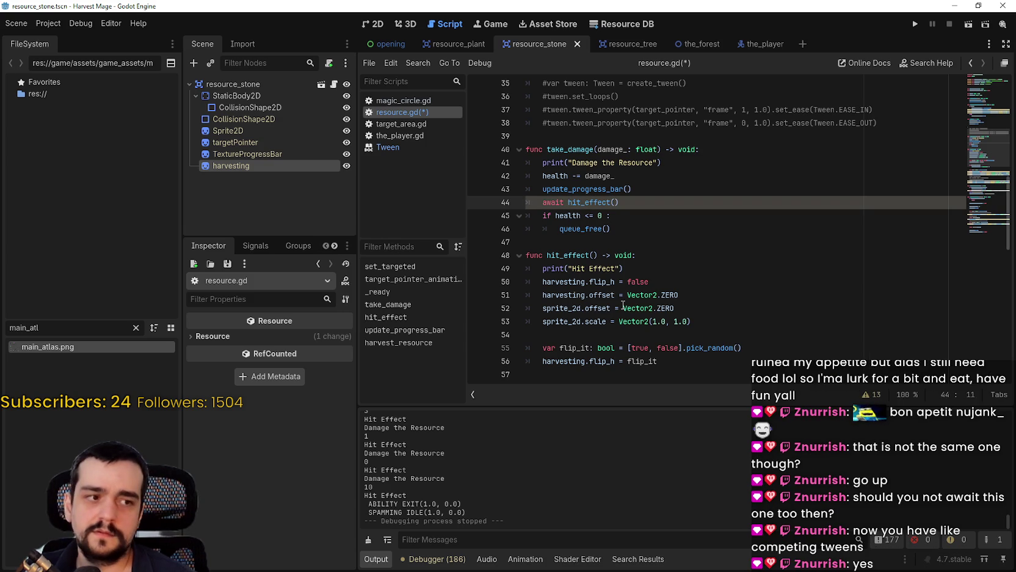
{"action": "key", "text": "ctrl+s"}
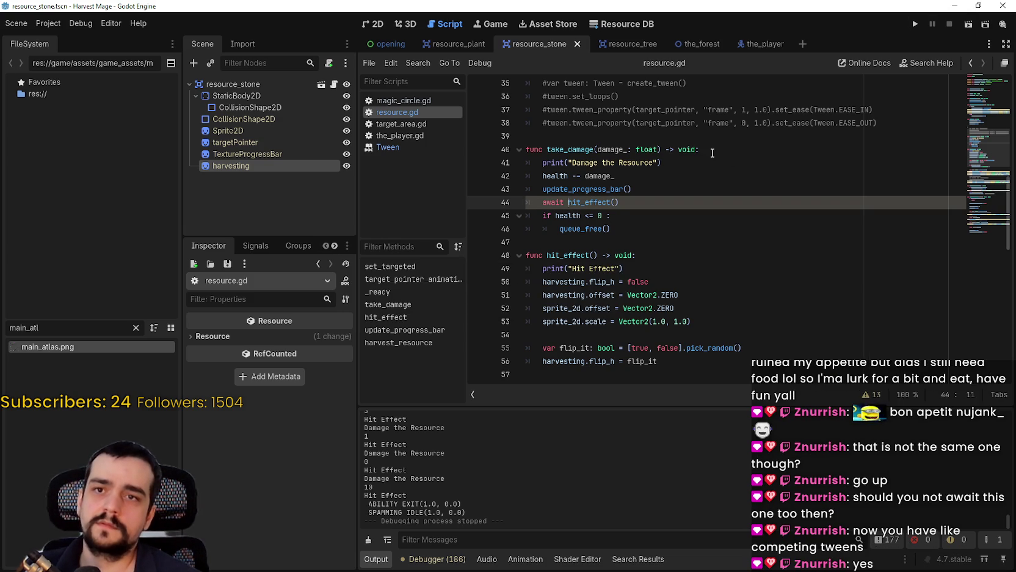
{"action": "left_click", "coordinate": [915, 24]}
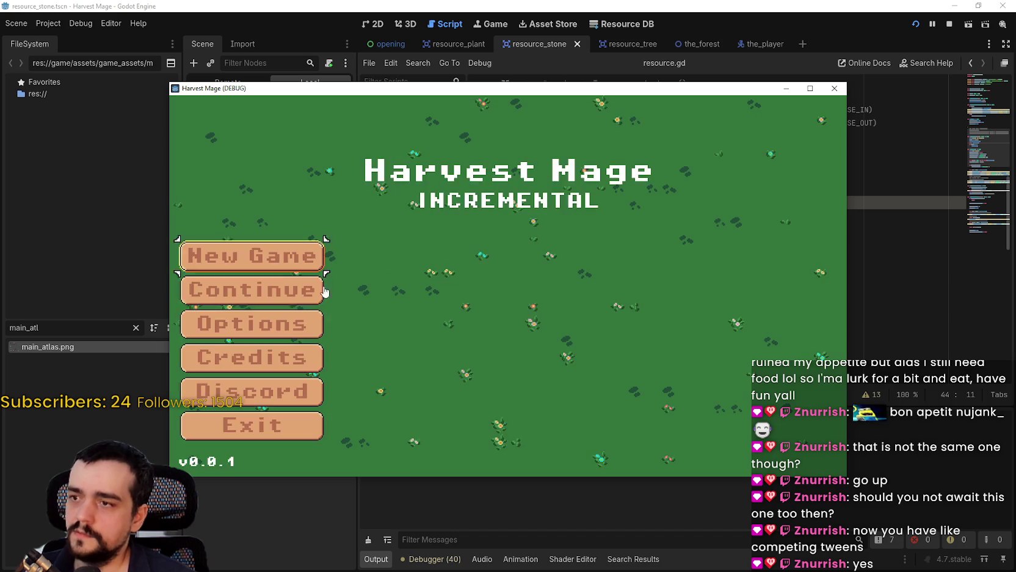
Step: Walk into the forest, maximize the game, and harvest the first blue flower
{"action": "key", "text": "w"}
{"action": "key", "text": "a"}
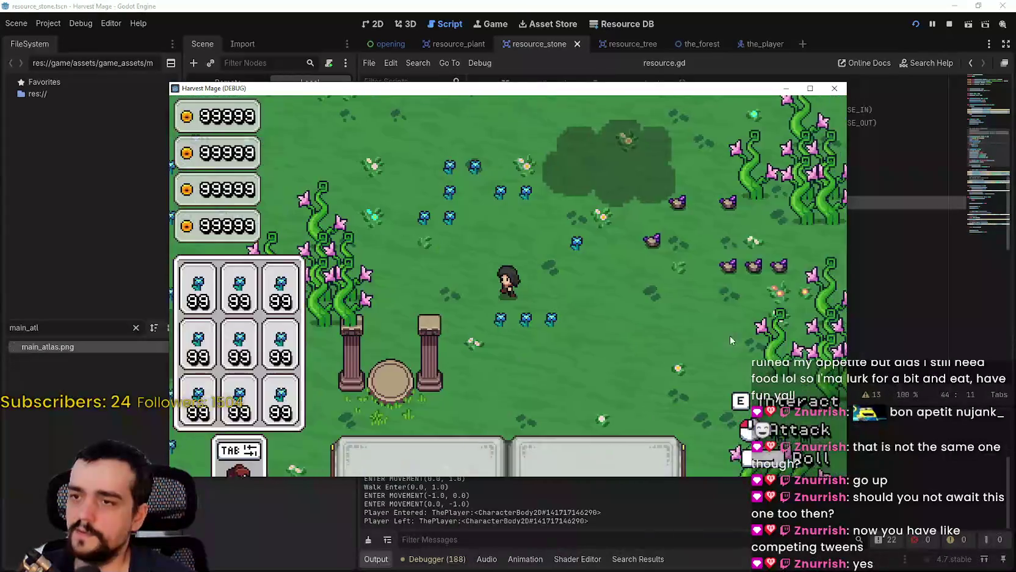
{"action": "left_click", "coordinate": [808, 87]}
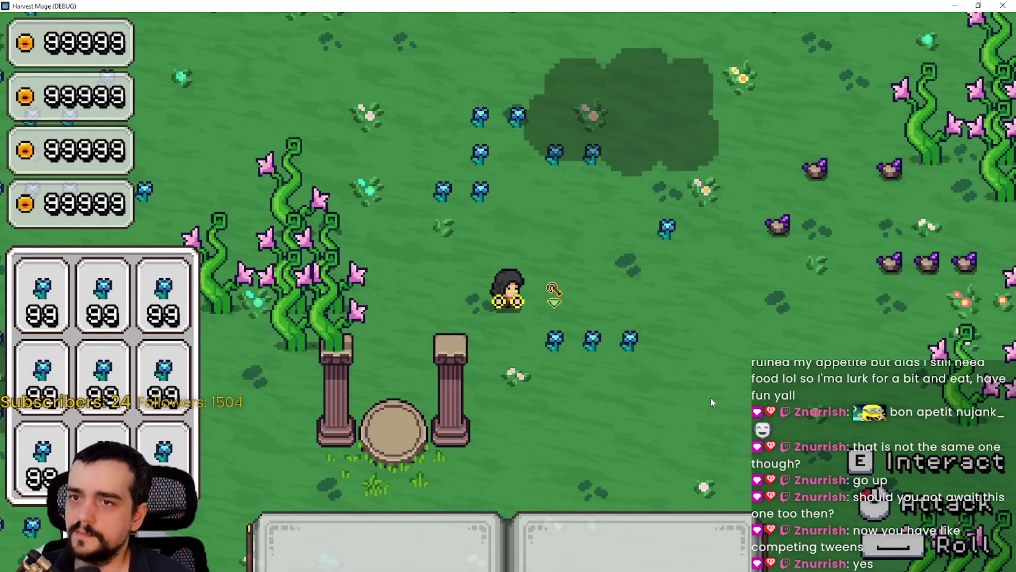
{"action": "left_click", "coordinate": [737, 363]}
{"action": "left_click", "coordinate": [736, 363]}
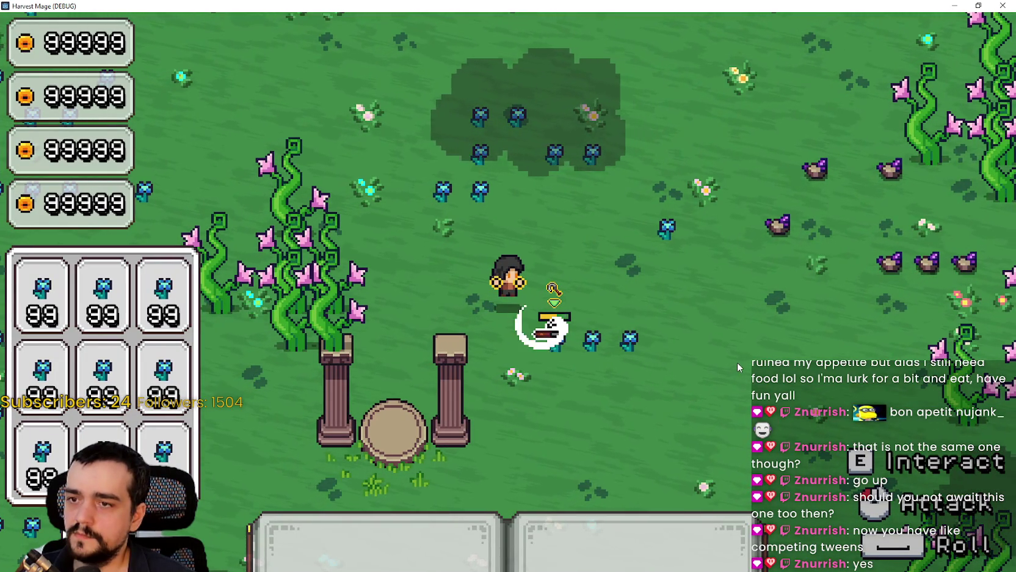
{"action": "left_click", "coordinate": [737, 365]}
{"action": "left_click", "coordinate": [738, 364]}
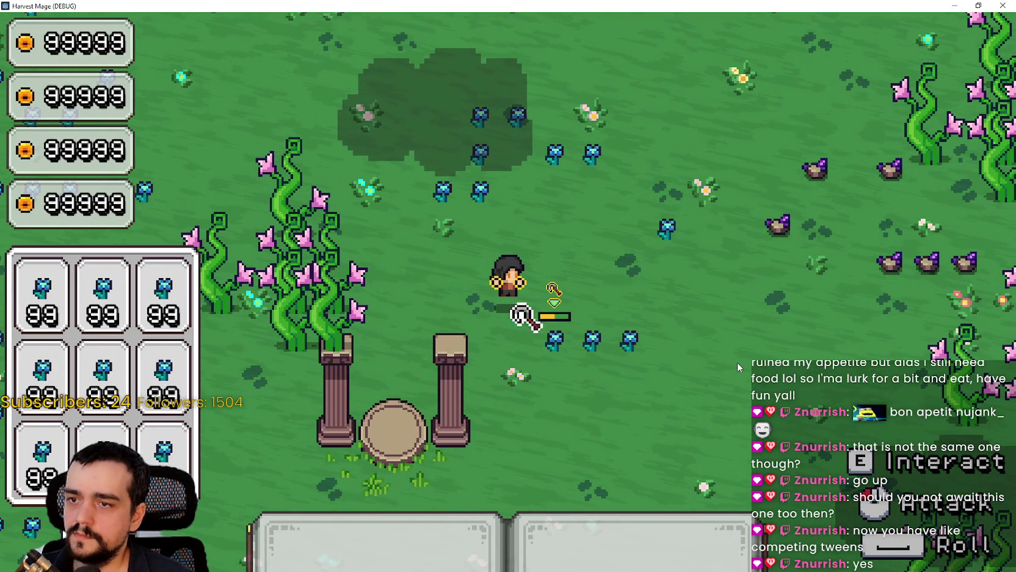
{"action": "left_click", "coordinate": [736, 362]}
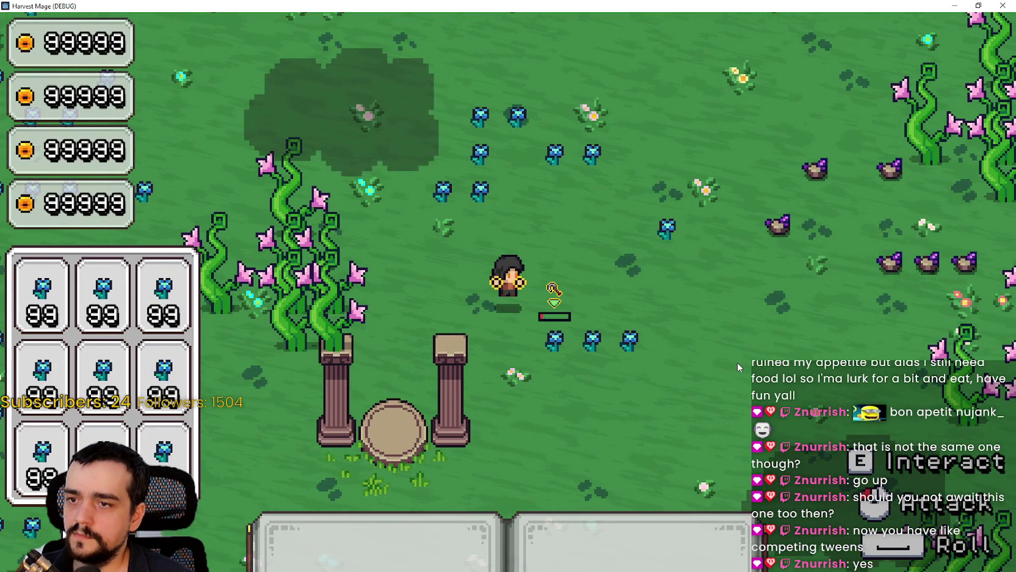
Step: Harvest the remaining blue flowers, then restore the game window and close it
{"action": "left_click", "coordinate": [736, 362]}
{"action": "left_click", "coordinate": [736, 362]}
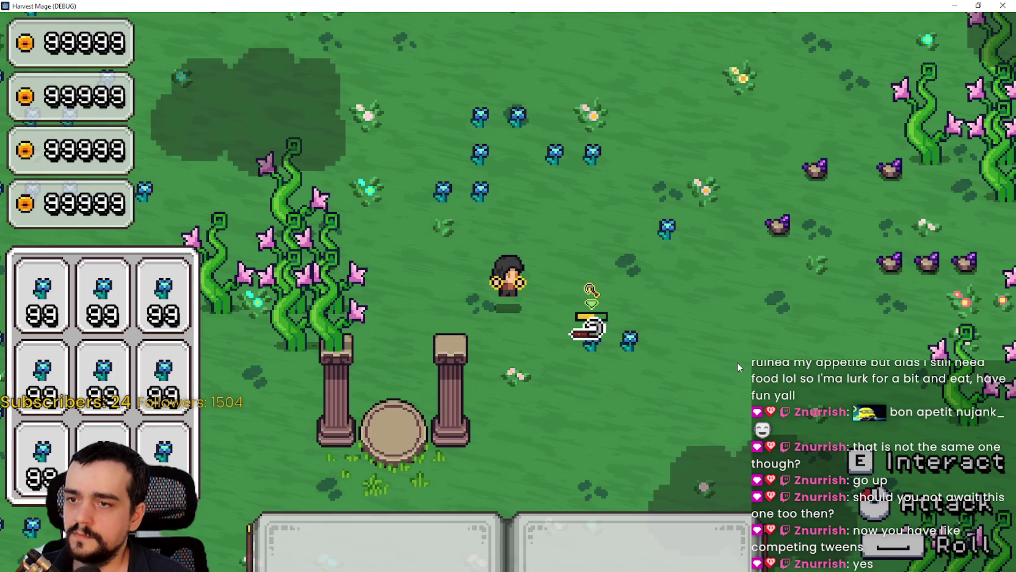
{"action": "left_click", "coordinate": [736, 362]}
{"action": "left_click", "coordinate": [736, 362]}
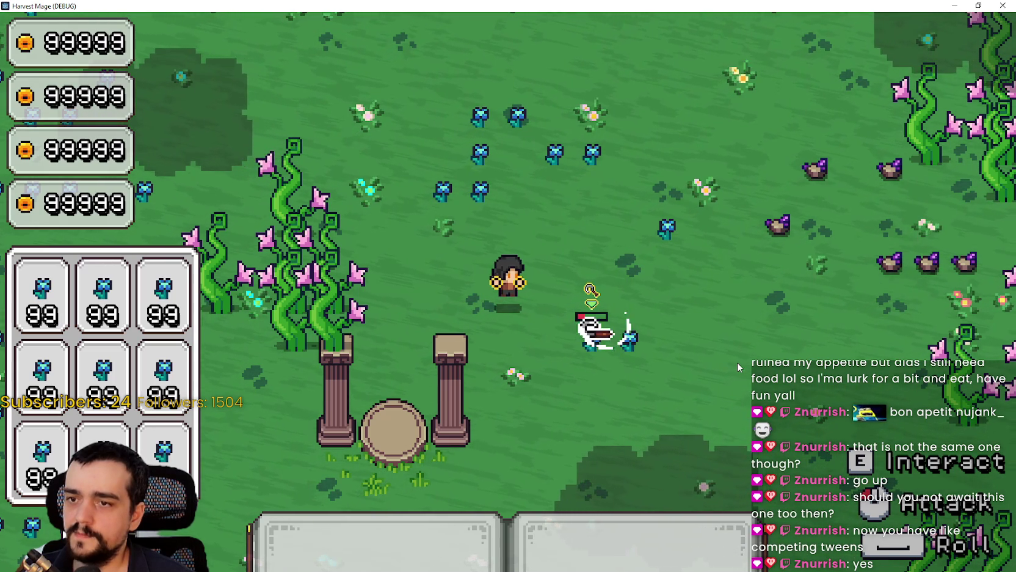
{"action": "left_click", "coordinate": [737, 362]}
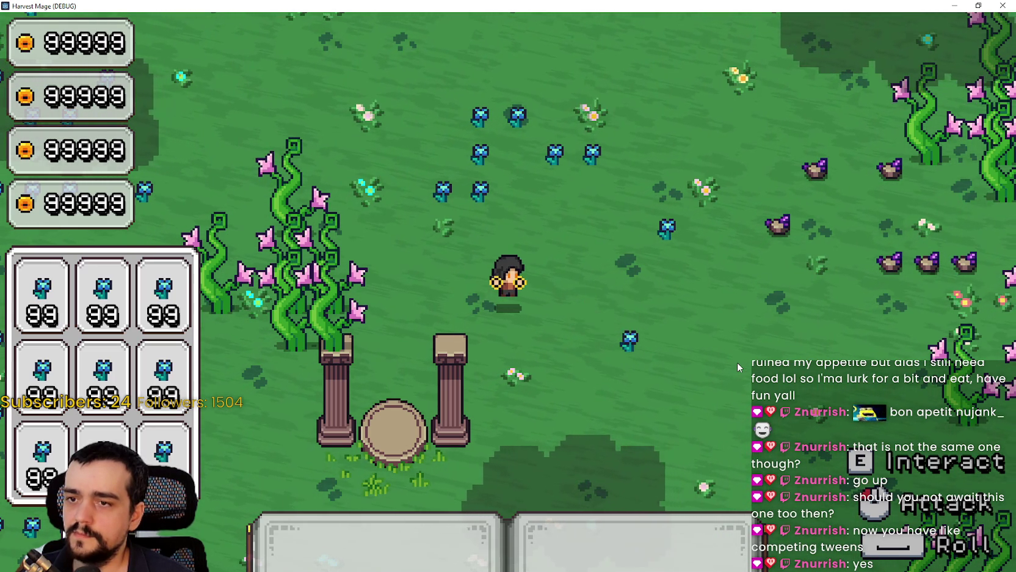
{"action": "left_click", "coordinate": [737, 362]}
{"action": "left_click", "coordinate": [736, 362]}
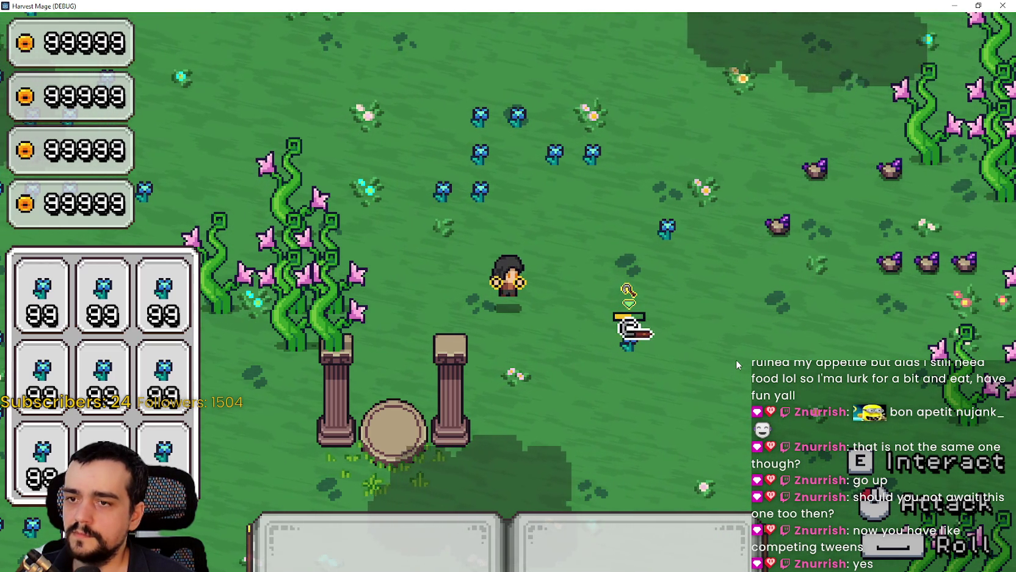
{"action": "left_click", "coordinate": [737, 362]}
{"action": "left_click", "coordinate": [617, 343]}
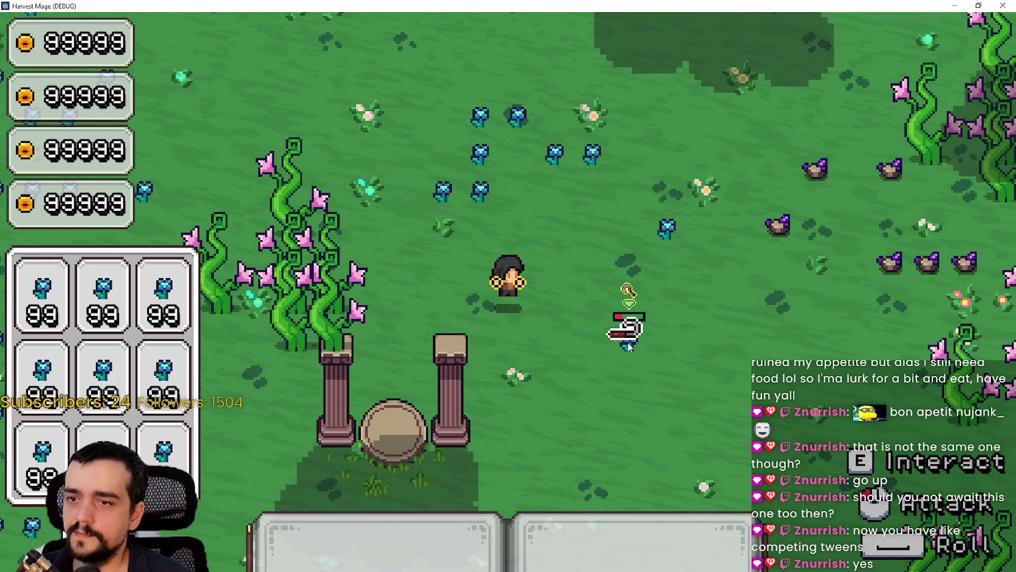
{"action": "left_click", "coordinate": [629, 345]}
{"action": "left_click", "coordinate": [629, 346]}
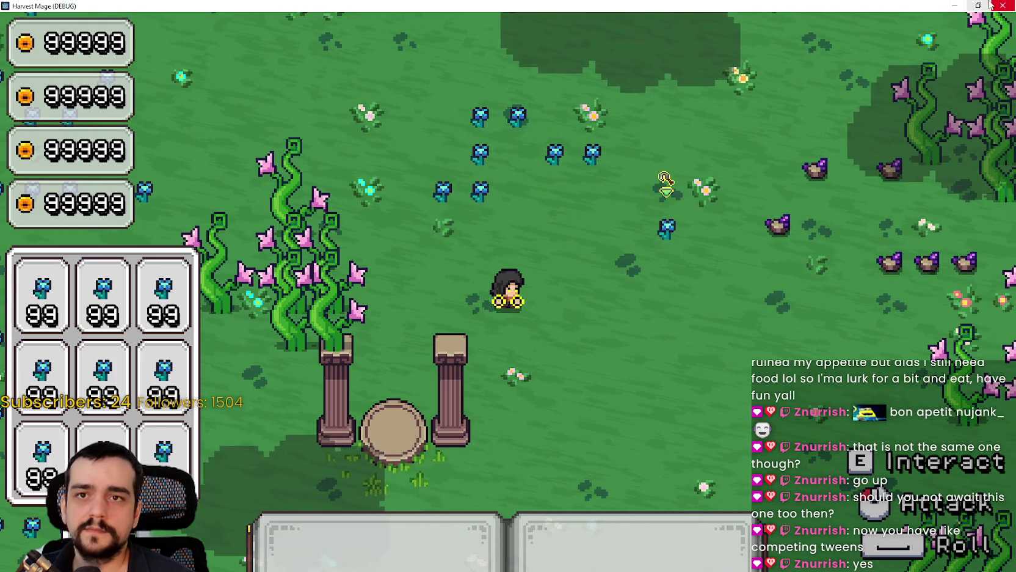
{"action": "key", "text": "F11"}
{"action": "left_click", "coordinate": [949, 24]}
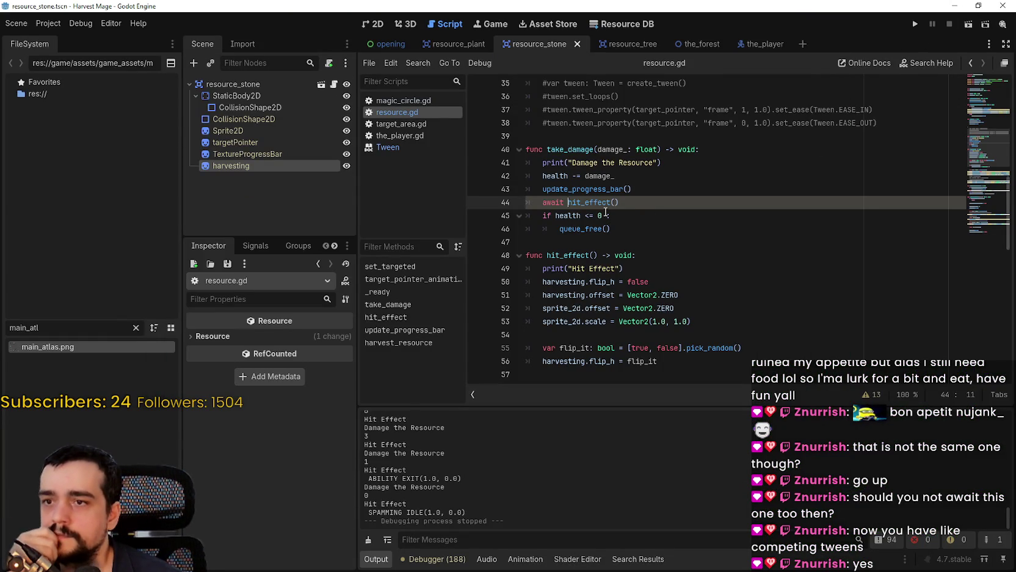
Step: Add 'await tween.finished' on a new line after the tween code in hit_effect
{"action": "scroll", "coordinate": [611, 249], "scroll_direction": "down", "scroll_amount": 2}
{"action": "scroll", "coordinate": [611, 249], "scroll_direction": "down", "scroll_amount": 5}
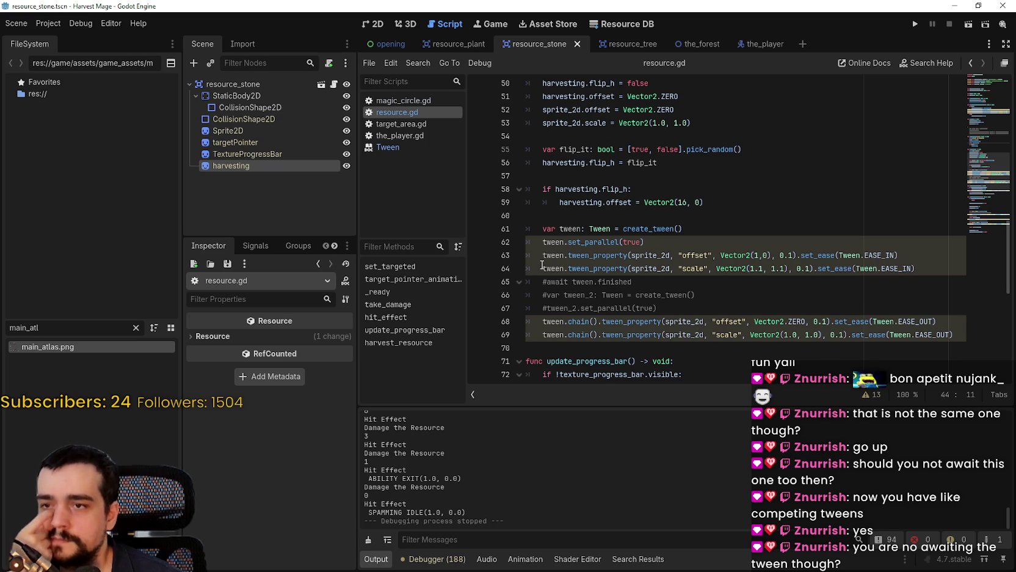
{"action": "mouse_move", "coordinate": [542, 263]}
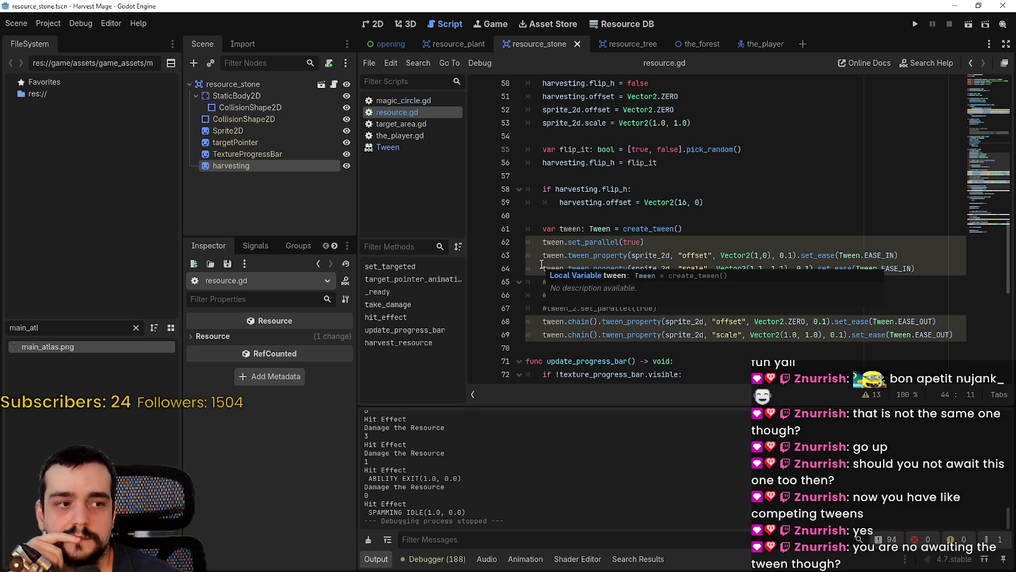
{"action": "scroll", "coordinate": [550, 265], "scroll_direction": "up", "scroll_amount": 1}
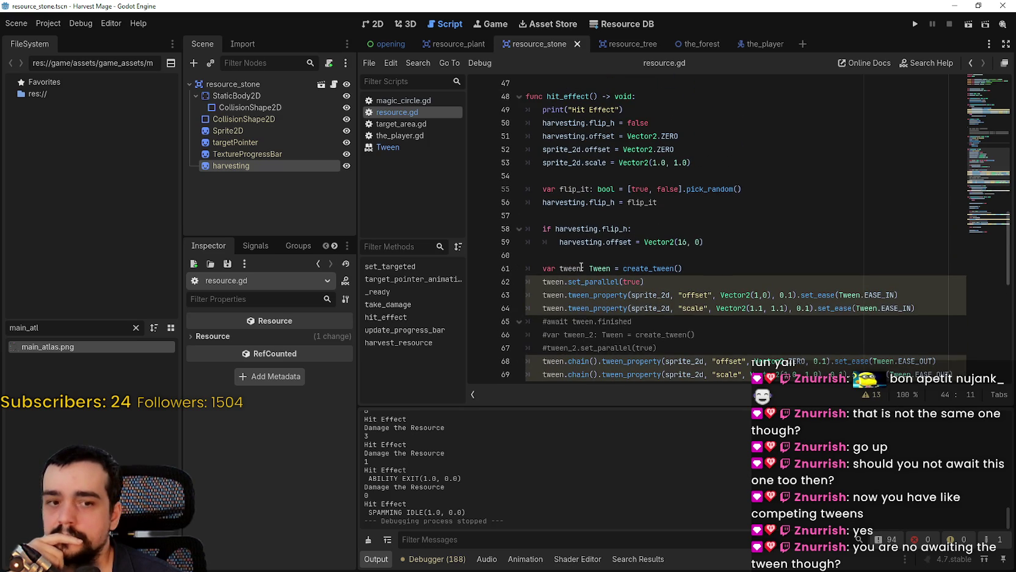
{"action": "scroll", "coordinate": [581, 267], "scroll_direction": "down", "scroll_amount": 1}
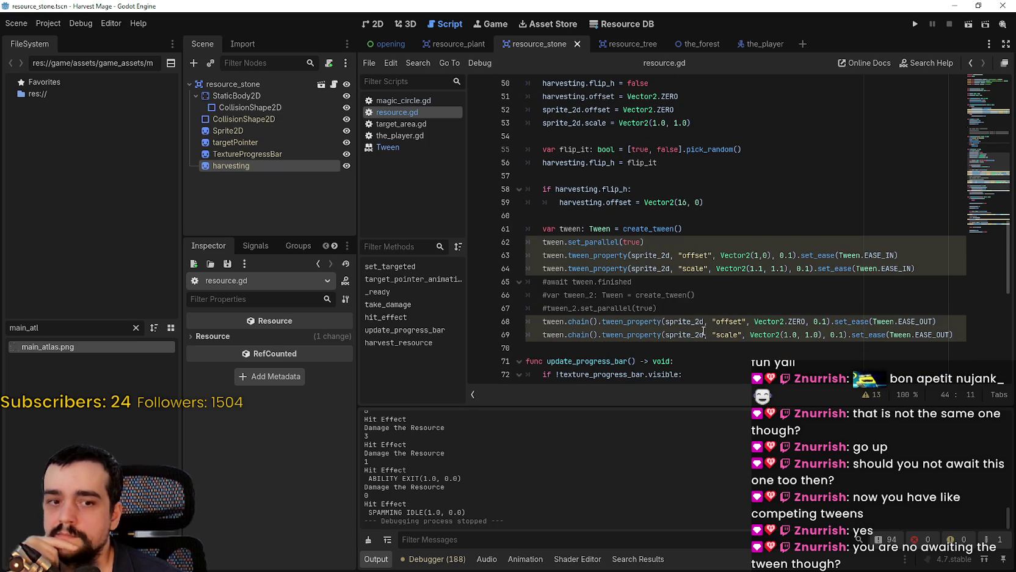
{"action": "left_click", "coordinate": [951, 335]}
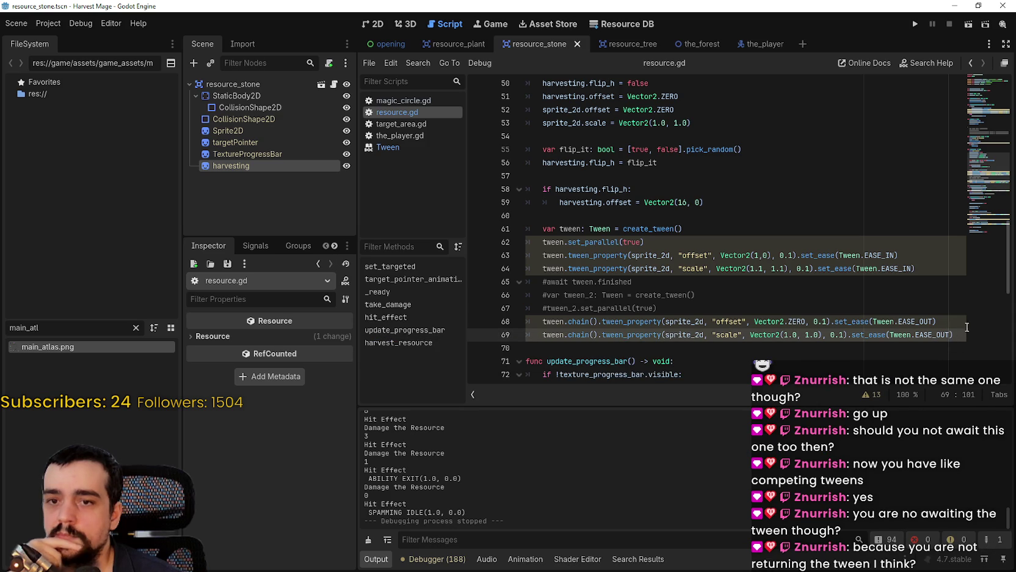
{"action": "key", "text": "End"}
{"action": "key", "text": "Return"}
{"action": "type", "text": "aw"}
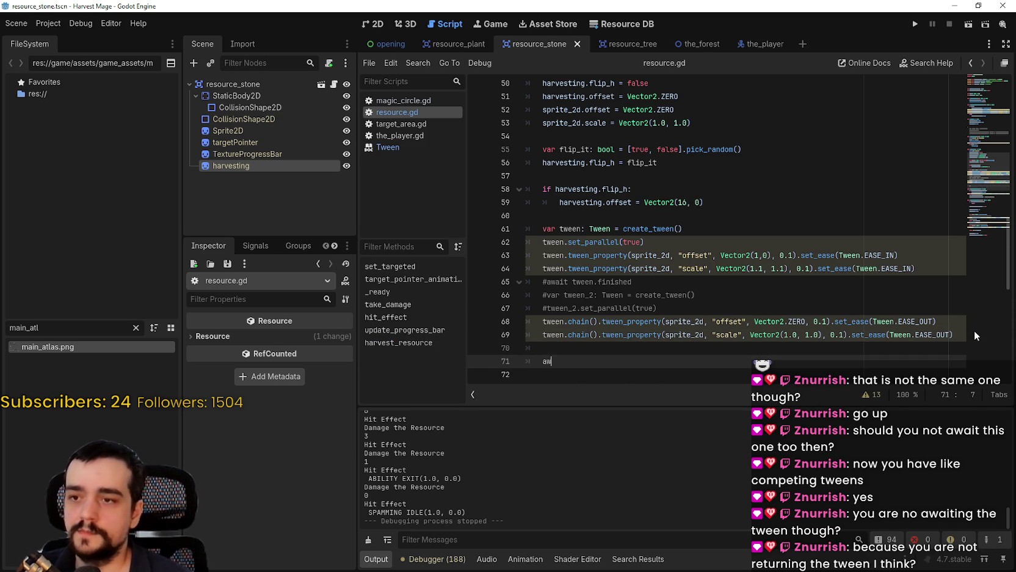
{"action": "type", "text": "ait tween.fi"}
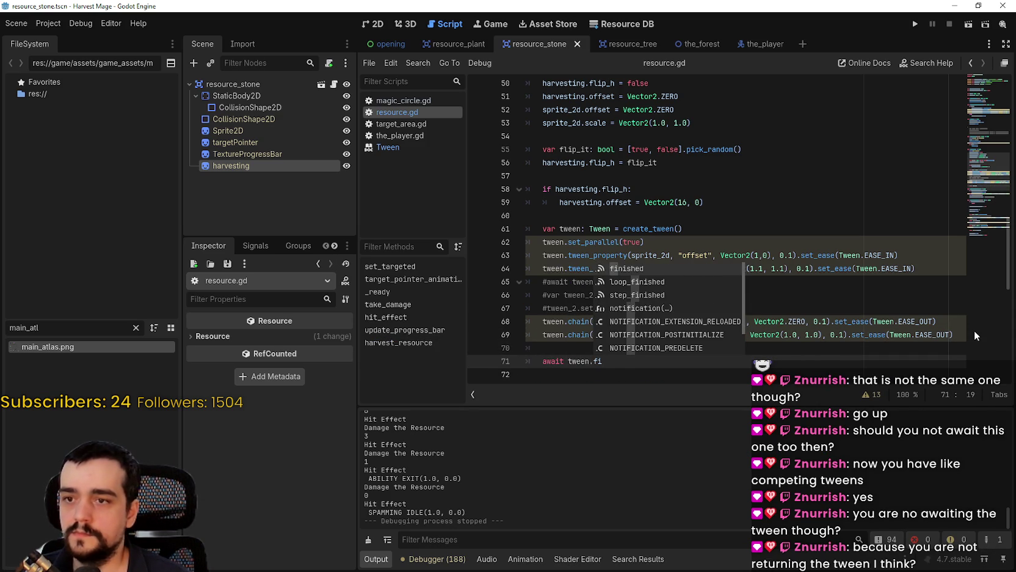
{"action": "key", "text": "Return"}
Step: Run the project to test the change
{"action": "scroll", "coordinate": [974, 330], "scroll_direction": "down", "scroll_amount": 2}
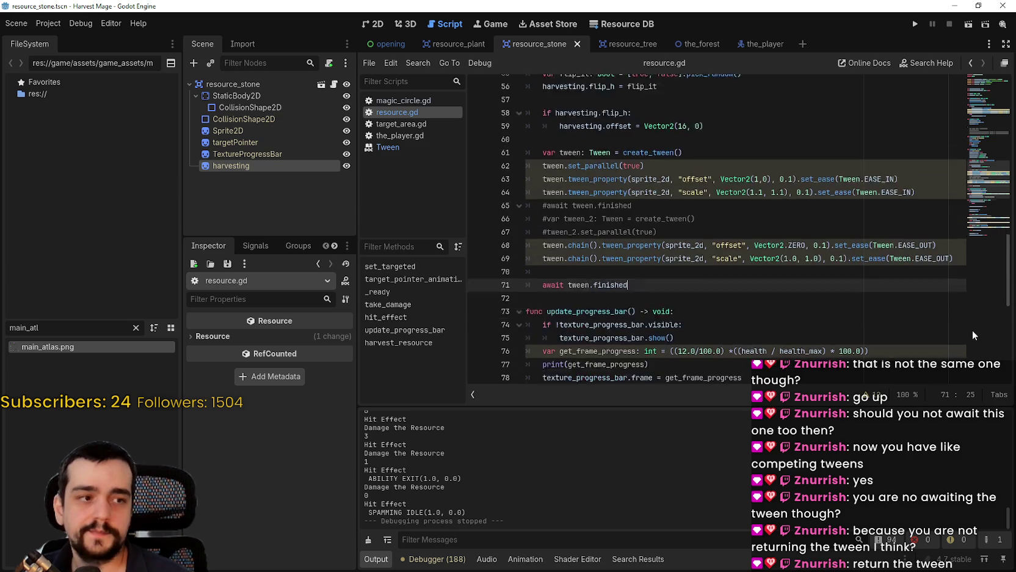
{"action": "scroll", "coordinate": [972, 329], "scroll_direction": "down", "scroll_amount": 2}
{"action": "scroll", "coordinate": [776, 232], "scroll_direction": "up", "scroll_amount": 6}
{"action": "scroll", "coordinate": [775, 232], "scroll_direction": "down", "scroll_amount": 3}
{"action": "left_click", "coordinate": [914, 25]}
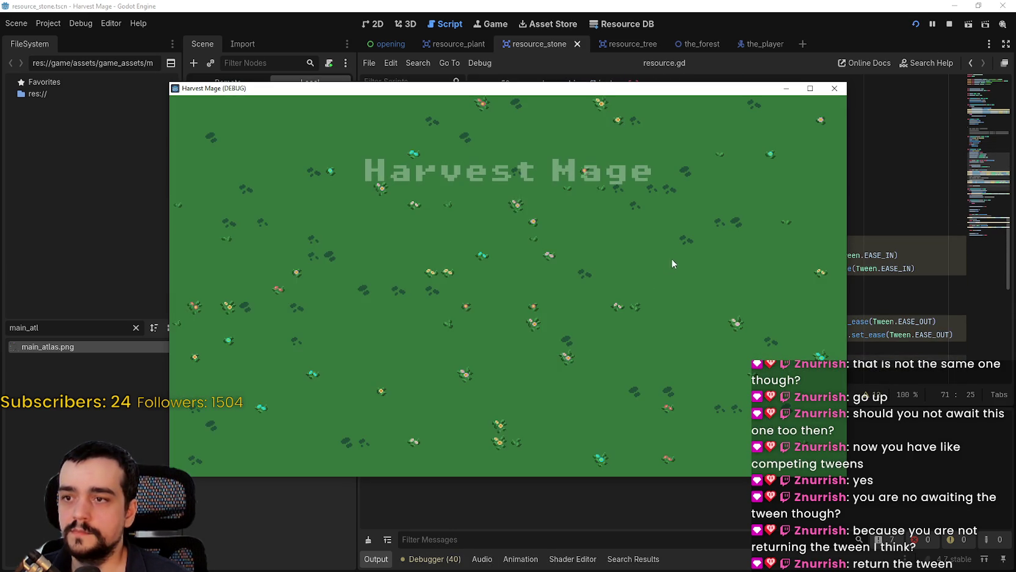
Step: Continue into the level, maximize the game window, and walk over to the blue crops
{"action": "left_click", "coordinate": [274, 288]}
{"action": "left_click", "coordinate": [810, 87]}
{"action": "key", "text": "a"}
{"action": "key", "text": "w"}
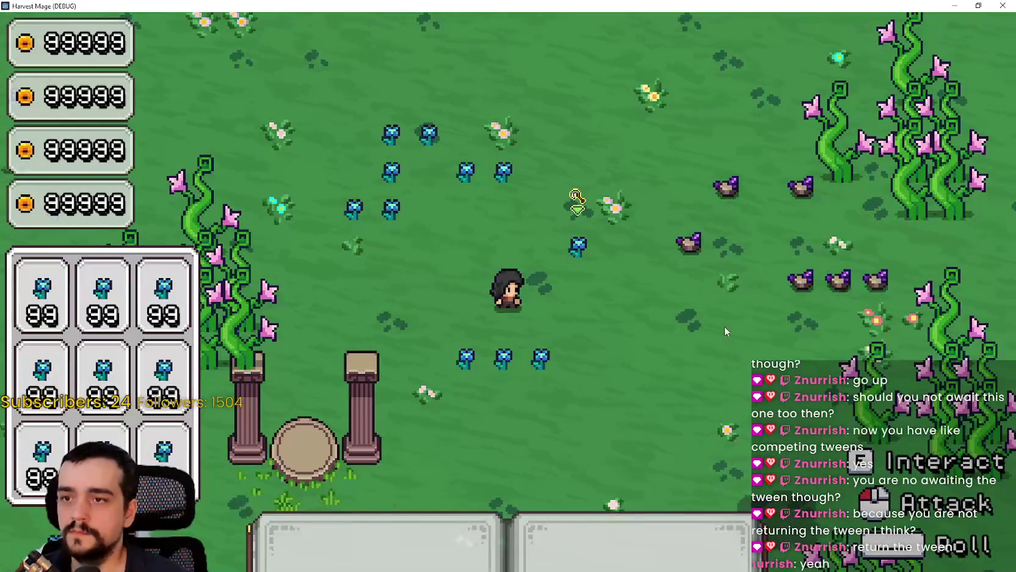
{"action": "key", "text": "w"}
{"action": "key", "text": "d"}
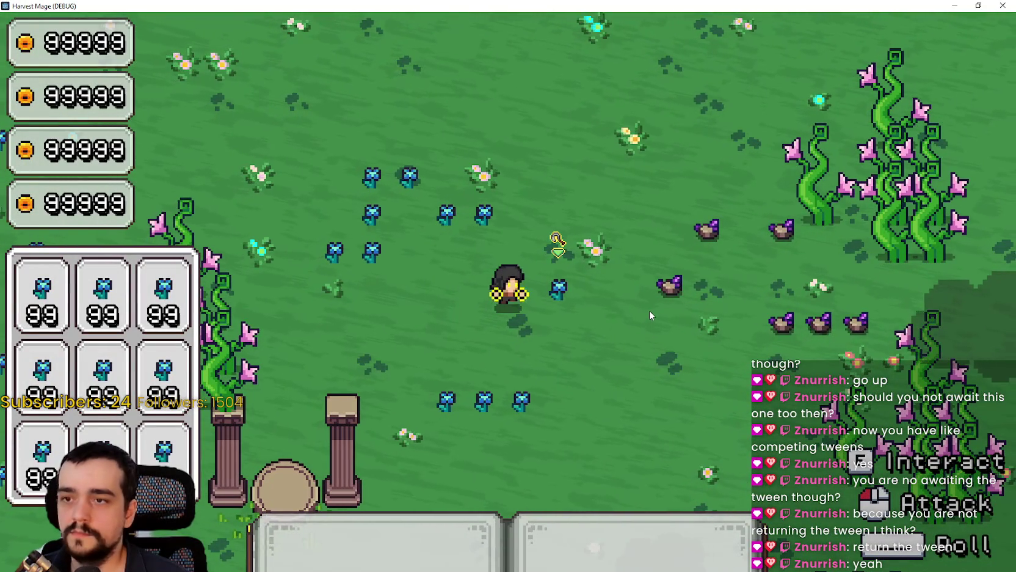
Step: Strike the blue crops repeatedly, then quit the game with Alt+F4
{"action": "left_click", "coordinate": [649, 310]}
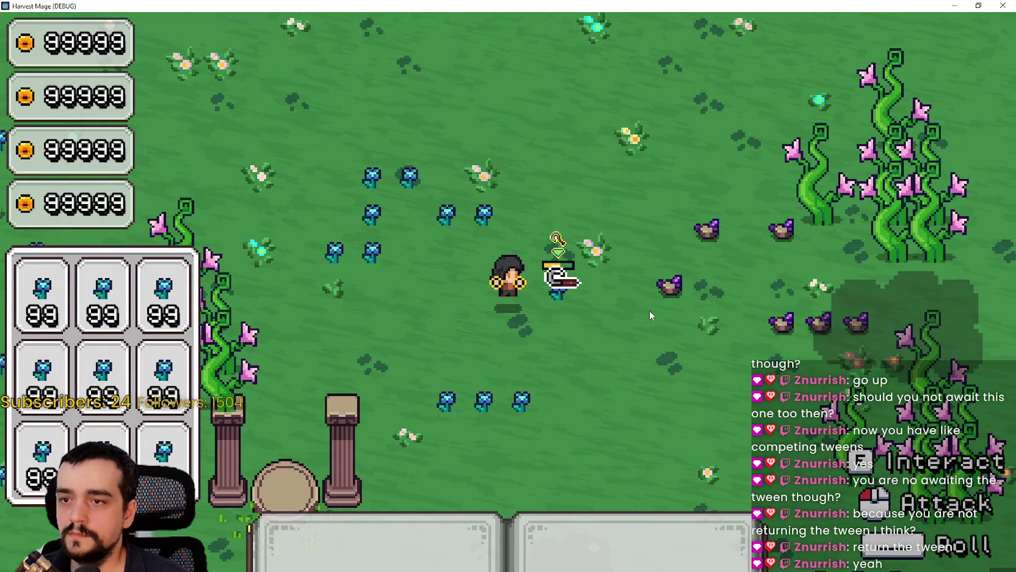
{"action": "left_click", "coordinate": [649, 312]}
{"action": "left_click", "coordinate": [649, 312]}
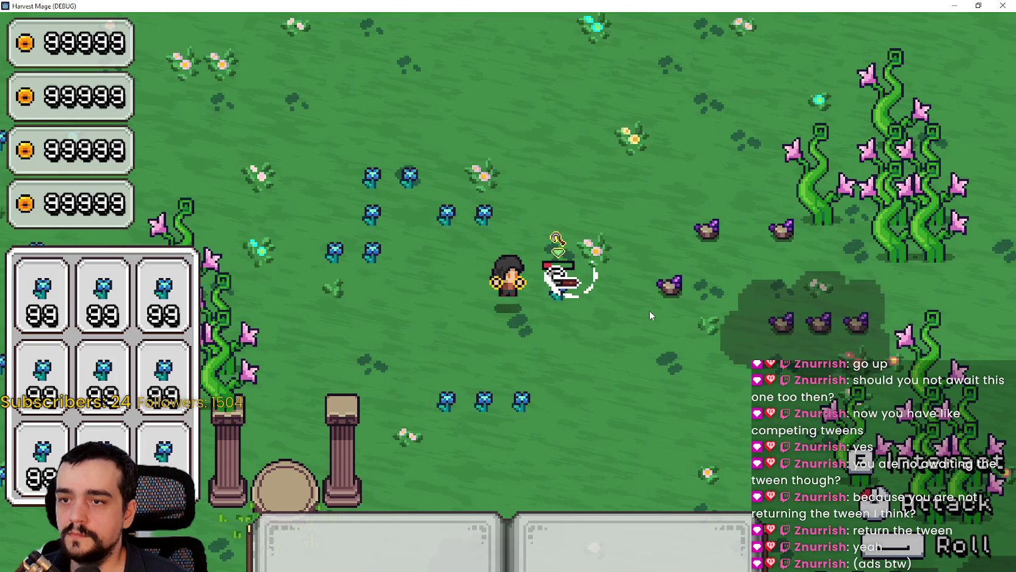
{"action": "left_click", "coordinate": [649, 310]}
{"action": "left_click", "coordinate": [649, 310]}
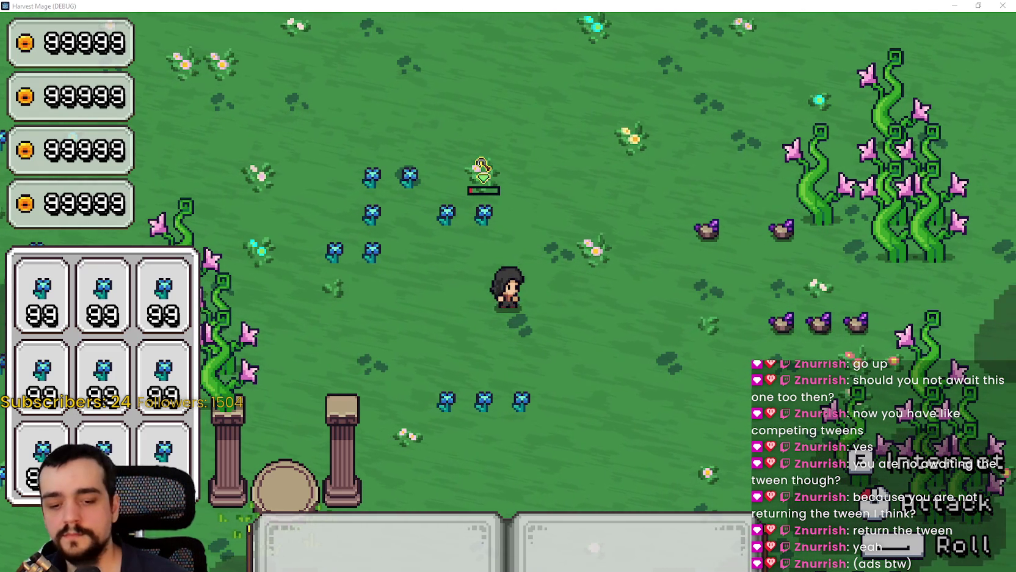
{"action": "left_click", "coordinate": [619, 310]}
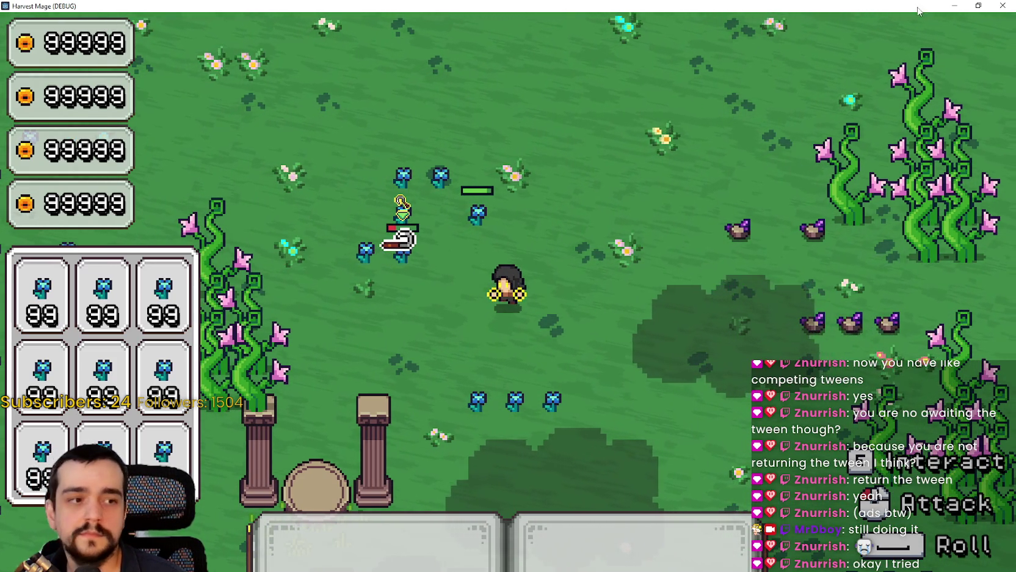
{"action": "key", "text": "alt+F4"}
Step: Delete the 'await' before the hit_effect() call on line 44 and save the script
{"action": "key", "text": "ctrl+s"}
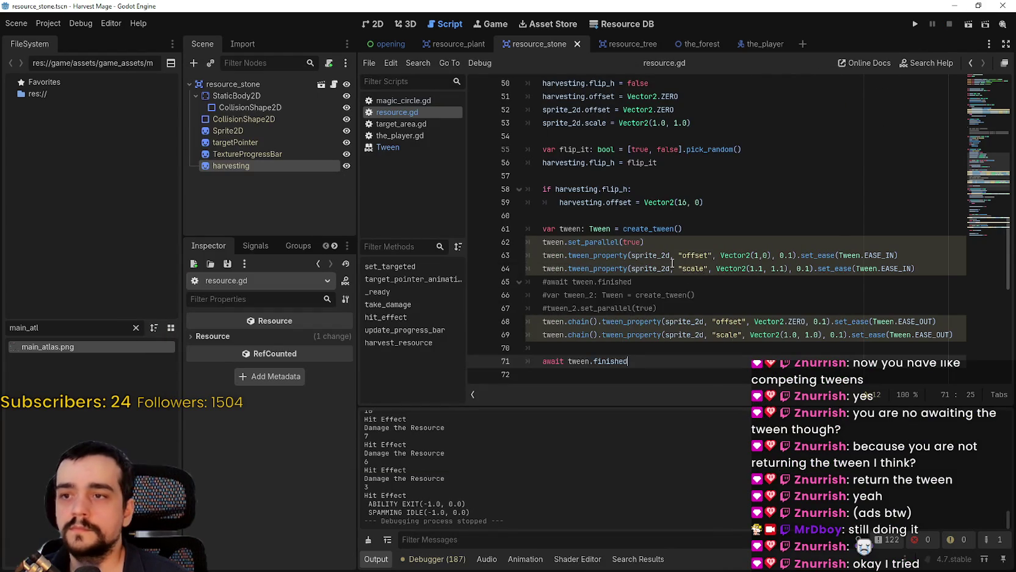
{"action": "left_click", "coordinate": [622, 216]}
{"action": "scroll", "coordinate": [622, 224], "scroll_direction": "up", "scroll_amount": 4}
{"action": "double_click", "coordinate": [556, 162]}
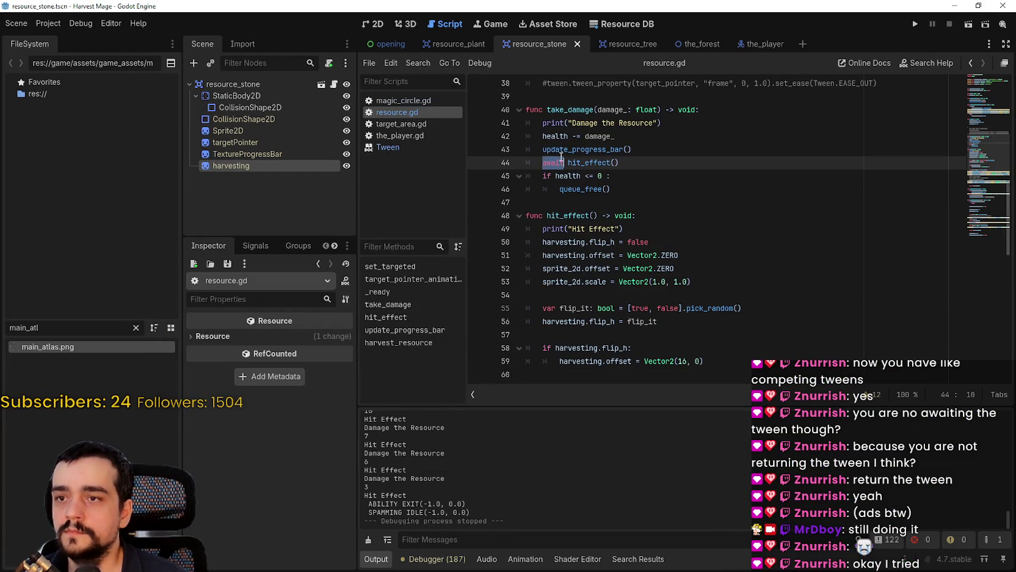
{"action": "key", "text": "Delete"}
{"action": "key", "text": "Delete"}
{"action": "key", "text": "ctrl+s"}
Step: Run the project again to test the change
{"action": "left_click", "coordinate": [629, 176]}
{"action": "scroll", "coordinate": [615, 308], "scroll_direction": "down", "scroll_amount": 6}
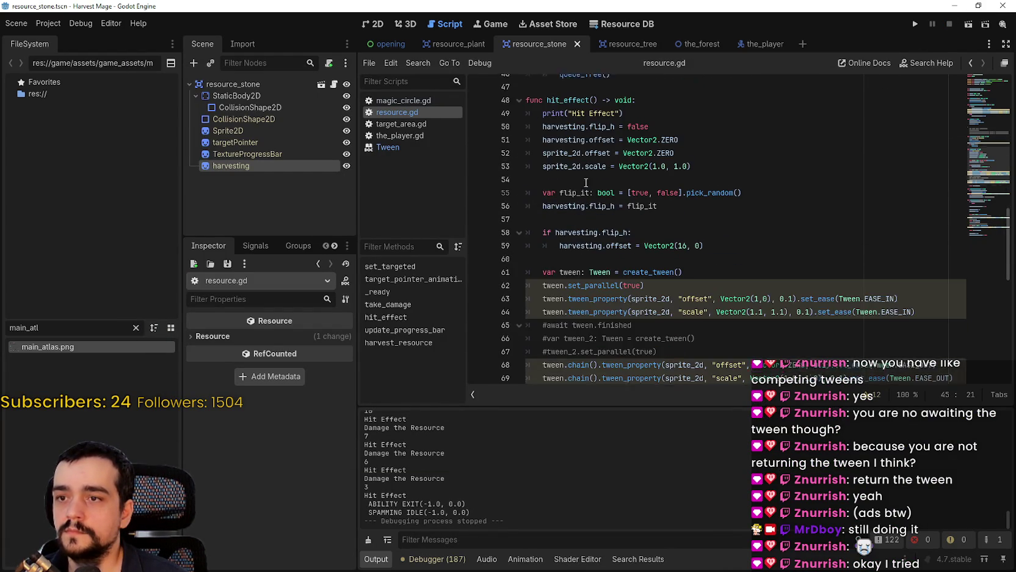
{"action": "scroll", "coordinate": [690, 177], "scroll_direction": "up", "scroll_amount": 3}
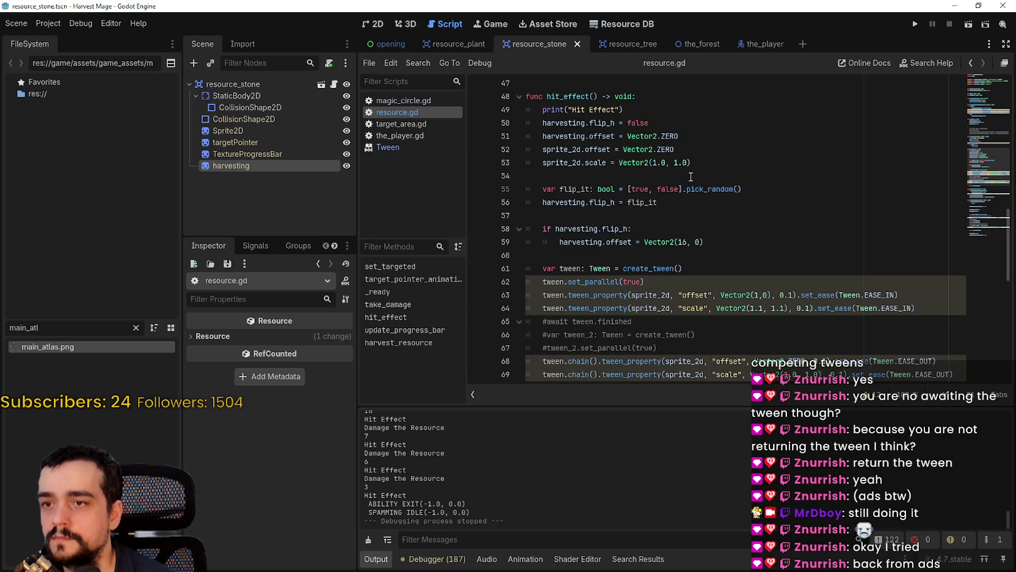
{"action": "scroll", "coordinate": [691, 177], "scroll_direction": "up", "scroll_amount": 2}
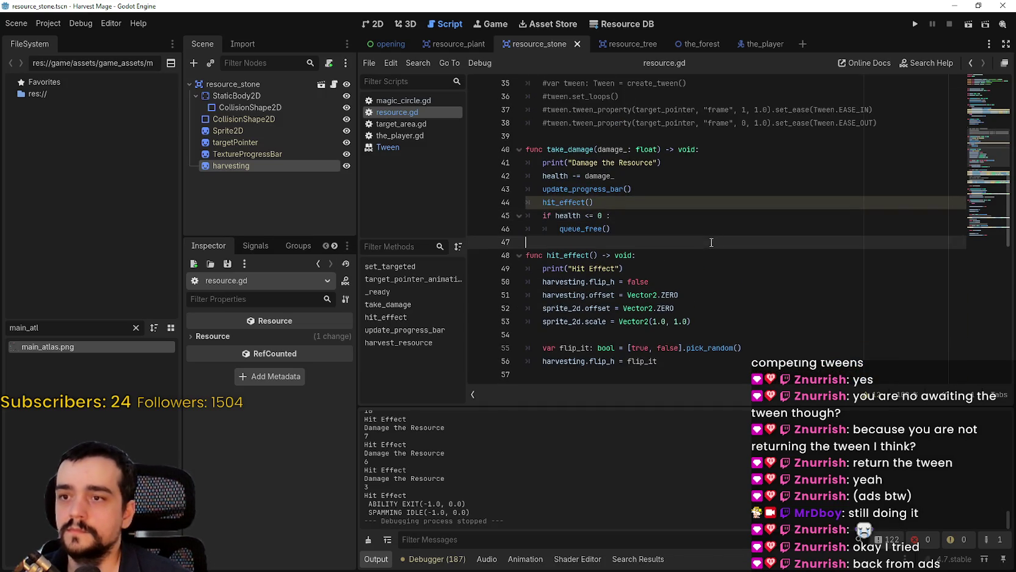
{"action": "scroll", "coordinate": [806, 99], "scroll_direction": "down", "scroll_amount": 2}
{"action": "left_click", "coordinate": [909, 27]}
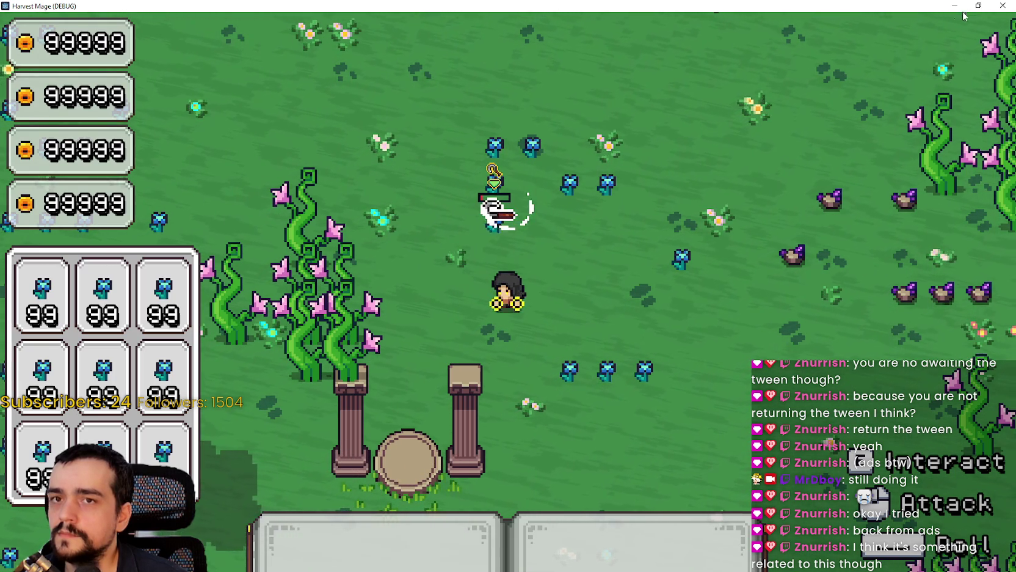
Step: Stop the running game with F8 and return to the editor
{"action": "key", "text": "F8"}
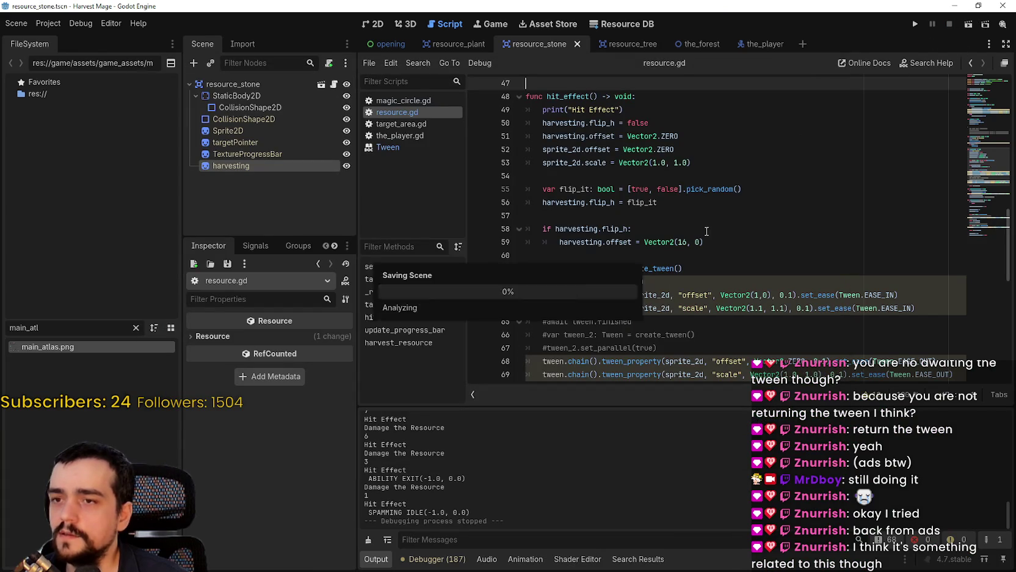
Step: Comment out the await tween.finished line 71 by prefixing it with '#'
{"action": "scroll", "coordinate": [706, 226], "scroll_direction": "down", "scroll_amount": 3}
{"action": "left_click_drag", "start_coordinate": [629, 282], "coordinate": [509, 267]}
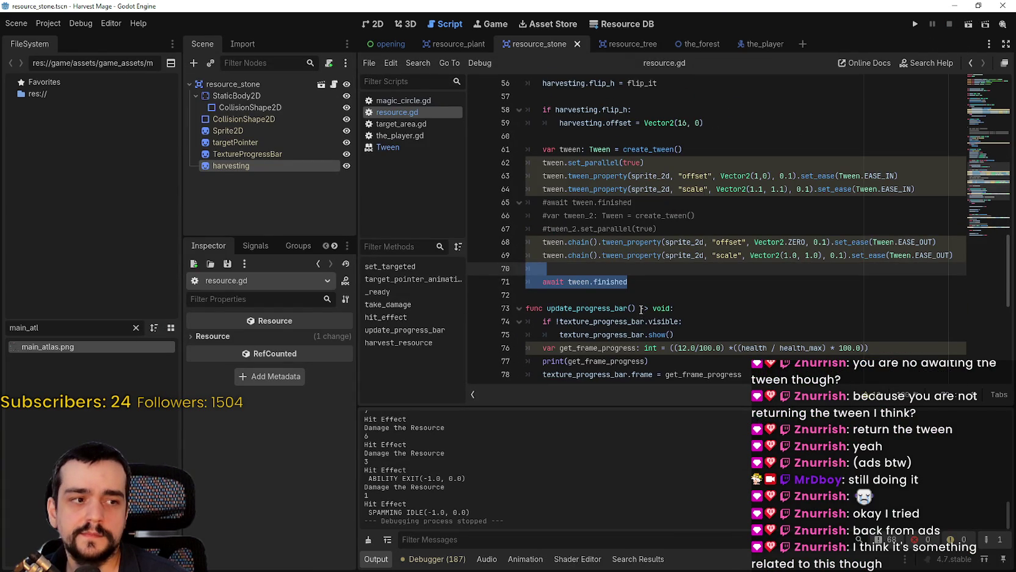
{"action": "scroll", "coordinate": [641, 299], "scroll_direction": "up", "scroll_amount": 4}
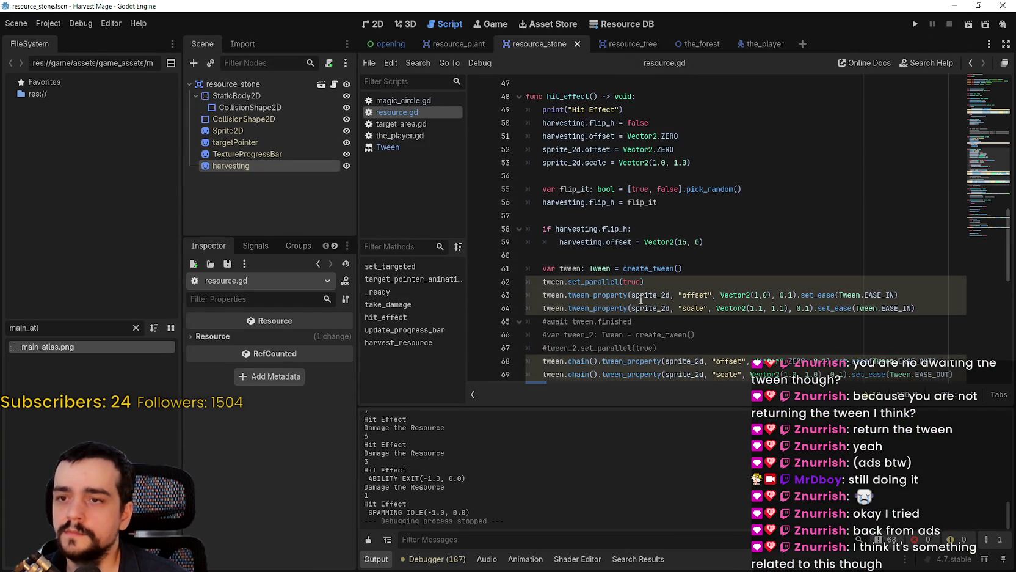
{"action": "scroll", "coordinate": [641, 298], "scroll_direction": "down", "scroll_amount": 3}
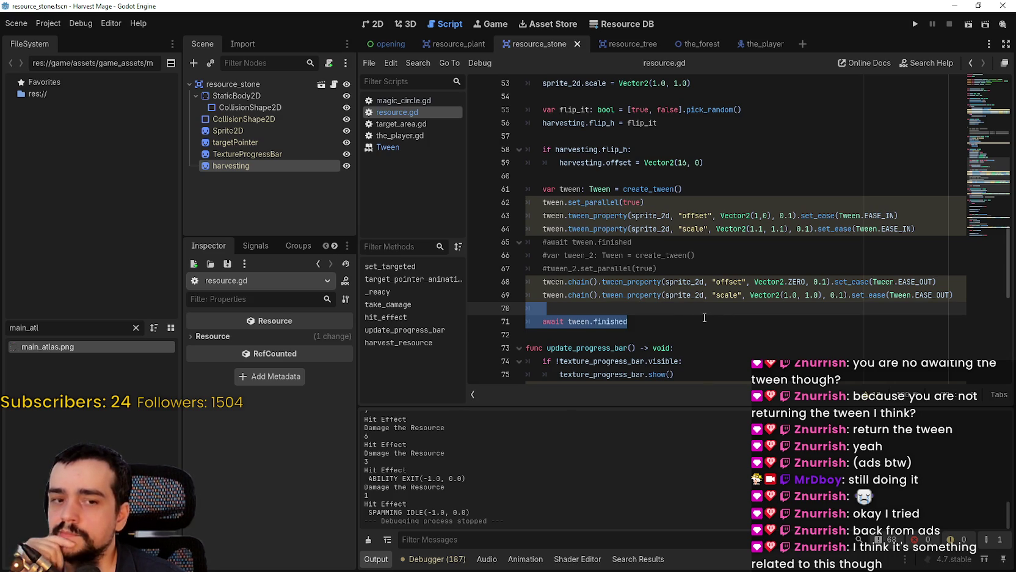
{"action": "scroll", "coordinate": [704, 317], "scroll_direction": "up", "scroll_amount": 1}
{"action": "mouse_move", "coordinate": [704, 322]}
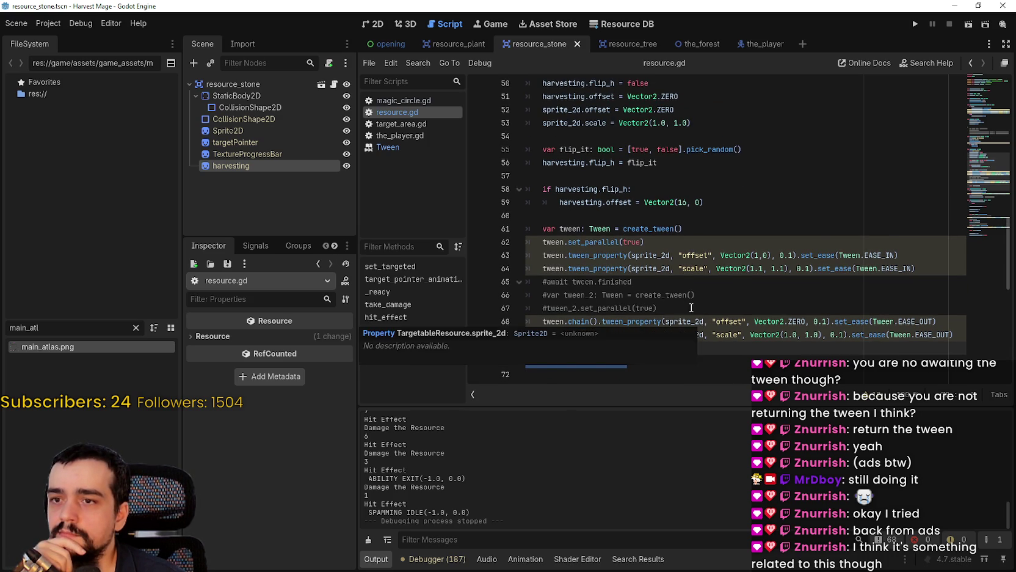
{"action": "scroll", "coordinate": [690, 306], "scroll_direction": "down", "scroll_amount": 1}
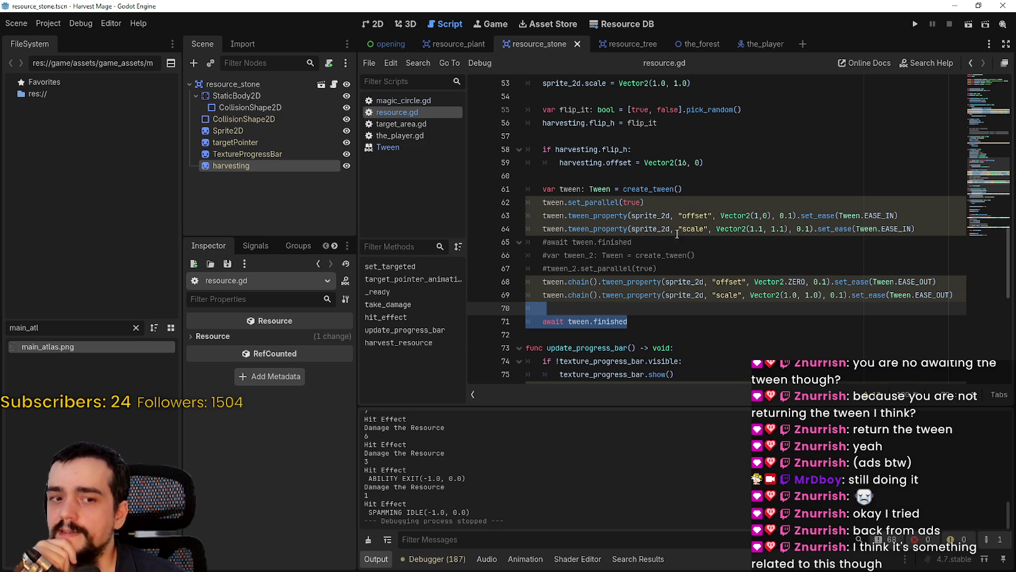
{"action": "scroll", "coordinate": [581, 259], "scroll_direction": "up", "scroll_amount": 3}
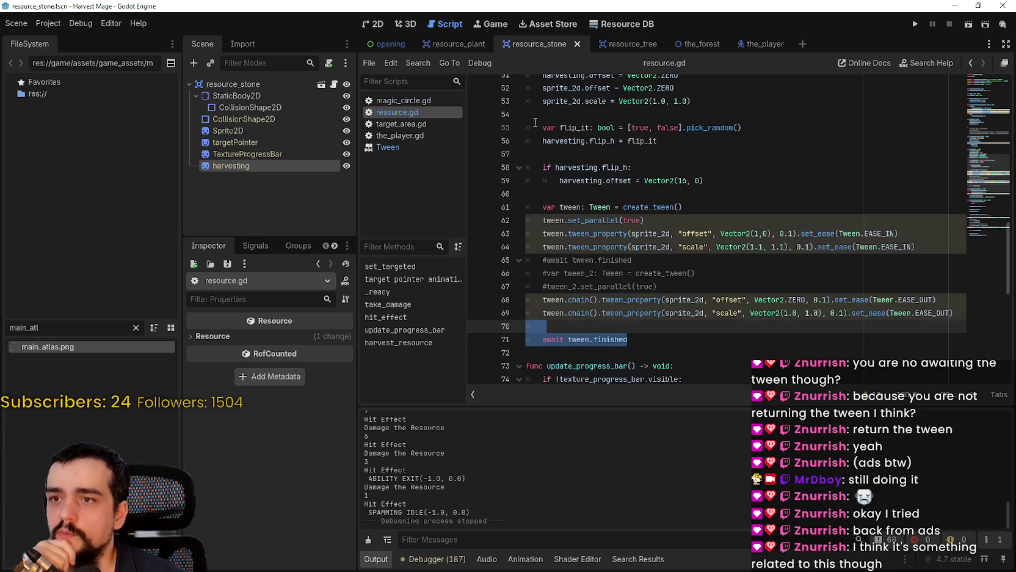
{"action": "mouse_move", "coordinate": [548, 114]}
{"action": "left_mouse_down"}
{"action": "mouse_move", "coordinate": [616, 114]}
{"action": "mouse_move", "coordinate": [594, 112]}
{"action": "left_mouse_up"}
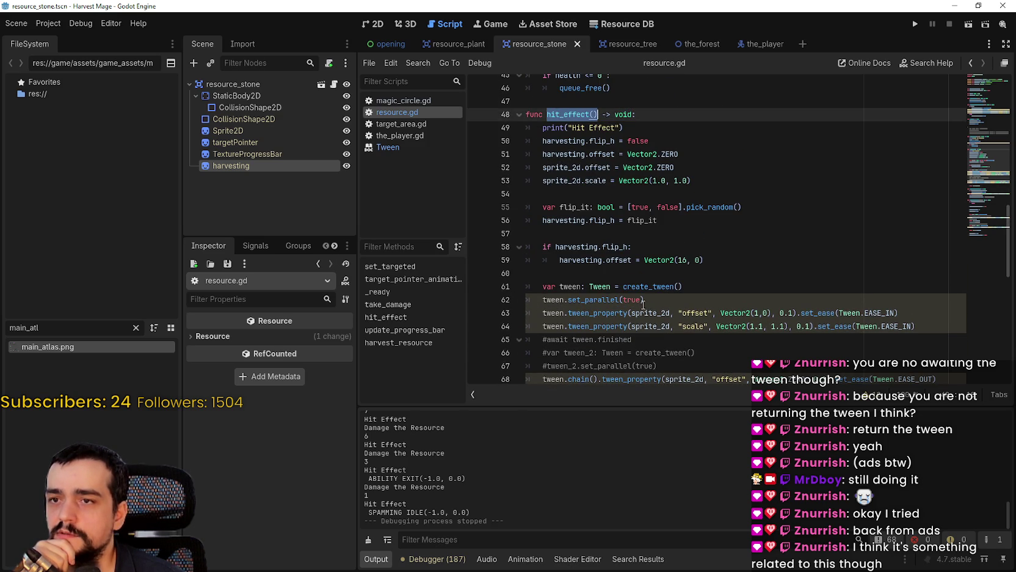
{"action": "scroll", "coordinate": [640, 299], "scroll_direction": "down", "scroll_amount": 3}
{"action": "scroll", "coordinate": [623, 279], "scroll_direction": "up", "scroll_amount": 3}
{"action": "mouse_move", "coordinate": [623, 279]}
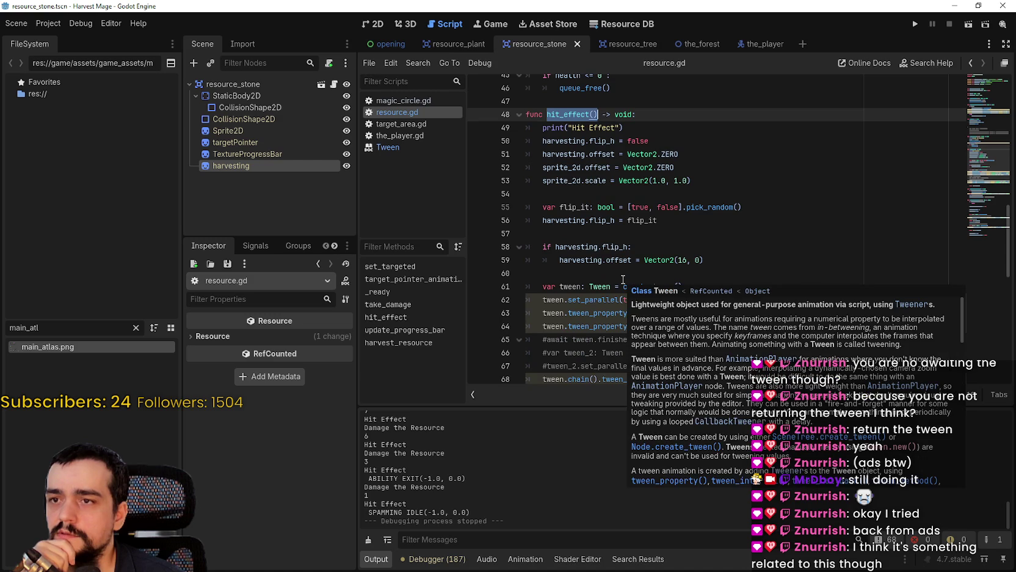
{"action": "scroll", "coordinate": [613, 255], "scroll_direction": "down", "scroll_amount": 4}
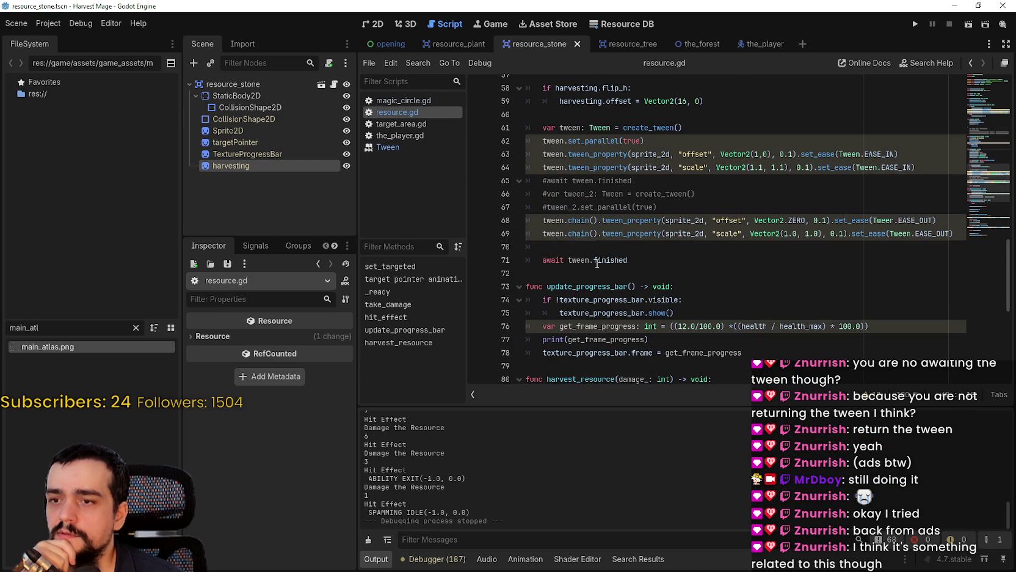
{"action": "left_click", "coordinate": [540, 259]}
{"action": "type", "text": "#"}
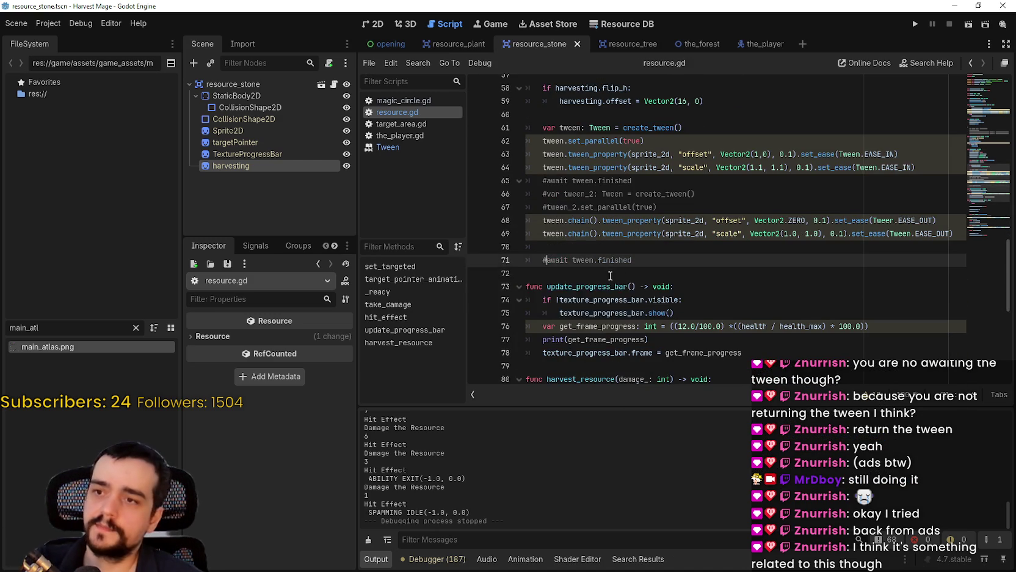
{"action": "scroll", "coordinate": [578, 265], "scroll_direction": "up", "scroll_amount": 5}
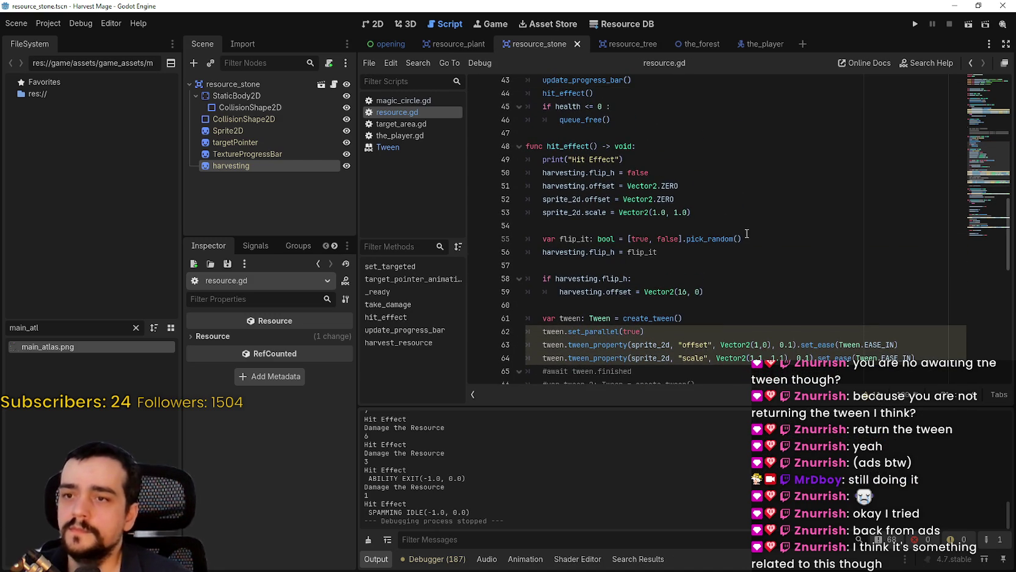
Step: Select the flip logic on lines 55–59, then begin a new function line above hit_effect
{"action": "mouse_move", "coordinate": [684, 255]}
{"action": "left_mouse_down"}
{"action": "mouse_move", "coordinate": [505, 215]}
{"action": "mouse_move", "coordinate": [516, 240]}
{"action": "left_mouse_up"}
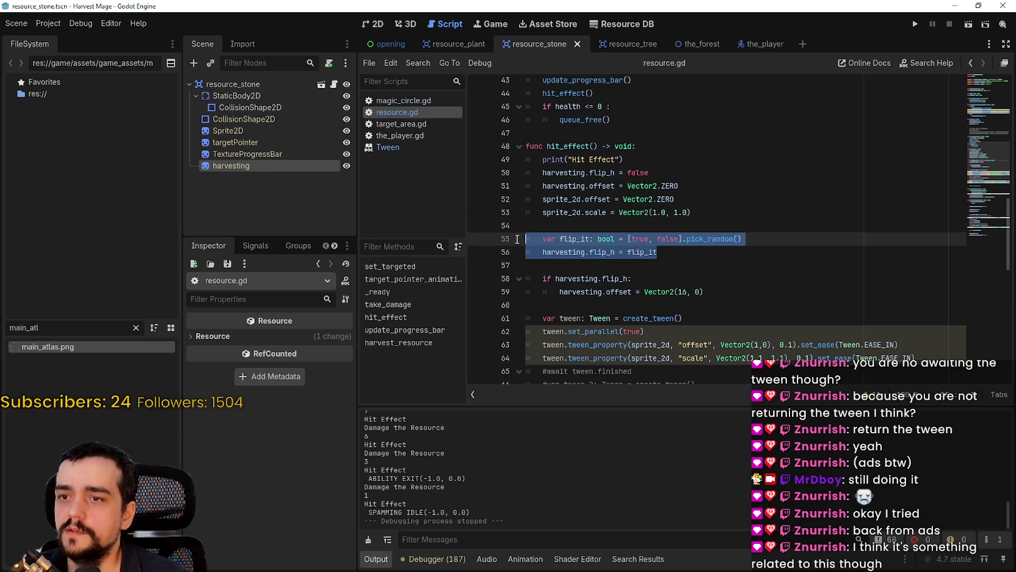
{"action": "mouse_move", "coordinate": [767, 286]}
{"action": "left_mouse_down"}
{"action": "mouse_move", "coordinate": [690, 291]}
{"action": "mouse_move", "coordinate": [532, 237]}
{"action": "left_mouse_up"}
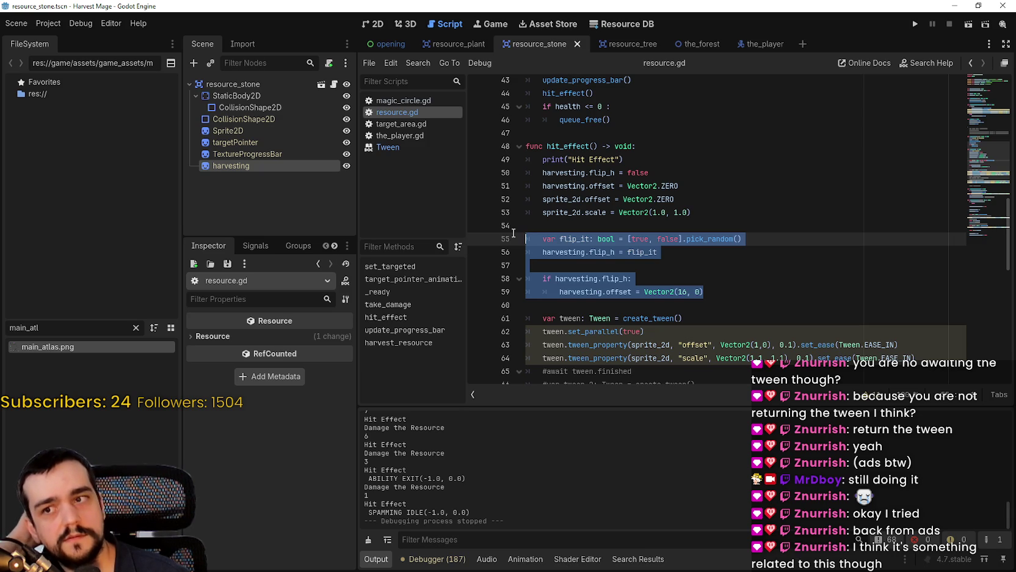
{"action": "left_click", "coordinate": [580, 132]}
{"action": "key", "text": "Return"}
{"action": "type", "text": "func h"}
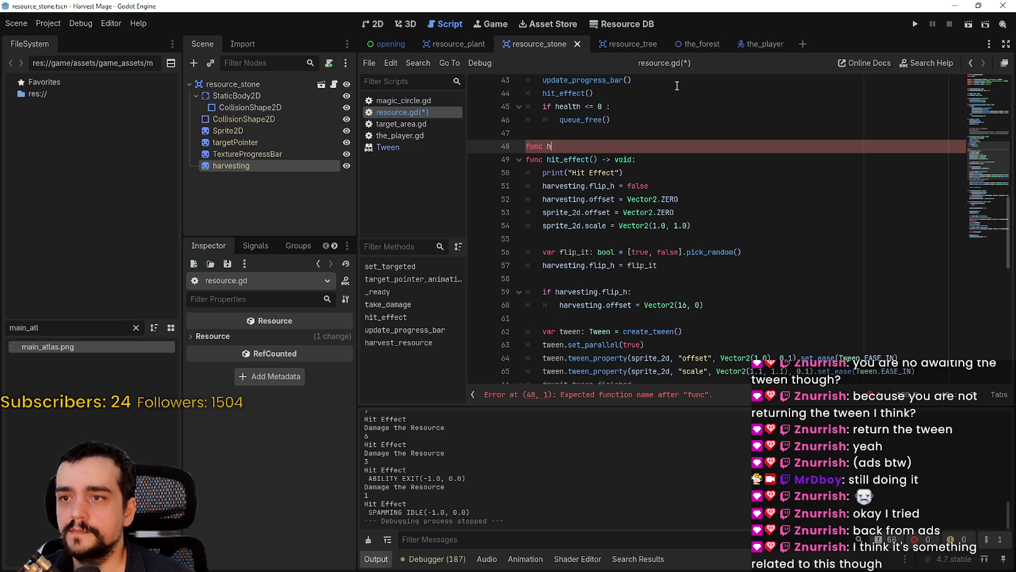
Step: Name the new function harvest_flip() and paste the random flip logic from hit_effect into it
{"action": "key", "text": "BackSpace"}
{"action": "type", "text": "harvest_flip() -> void"}
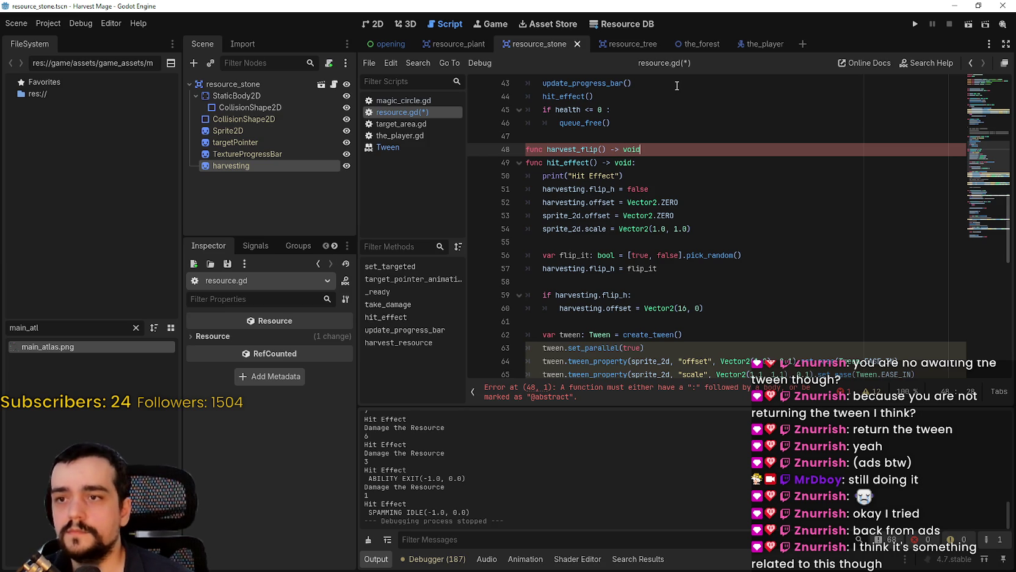
{"action": "key", "text": "Return"}
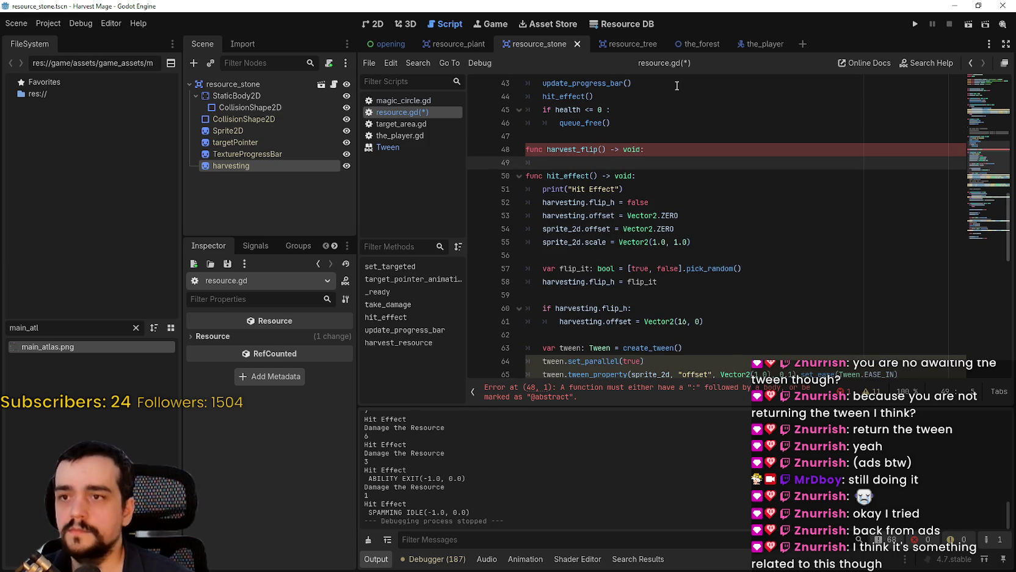
{"action": "scroll", "coordinate": [599, 171], "scroll_direction": "down", "scroll_amount": 1}
{"action": "mouse_move", "coordinate": [712, 282]}
{"action": "left_mouse_down"}
{"action": "mouse_move", "coordinate": [537, 269]}
{"action": "mouse_move", "coordinate": [482, 215]}
{"action": "left_mouse_up"}
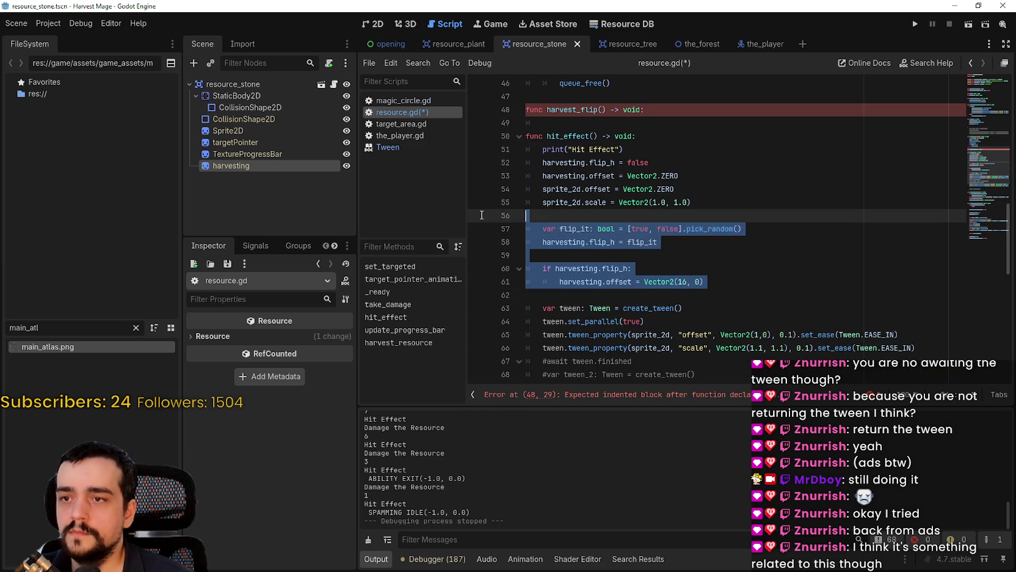
{"action": "key", "text": "ctrl+c"}
{"action": "left_click", "coordinate": [546, 125]}
{"action": "key", "text": "ctrl+v"}
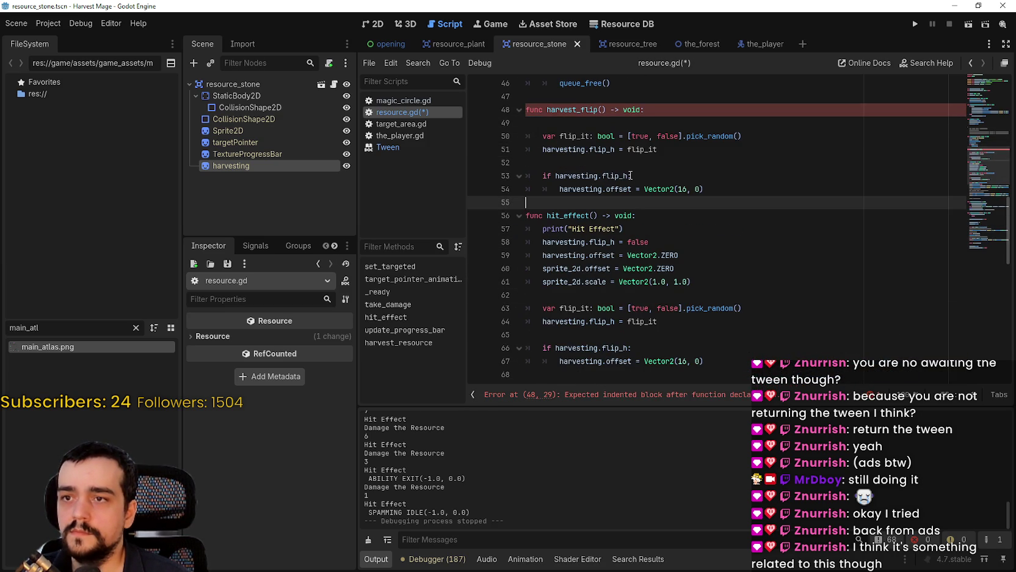
{"action": "left_click", "coordinate": [569, 162]}
{"action": "key", "text": "BackSpace"}
{"action": "left_click", "coordinate": [570, 125]}
{"action": "key", "text": "BackSpace"}
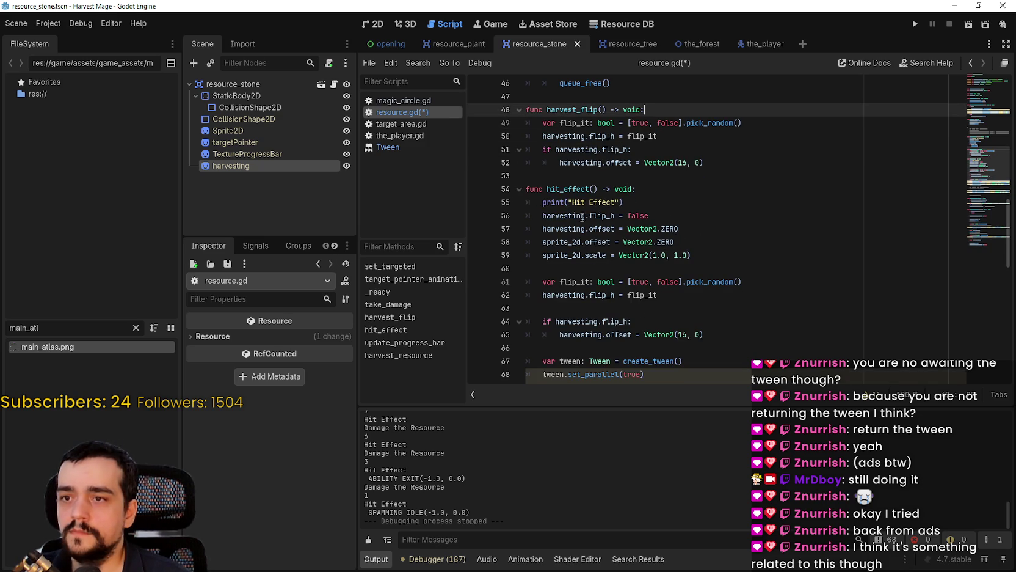
Step: Move the two harvesting reset lines out of hit_effect into harvest_flip and tidy blank lines
{"action": "left_click_drag", "start_coordinate": [693, 228], "coordinate": [515, 212]}
{"action": "left_click_drag", "start_coordinate": [680, 228], "coordinate": [499, 222]}
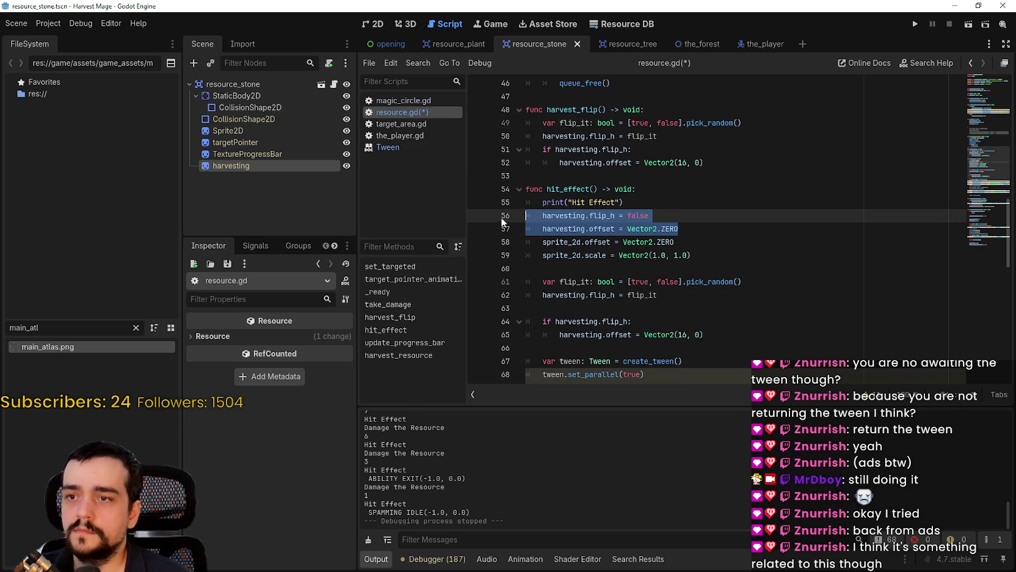
{"action": "key", "text": "BackSpace"}
{"action": "key", "text": "BackSpace"}
{"action": "left_click_drag", "start_coordinate": [531, 321], "coordinate": [526, 255]}
{"action": "key", "text": "BackSpace"}
{"action": "key", "text": "BackSpace"}
{"action": "key", "text": "BackSpace"}
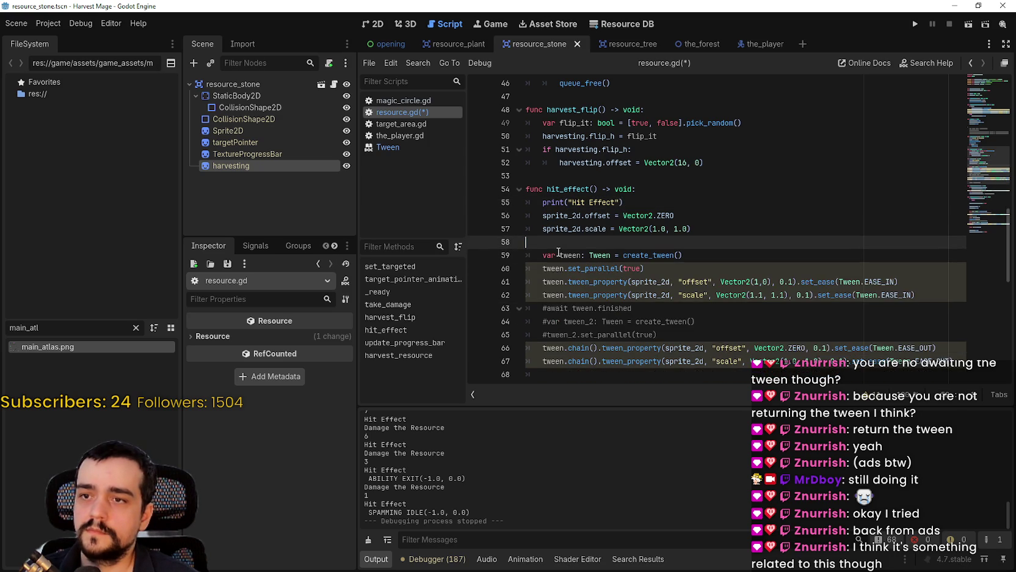
{"action": "left_click", "coordinate": [683, 205]}
{"action": "scroll", "coordinate": [684, 205], "scroll_direction": "up", "scroll_amount": 1}
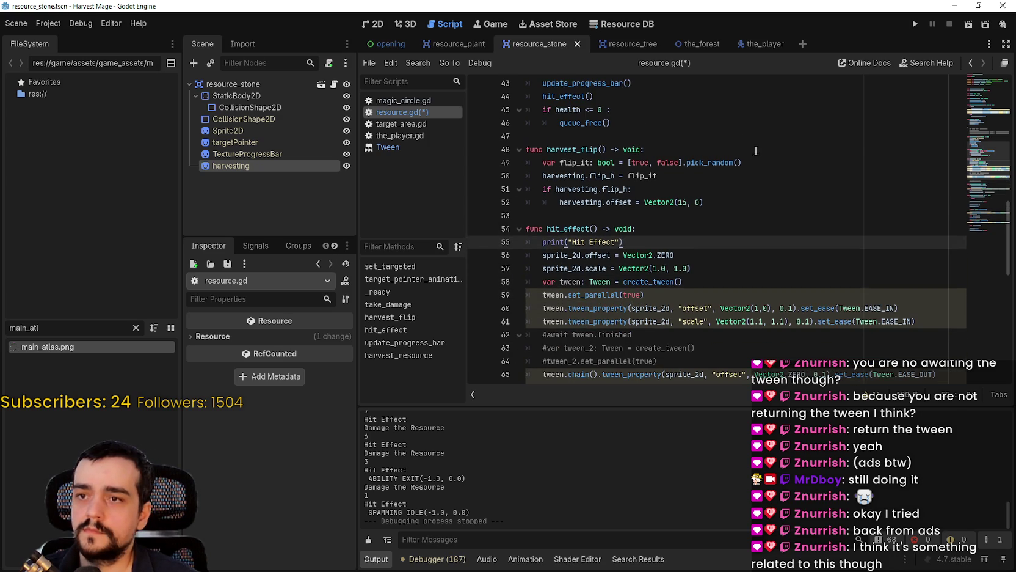
{"action": "left_click", "coordinate": [660, 149]}
{"action": "key", "text": "Return"}
{"action": "key", "text": "ctrl+v"}
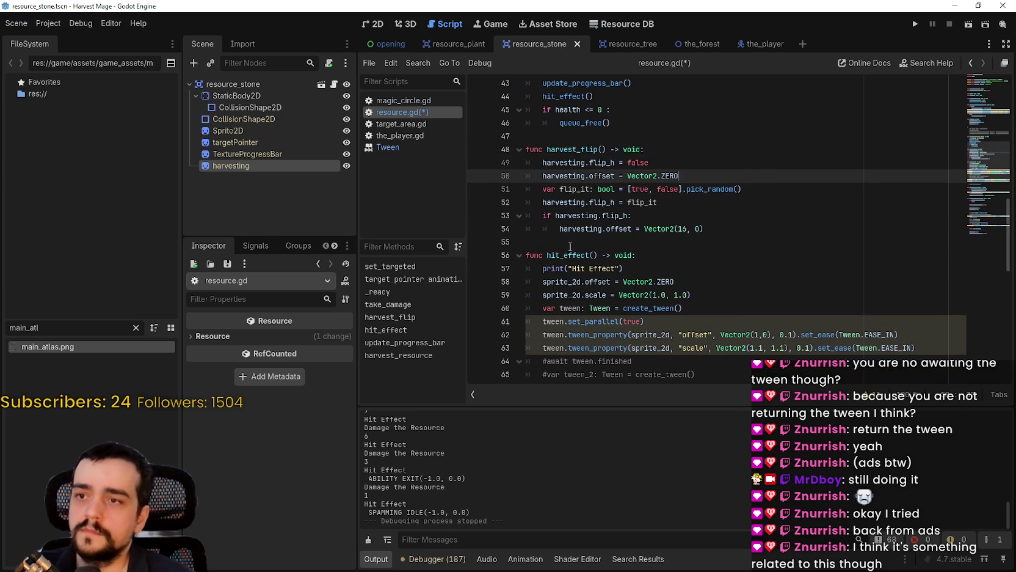
{"action": "key", "text": "Return"}
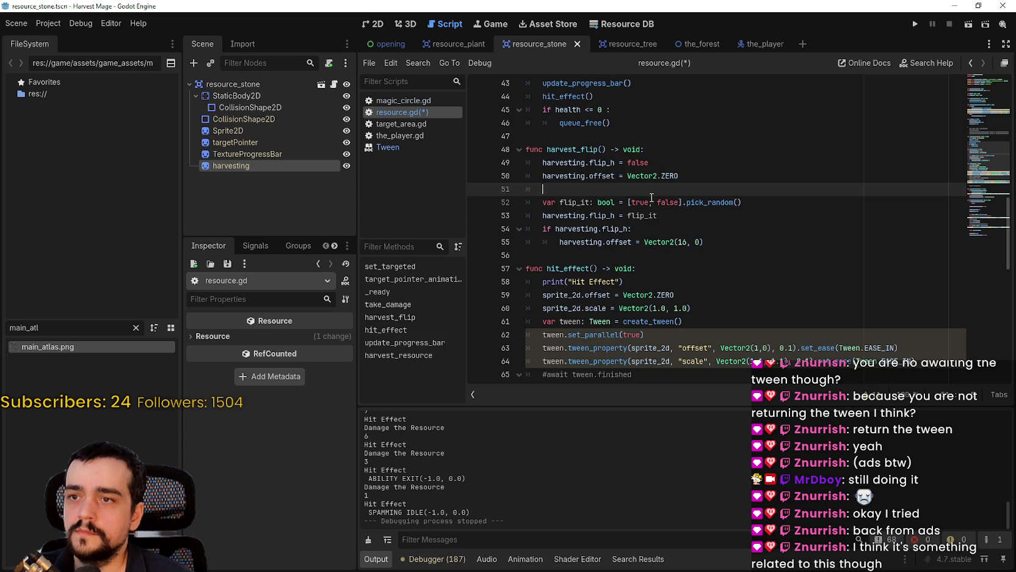
{"action": "key", "text": "BackSpace"}
{"action": "key", "text": "BackSpace"}
Step: Comment out harvesting.flip_h = false inside harvest_flip with Ctrl+K
{"action": "left_click", "coordinate": [542, 150]}
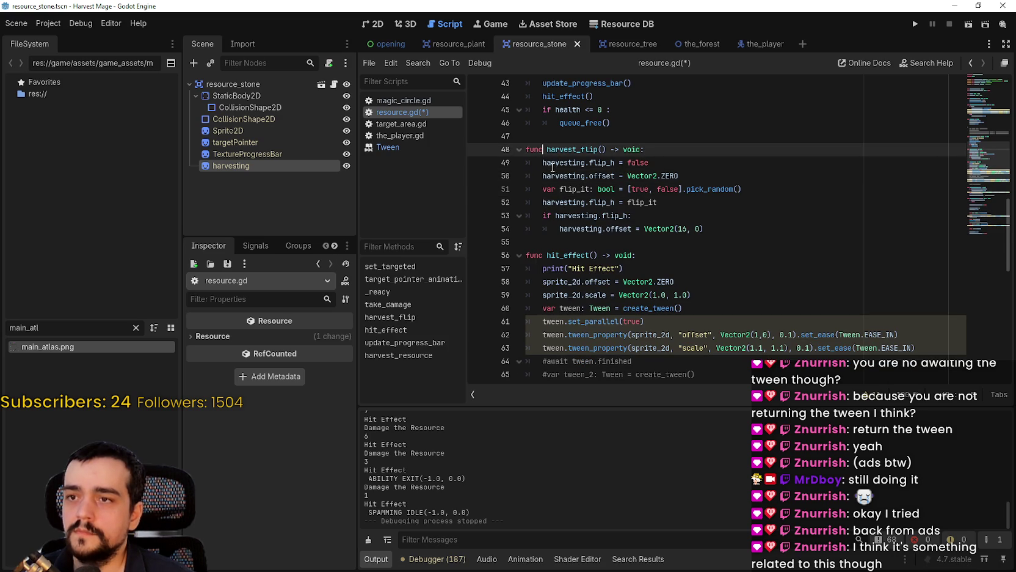
{"action": "left_click", "coordinate": [550, 162]}
{"action": "left_click_drag", "start_coordinate": [671, 167], "coordinate": [504, 157]}
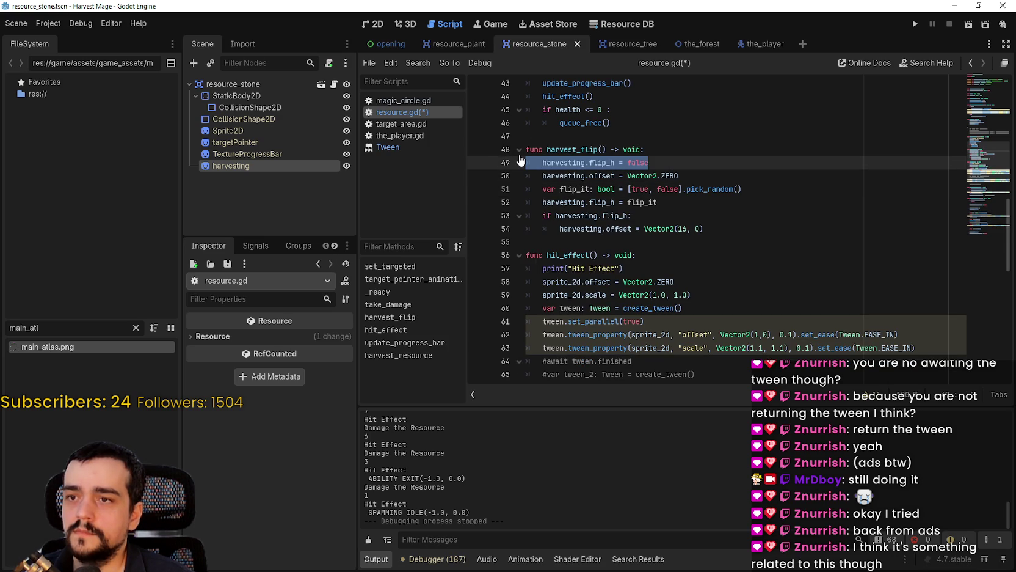
{"action": "key", "text": "ctrl+k"}
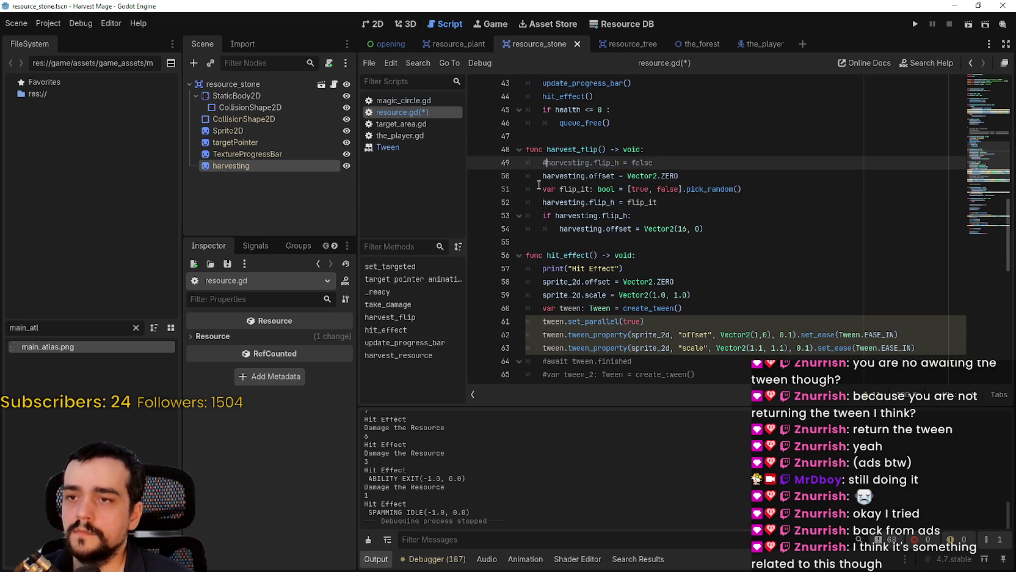
{"action": "left_click", "coordinate": [539, 186]}
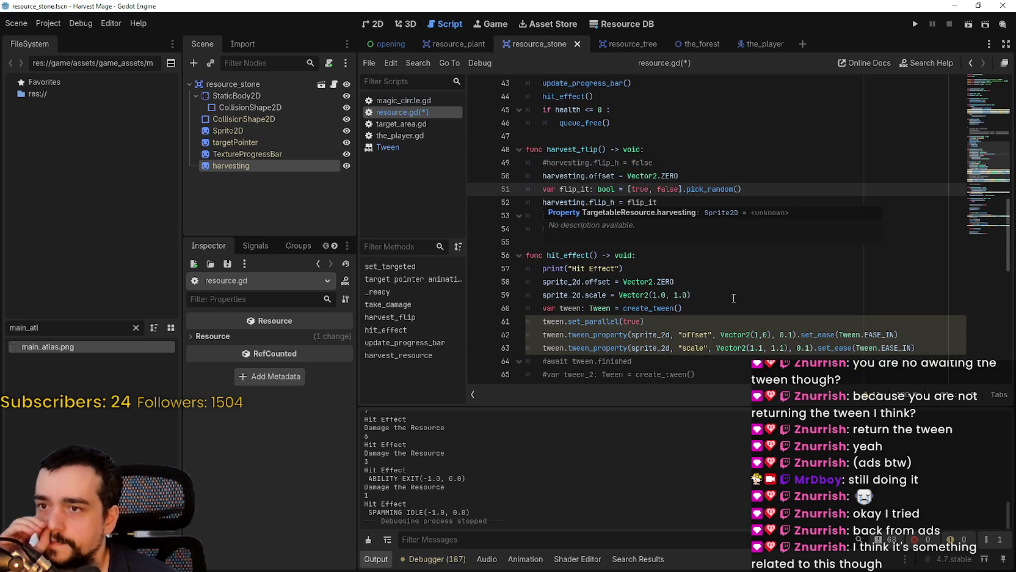
{"action": "left_click", "coordinate": [567, 243]}
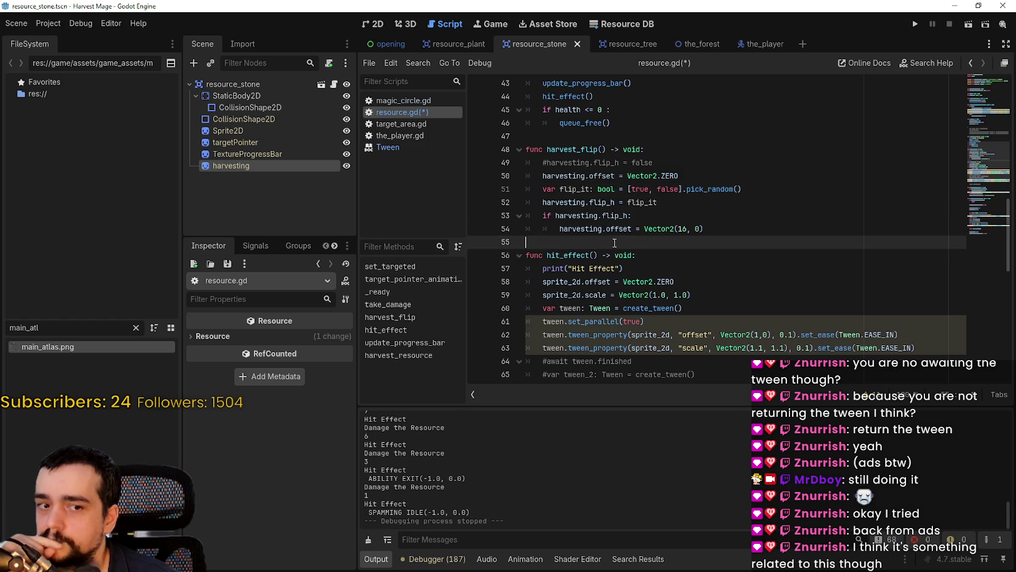
{"action": "double_click", "coordinate": [579, 151]}
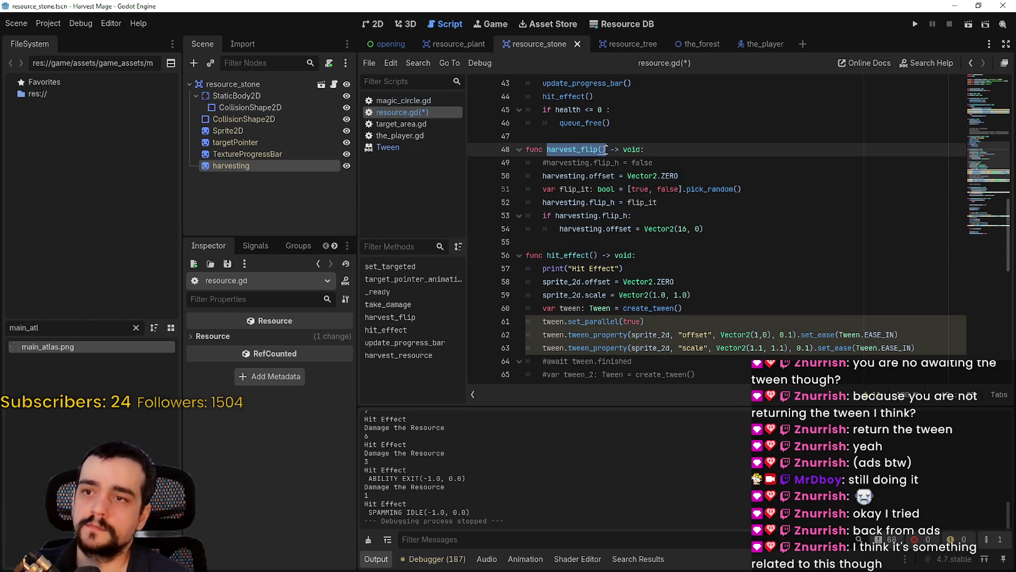
{"action": "left_click", "coordinate": [592, 243]}
Step: Add a harvest_flip() call after harvesting.show() in harvest_resource and save
{"action": "key", "text": "ctrl+s"}
{"action": "scroll", "coordinate": [586, 214], "scroll_direction": "up", "scroll_amount": 2}
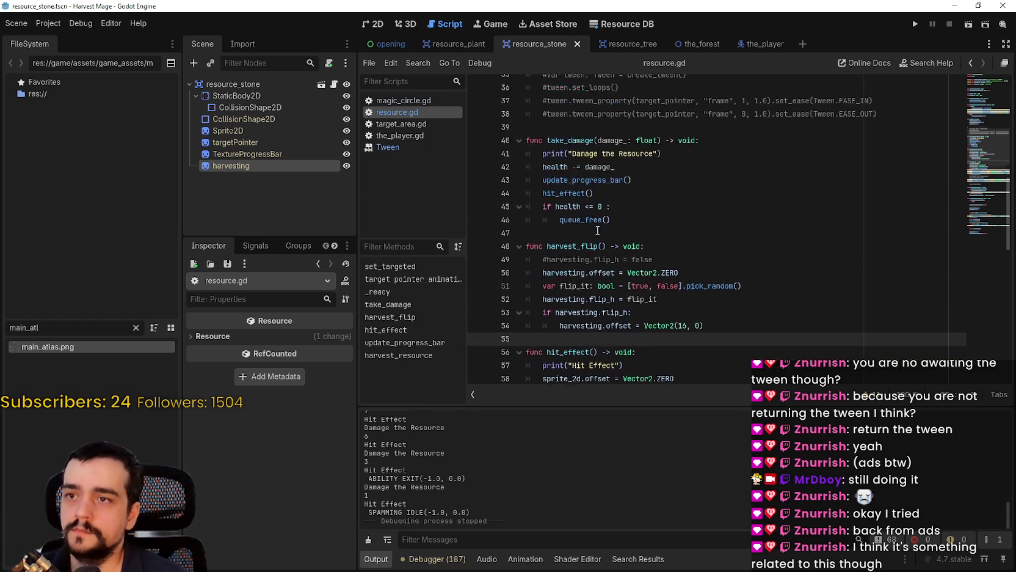
{"action": "scroll", "coordinate": [583, 185], "scroll_direction": "down", "scroll_amount": 14}
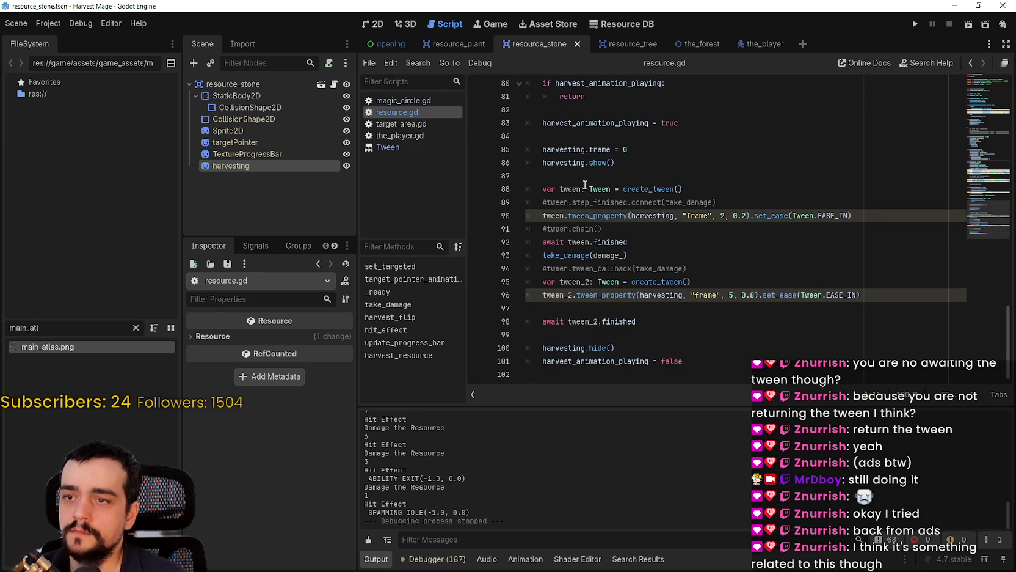
{"action": "left_click", "coordinate": [652, 245]}
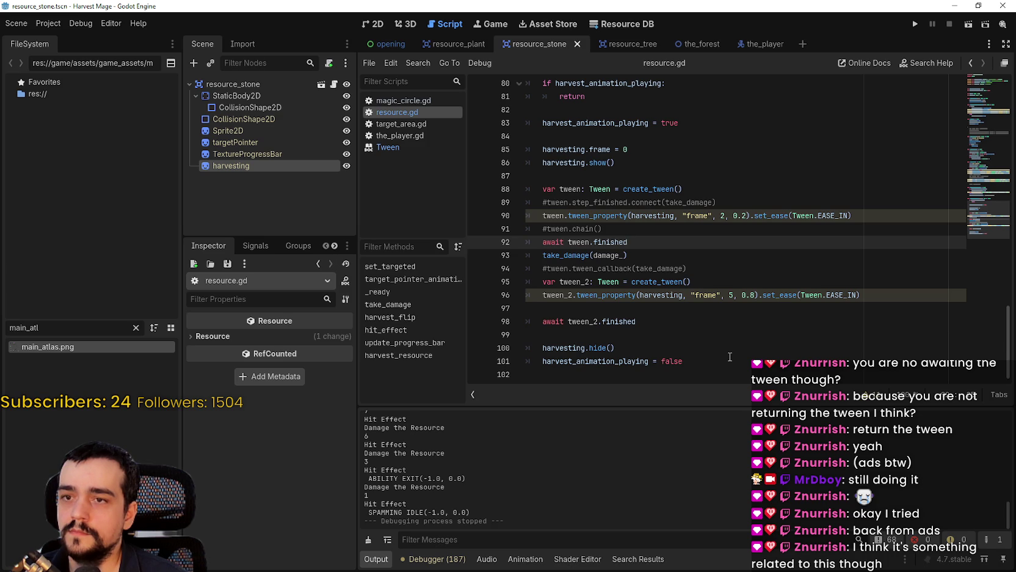
{"action": "mouse_move", "coordinate": [861, 295]}
{"action": "left_mouse_down"}
{"action": "mouse_move", "coordinate": [650, 201]}
{"action": "mouse_move", "coordinate": [526, 214]}
{"action": "mouse_move", "coordinate": [510, 242]}
{"action": "left_mouse_up"}
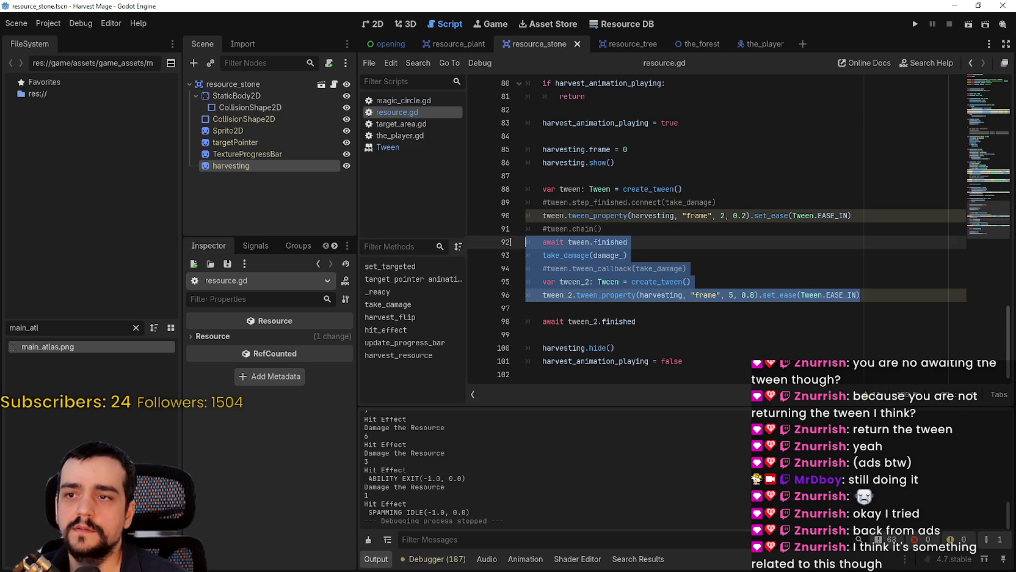
{"action": "scroll", "coordinate": [510, 242], "scroll_direction": "up", "scroll_amount": 1}
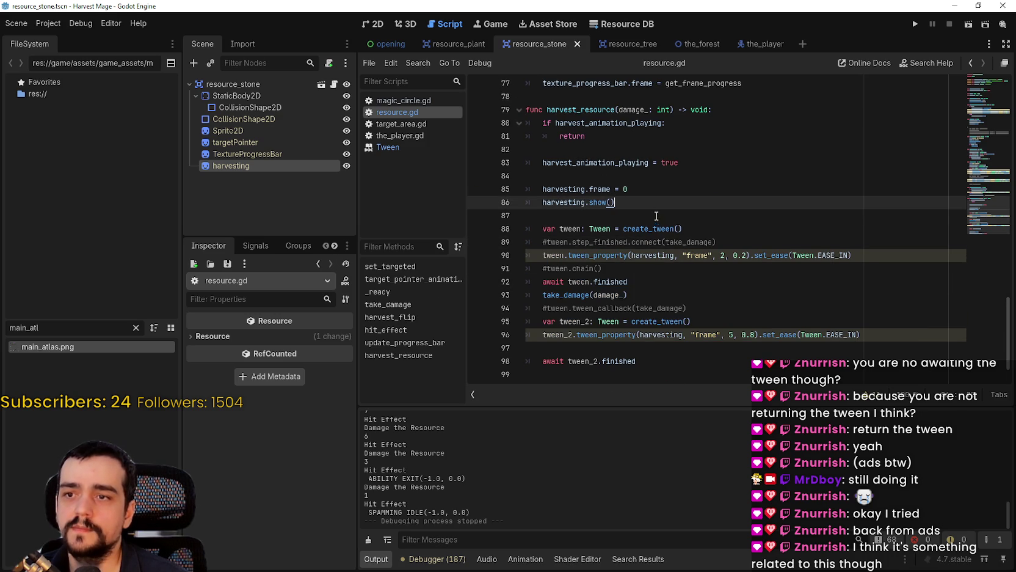
{"action": "key", "text": "Return"}
{"action": "type", "text": "harvest_flip()"}
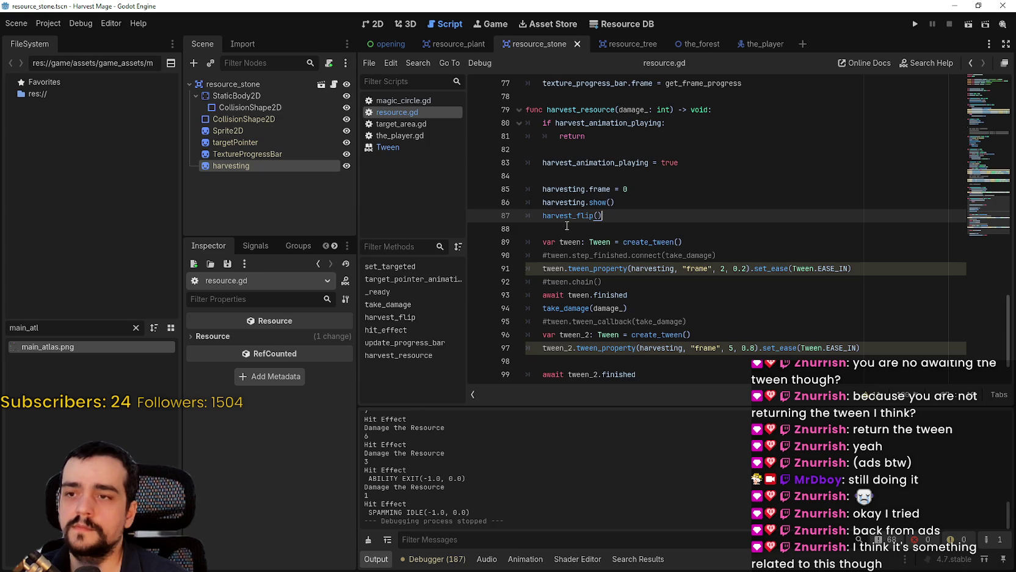
{"action": "left_click", "coordinate": [562, 224]}
{"action": "key", "text": "ctrl+s"}
Step: Review the tween lines near the take_damage call, then run the game
{"action": "scroll", "coordinate": [649, 334], "scroll_direction": "down", "scroll_amount": 1}
{"action": "left_click", "coordinate": [610, 264]}
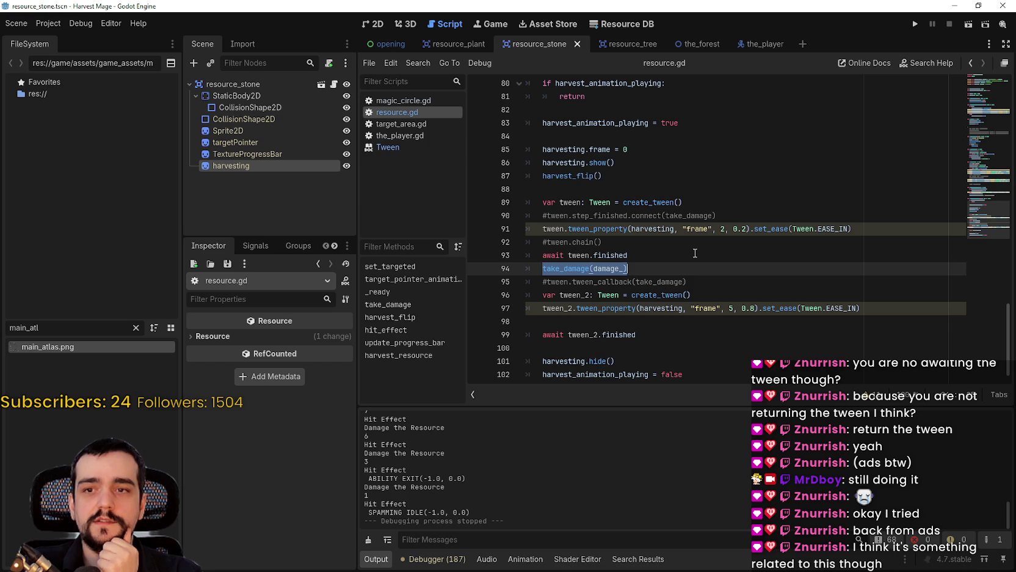
{"action": "left_click_drag", "start_coordinate": [541, 227], "coordinate": [728, 228]}
{"action": "left_click_drag", "start_coordinate": [892, 224], "coordinate": [895, 314]}
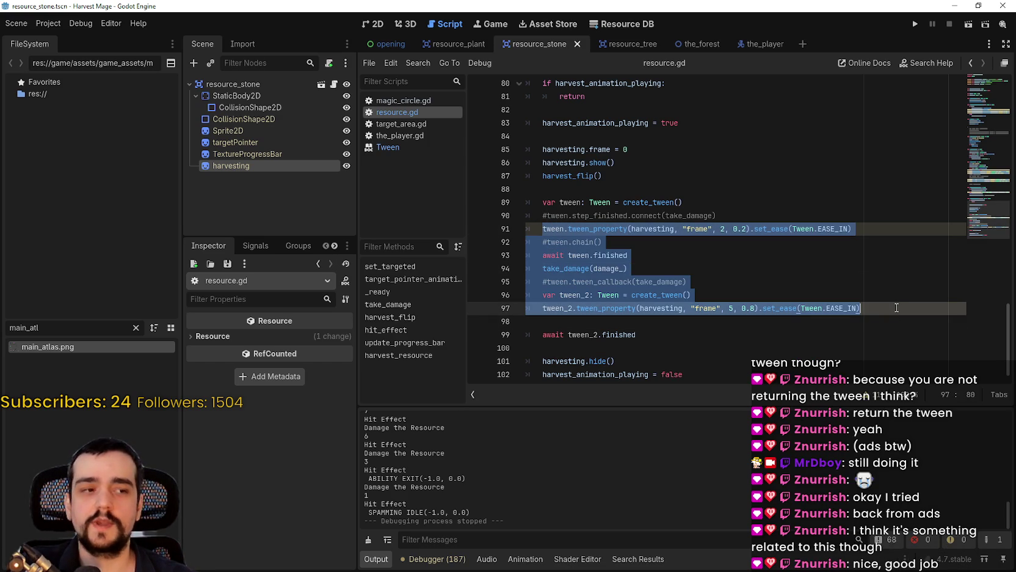
{"action": "left_click", "coordinate": [895, 306]}
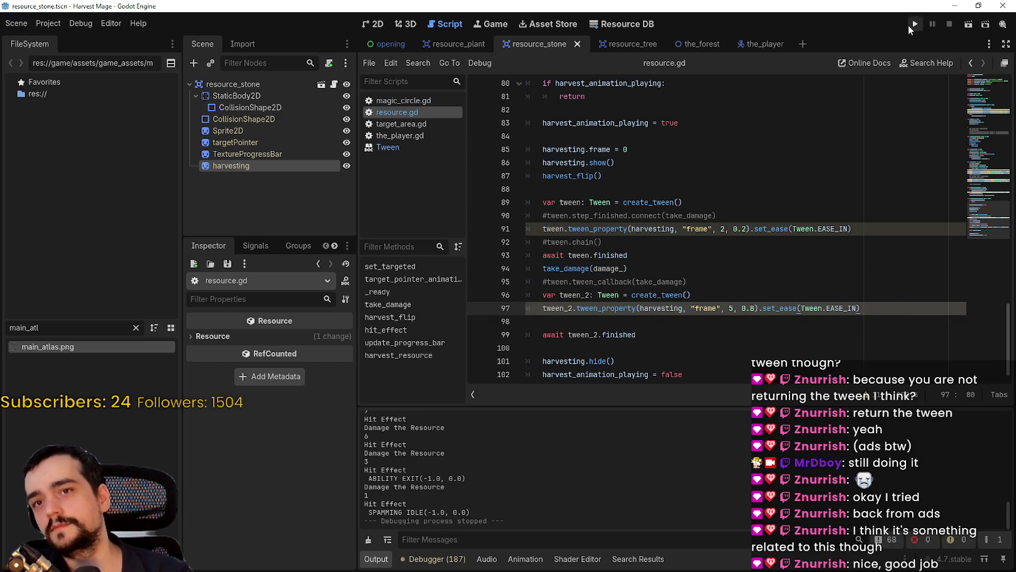
{"action": "left_click", "coordinate": [916, 27]}
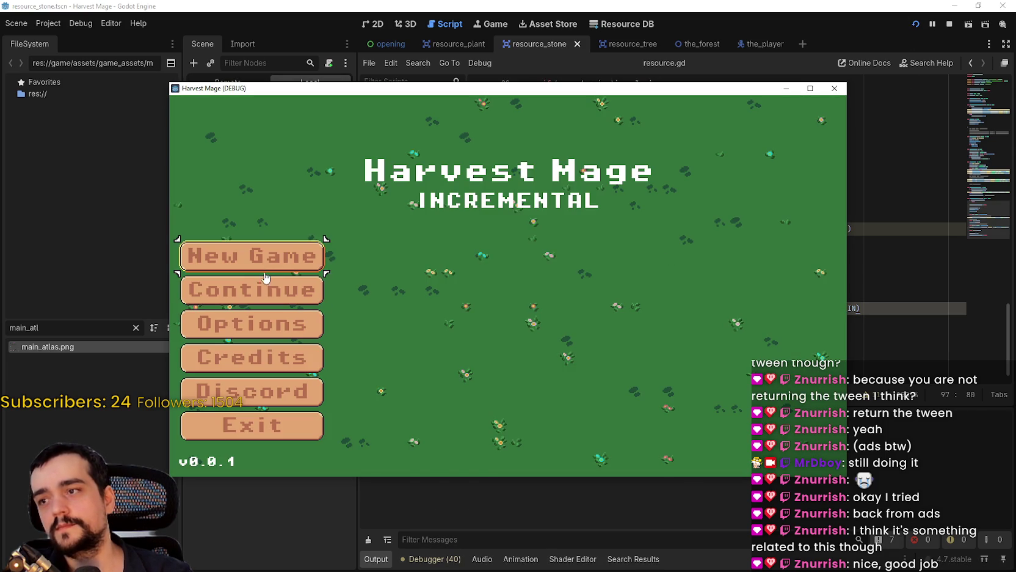
Step: Continue the saved game, walk into the grass field, maximize, and harvest a plant
{"action": "left_click", "coordinate": [297, 293]}
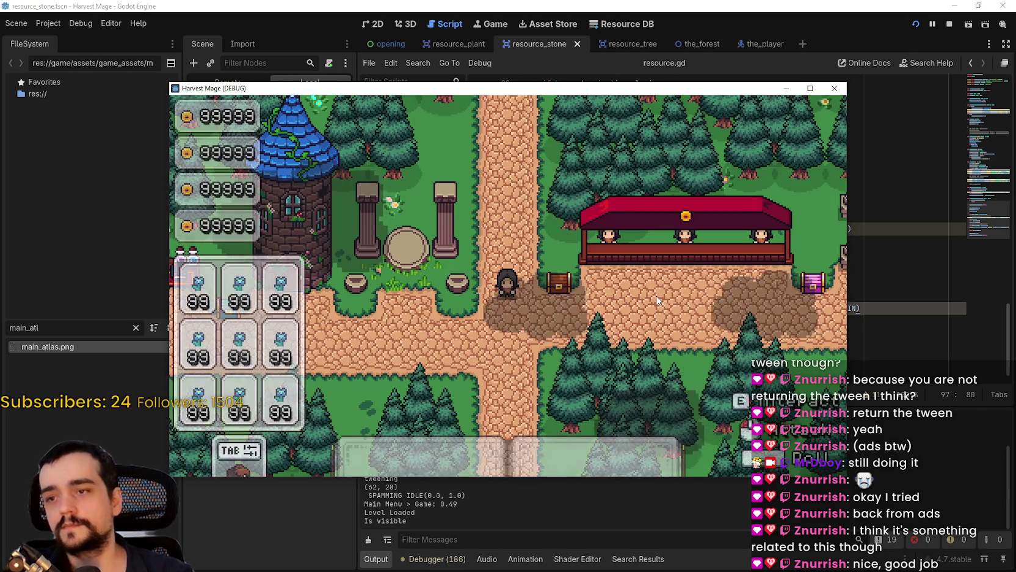
{"action": "key", "text": "a"}
{"action": "key", "text": "d"}
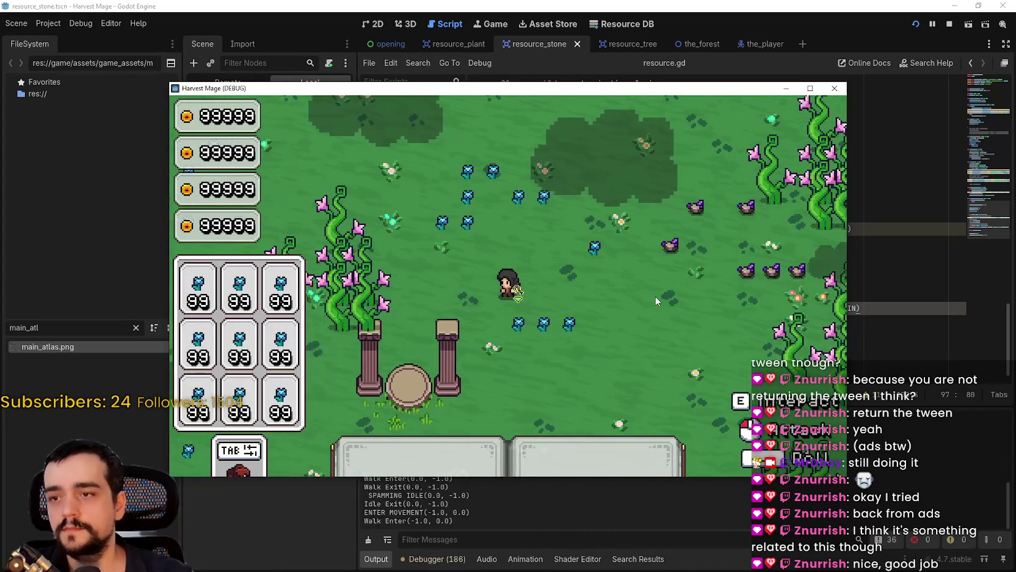
{"action": "left_click", "coordinate": [809, 88]}
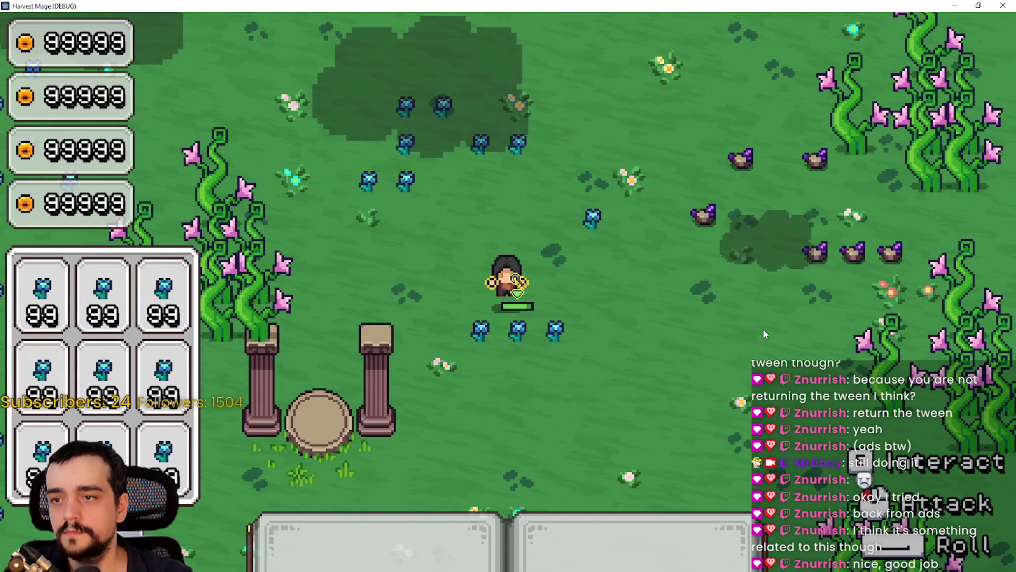
{"action": "left_click", "coordinate": [763, 329]}
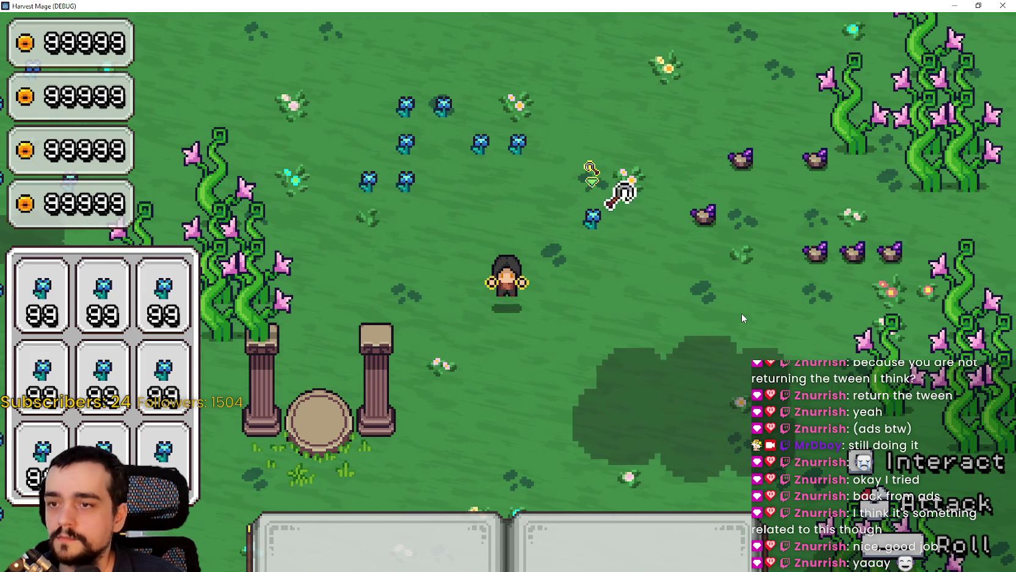
Step: Halt the harvesting cast, restore the game window, and stop the running game
{"action": "key", "text": "d"}
{"action": "left_click", "coordinate": [978, 5]}
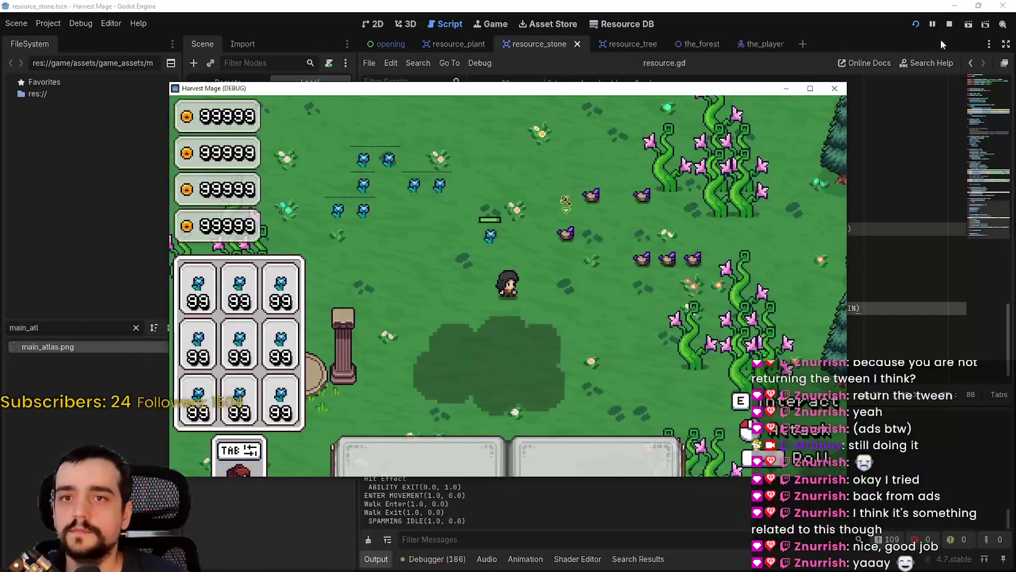
{"action": "left_click", "coordinate": [950, 24]}
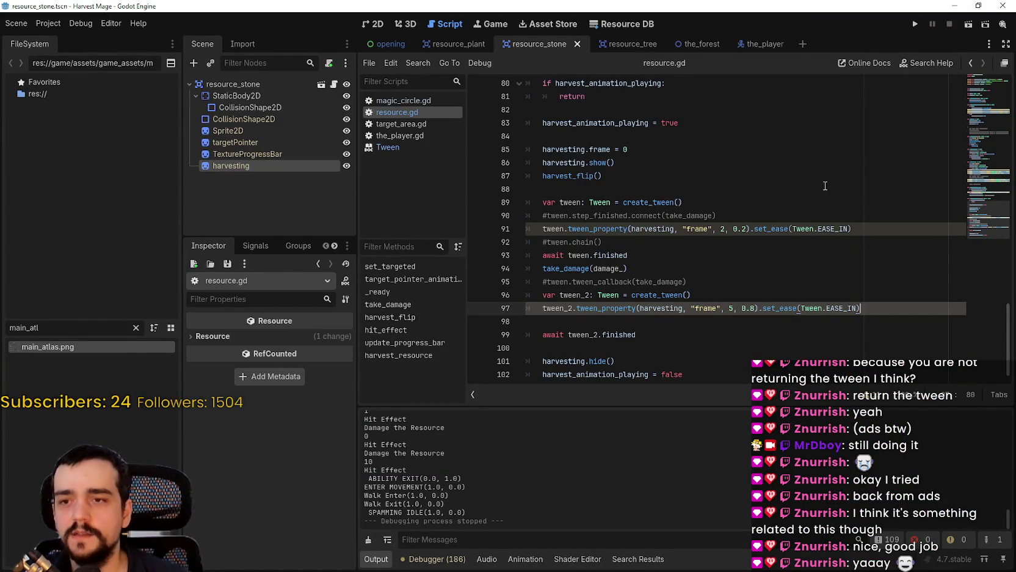
Step: Look over resource.gd, then open target_area.gd, which sets target_count to 12
{"action": "scroll", "coordinate": [824, 186], "scroll_direction": "up", "scroll_amount": 9}
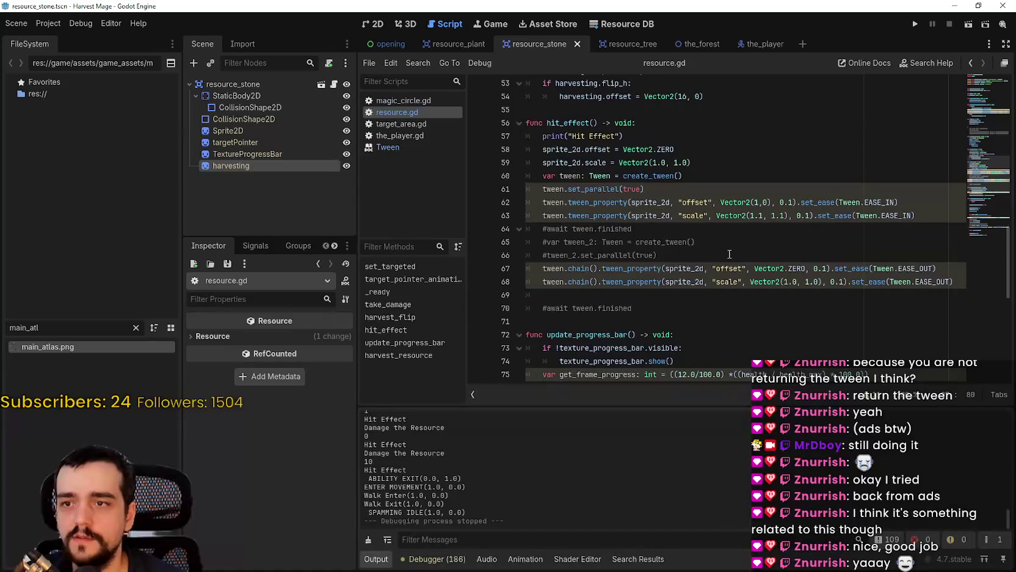
{"action": "scroll", "coordinate": [731, 256], "scroll_direction": "up", "scroll_amount": 4}
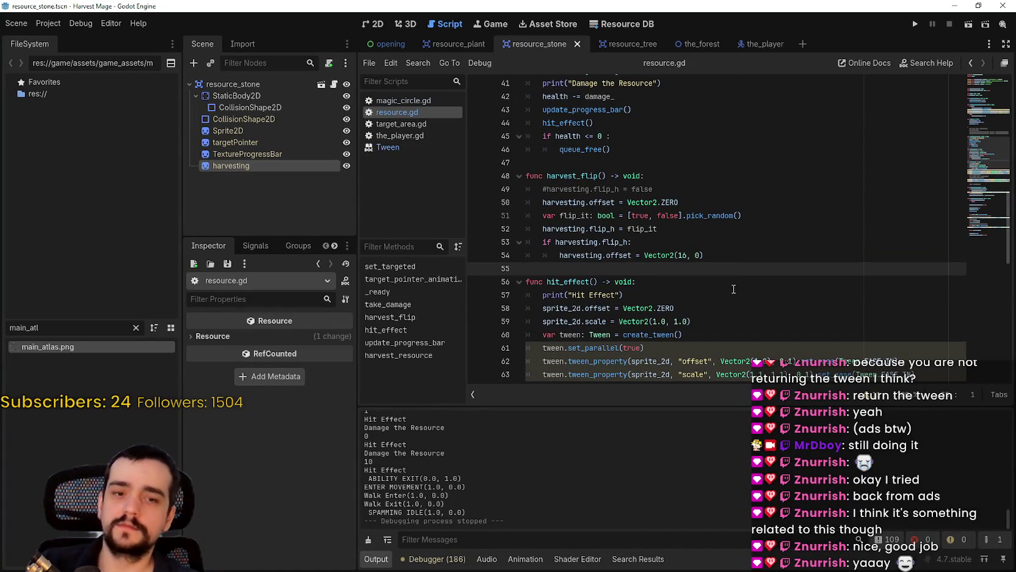
{"action": "scroll", "coordinate": [730, 278], "scroll_direction": "up", "scroll_amount": 9}
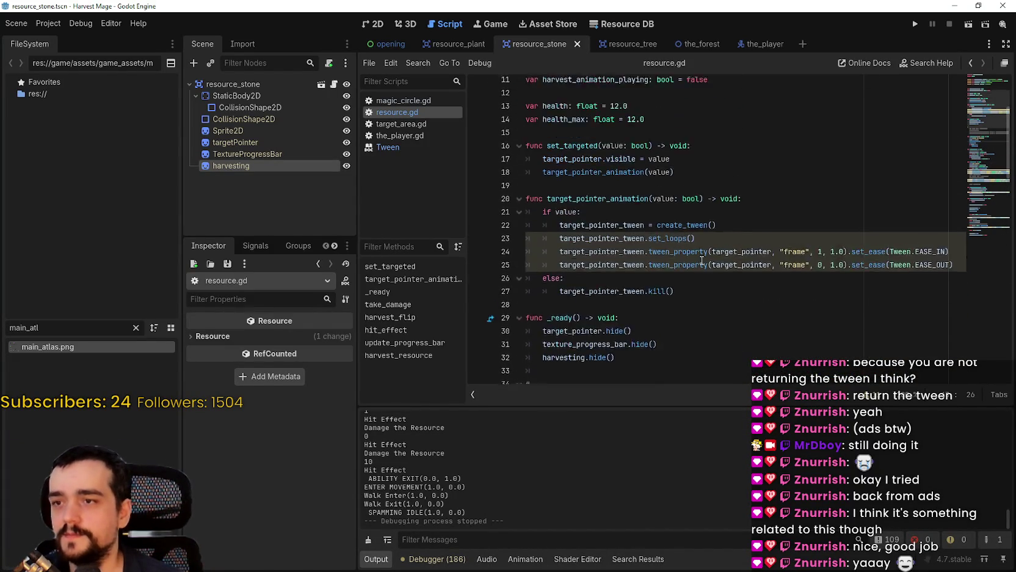
{"action": "scroll", "coordinate": [701, 261], "scroll_direction": "up", "scroll_amount": 2}
{"action": "scroll", "coordinate": [702, 245], "scroll_direction": "down", "scroll_amount": 10}
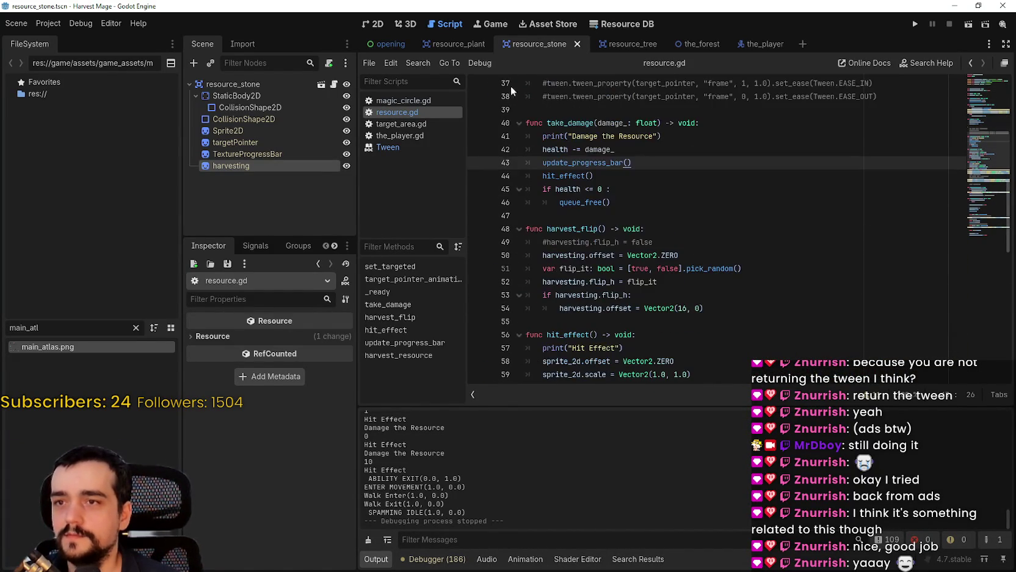
{"action": "left_click", "coordinate": [426, 123]}
{"action": "scroll", "coordinate": [671, 135], "scroll_direction": "up", "scroll_amount": 6}
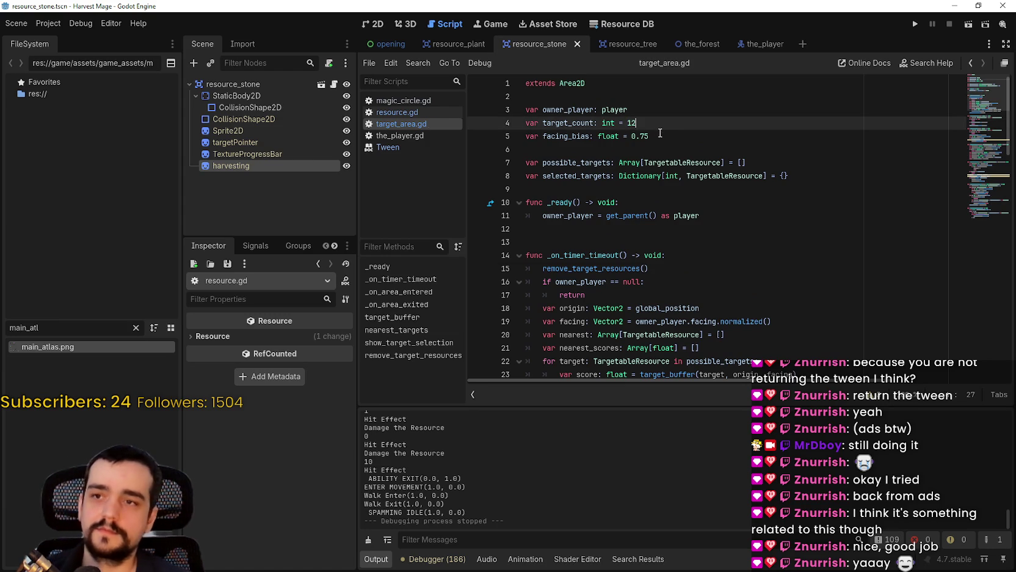
Step: Relaunch Harvest Mage, maximize its window and continue the saved game into the level
{"action": "left_click", "coordinate": [917, 23]}
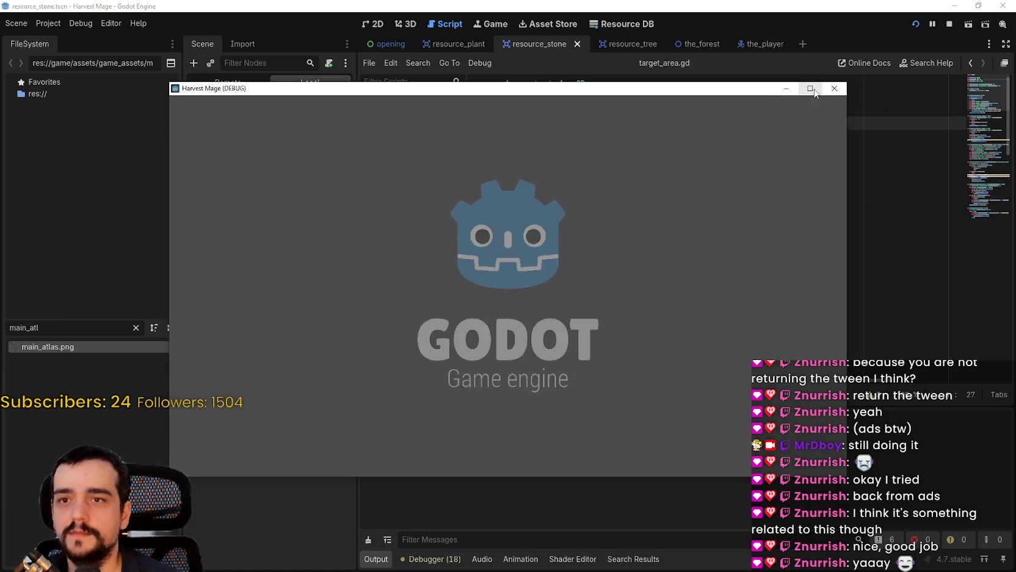
{"action": "left_click", "coordinate": [810, 89]}
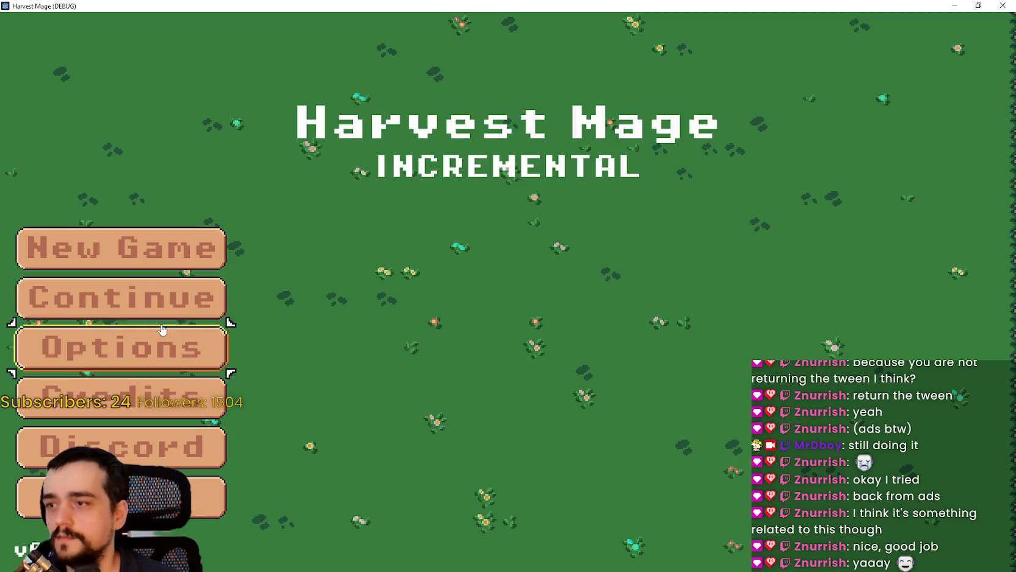
{"action": "left_click", "coordinate": [194, 305]}
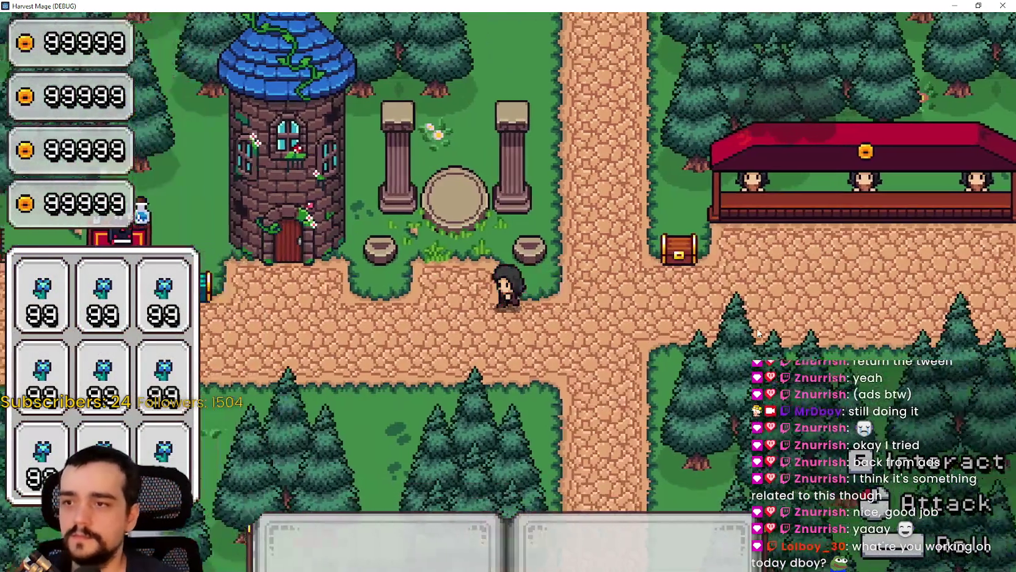
Step: Walk the mage right into the meadow so the blue flowers and purple stones get harvested
{"action": "key", "text": "d"}
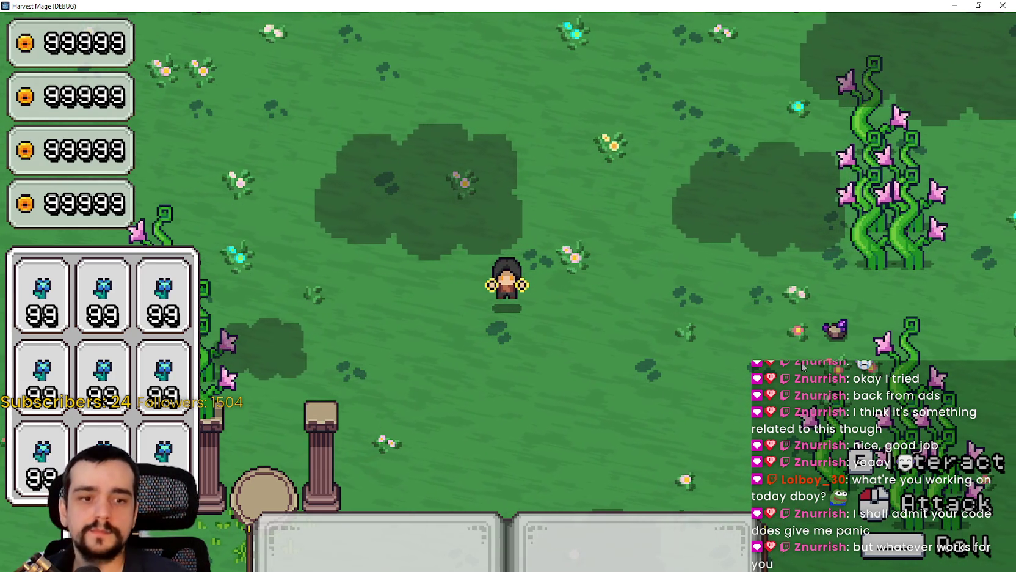
Step: Walk the mage right, then down past the vines and left along the tree line
{"action": "key", "text": "d"}
{"action": "key", "text": "d"}
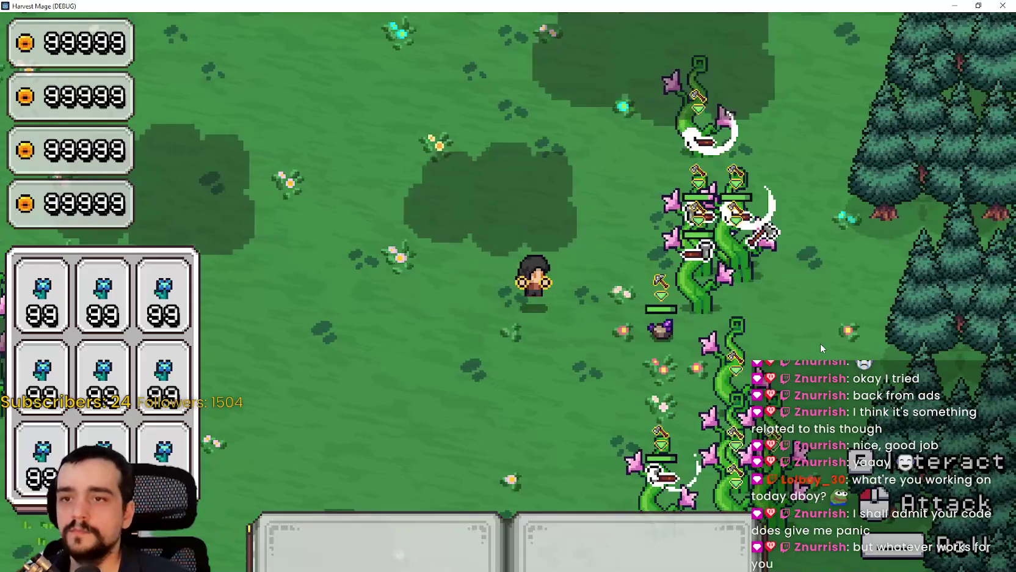
{"action": "key", "text": "s"}
{"action": "key", "text": "a"}
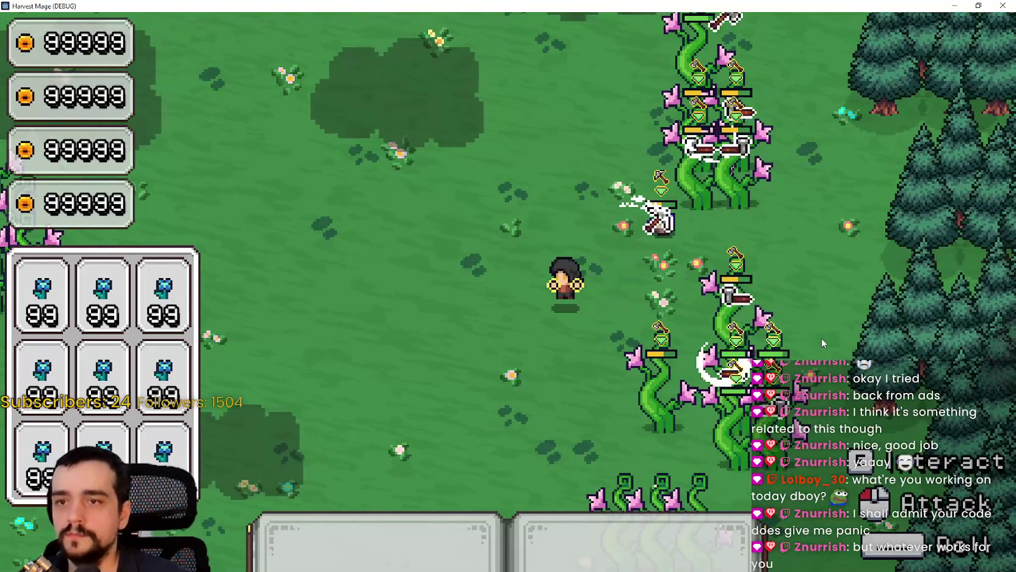
{"action": "key", "text": "s"}
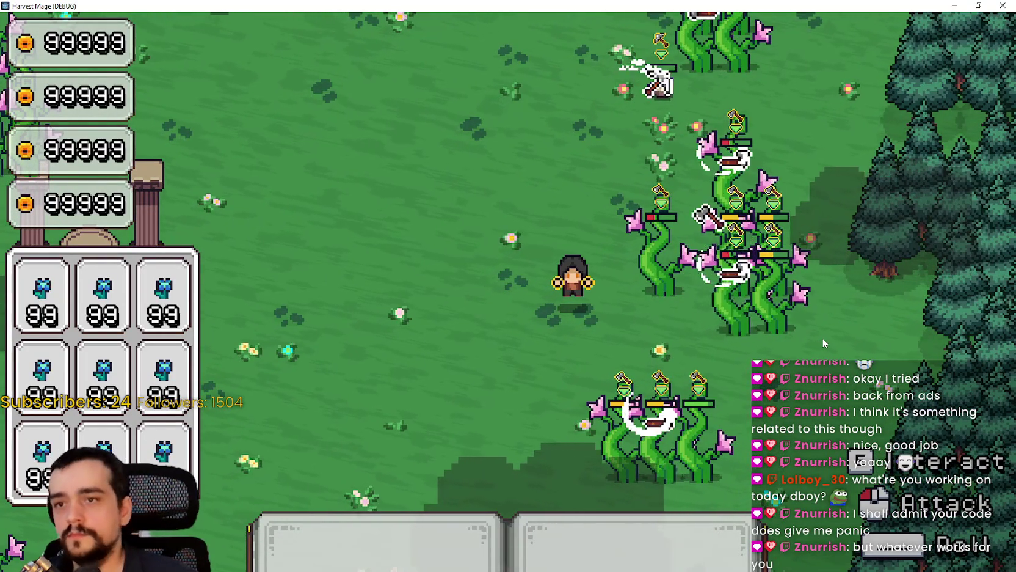
{"action": "key", "text": "s"}
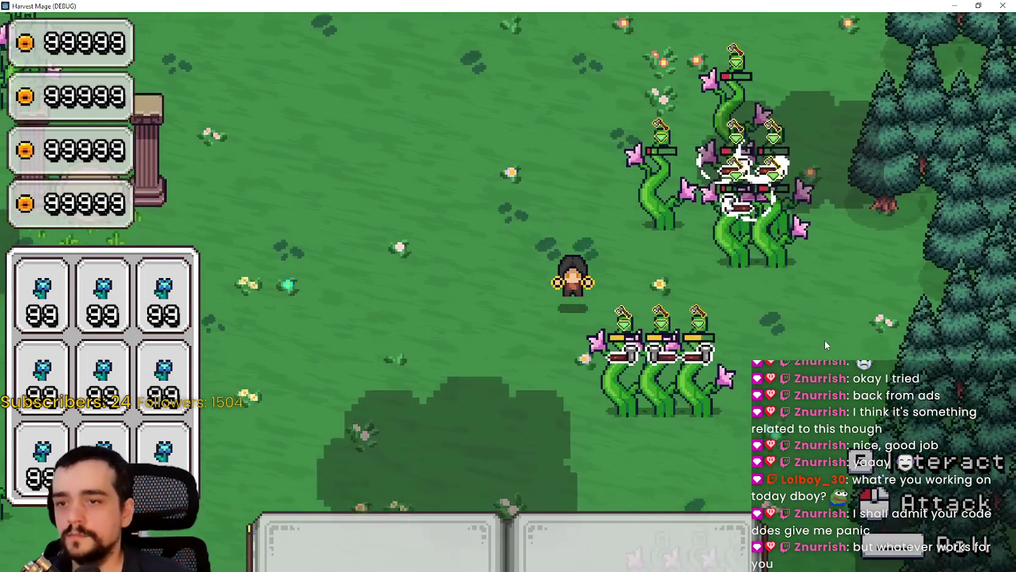
{"action": "key", "text": "s"}
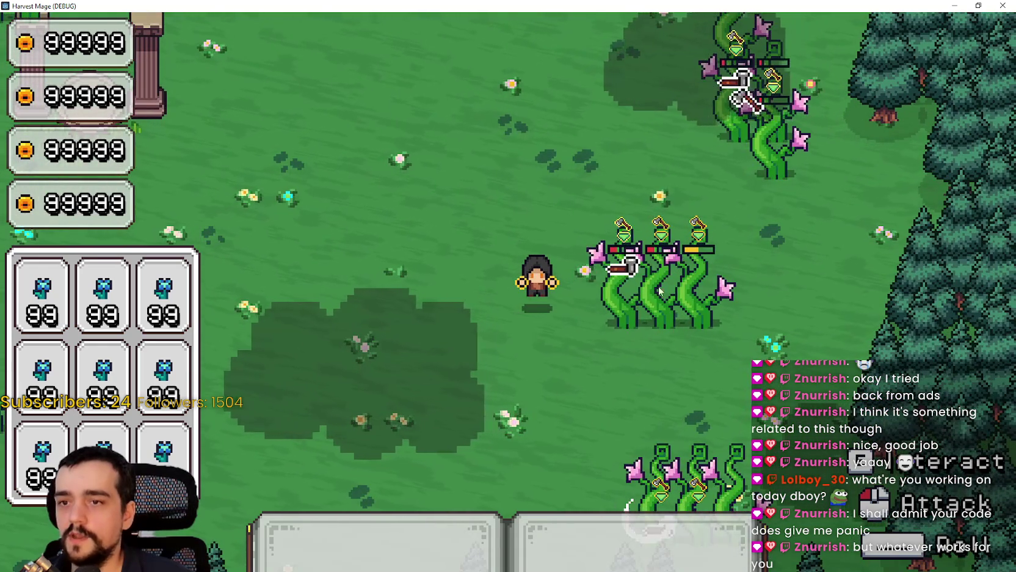
{"action": "key", "text": "s"}
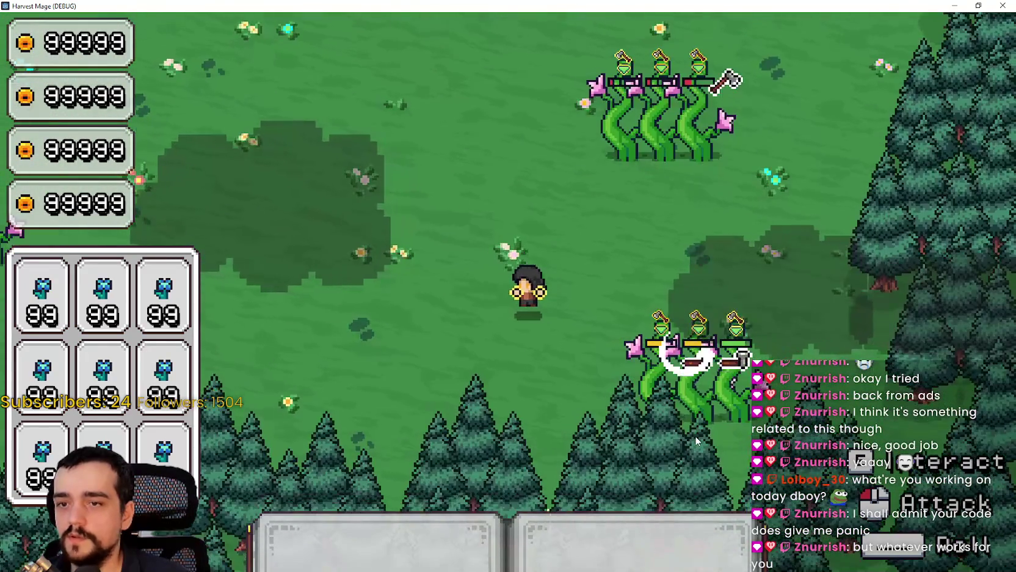
{"action": "key", "text": "a"}
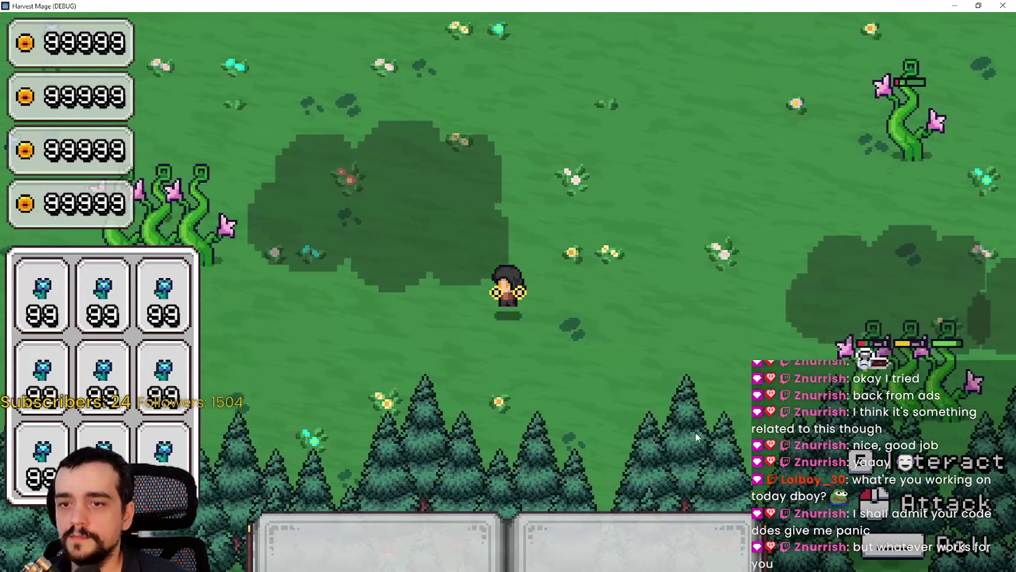
{"action": "key", "text": "a"}
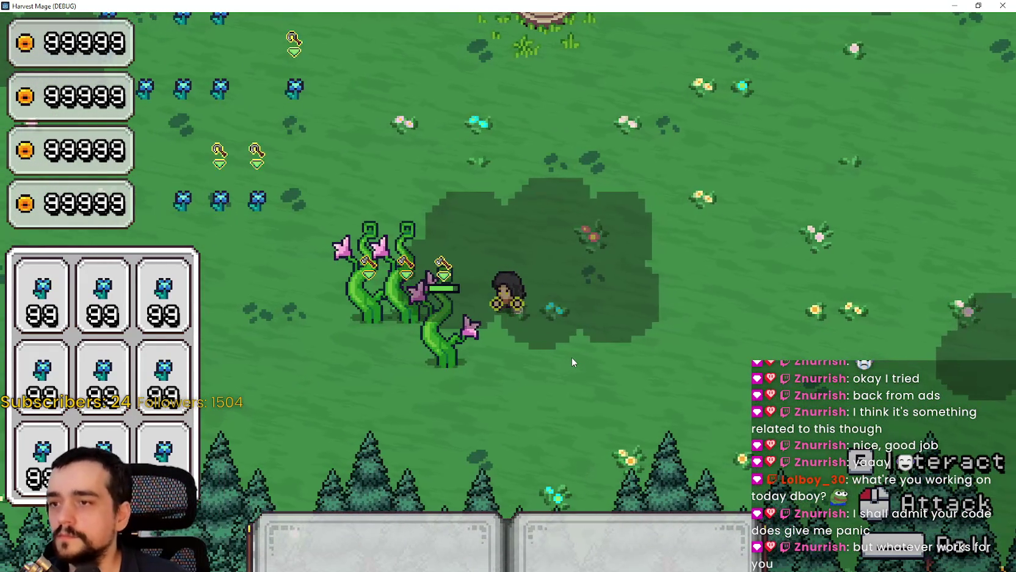
Step: Head up-left into the blue-flower patch and clear most of it, about a dozen per cast
{"action": "key", "text": "a"}
{"action": "key", "text": "w"}
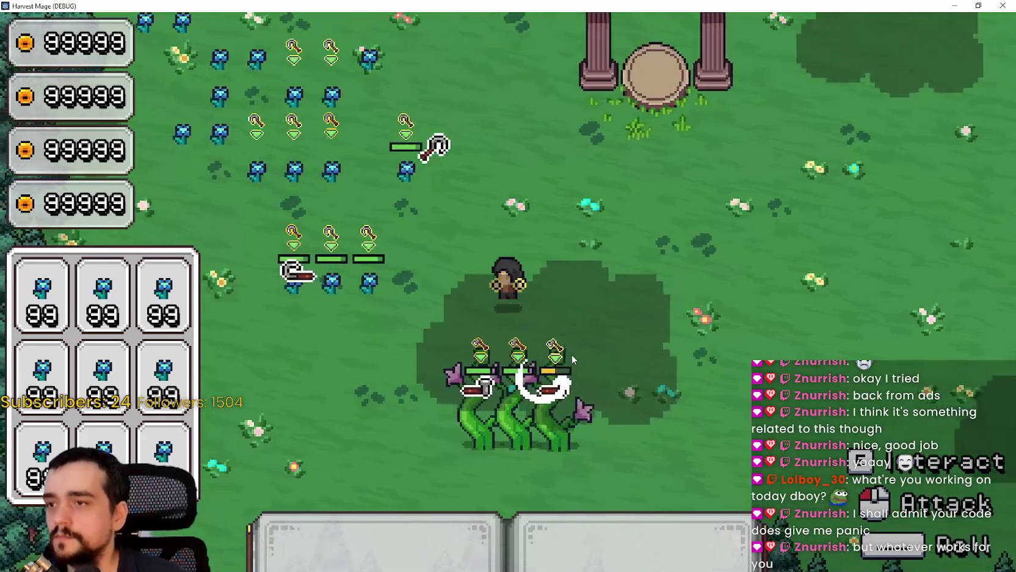
{"action": "key", "text": "w"}
{"action": "key", "text": "a"}
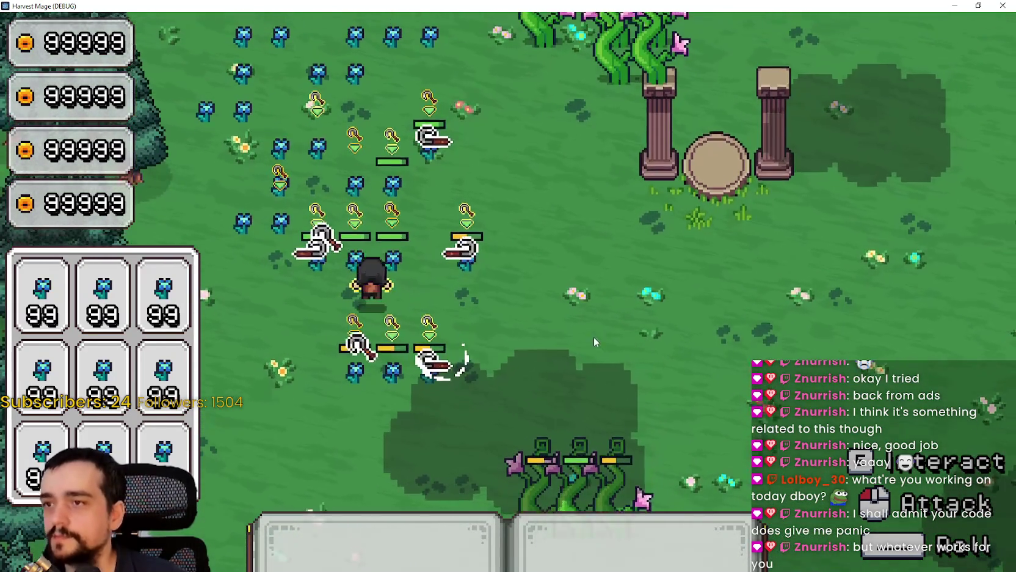
{"action": "key", "text": "w"}
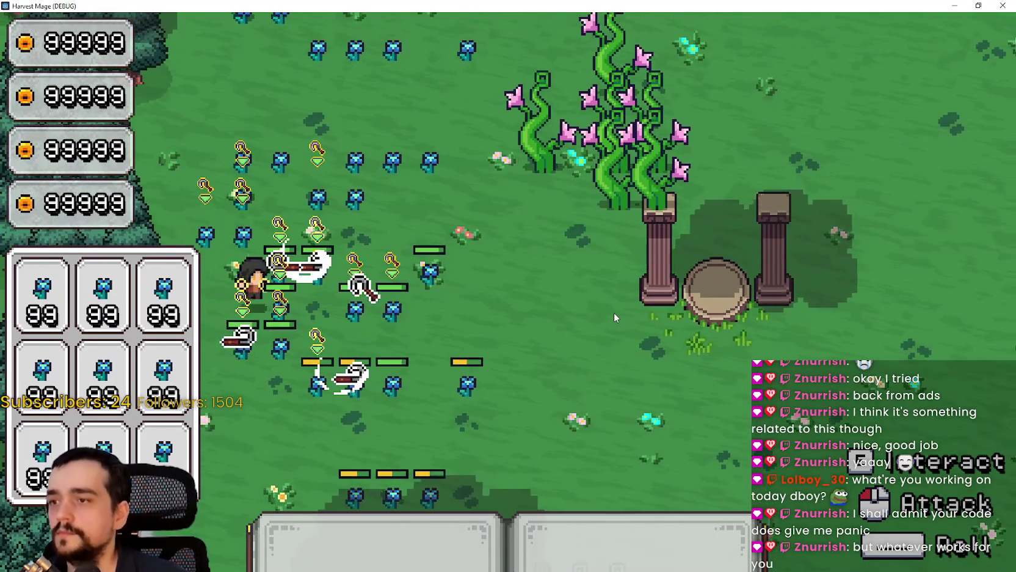
{"action": "key", "text": "d"}
{"action": "key", "text": "s"}
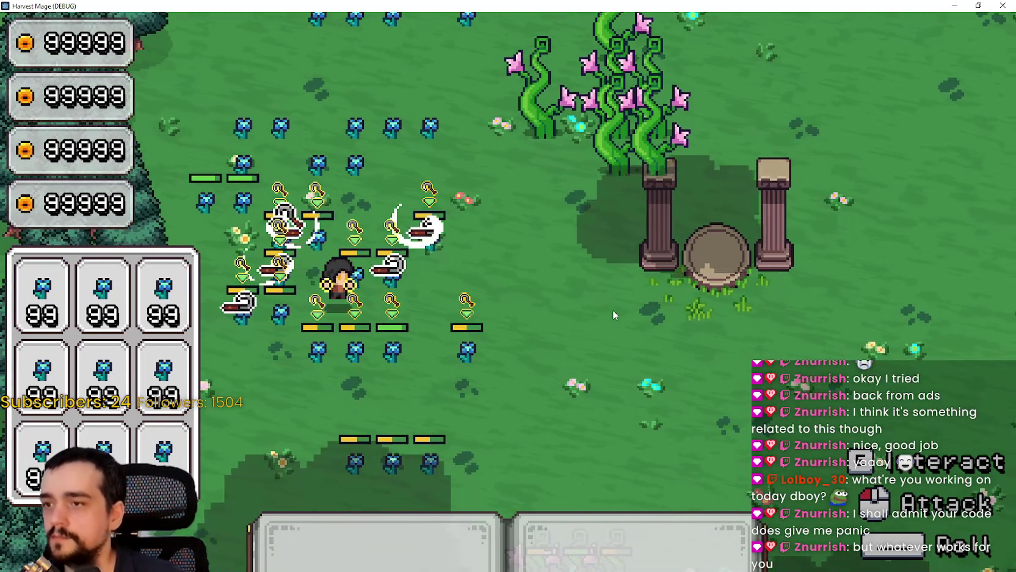
{"action": "key", "text": "s"}
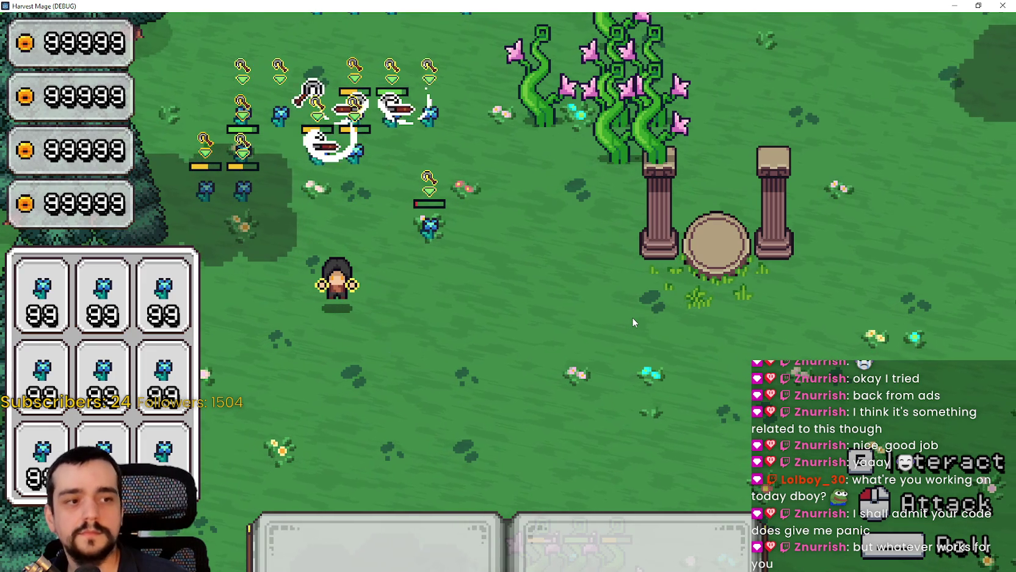
Step: Step up toward the flower rows, briefly switch to the Godot editor, then return to the game
{"action": "key", "text": "w"}
{"action": "key", "text": "w"}
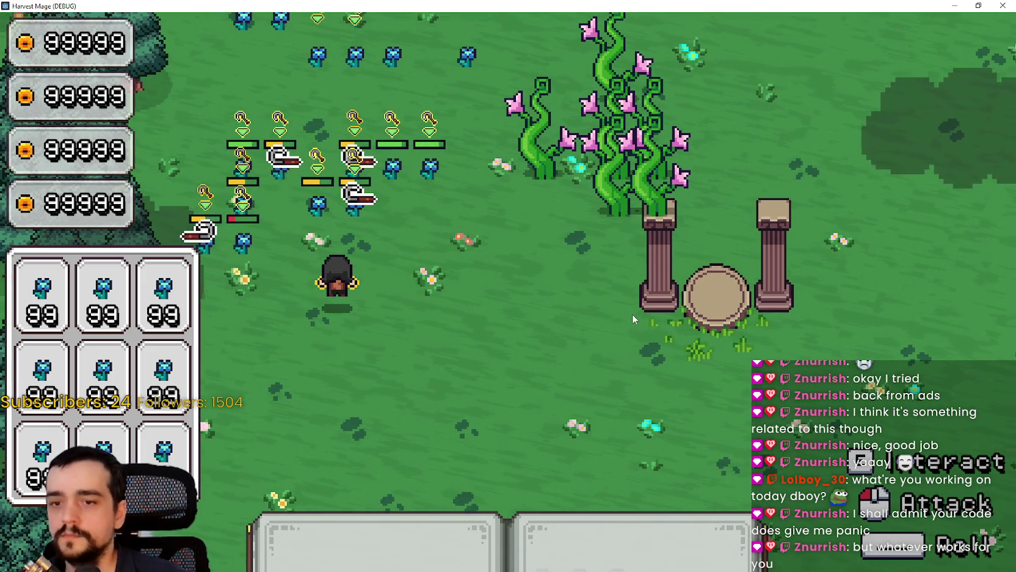
{"action": "key", "text": "w"}
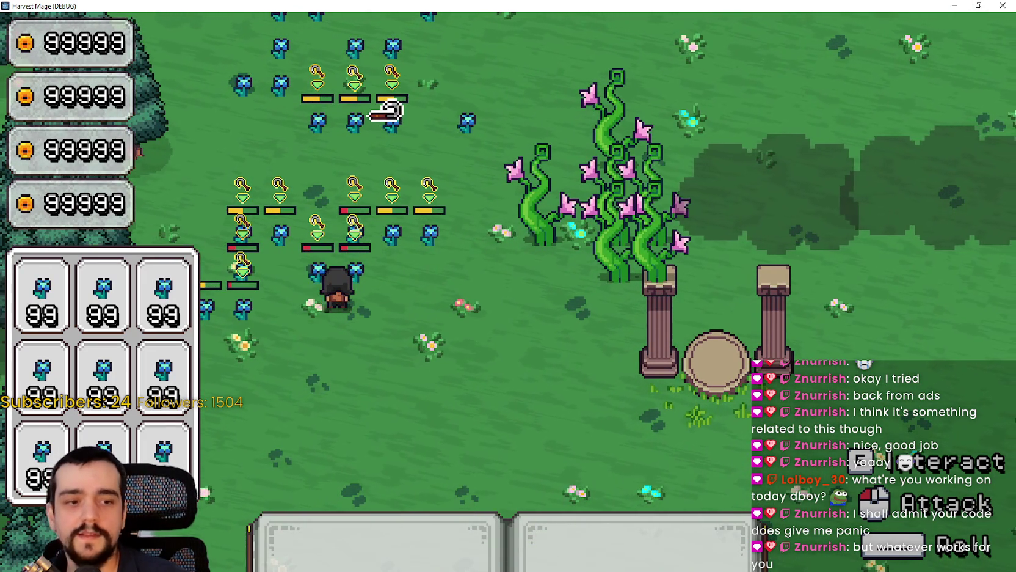
{"action": "key", "text": "alt+Tab"}
{"action": "left_click", "coordinate": [997, 5]}
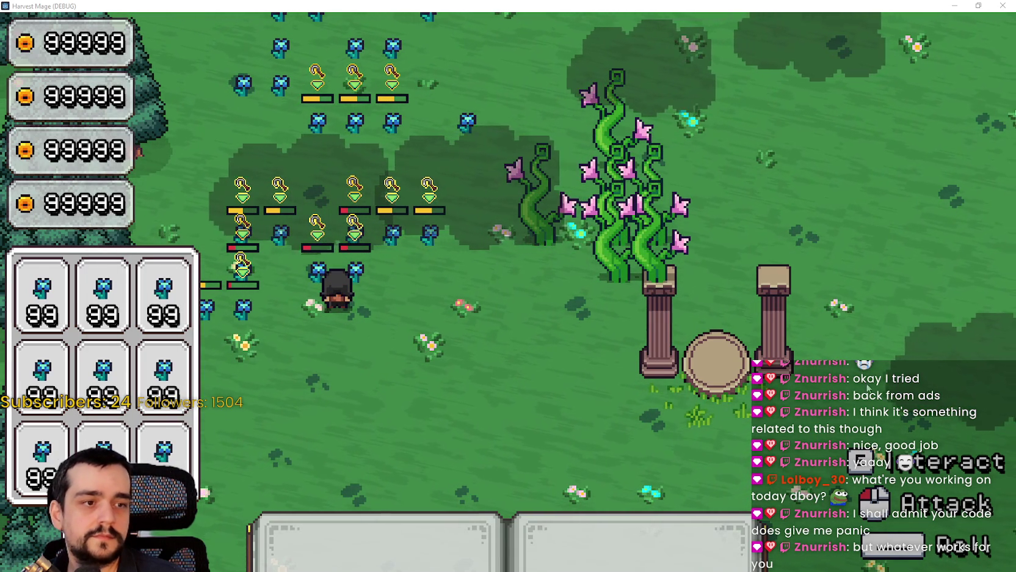
Step: Walk the mage back and forth among the plants and flowers to harvest them
{"action": "key", "text": "d"}
{"action": "key", "text": "w"}
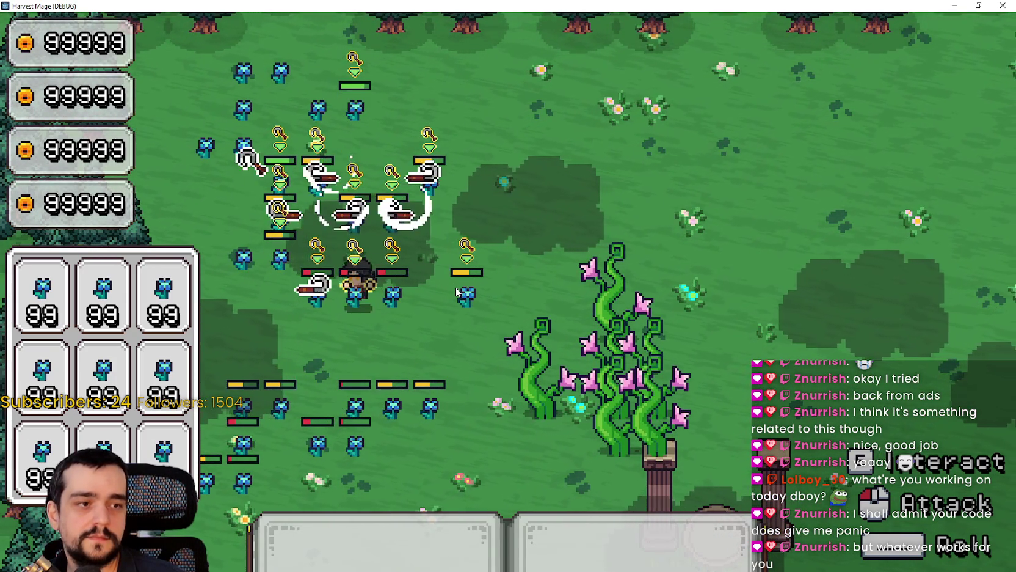
{"action": "key", "text": "a"}
{"action": "key", "text": "s"}
{"action": "key", "text": "d"}
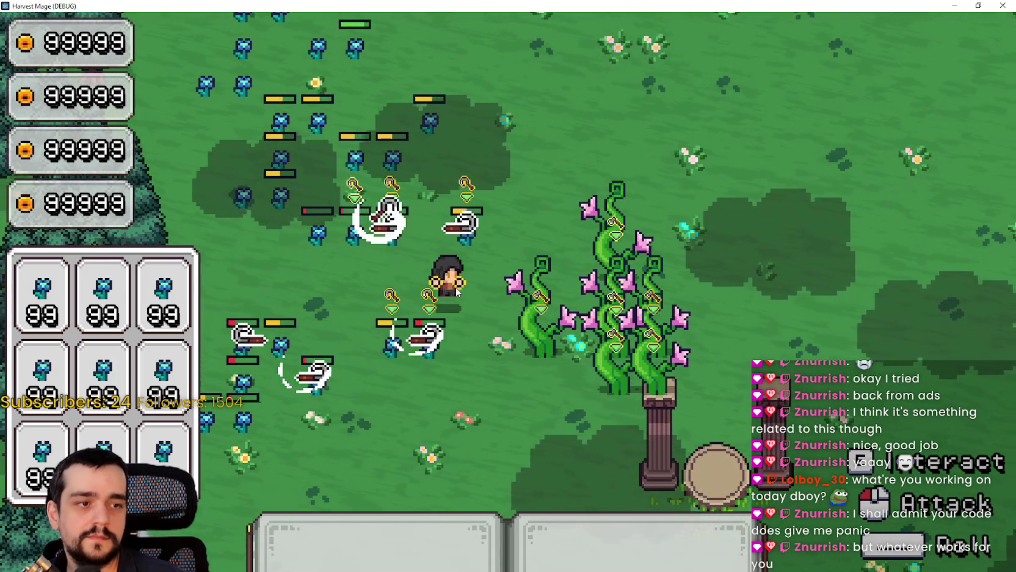
{"action": "key", "text": "w"}
{"action": "key", "text": "s"}
{"action": "key", "text": "d"}
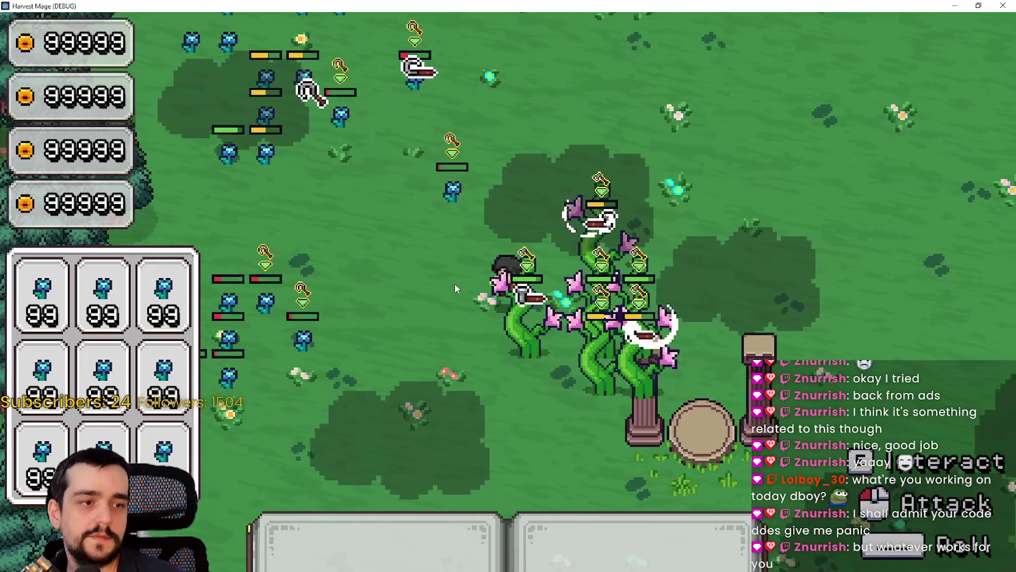
Step: Walk up and right toward the trees, then back down toward the pillars
{"action": "key", "text": "a"}
{"action": "key", "text": "w"}
{"action": "key", "text": "d"}
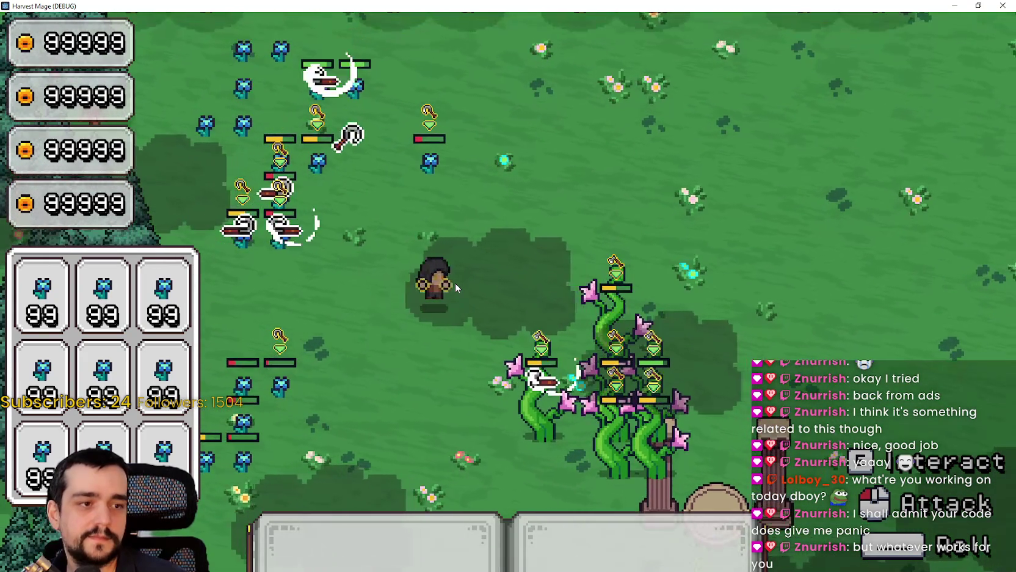
{"action": "key", "text": "d"}
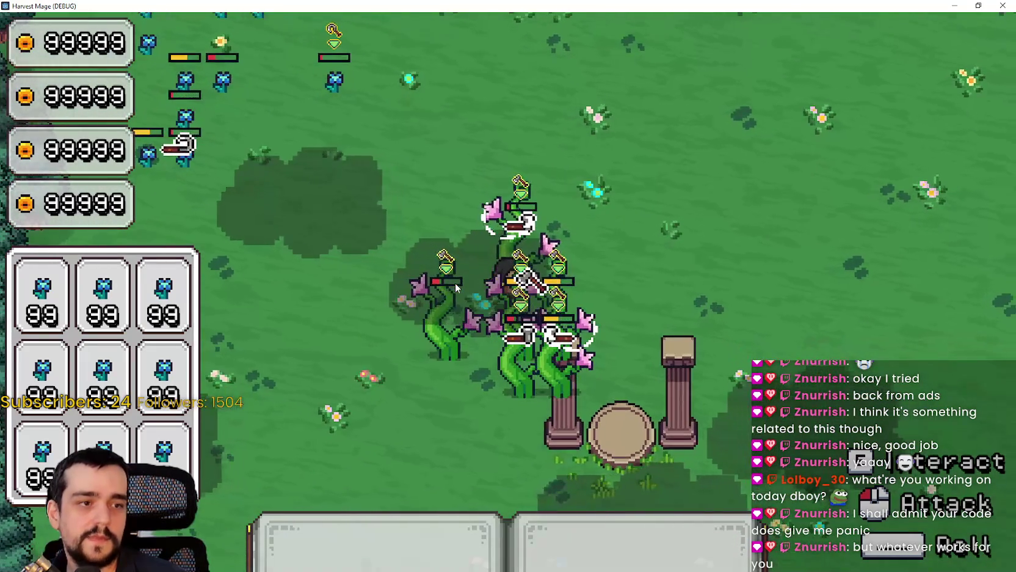
{"action": "key", "text": "w"}
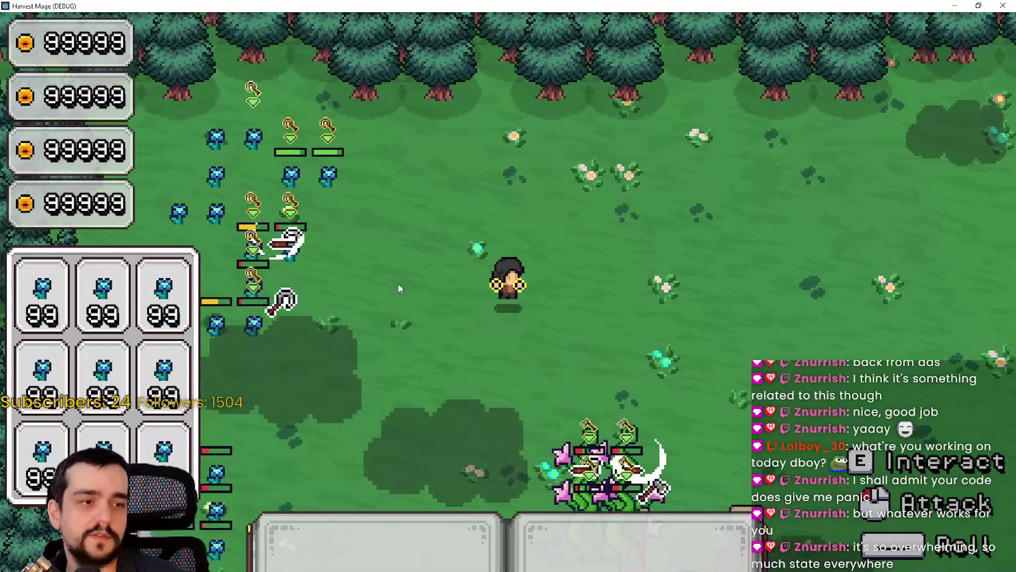
{"action": "key", "text": "s"}
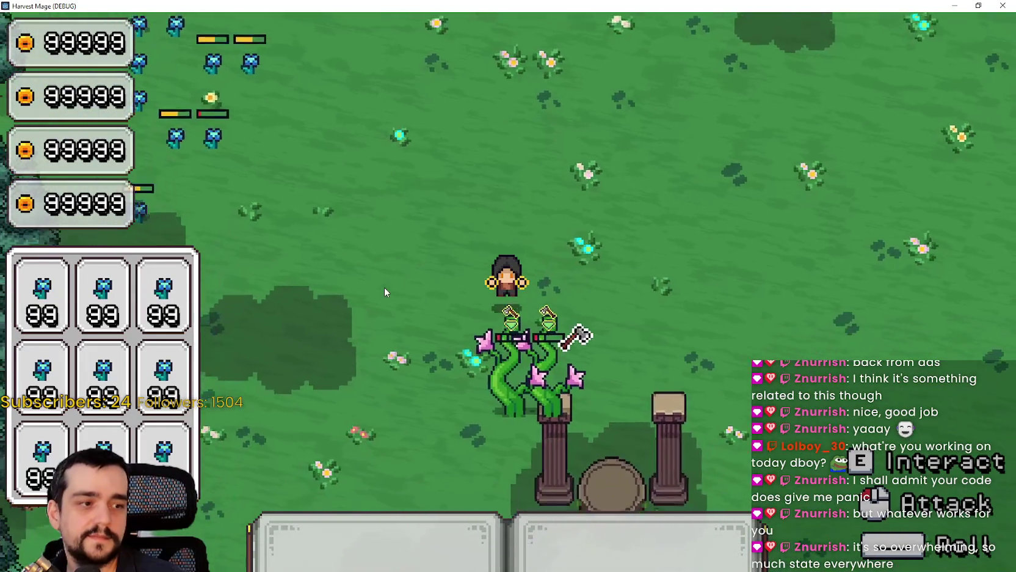
Step: Fully harvest the upper-left blue-flower patch, then restore the game to windowed size
{"action": "key", "text": "a"}
{"action": "key", "text": "w"}
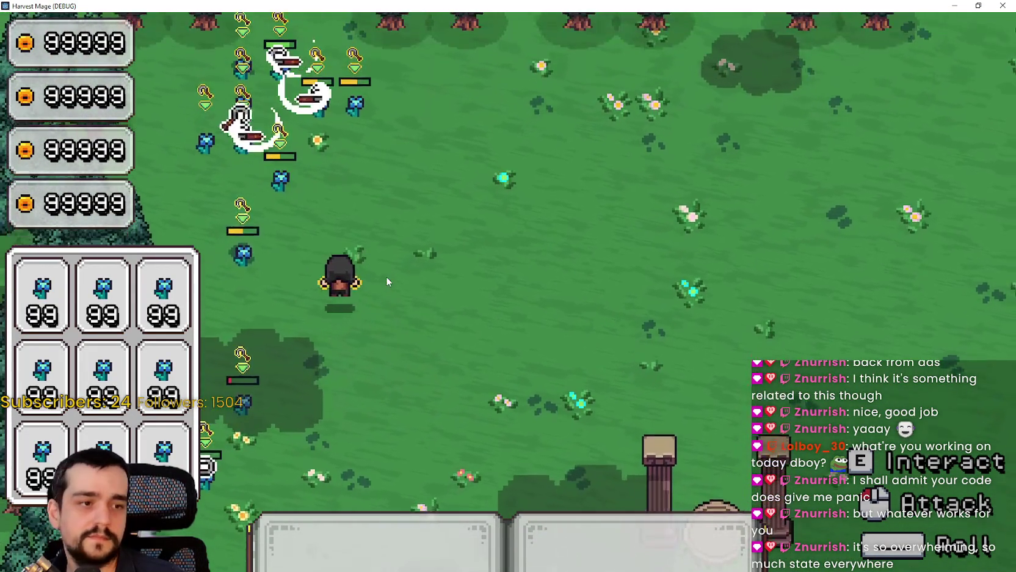
{"action": "key", "text": "w"}
{"action": "key", "text": "a"}
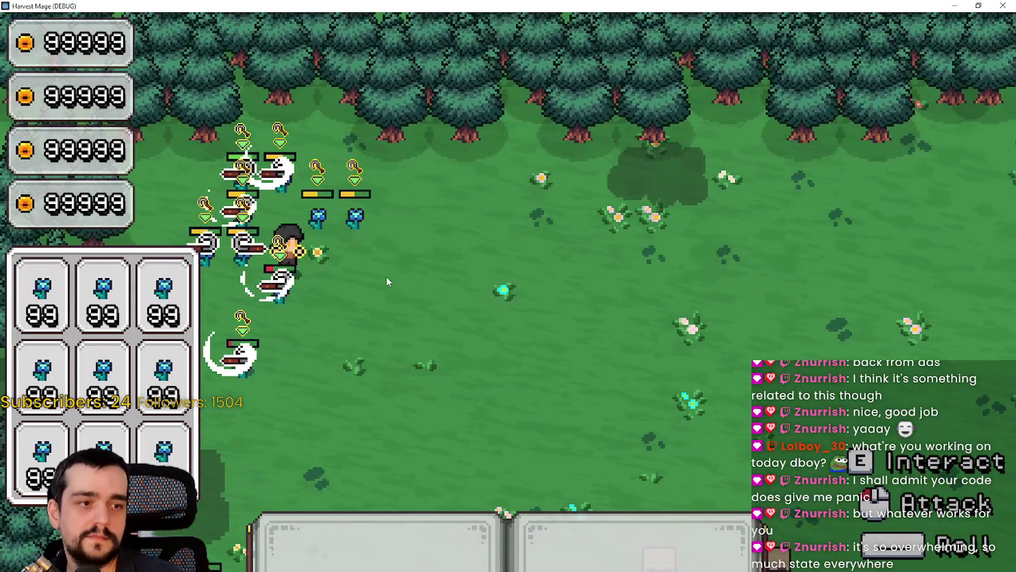
{"action": "key", "text": "d"}
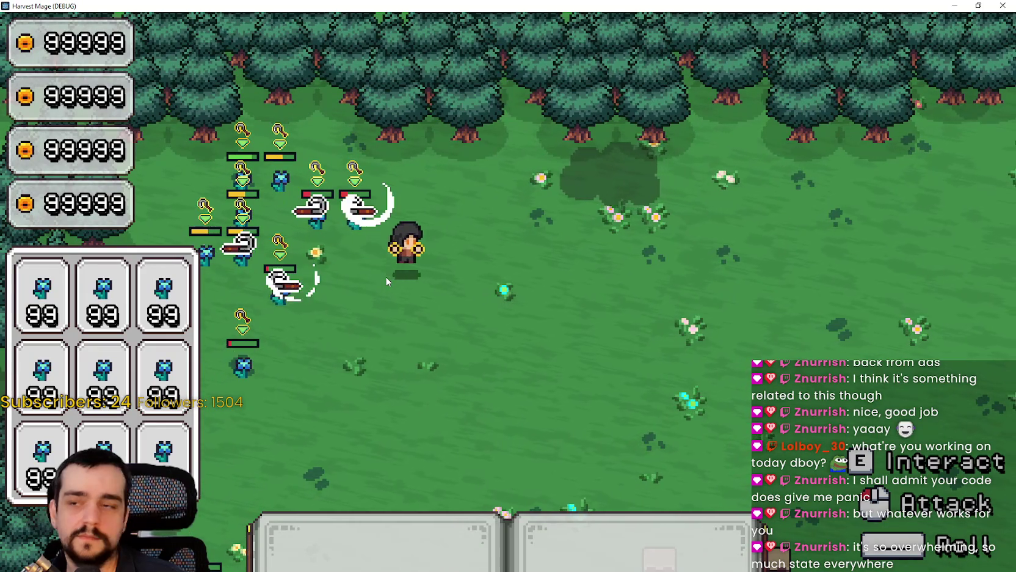
{"action": "key", "text": "a"}
{"action": "key", "text": "a"}
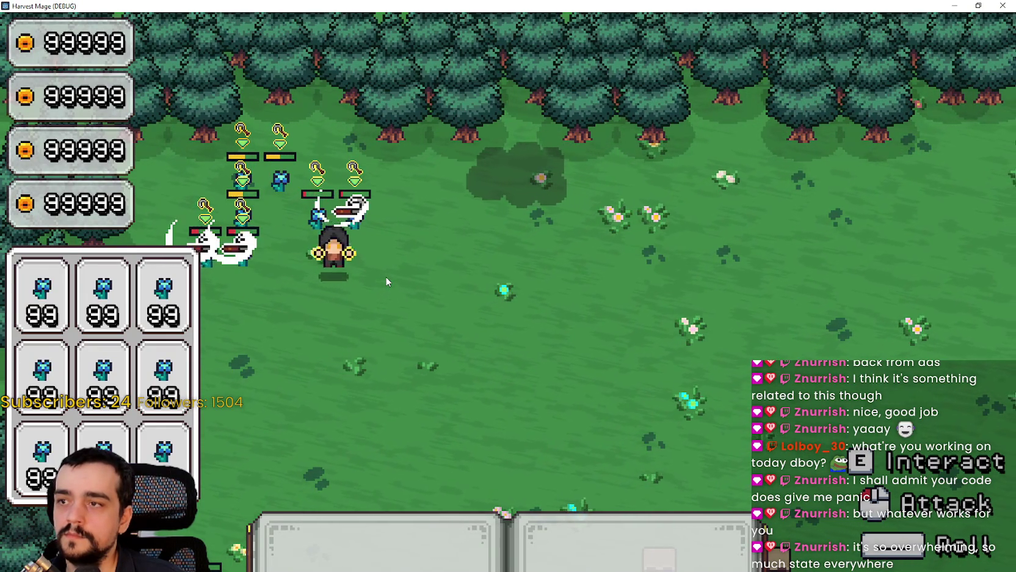
{"action": "key", "text": "s"}
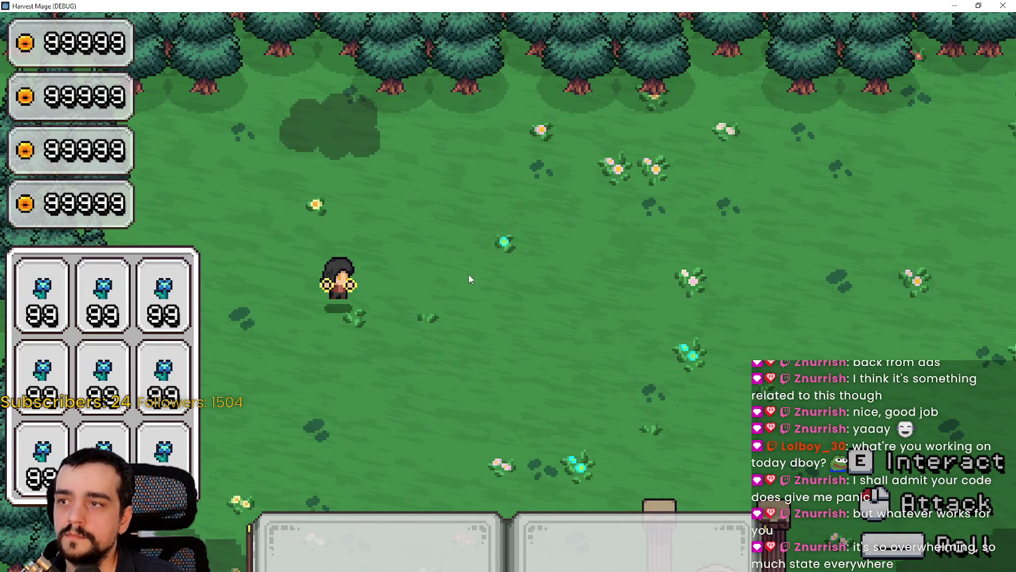
{"action": "left_click", "coordinate": [978, 5]}
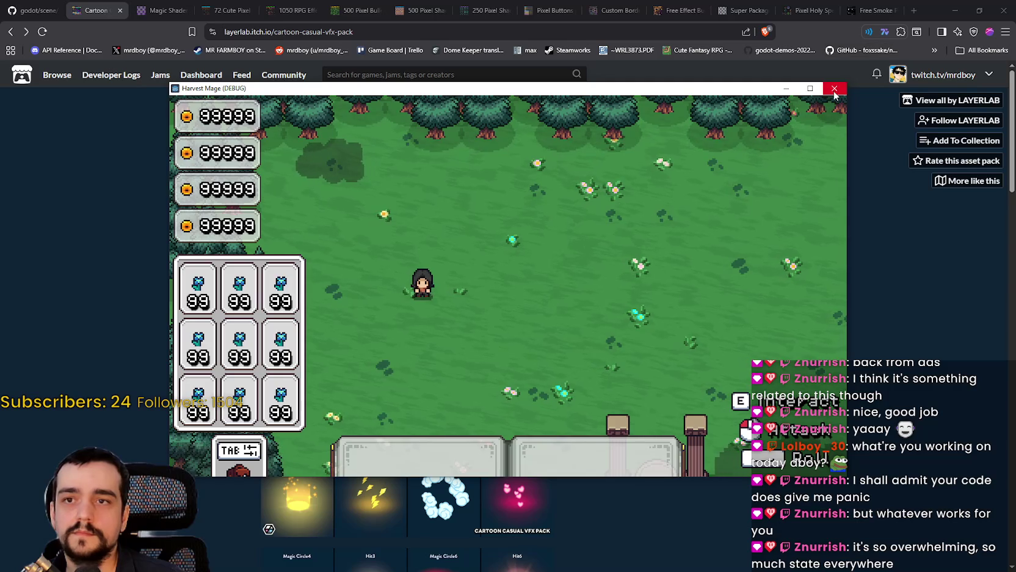
Step: Close the test game and maximize the Godot editor on target_area.gd, where target_count is 12
{"action": "left_click", "coordinate": [834, 90]}
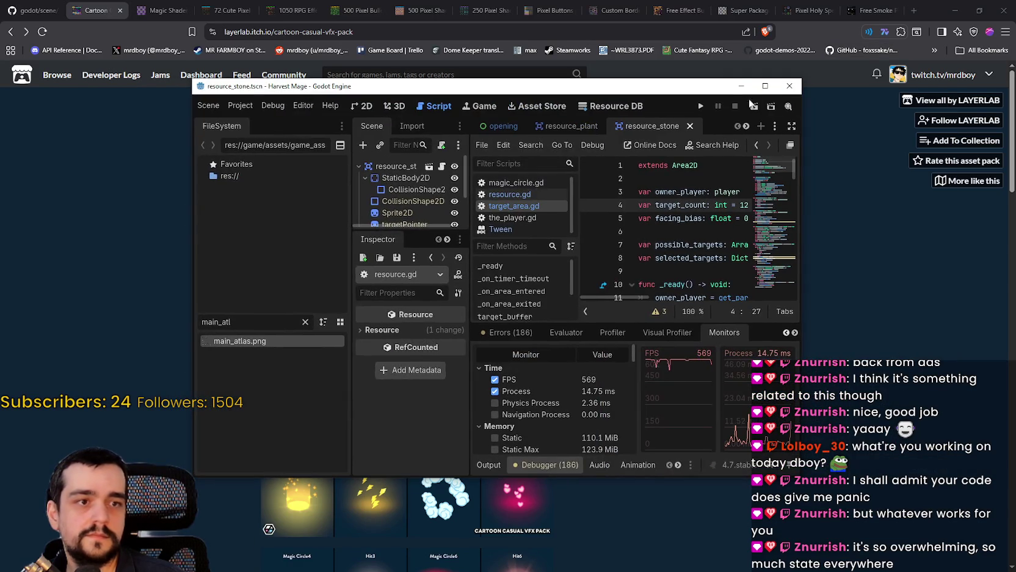
{"action": "left_click", "coordinate": [765, 86]}
{"action": "left_click", "coordinate": [589, 231]}
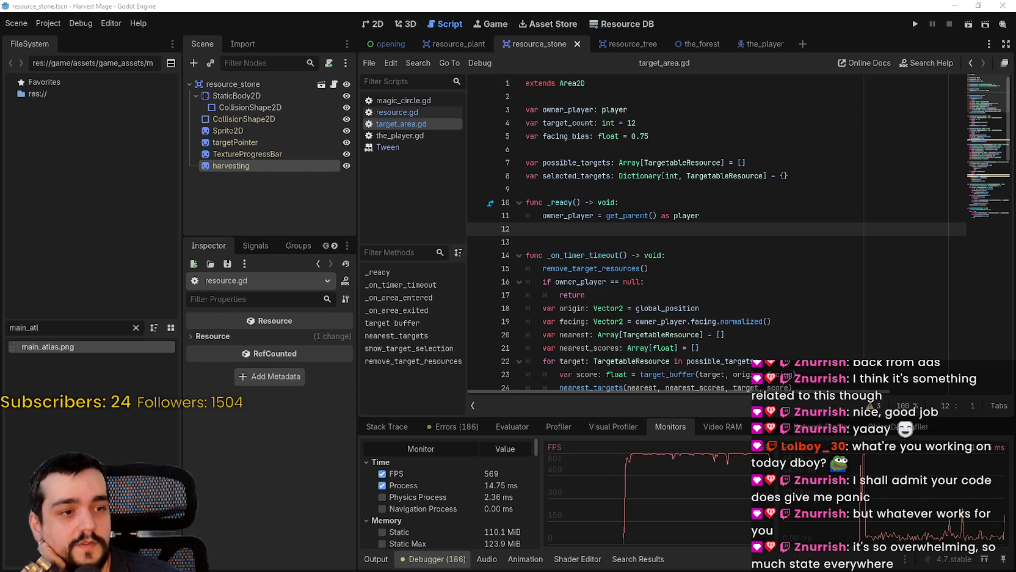
Step: Open resource.gd and scroll through its harvest_flip and harvest_resource code
{"action": "scroll", "coordinate": [568, 237], "scroll_direction": "down", "scroll_amount": 3}
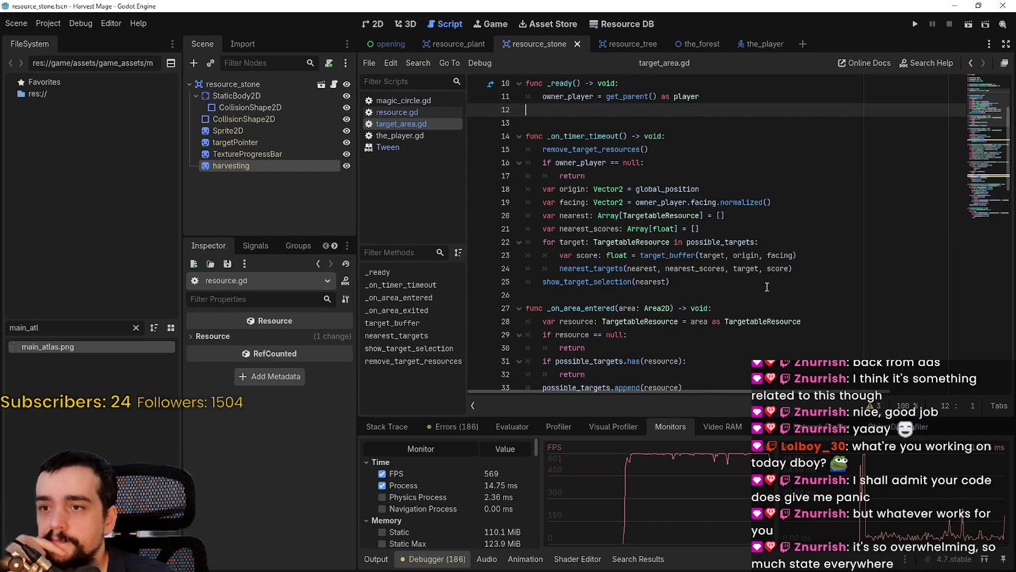
{"action": "scroll", "coordinate": [767, 286], "scroll_direction": "down", "scroll_amount": 6}
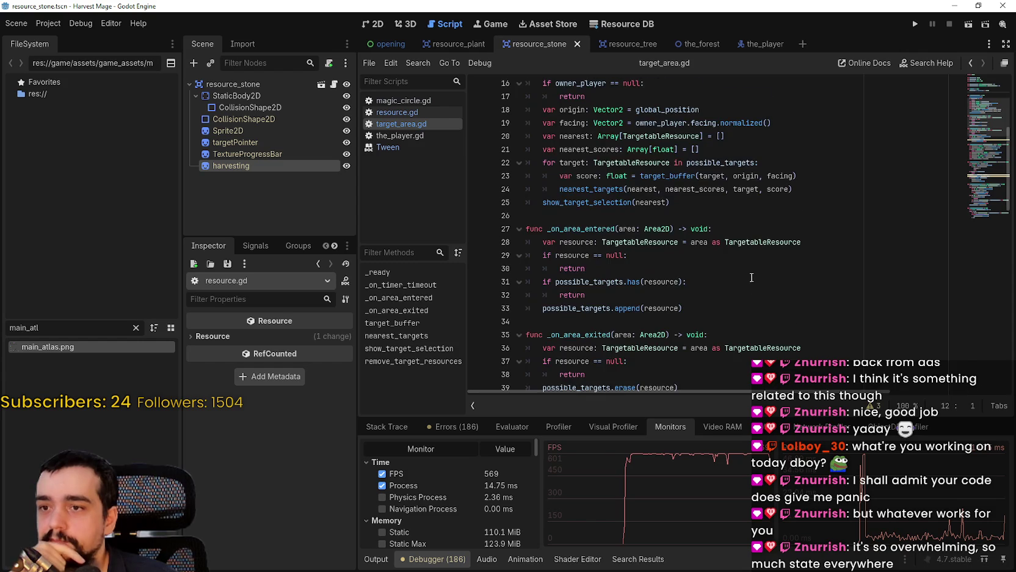
{"action": "left_click", "coordinate": [403, 113]}
{"action": "scroll", "coordinate": [702, 227], "scroll_direction": "down", "scroll_amount": 9}
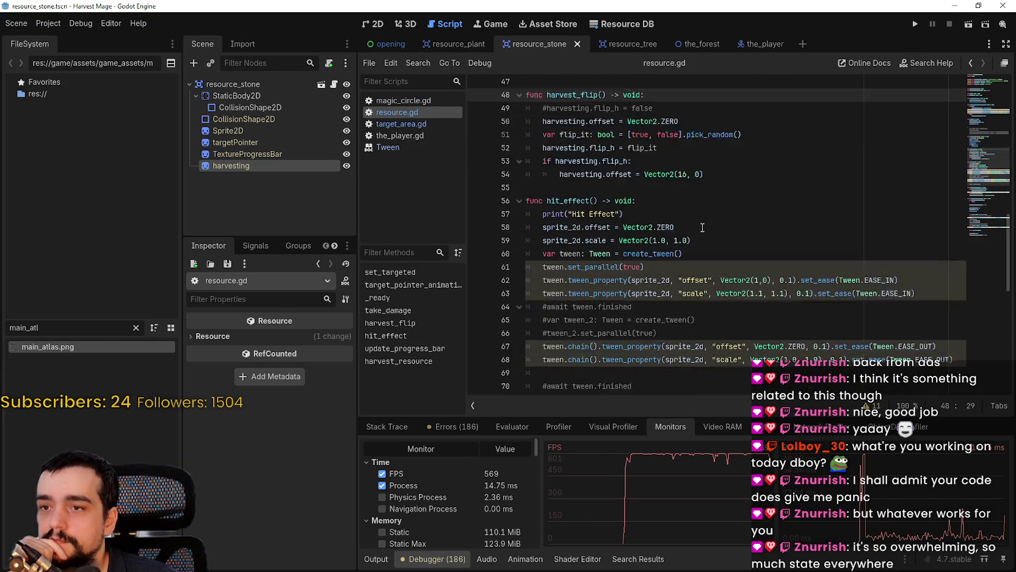
{"action": "scroll", "coordinate": [702, 221], "scroll_direction": "down", "scroll_amount": 6}
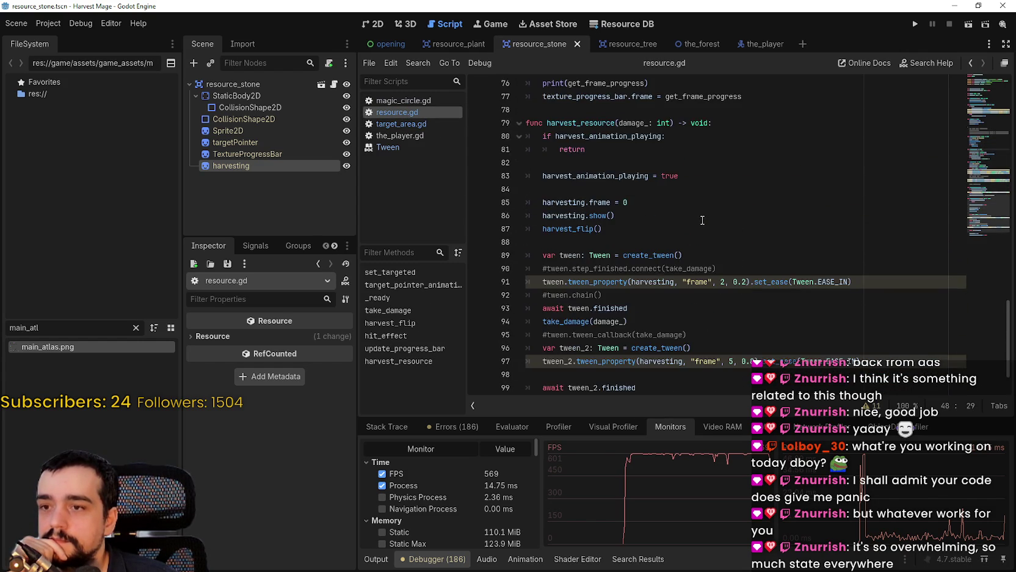
{"action": "scroll", "coordinate": [704, 219], "scroll_direction": "up", "scroll_amount": 5}
{"action": "scroll", "coordinate": [704, 220], "scroll_direction": "up", "scroll_amount": 12}
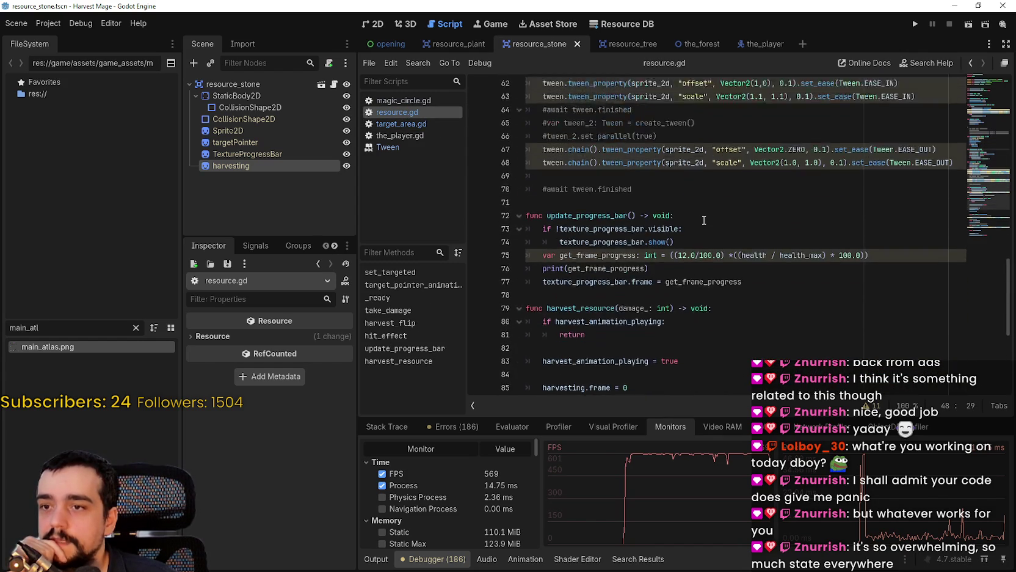
{"action": "scroll", "coordinate": [704, 215], "scroll_direction": "up", "scroll_amount": 7}
Step: Check lines 28–29, then show the resource_stone scene's sprites in the 2D view
{"action": "left_click", "coordinate": [704, 315]}
{"action": "scroll", "coordinate": [700, 312], "scroll_direction": "up", "scroll_amount": 1}
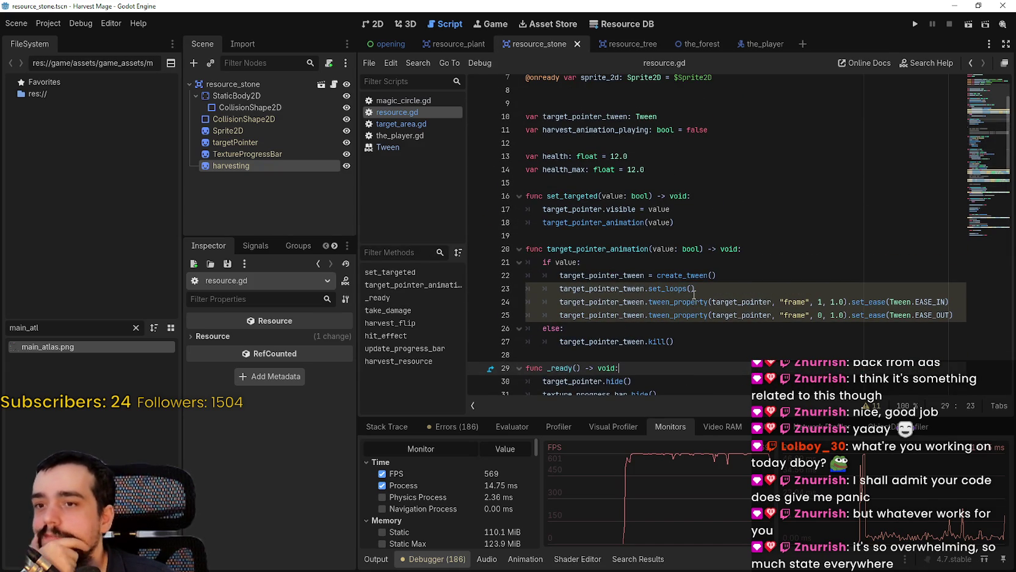
{"action": "scroll", "coordinate": [692, 291], "scroll_direction": "down", "scroll_amount": 2}
{"action": "left_click", "coordinate": [672, 272]}
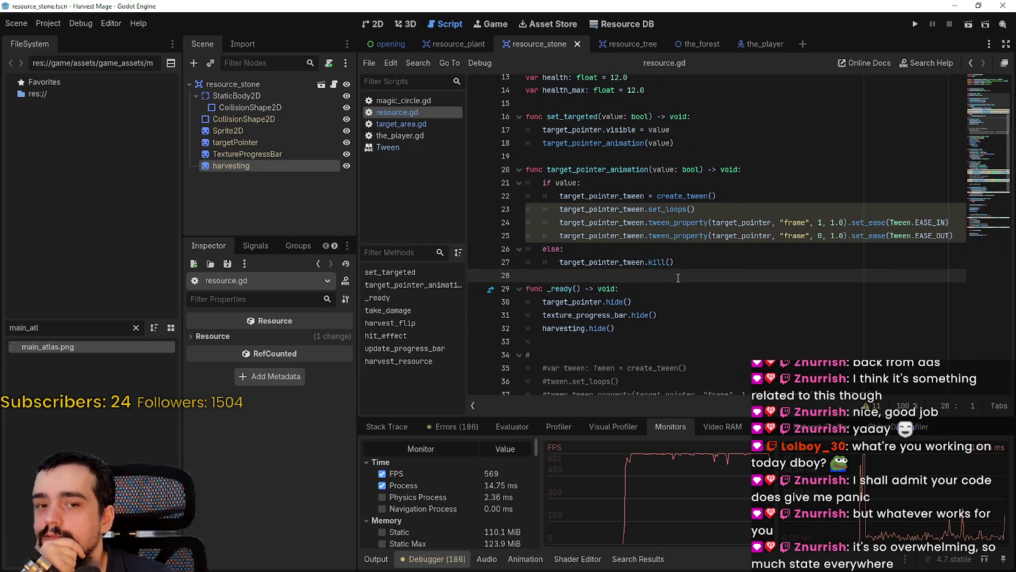
{"action": "left_click", "coordinate": [377, 24]}
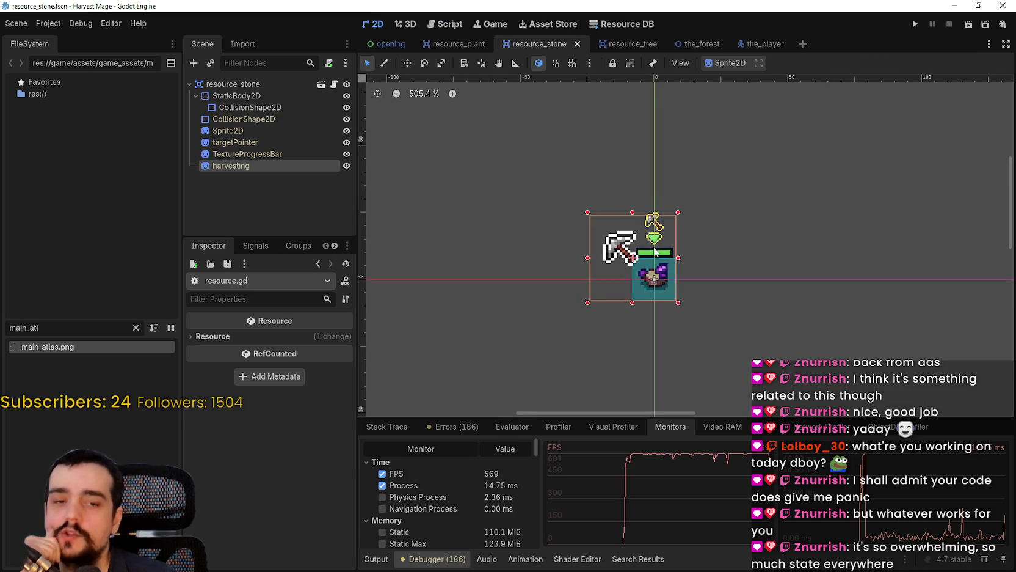
{"action": "scroll", "coordinate": [659, 244], "scroll_direction": "up", "scroll_amount": 2}
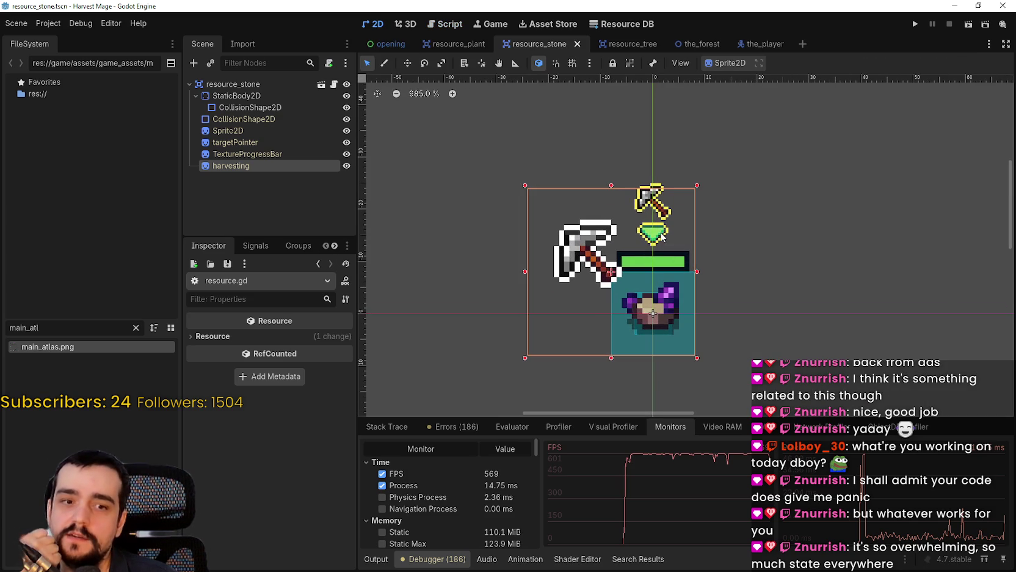
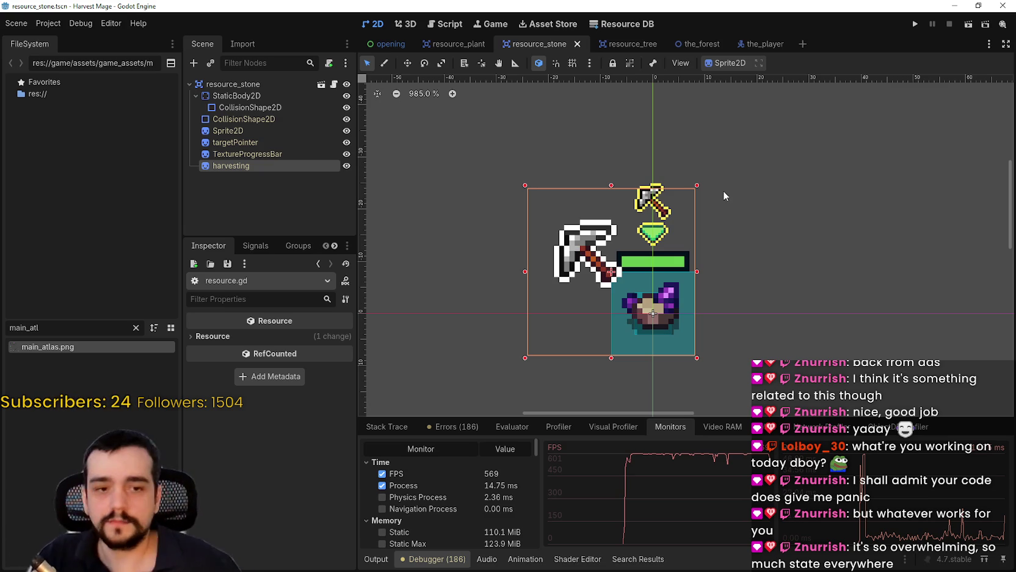
Step: Inspect the targetPointer sprite and TextureProgressBar nodes of the stone resource
{"action": "scroll", "coordinate": [429, 514], "scroll_direction": "down", "scroll_amount": 5}
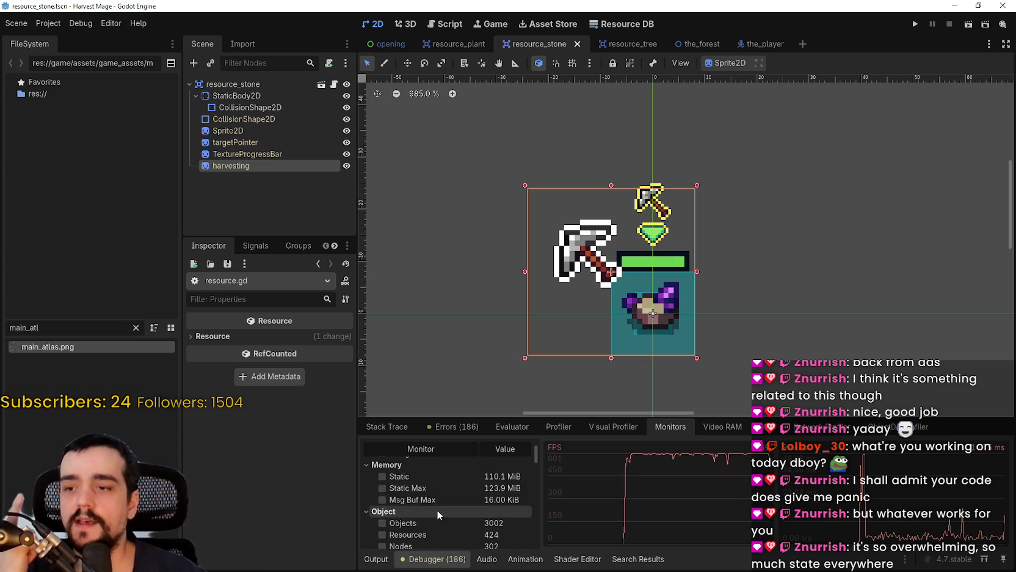
{"action": "scroll", "coordinate": [468, 506], "scroll_direction": "down", "scroll_amount": 2}
{"action": "scroll", "coordinate": [482, 512], "scroll_direction": "up", "scroll_amount": 2}
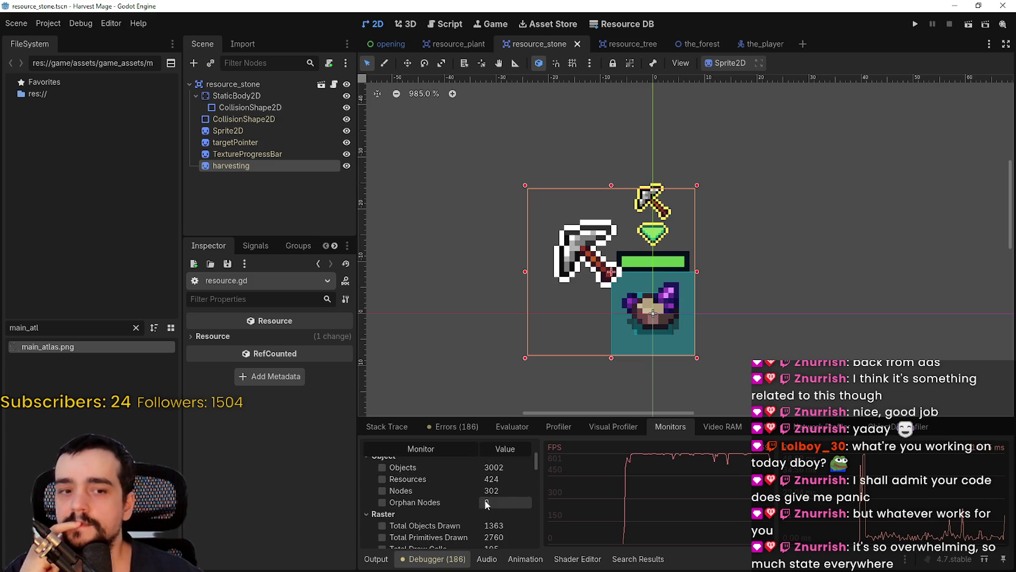
{"action": "scroll", "coordinate": [654, 267], "scroll_direction": "down", "scroll_amount": 1}
{"action": "left_click", "coordinate": [273, 154]}
{"action": "left_click", "coordinate": [273, 140]}
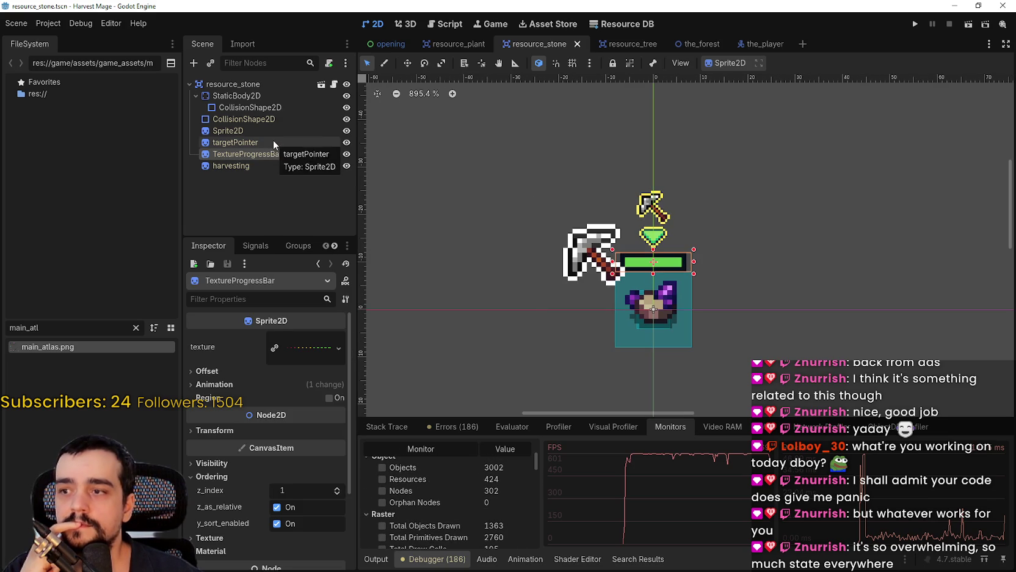
{"action": "left_click", "coordinate": [302, 347]}
{"action": "scroll", "coordinate": [729, 236], "scroll_direction": "up", "scroll_amount": 4}
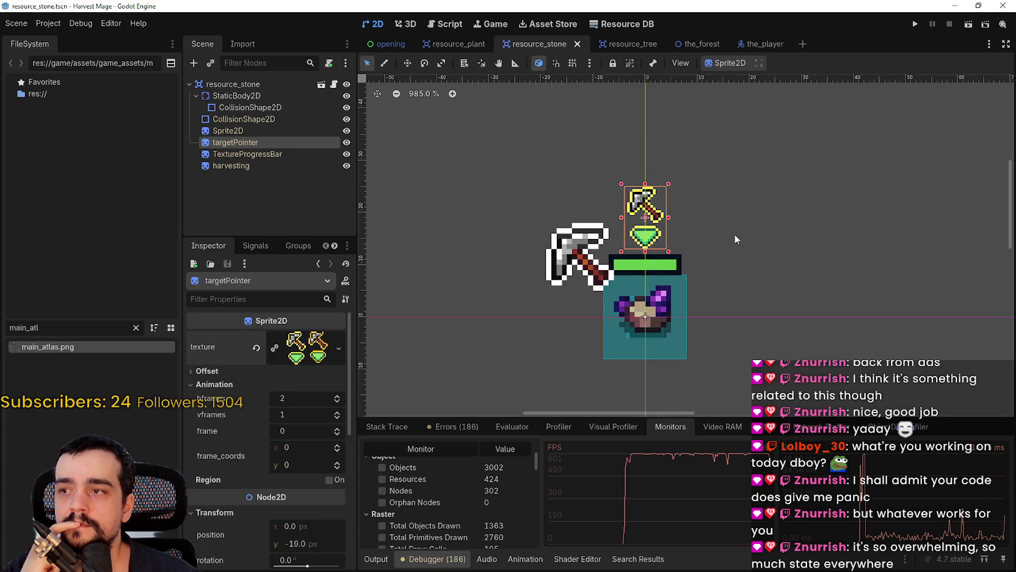
{"action": "left_click", "coordinate": [244, 154]}
{"action": "left_click", "coordinate": [248, 142]}
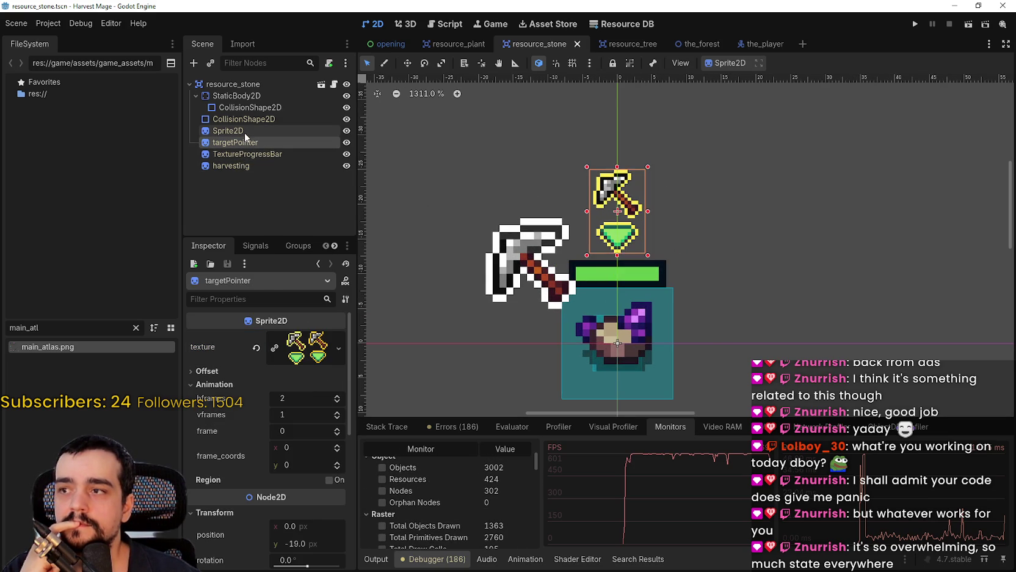
{"action": "left_click", "coordinate": [251, 154]}
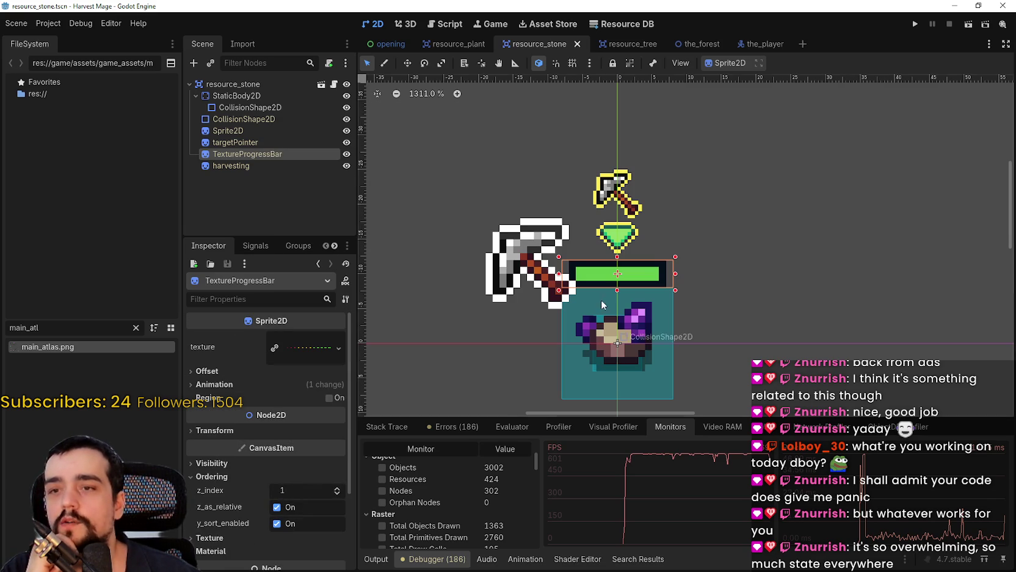
{"action": "scroll", "coordinate": [568, 304], "scroll_direction": "up", "scroll_amount": 2}
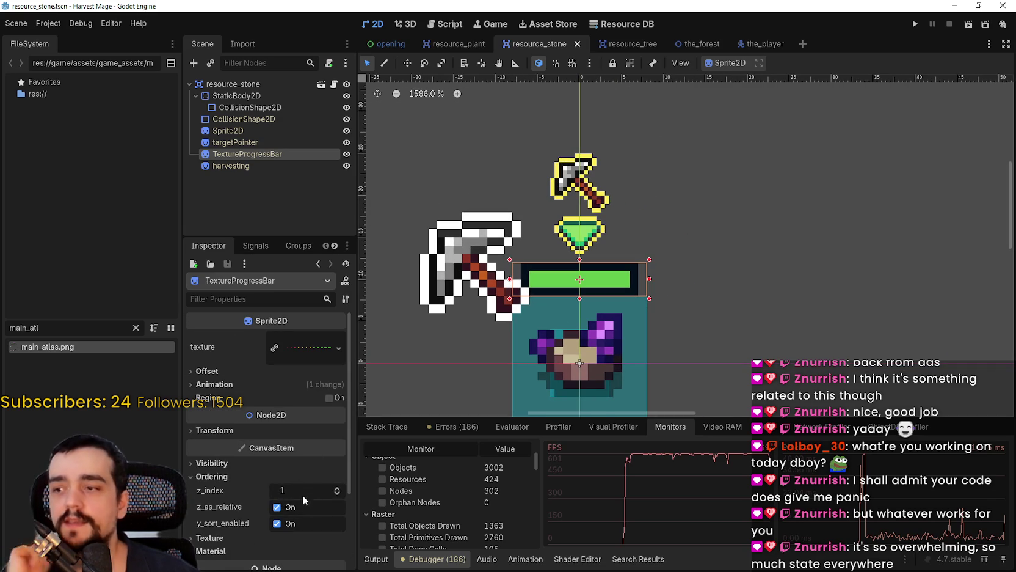
Step: Scrub the progress bar's Animation frame, then save resource_stone with the bar full
{"action": "left_click", "coordinate": [264, 385]}
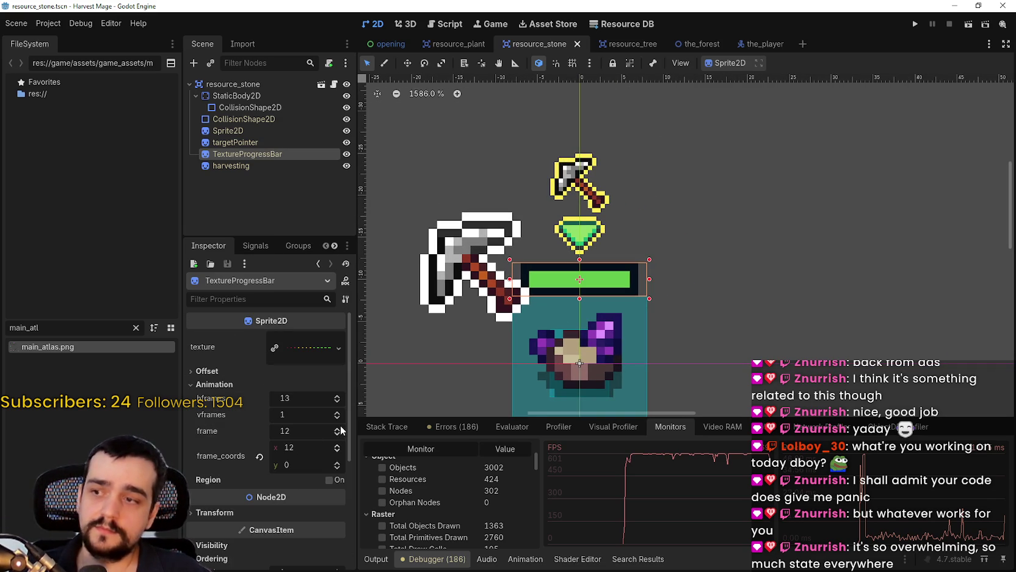
{"action": "left_click_drag", "start_coordinate": [340, 437], "coordinate": [340, 437]}
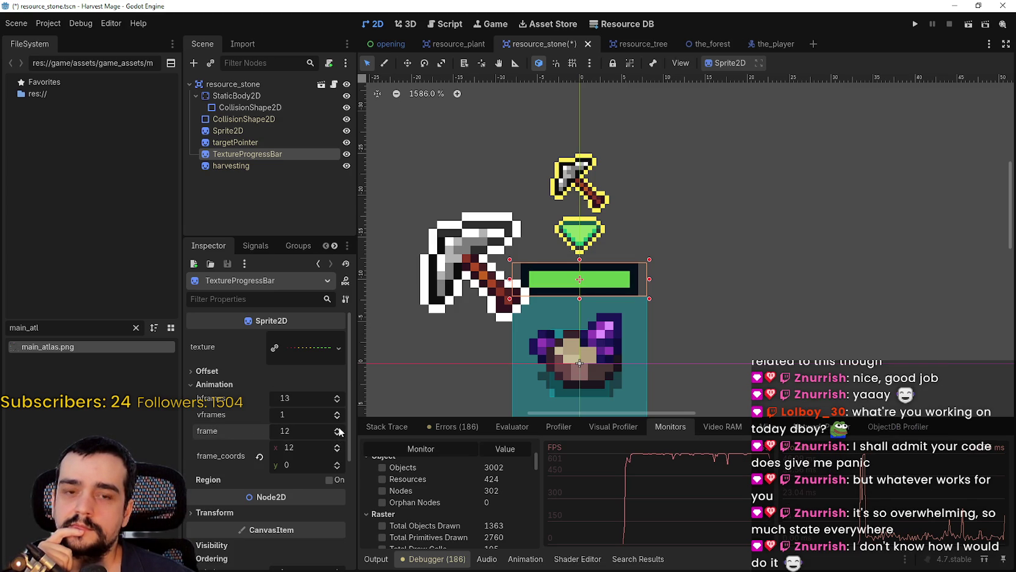
{"action": "scroll", "coordinate": [623, 329], "scroll_direction": "left", "scroll_amount": 3}
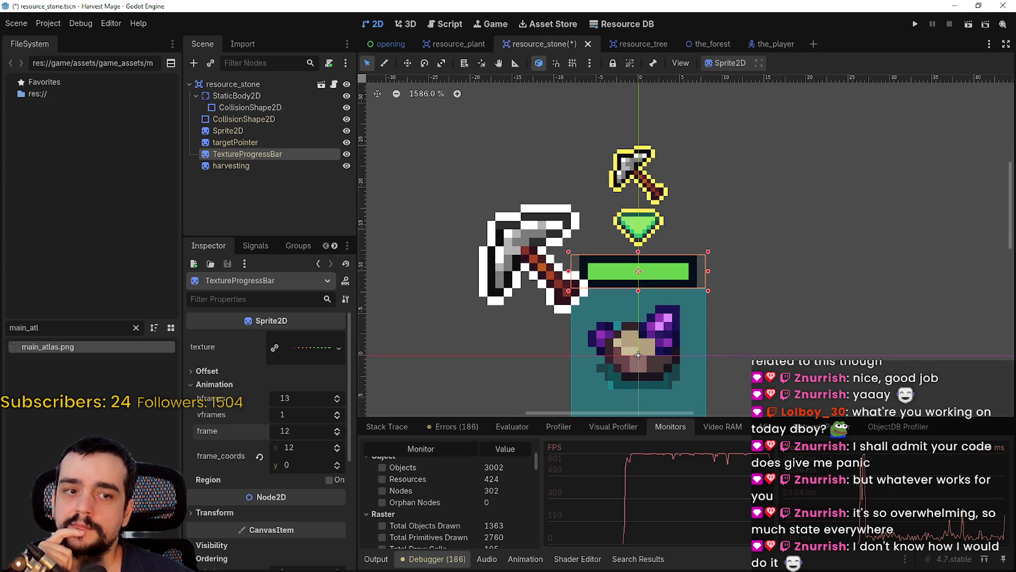
{"action": "scroll", "coordinate": [715, 267], "scroll_direction": "up", "scroll_amount": 3}
{"action": "scroll", "coordinate": [715, 267], "scroll_direction": "down", "scroll_amount": 2}
{"action": "scroll", "coordinate": [715, 267], "scroll_direction": "down", "scroll_amount": 3}
{"action": "scroll", "coordinate": [709, 268], "scroll_direction": "up", "scroll_amount": 4}
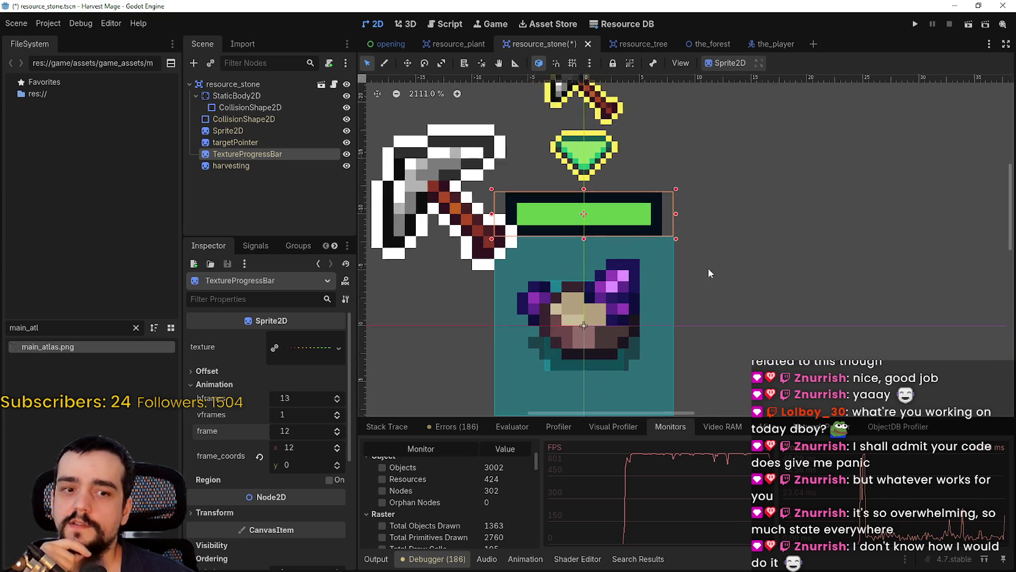
{"action": "scroll", "coordinate": [710, 268], "scroll_direction": "down", "scroll_amount": 2}
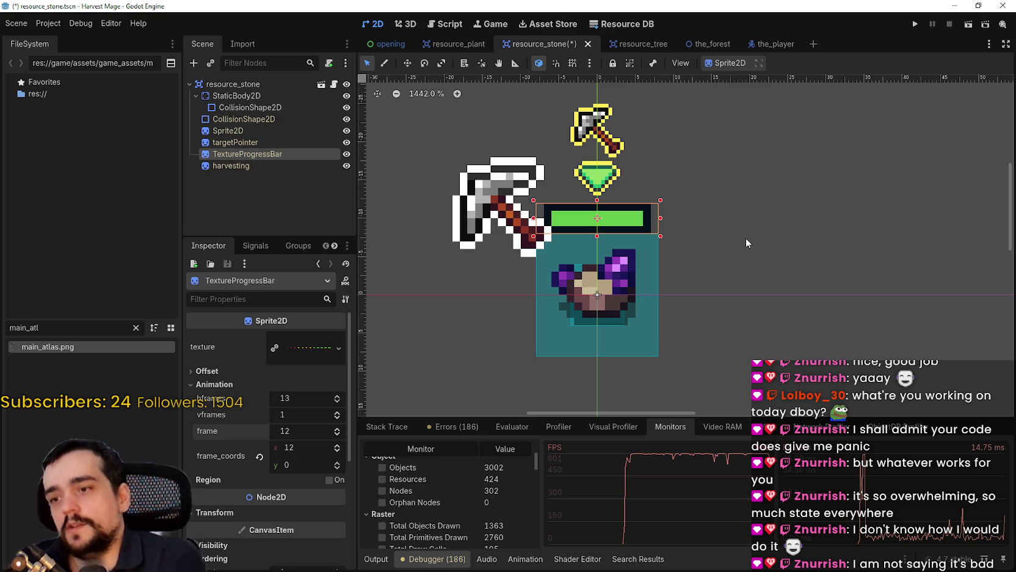
{"action": "scroll", "coordinate": [721, 124], "scroll_direction": "down", "scroll_amount": 6}
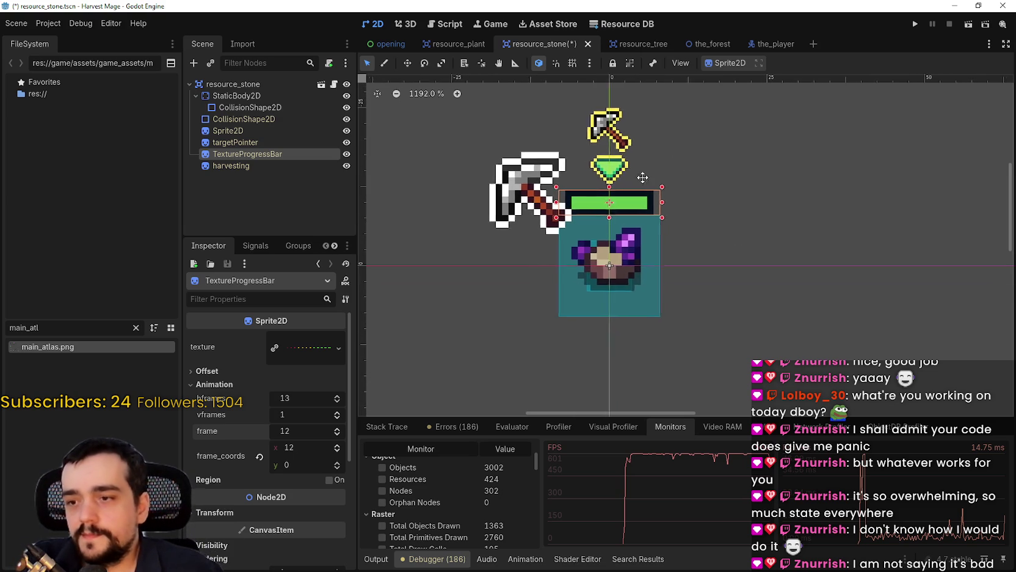
{"action": "scroll", "coordinate": [613, 200], "scroll_direction": "up", "scroll_amount": 4}
{"action": "scroll", "coordinate": [507, 439], "scroll_direction": "down", "scroll_amount": 3}
{"action": "scroll", "coordinate": [507, 439], "scroll_direction": "up", "scroll_amount": 5}
{"action": "key", "text": "ctrl+s"}
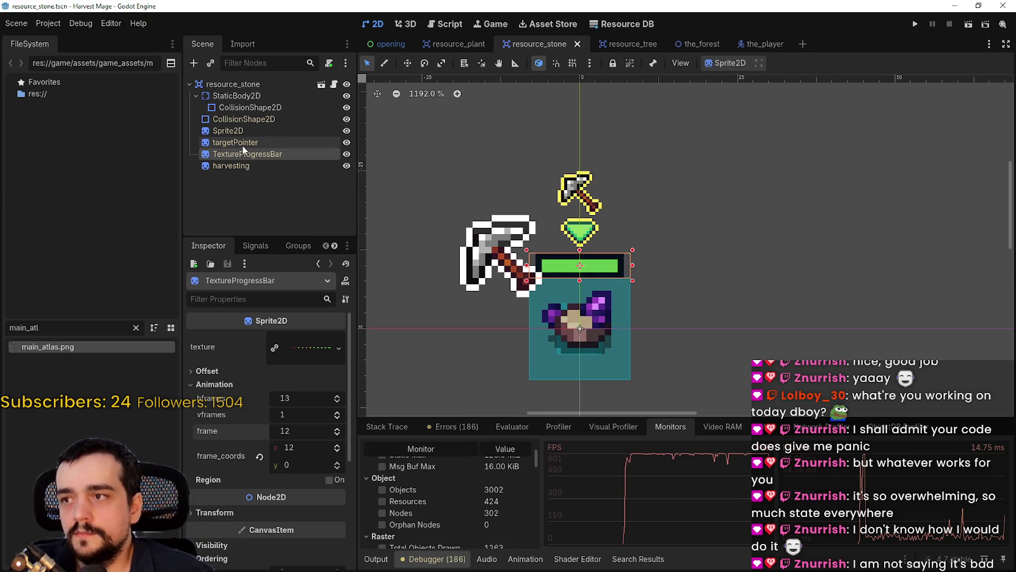
Step: Select the stone's Sprite2D node and collapse its texture preview
{"action": "left_click", "coordinate": [243, 144]}
{"action": "left_click", "coordinate": [246, 132]}
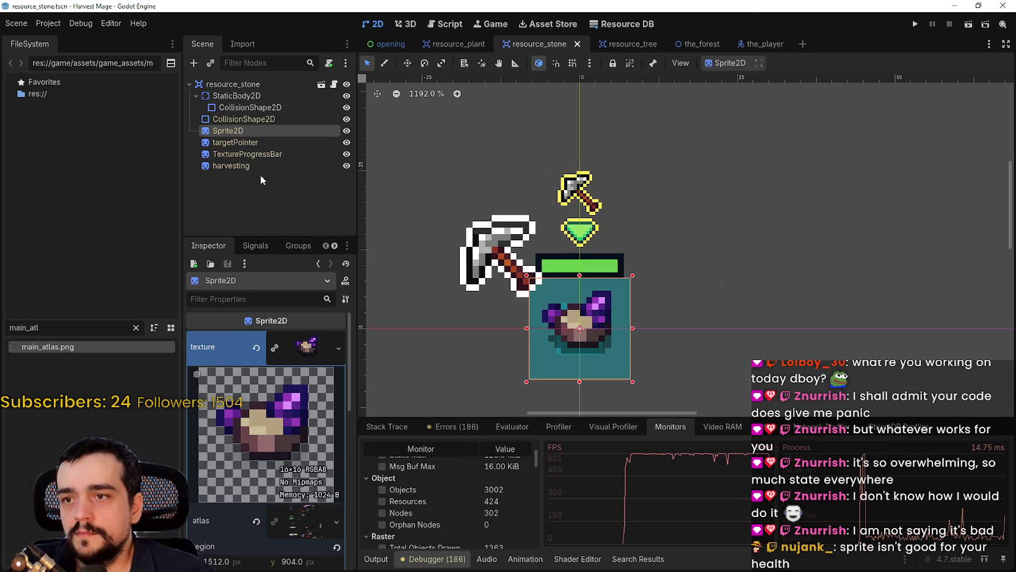
{"action": "left_click", "coordinate": [300, 373]}
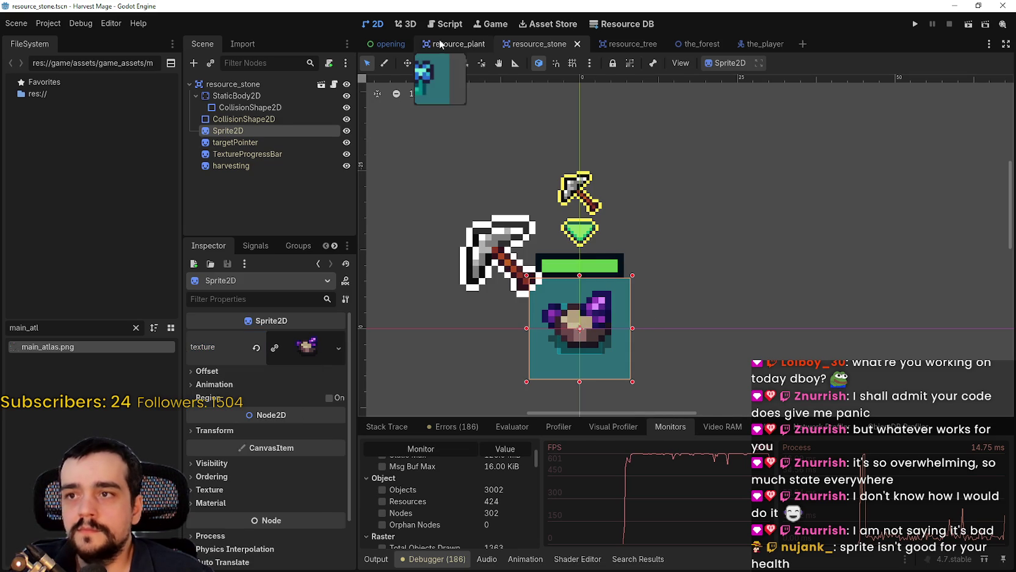
Step: Open resource_plant and review its harvesting node's properties
{"action": "left_click", "coordinate": [467, 43]}
{"action": "left_click", "coordinate": [377, 24]}
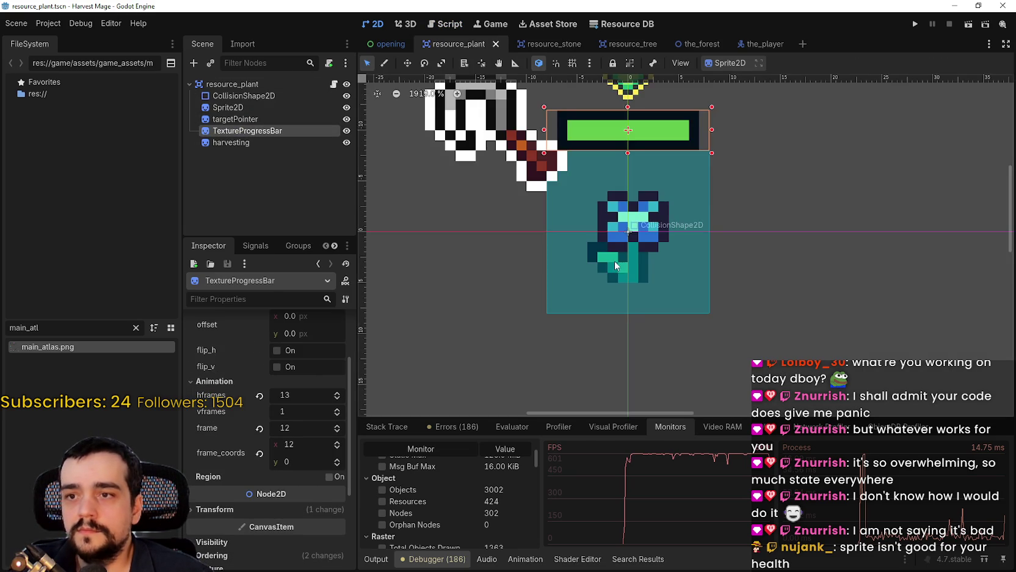
{"action": "left_click", "coordinate": [248, 141]}
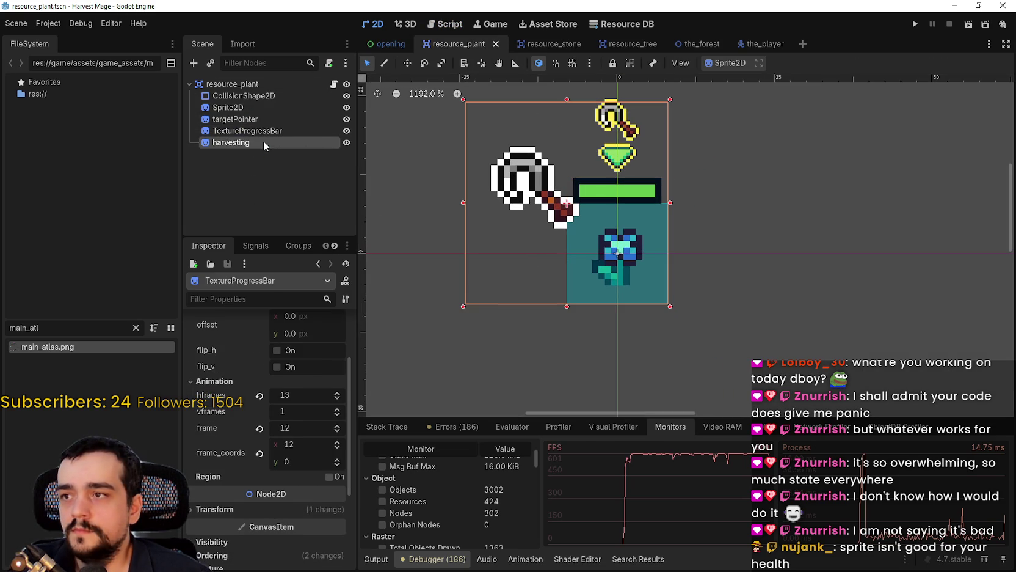
{"action": "scroll", "coordinate": [291, 476], "scroll_direction": "down", "scroll_amount": 2}
{"action": "left_click", "coordinate": [287, 450]}
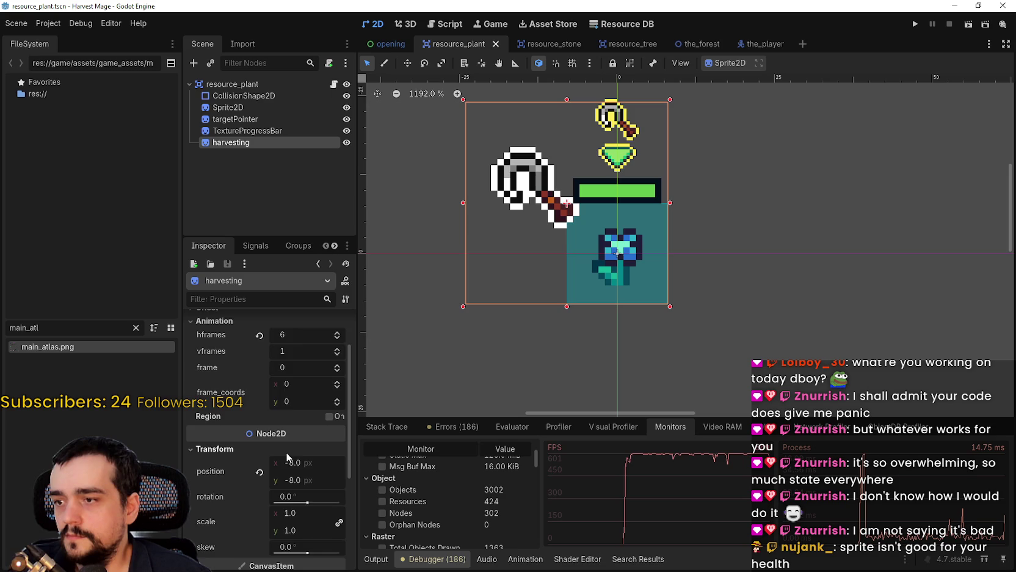
{"action": "scroll", "coordinate": [301, 482], "scroll_direction": "down", "scroll_amount": 4}
{"action": "left_click", "coordinate": [300, 466]}
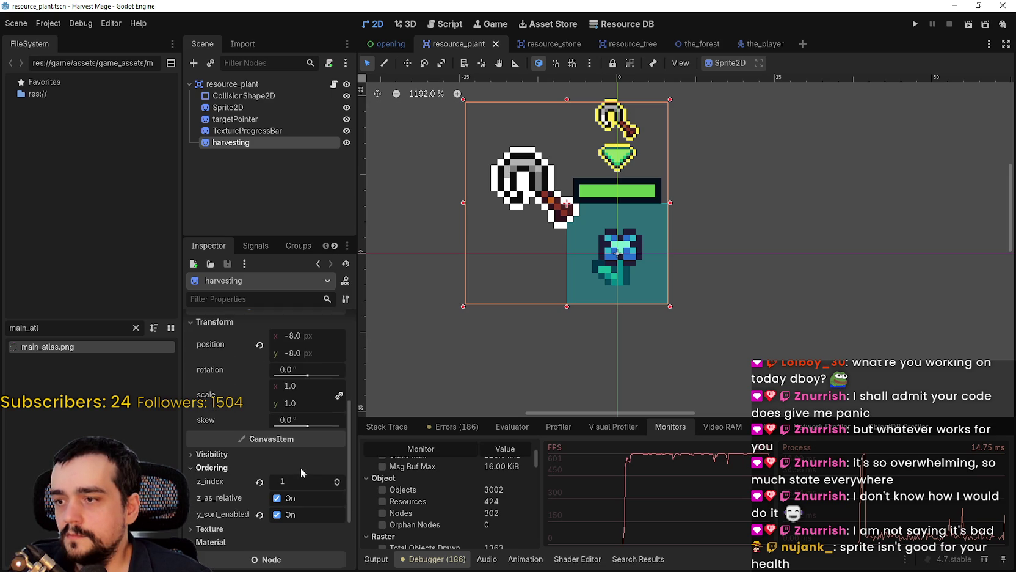
{"action": "left_click", "coordinate": [300, 467]}
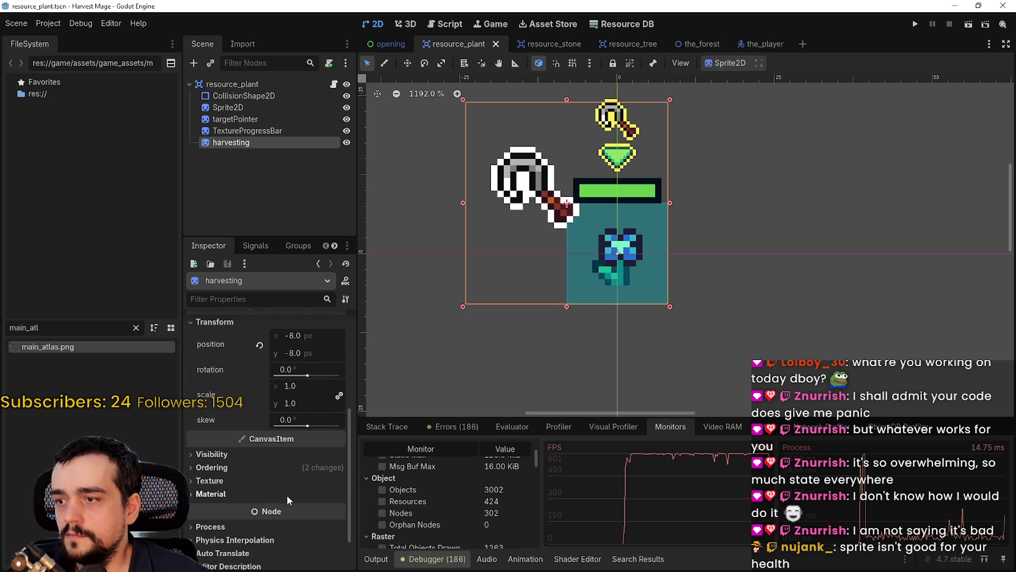
{"action": "scroll", "coordinate": [298, 478], "scroll_direction": "up", "scroll_amount": 5}
{"action": "scroll", "coordinate": [298, 479], "scroll_direction": "up", "scroll_amount": 2}
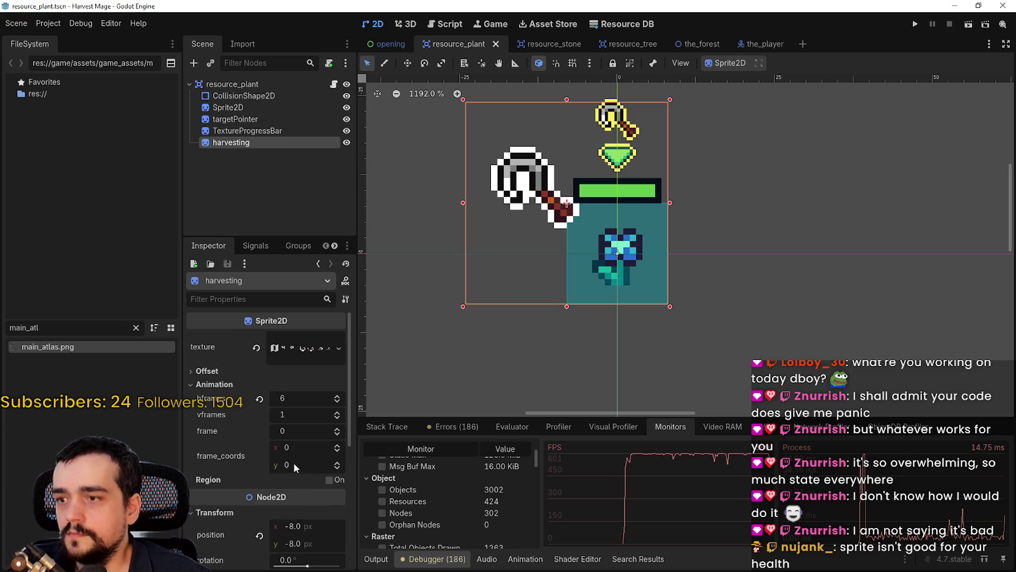
Step: Advance the plant's harvesting frame to 5 and save resource_plant
{"action": "left_click", "coordinate": [340, 428]}
{"action": "left_click", "coordinate": [340, 428]}
{"action": "left_click", "coordinate": [340, 428]}
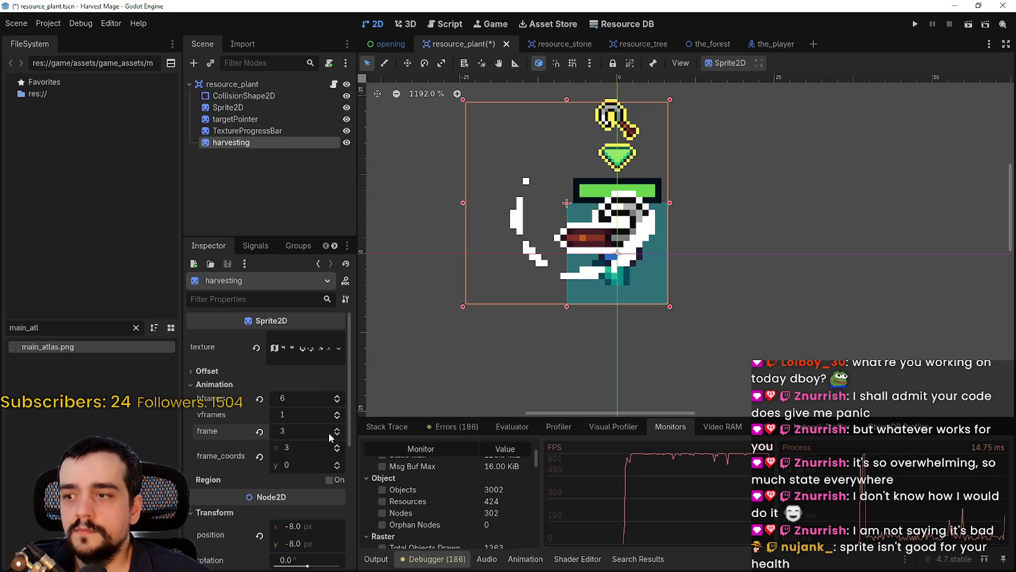
{"action": "left_click", "coordinate": [337, 429]}
{"action": "left_click", "coordinate": [337, 429]}
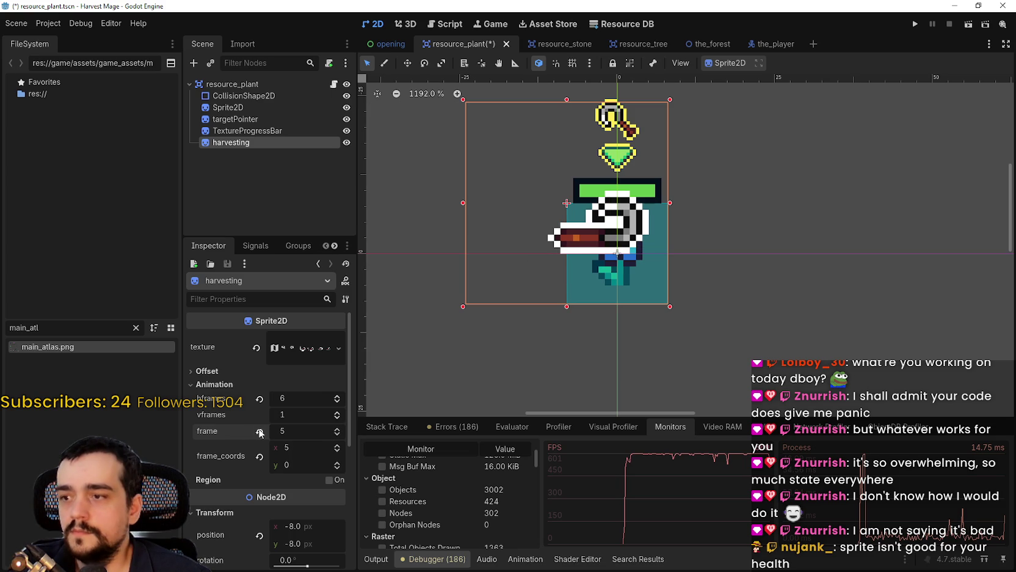
{"action": "key", "text": "ctrl+s"}
Step: Open resource_tree and step its harvesting frame up to 5
{"action": "left_click", "coordinate": [623, 48]}
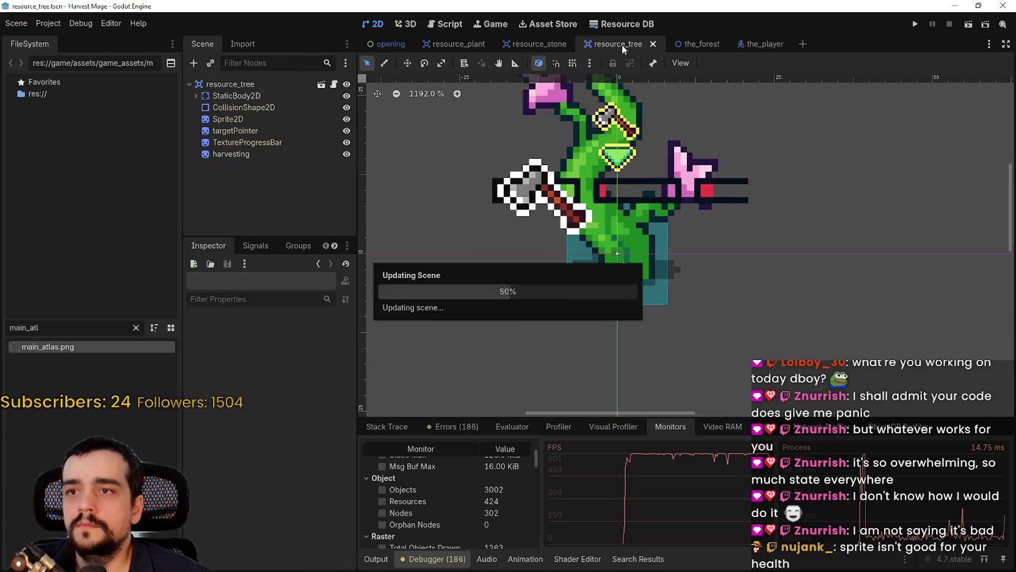
{"action": "scroll", "coordinate": [728, 266], "scroll_direction": "down", "scroll_amount": 5}
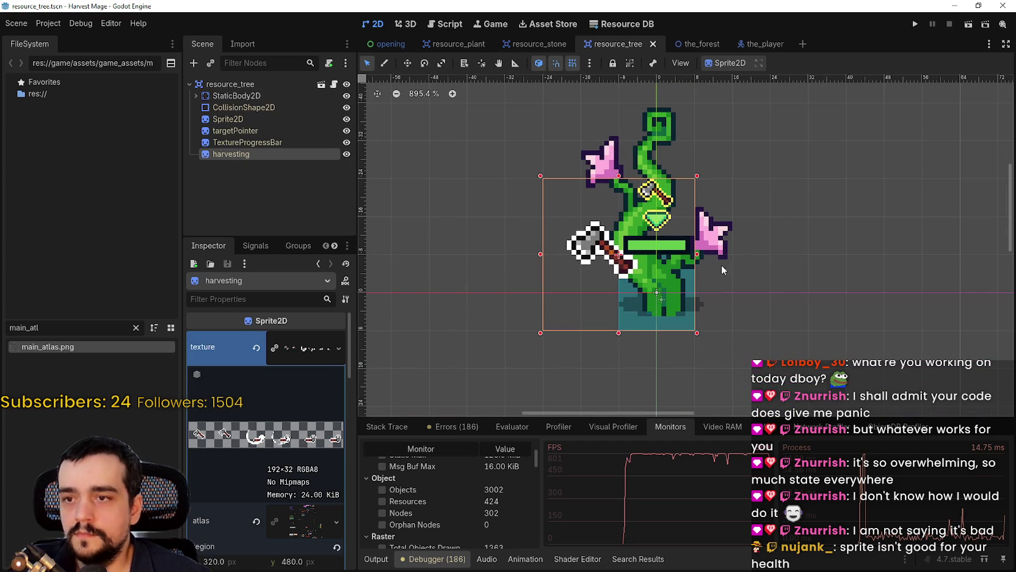
{"action": "left_click", "coordinate": [302, 350]}
{"action": "scroll", "coordinate": [332, 526], "scroll_direction": "down", "scroll_amount": 2}
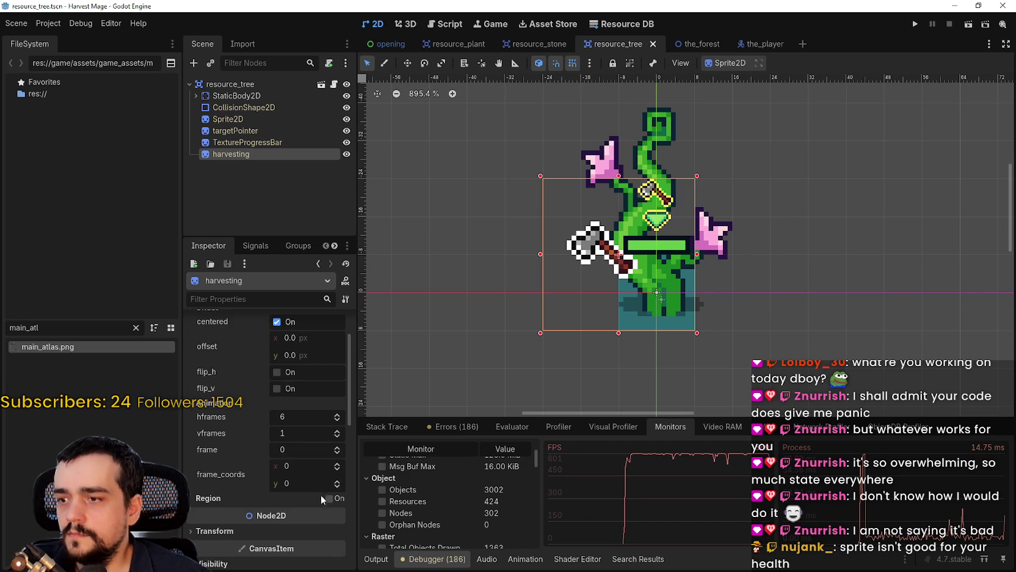
{"action": "left_click", "coordinate": [338, 449]}
{"action": "left_click", "coordinate": [338, 449]}
{"action": "left_click", "coordinate": [337, 449]}
{"action": "left_click", "coordinate": [338, 449]}
{"action": "left_click", "coordinate": [338, 449]}
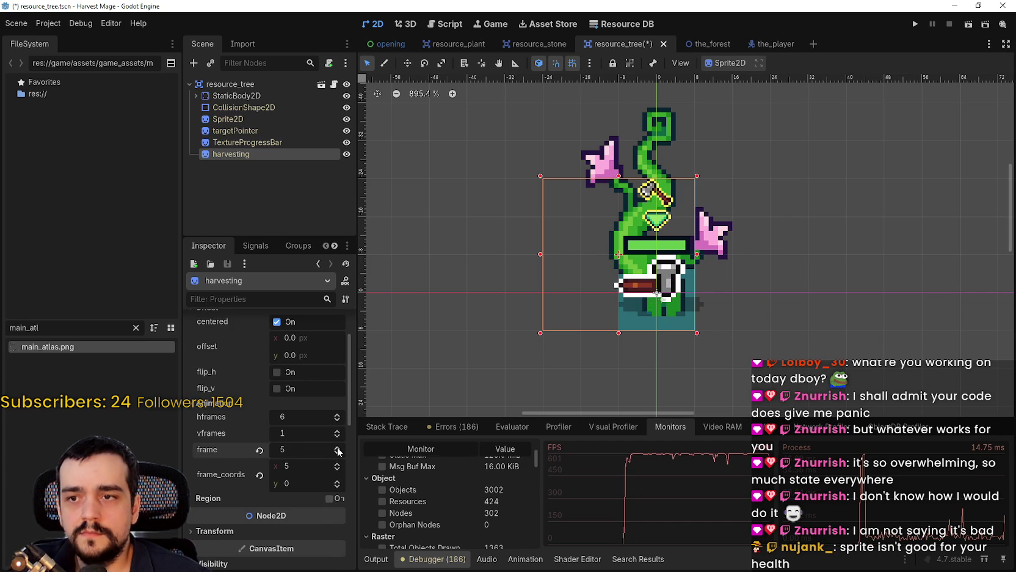
Step: Reset the tree's harvesting frame to 0 (axe icon) and save resource_tree
{"action": "left_click", "coordinate": [339, 452]}
{"action": "left_click", "coordinate": [340, 452]}
{"action": "left_click", "coordinate": [339, 453]}
{"action": "left_click", "coordinate": [338, 452]}
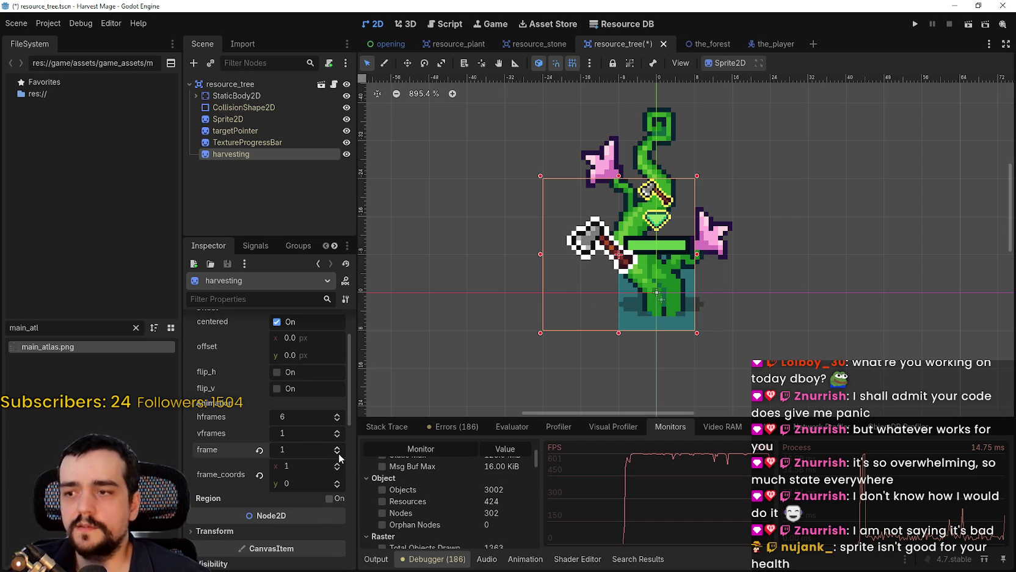
{"action": "left_click", "coordinate": [337, 449]}
{"action": "left_click", "coordinate": [338, 448]}
{"action": "left_click", "coordinate": [337, 449]}
{"action": "left_click", "coordinate": [338, 448]}
{"action": "key", "text": "ctrl+s"}
{"action": "left_click", "coordinate": [338, 453]}
{"action": "left_click", "coordinate": [338, 453]}
{"action": "left_click", "coordinate": [337, 452]}
{"action": "left_click", "coordinate": [338, 452]}
{"action": "left_click", "coordinate": [338, 453]}
{"action": "key", "text": "ctrl+s"}
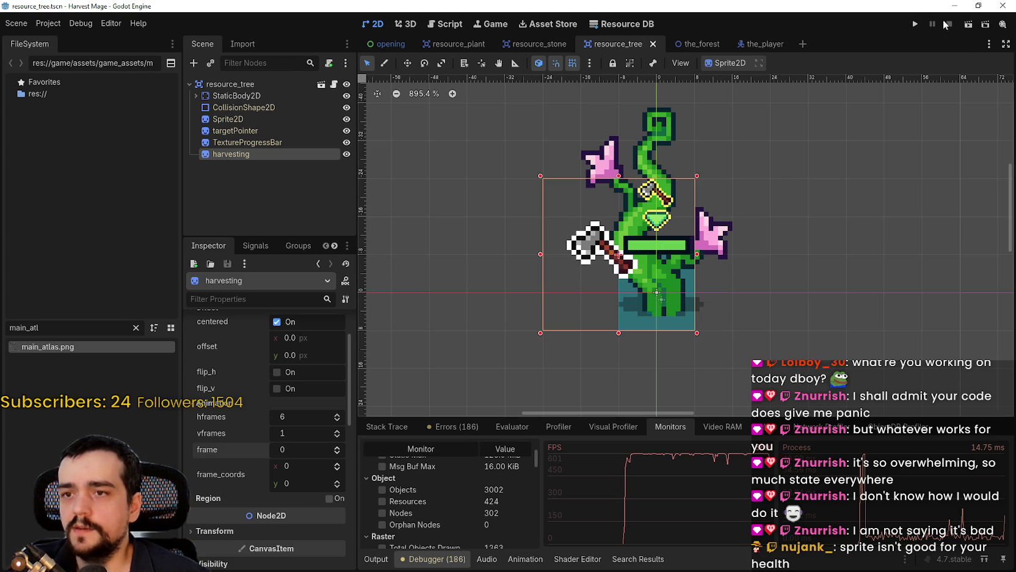
Step: Test-run a new game, walk the character around, then stop the run
{"action": "left_click", "coordinate": [911, 25]}
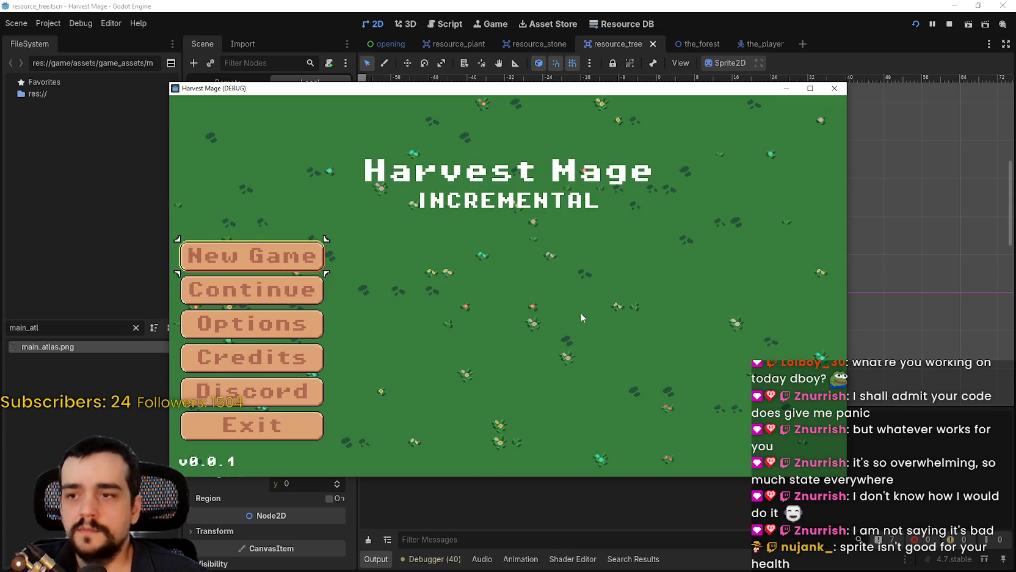
{"action": "left_click", "coordinate": [312, 292]}
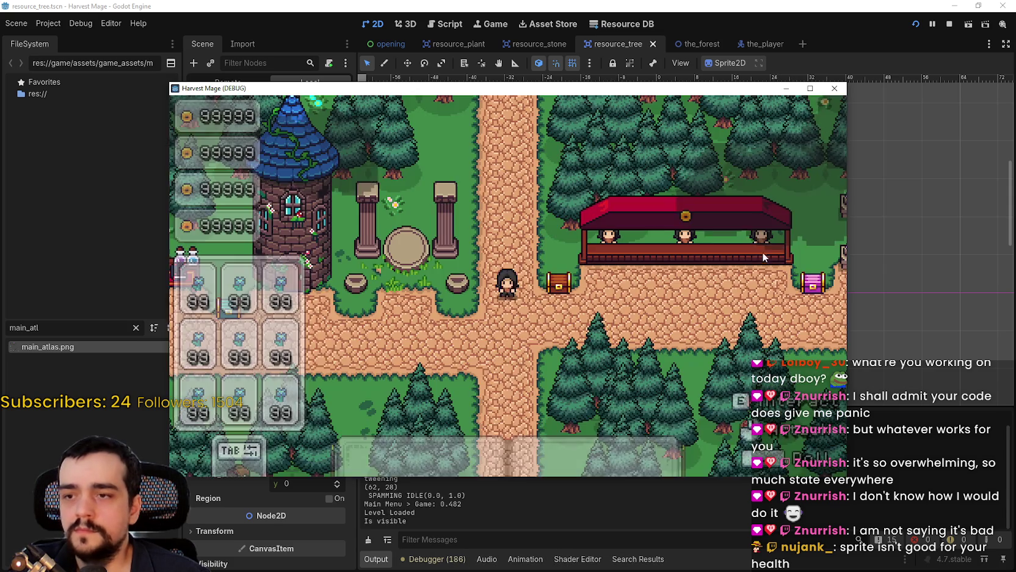
{"action": "key", "text": "Left"}
{"action": "key", "text": "Right"}
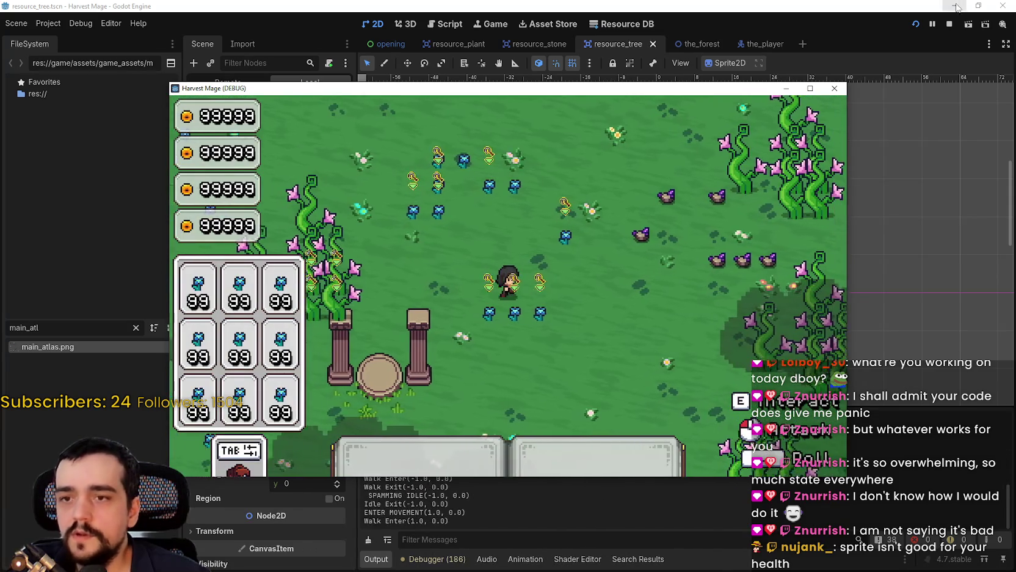
{"action": "key", "text": "Down"}
{"action": "key", "text": "F8"}
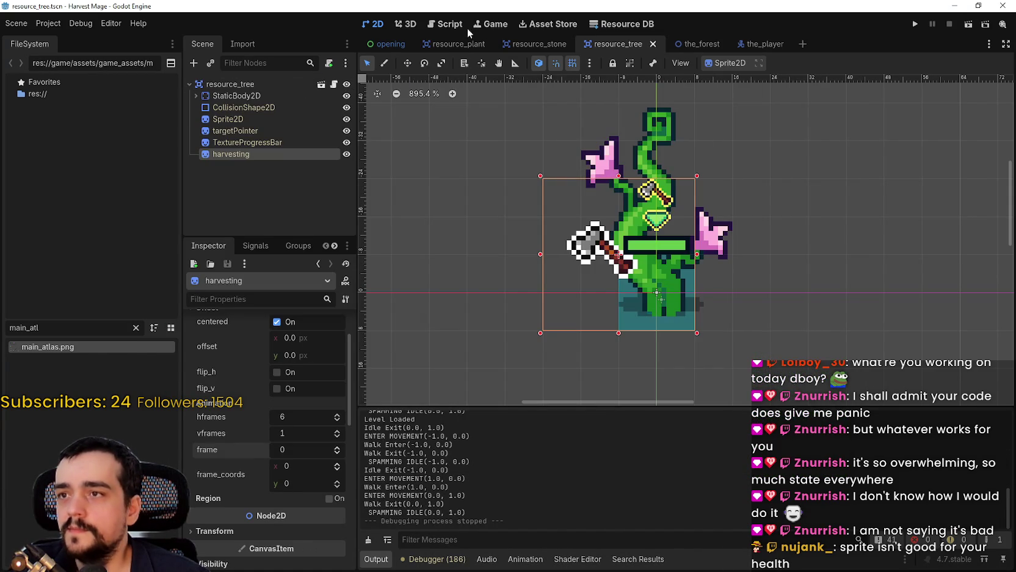
Step: Check resource.gd's starting health of 12 and target_area.gd's target_count, then rerun with F5
{"action": "left_click", "coordinate": [464, 26]}
{"action": "scroll", "coordinate": [658, 103], "scroll_direction": "up", "scroll_amount": 1}
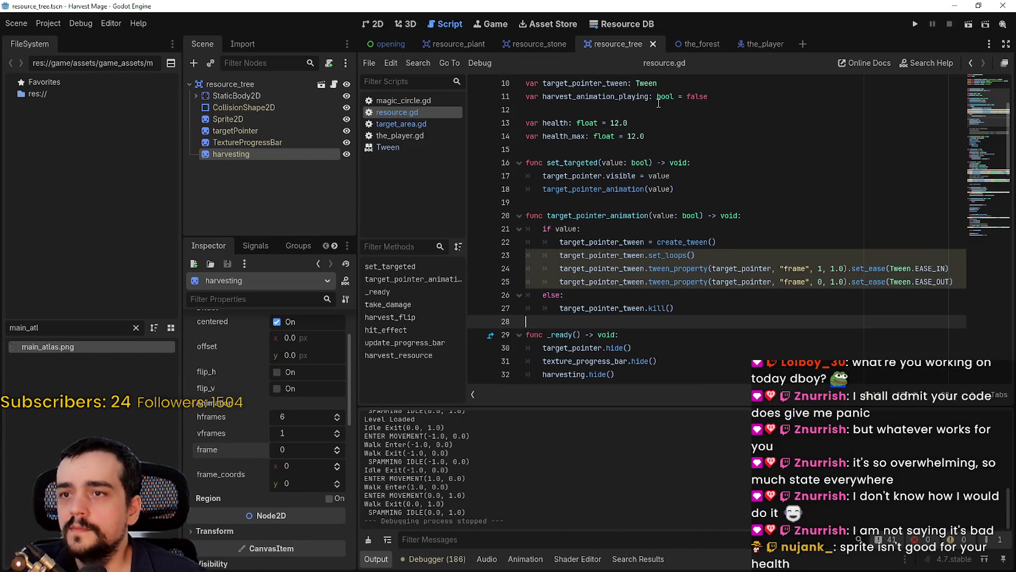
{"action": "double_click", "coordinate": [617, 123]}
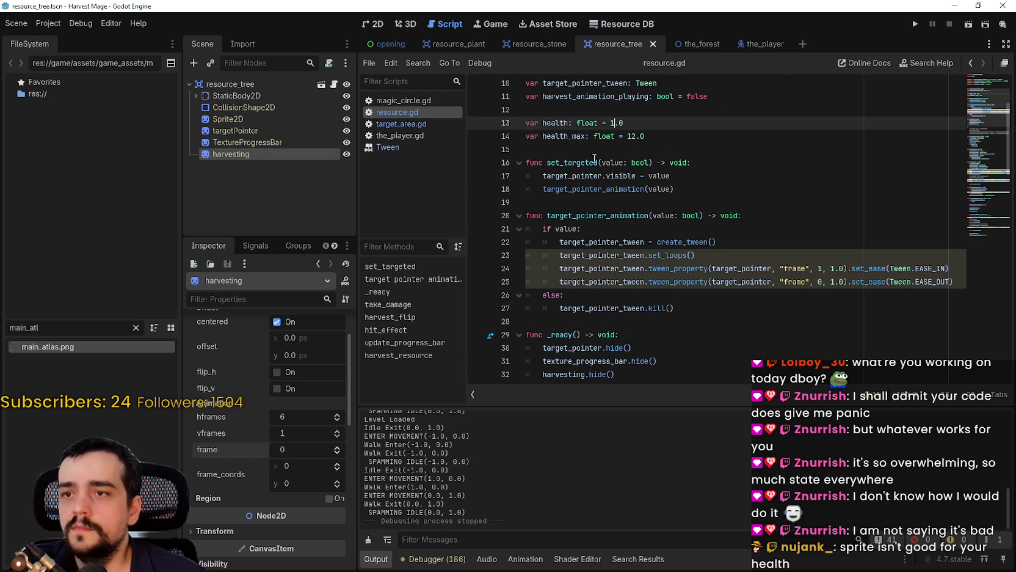
{"action": "left_click", "coordinate": [402, 124]}
{"action": "scroll", "coordinate": [640, 119], "scroll_direction": "up", "scroll_amount": 5}
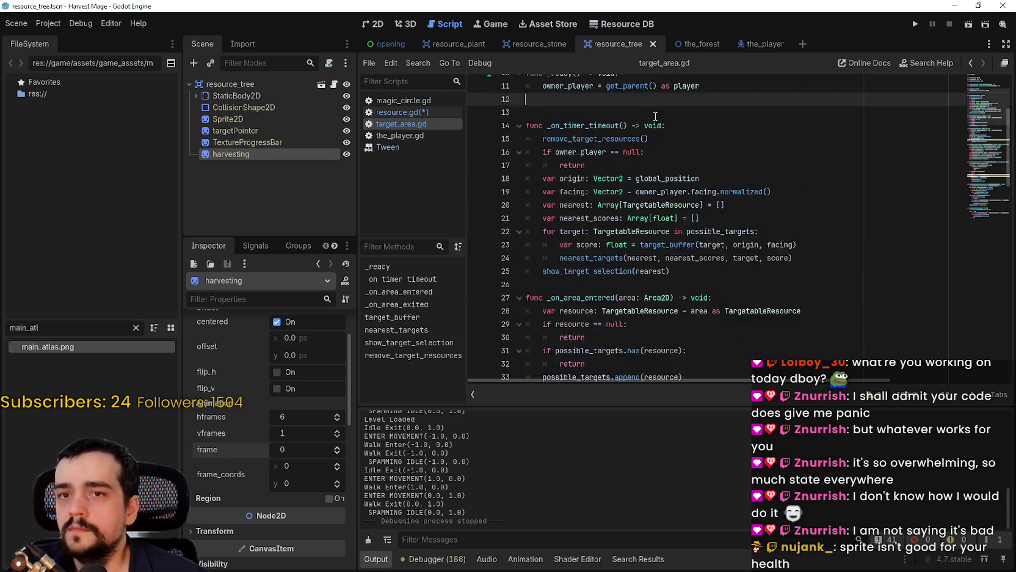
{"action": "scroll", "coordinate": [641, 119], "scroll_direction": "up", "scroll_amount": 1}
{"action": "left_click", "coordinate": [648, 86]}
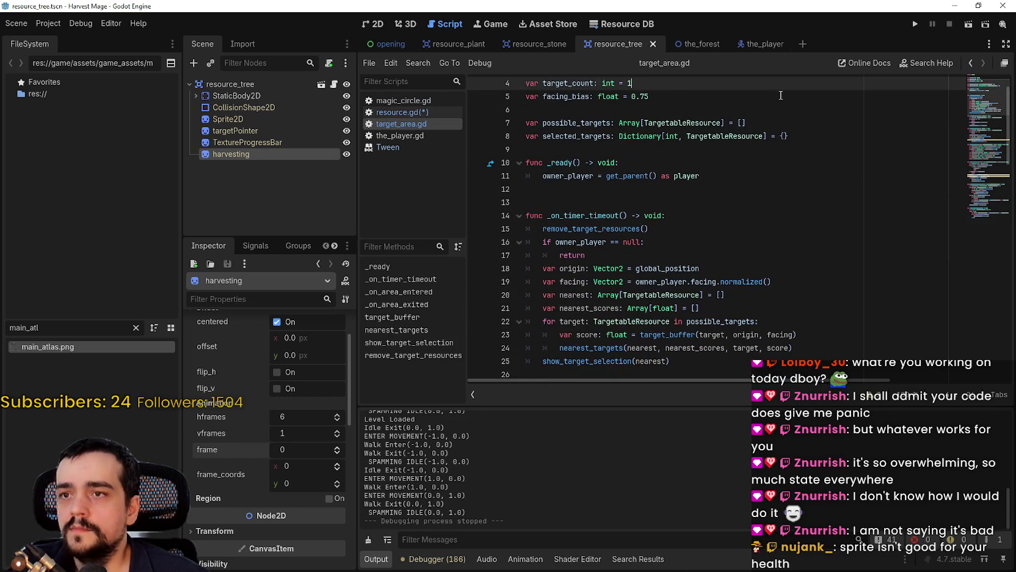
{"action": "key", "text": "F5"}
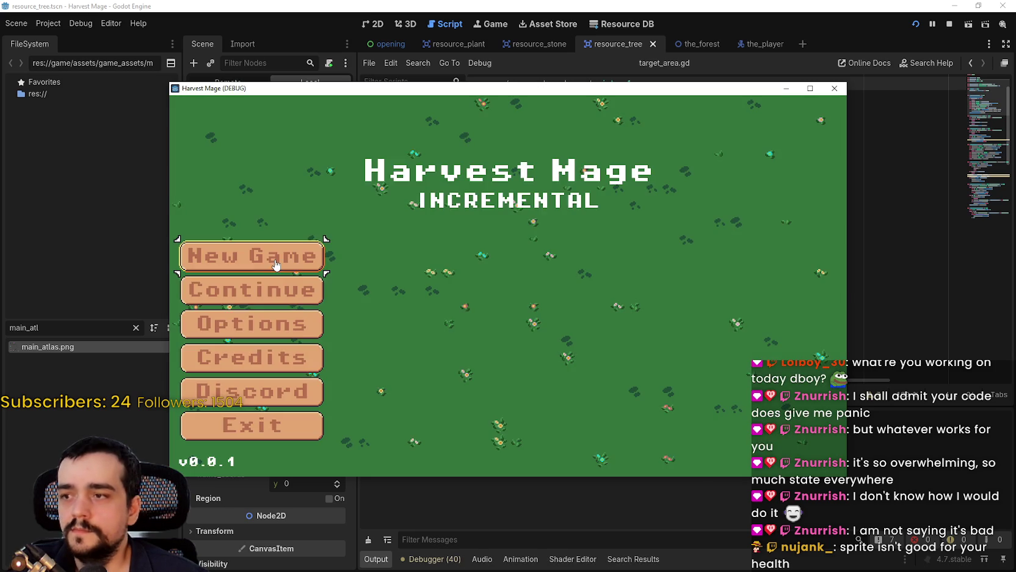
Step: Start a new game and harvest several resources while walking across the flower field
{"action": "left_click", "coordinate": [276, 265]}
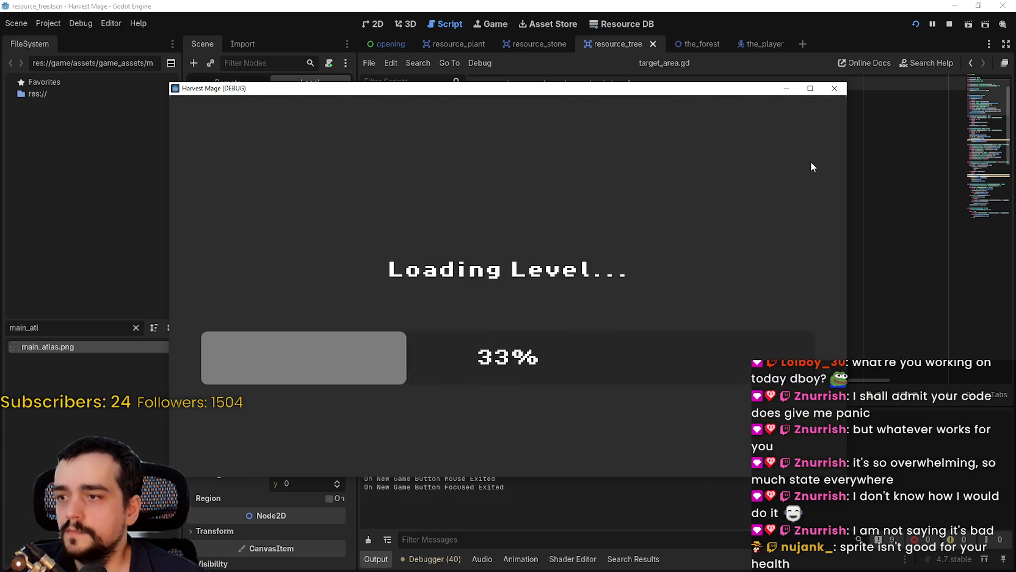
{"action": "key", "text": "d"}
{"action": "key", "text": "s"}
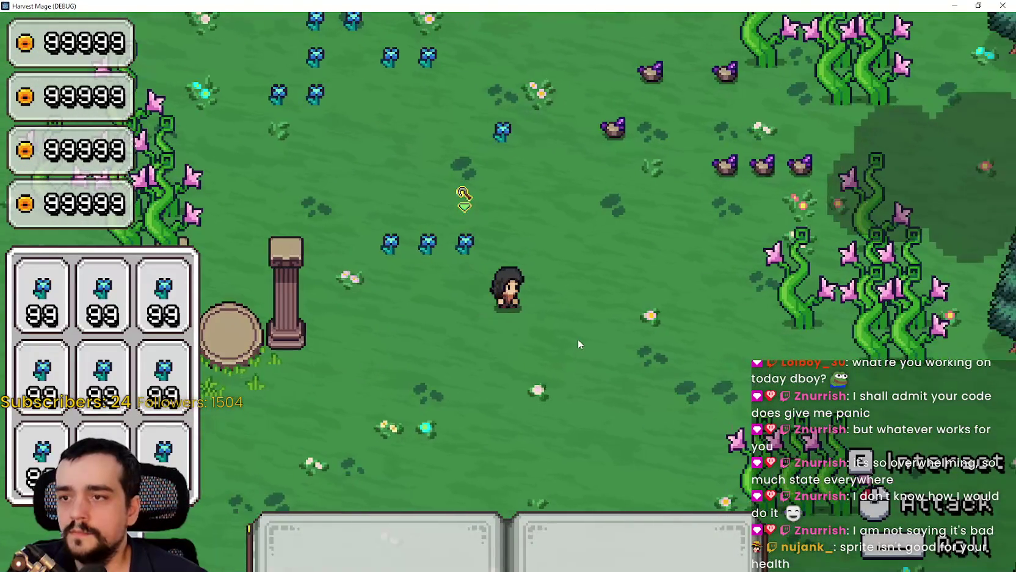
{"action": "left_click", "coordinate": [578, 338]}
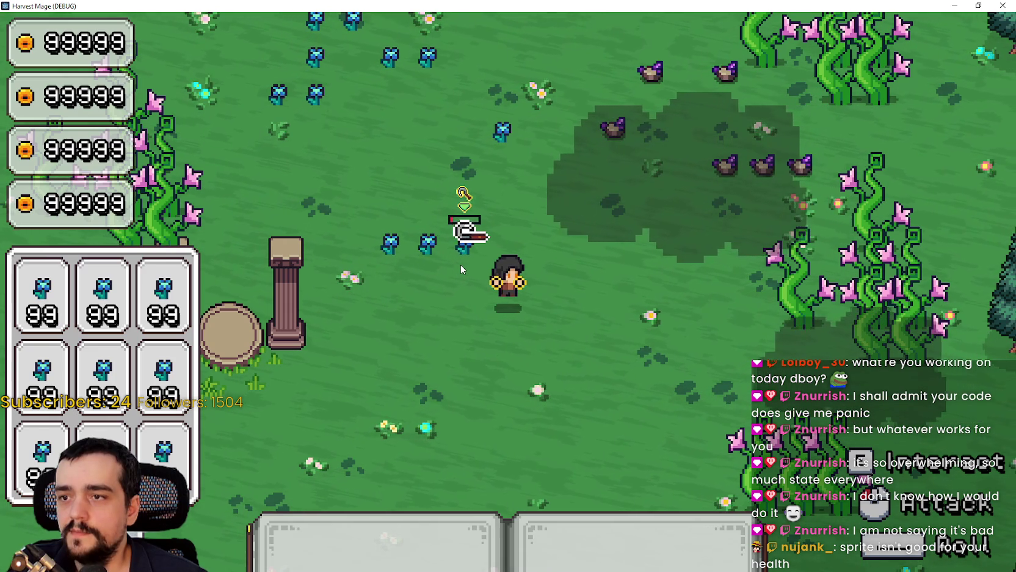
{"action": "key", "text": "w"}
{"action": "key", "text": "d"}
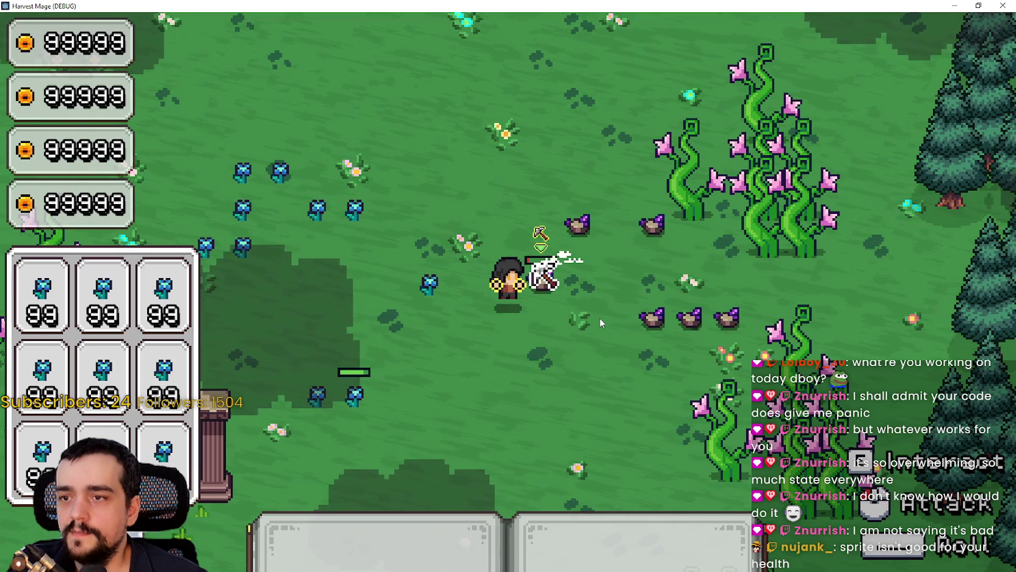
{"action": "key", "text": "s"}
{"action": "key", "text": "d"}
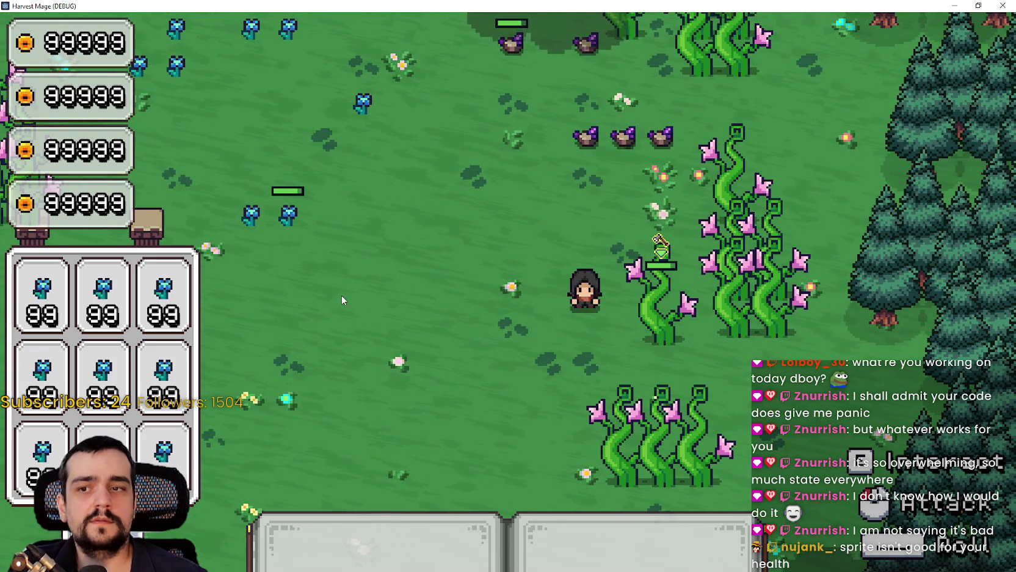
{"action": "key", "text": "s"}
{"action": "key", "text": "a"}
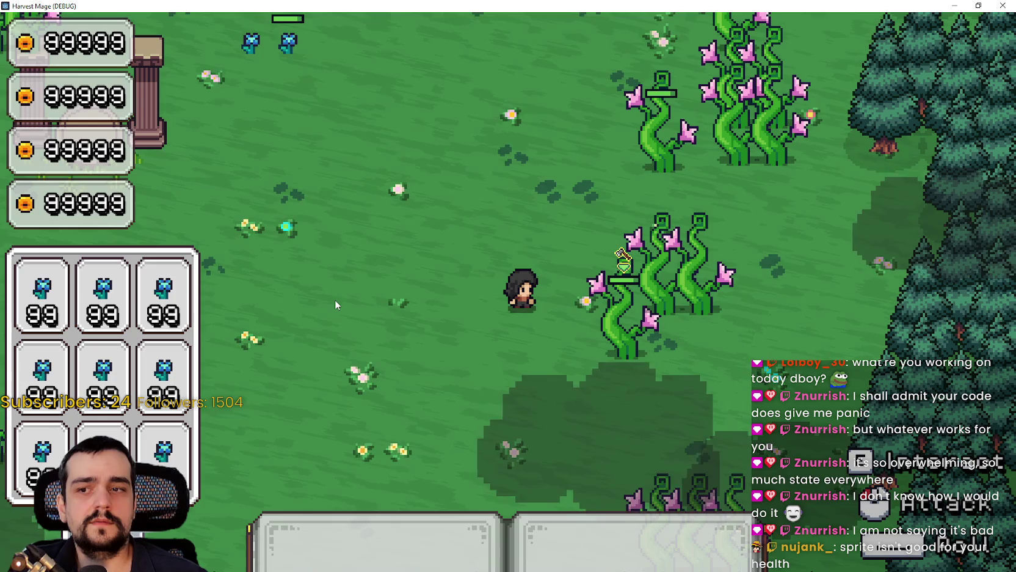
{"action": "key", "text": "s"}
{"action": "key", "text": "a"}
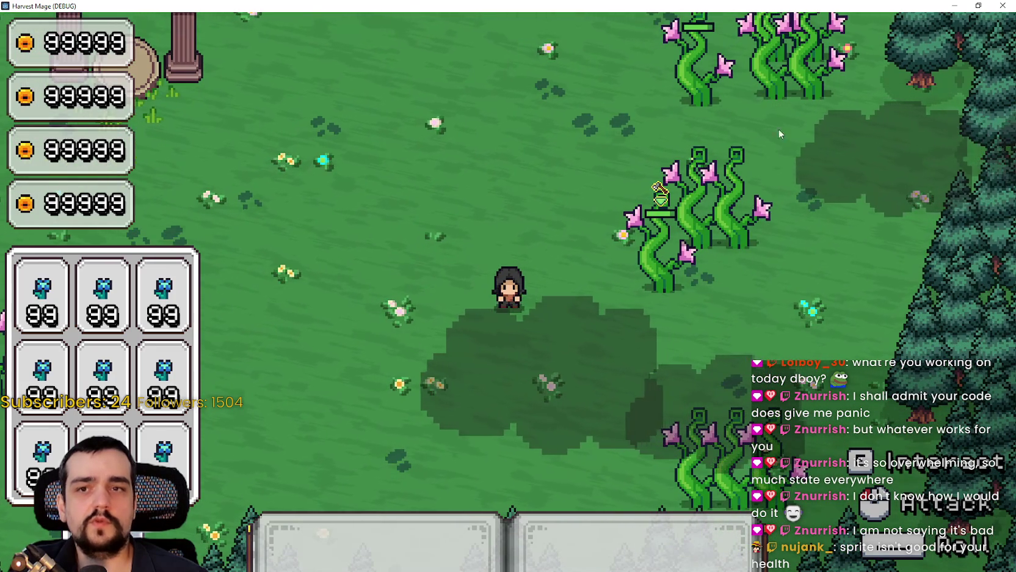
Step: Leave the game and return to the resource.gd script in the editor
{"action": "key", "text": "alt+Tab"}
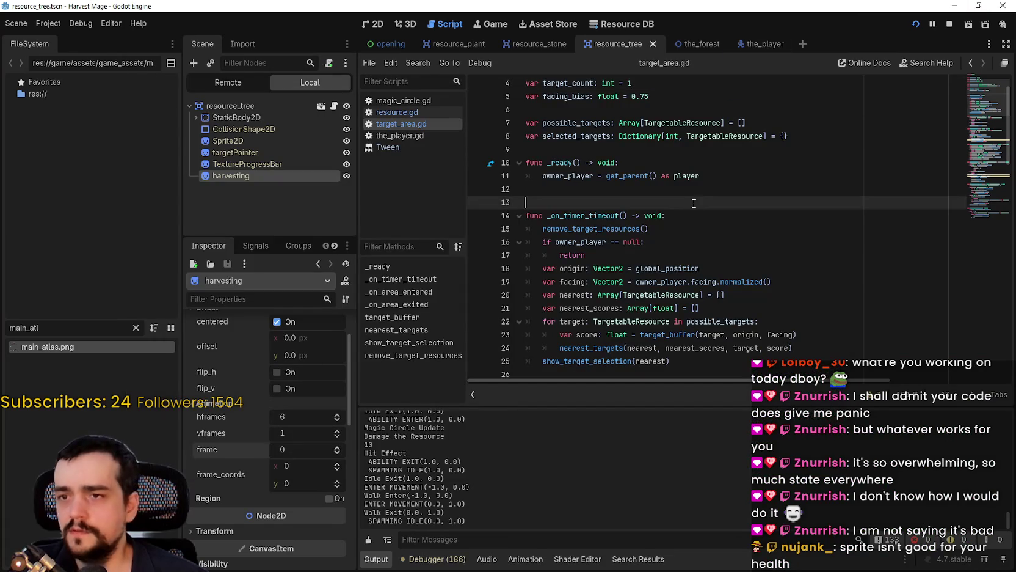
{"action": "left_click", "coordinate": [396, 112]}
{"action": "left_click", "coordinate": [702, 202]}
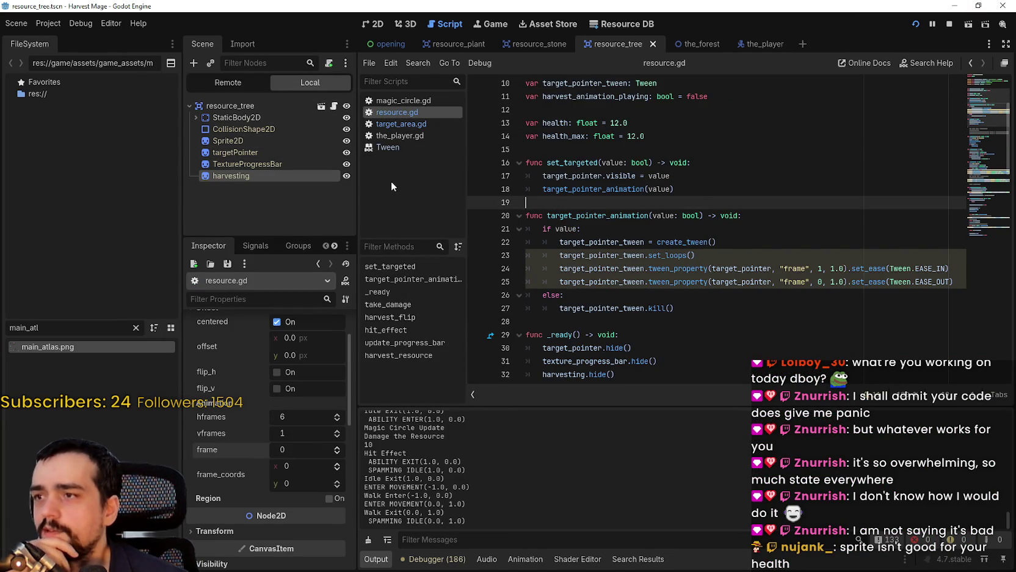
Step: Read through resource.gd's pointer animation and hit_effect tween code
{"action": "scroll", "coordinate": [665, 268], "scroll_direction": "down", "scroll_amount": 1}
{"action": "left_click", "coordinate": [665, 268]}
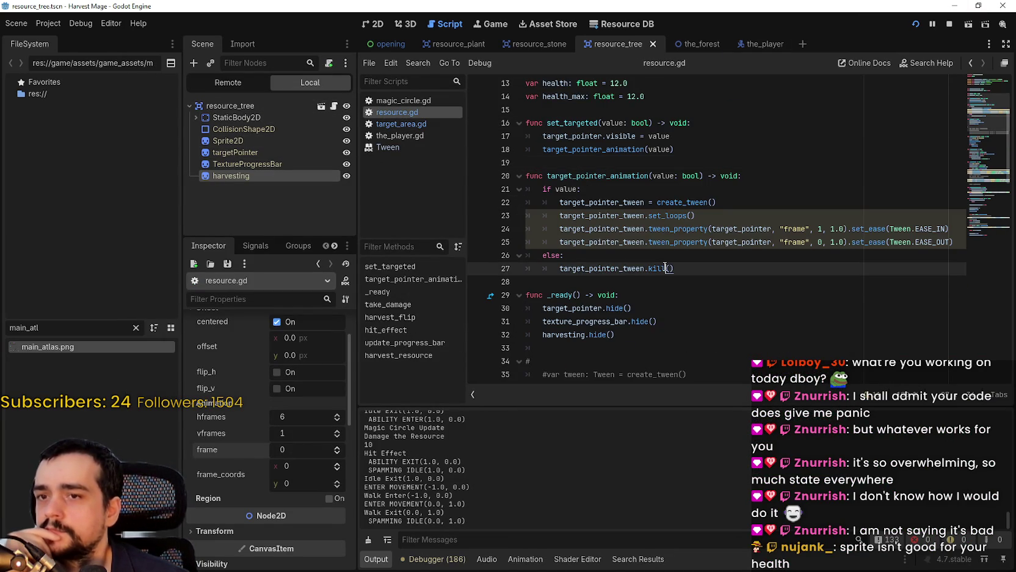
{"action": "scroll", "coordinate": [666, 263], "scroll_direction": "down", "scroll_amount": 6}
{"action": "scroll", "coordinate": [666, 254], "scroll_direction": "down", "scroll_amount": 4}
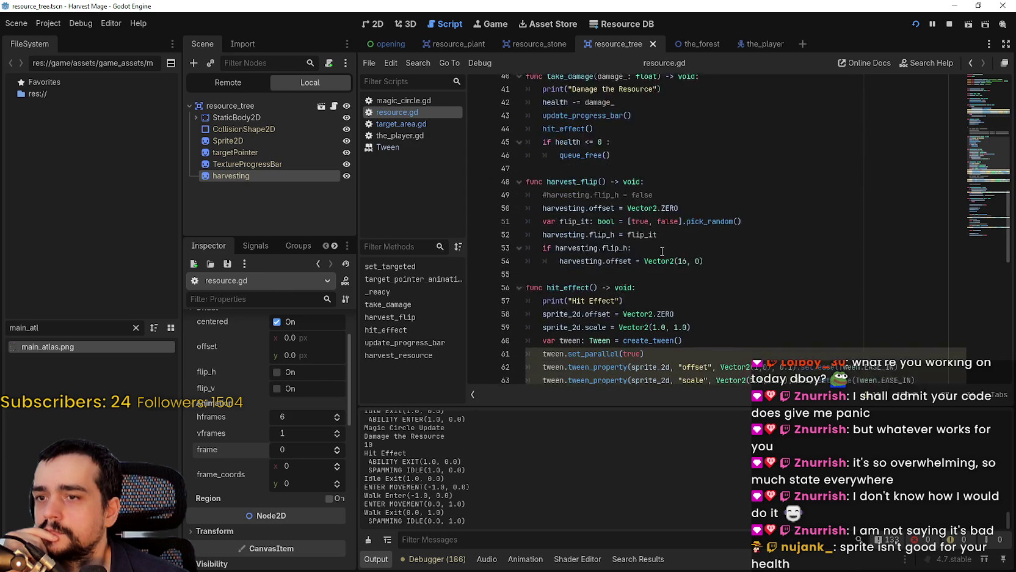
{"action": "mouse_move", "coordinate": [668, 228]}
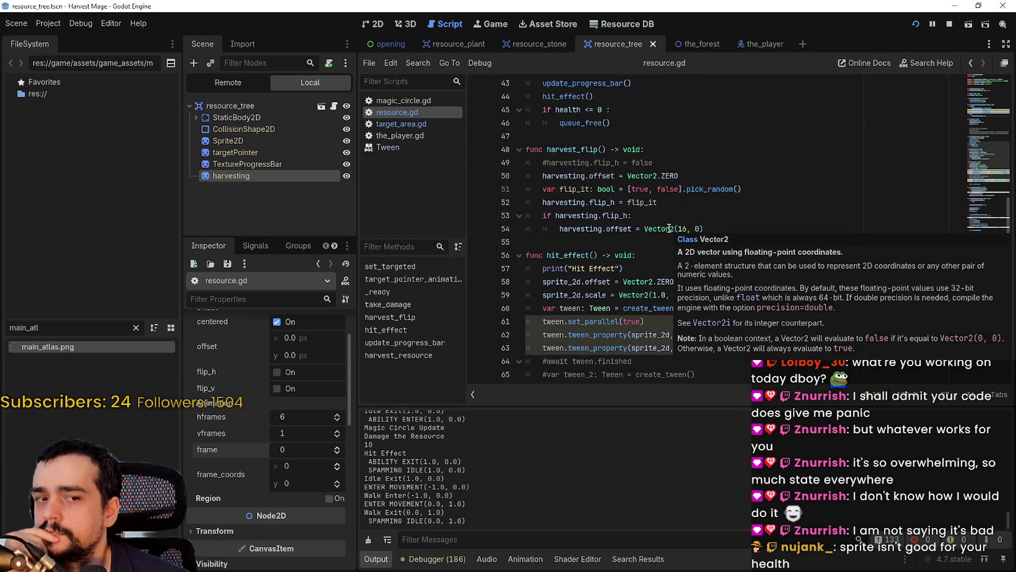
{"action": "left_click", "coordinate": [668, 228]}
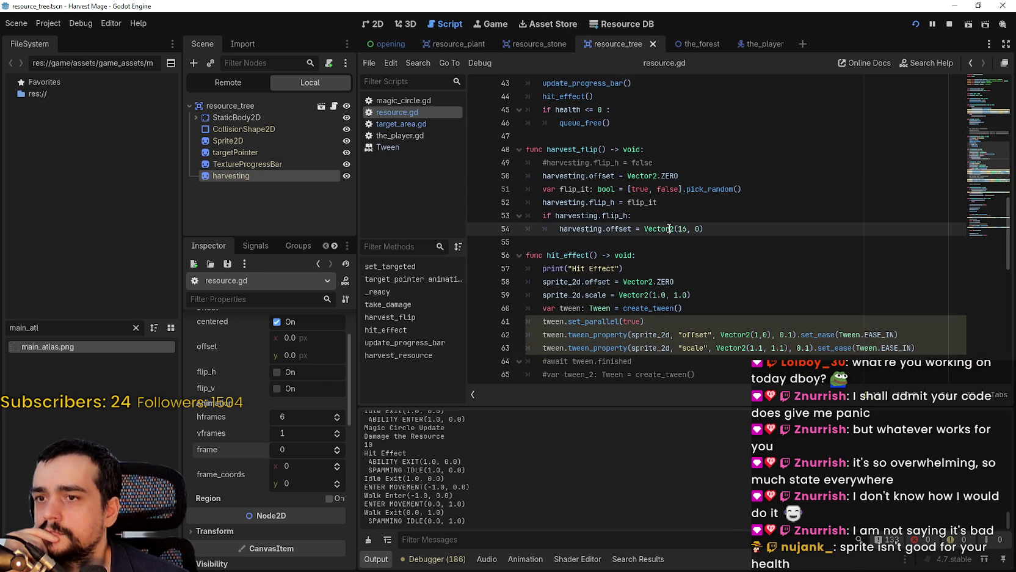
{"action": "left_click", "coordinate": [608, 244]}
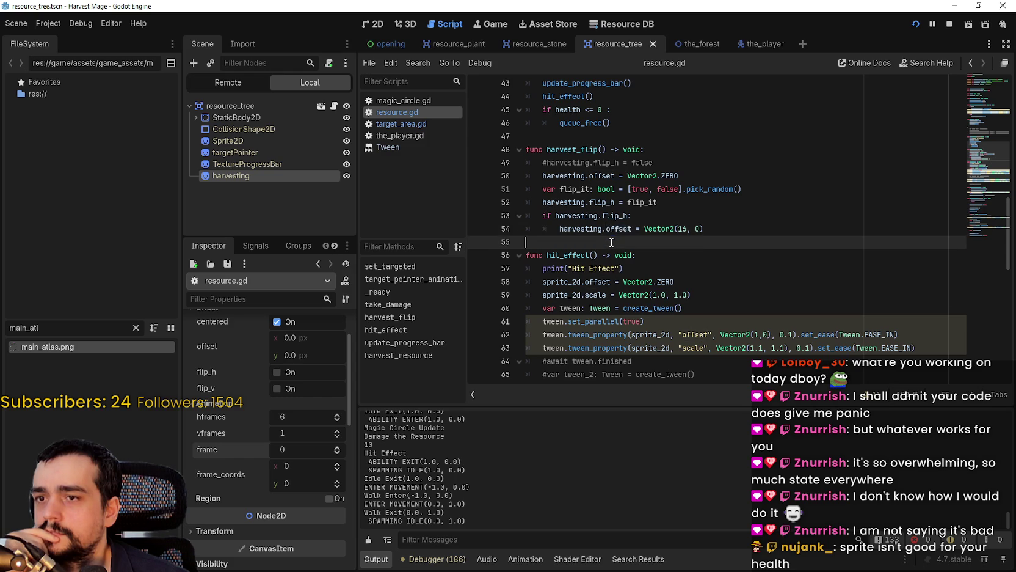
{"action": "scroll", "coordinate": [613, 263], "scroll_direction": "down", "scroll_amount": 3}
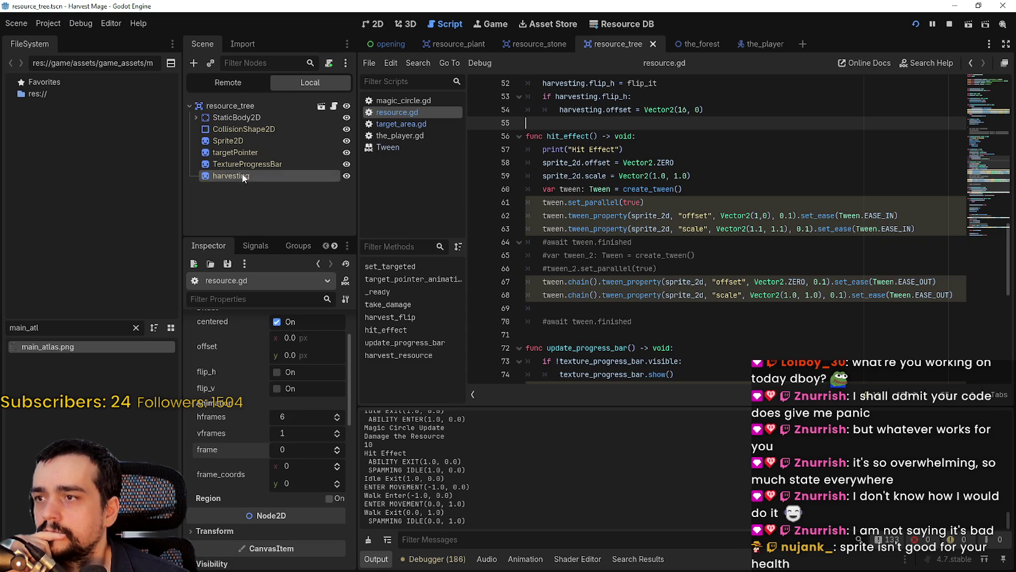
Step: Check the Sprite2D node's -19 px offset, then return to the health_max declaration
{"action": "left_click", "coordinate": [214, 105]}
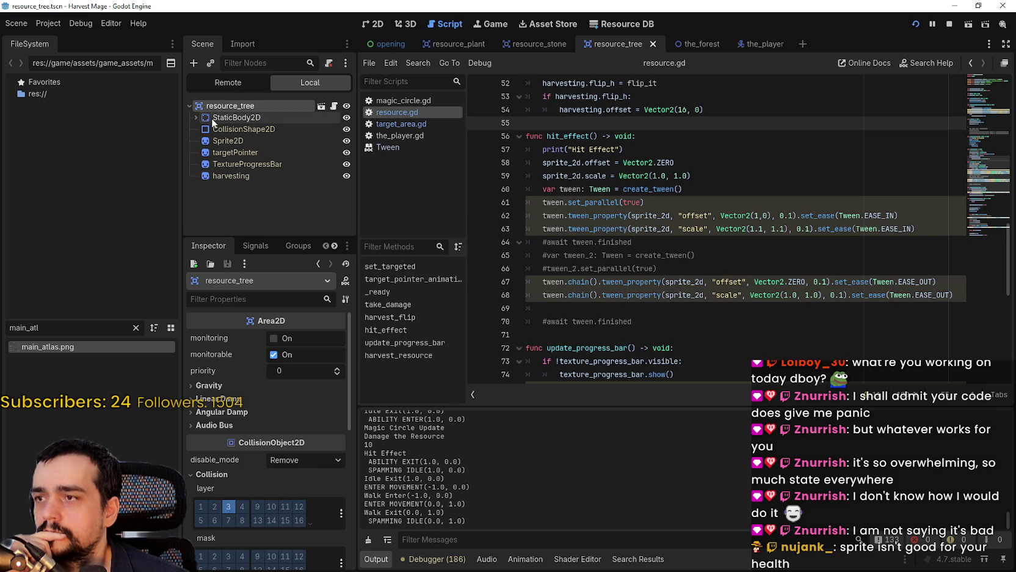
{"action": "left_click", "coordinate": [227, 141]}
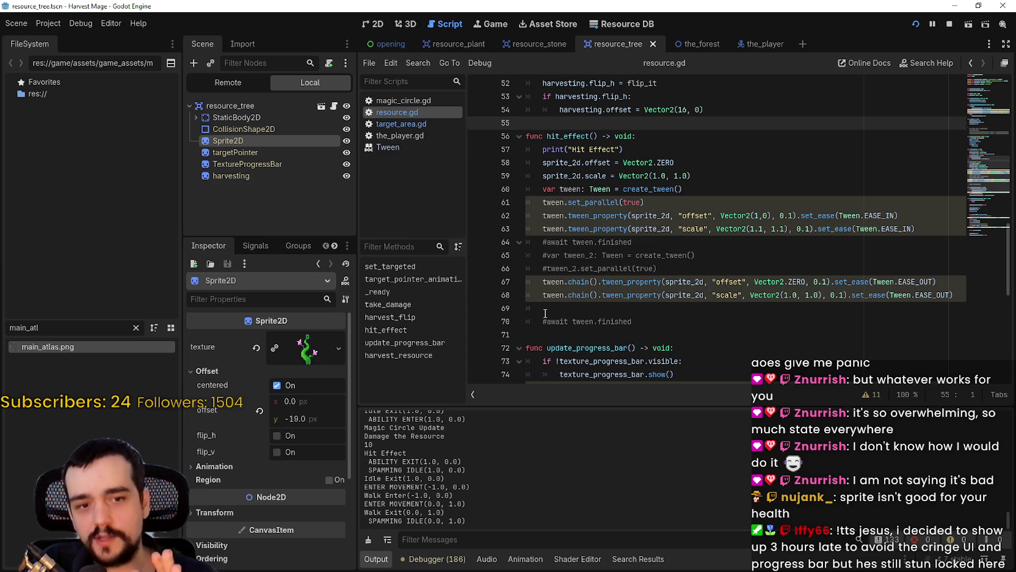
{"action": "scroll", "coordinate": [580, 175], "scroll_direction": "up", "scroll_amount": 7}
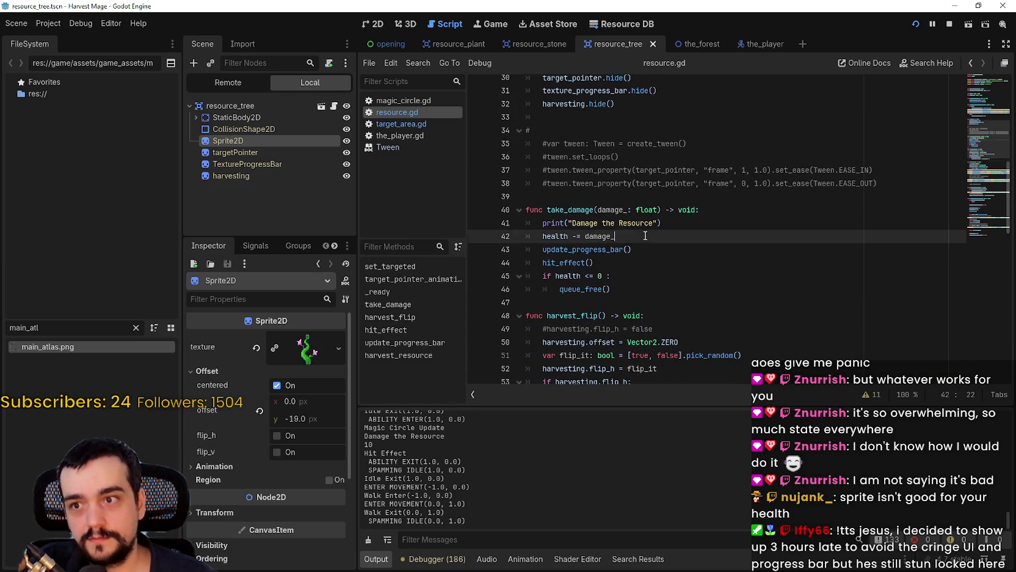
{"action": "left_click", "coordinate": [645, 235]}
{"action": "scroll", "coordinate": [672, 237], "scroll_direction": "up", "scroll_amount": 9}
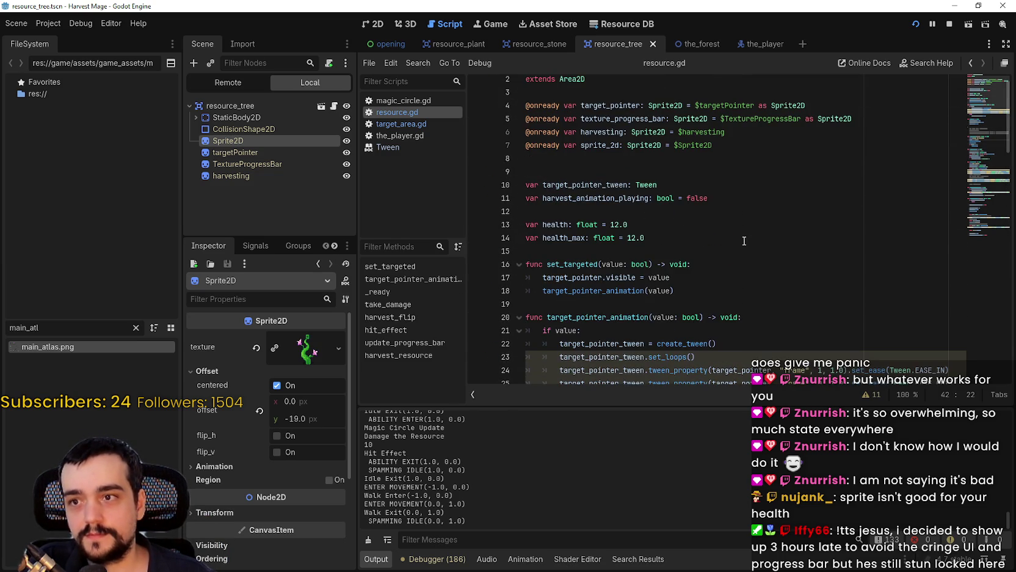
{"action": "left_click", "coordinate": [742, 240]}
Step: Declare a new Vector2 variable below health_max in resource.gd
{"action": "key", "text": "Return"}
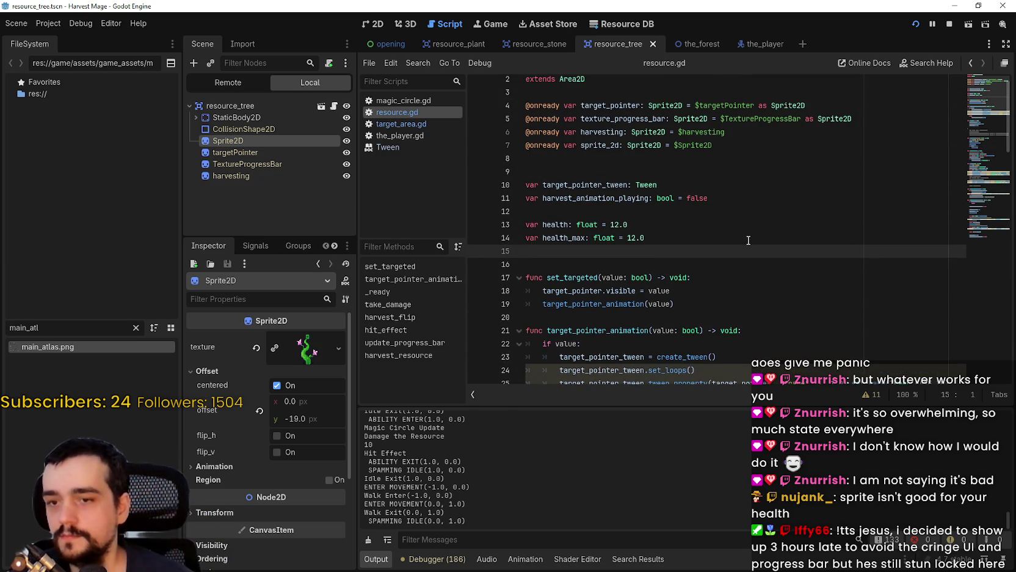
{"action": "key", "text": "Return"}
{"action": "type", "text": "var offset_origin"}
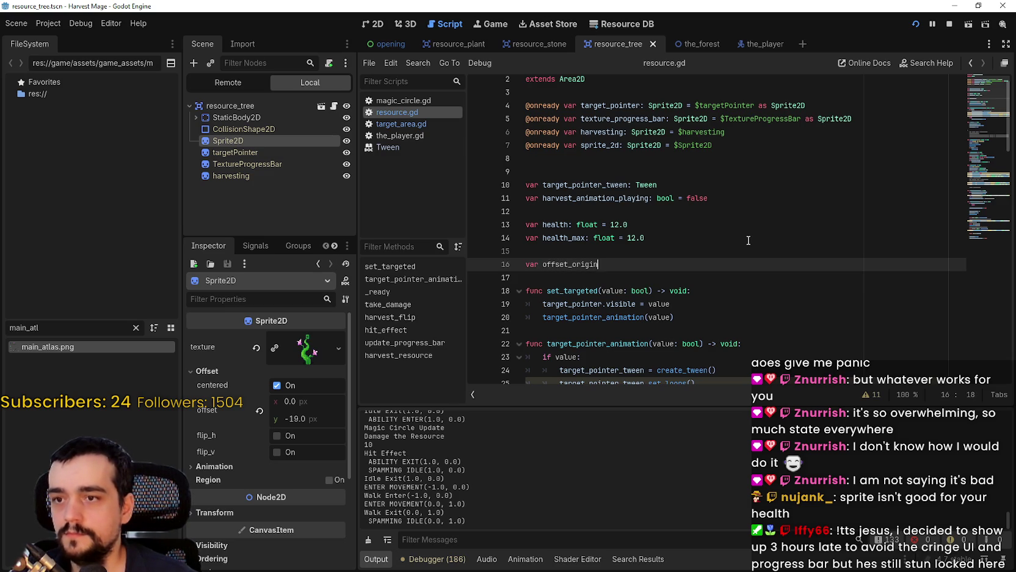
{"action": "type", "text": ": Vector2"}
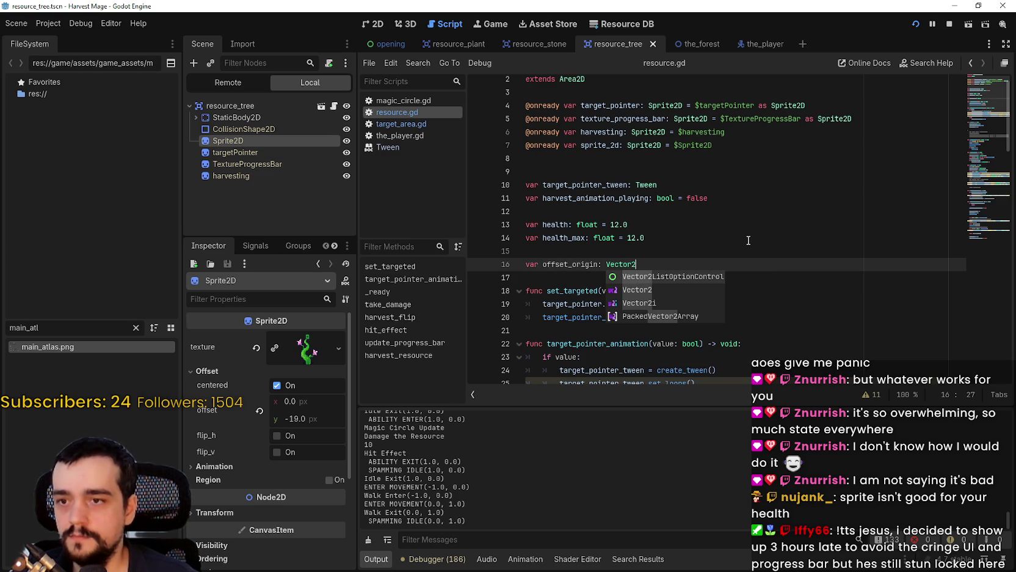
{"action": "key", "text": "BackSpace"}
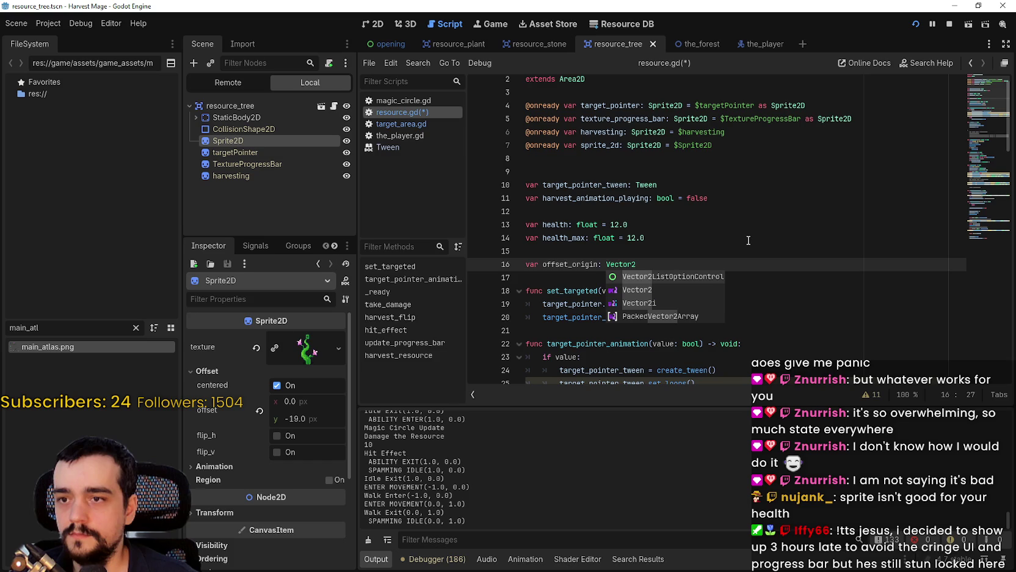
{"action": "left_click", "coordinate": [708, 169]}
Step: Add offset_origin = sprite_2d.offset above target_pointer.hide() in _ready()
{"action": "scroll", "coordinate": [623, 282], "scroll_direction": "down", "scroll_amount": 4}
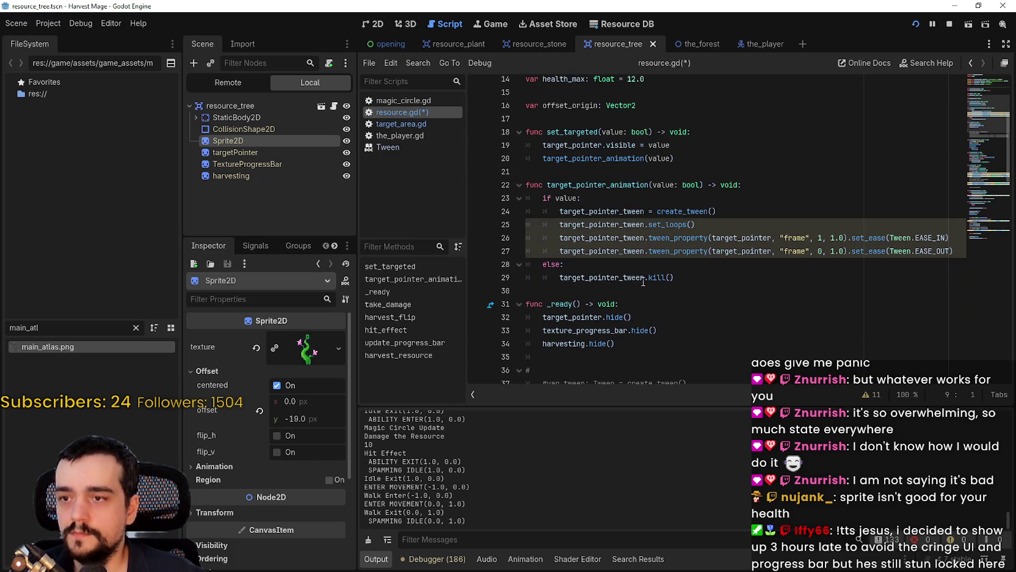
{"action": "left_click", "coordinate": [670, 343]}
{"action": "scroll", "coordinate": [663, 275], "scroll_direction": "up", "scroll_amount": 2}
{"action": "scroll", "coordinate": [654, 183], "scroll_direction": "down", "scroll_amount": 6}
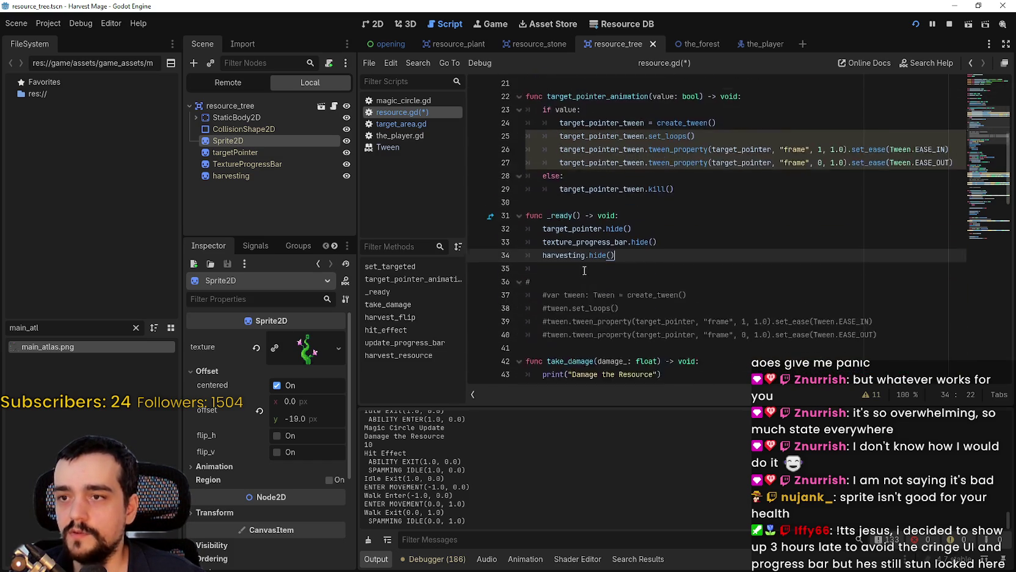
{"action": "left_click", "coordinate": [661, 160]}
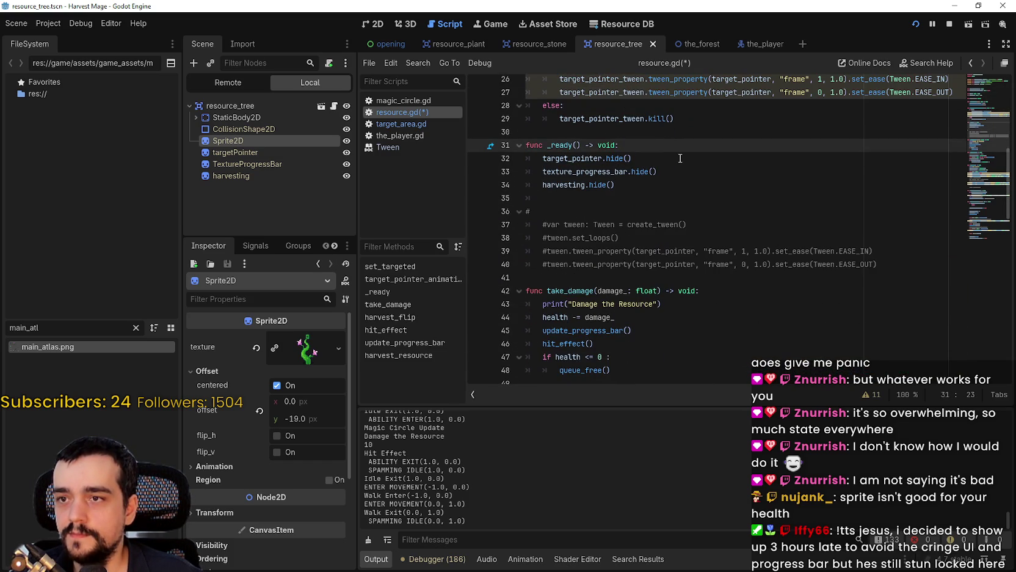
{"action": "key", "text": "ctrl+shift+Return"}
{"action": "type", "text": "offs"}
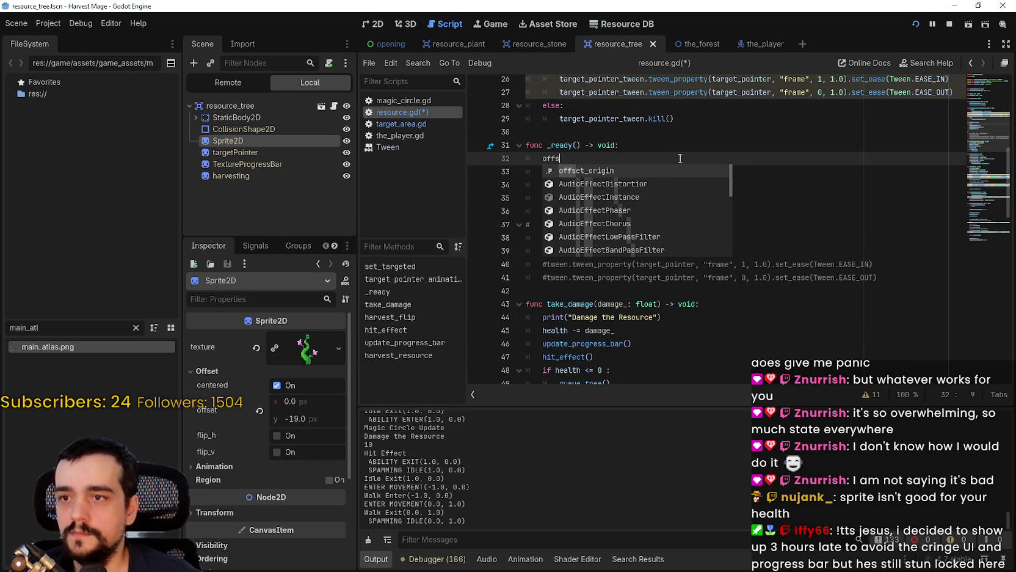
{"action": "key", "text": "Return"}
{"action": "type", "text": "= off"}
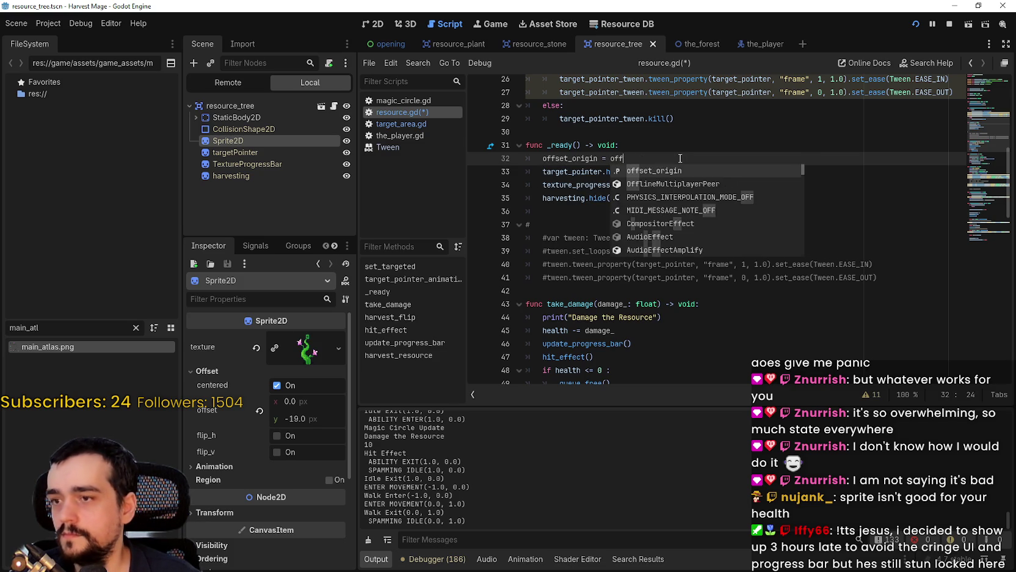
{"action": "key", "text": "Return"}
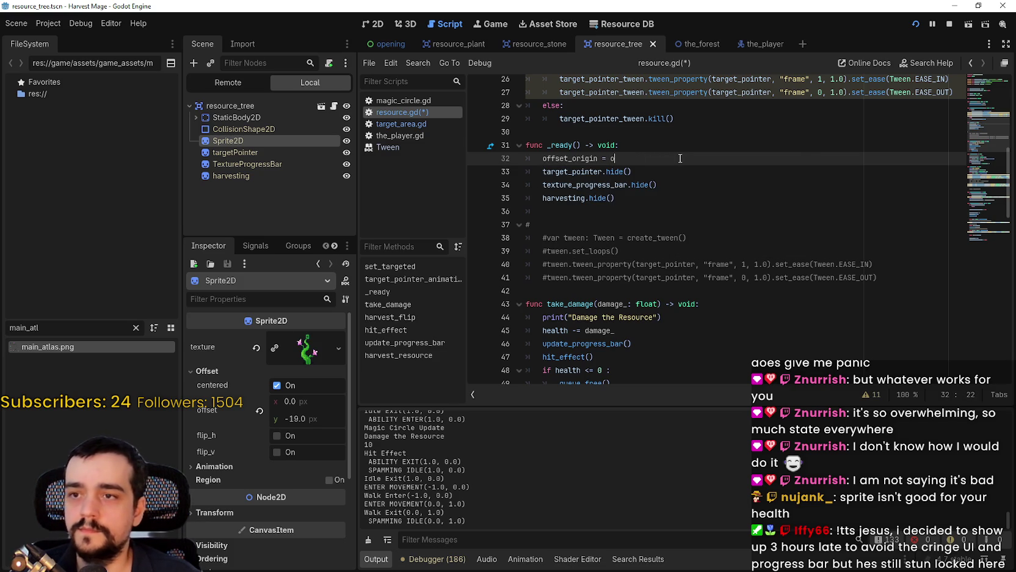
{"action": "type", "text": "sprite_2d.of"}
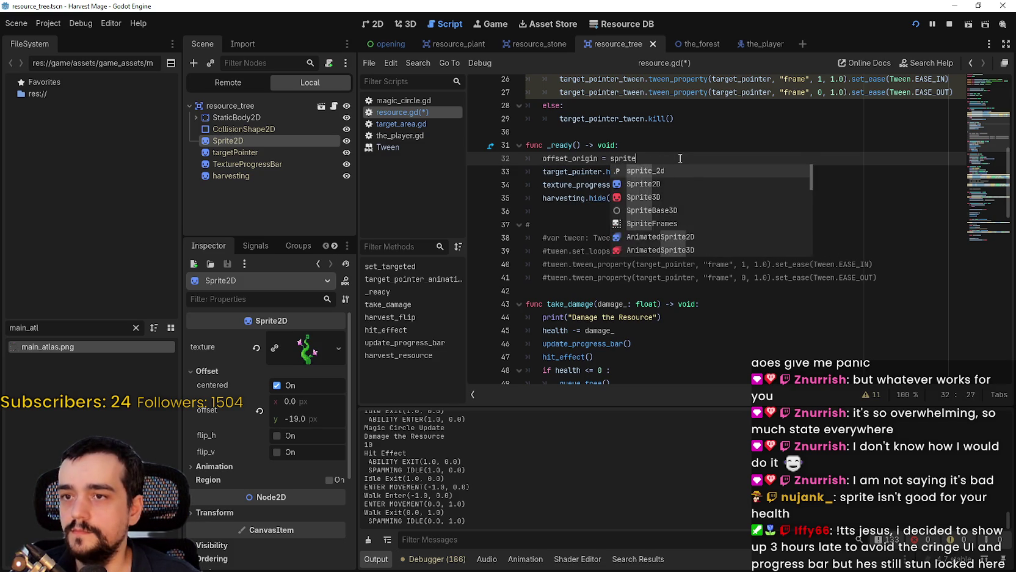
{"action": "key", "text": "Return"}
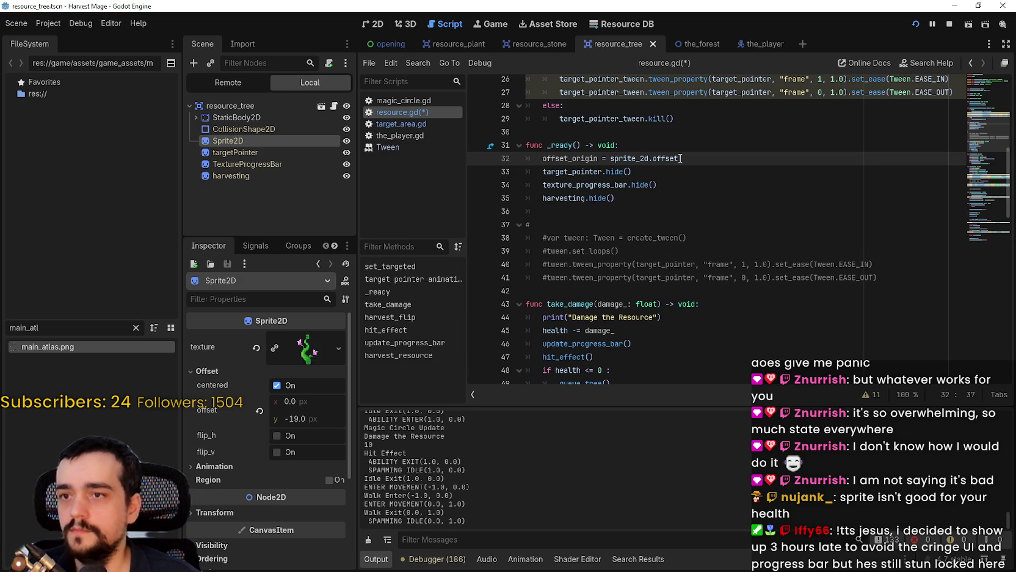
{"action": "key", "text": "Return"}
{"action": "double_click", "coordinate": [580, 159]}
{"action": "key", "text": "ctrl+c"}
{"action": "left_click", "coordinate": [785, 317]}
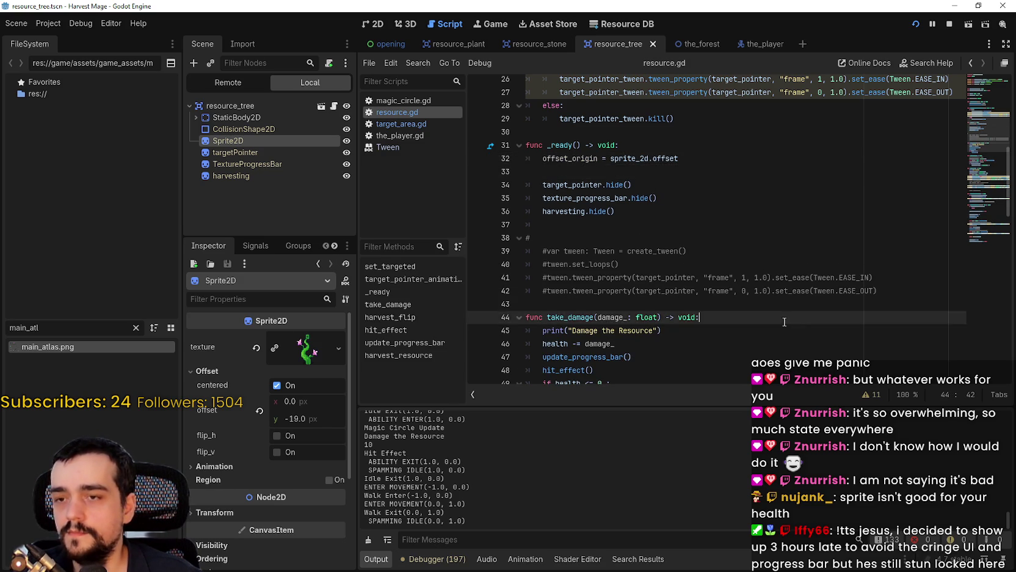
Step: Prefix both offset tween targets in hit_effect() with offset_origin +
{"action": "scroll", "coordinate": [747, 280], "scroll_direction": "down", "scroll_amount": 7}
{"action": "scroll", "coordinate": [747, 281], "scroll_direction": "down", "scroll_amount": 2}
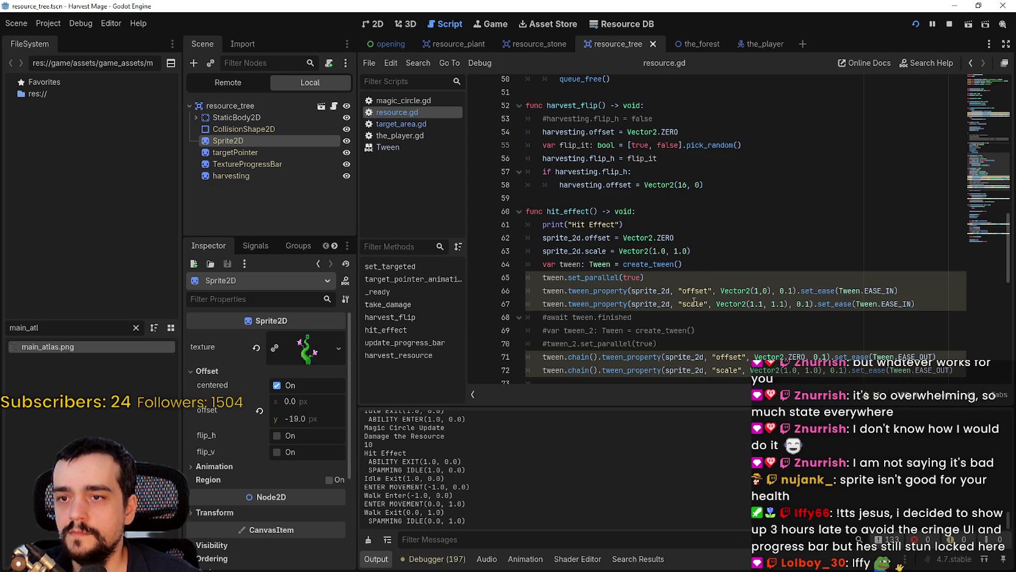
{"action": "double_click", "coordinate": [696, 291]}
{"action": "scroll", "coordinate": [759, 313], "scroll_direction": "down", "scroll_amount": 1}
{"action": "double_click", "coordinate": [768, 317]}
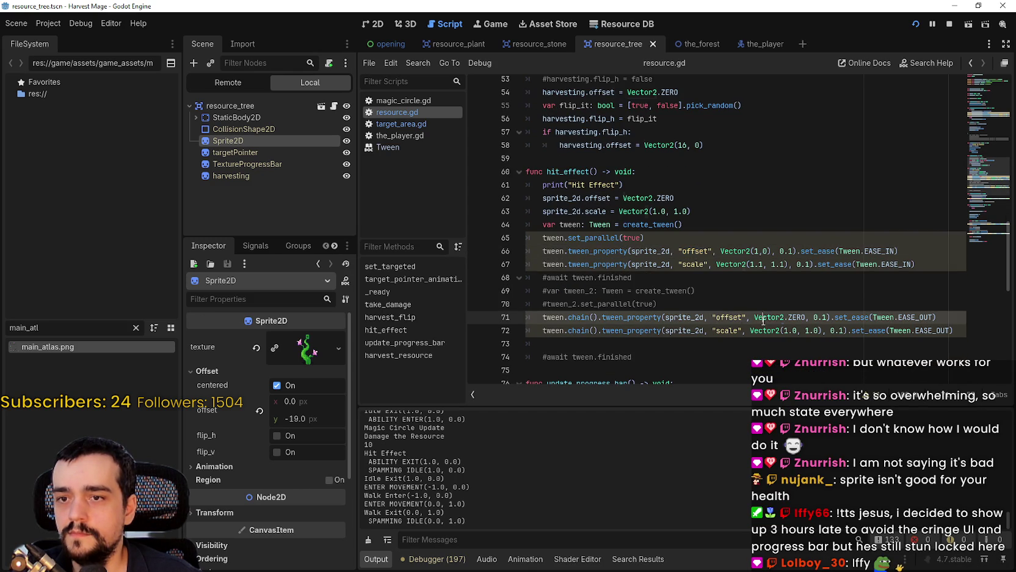
{"action": "double_click", "coordinate": [741, 249]}
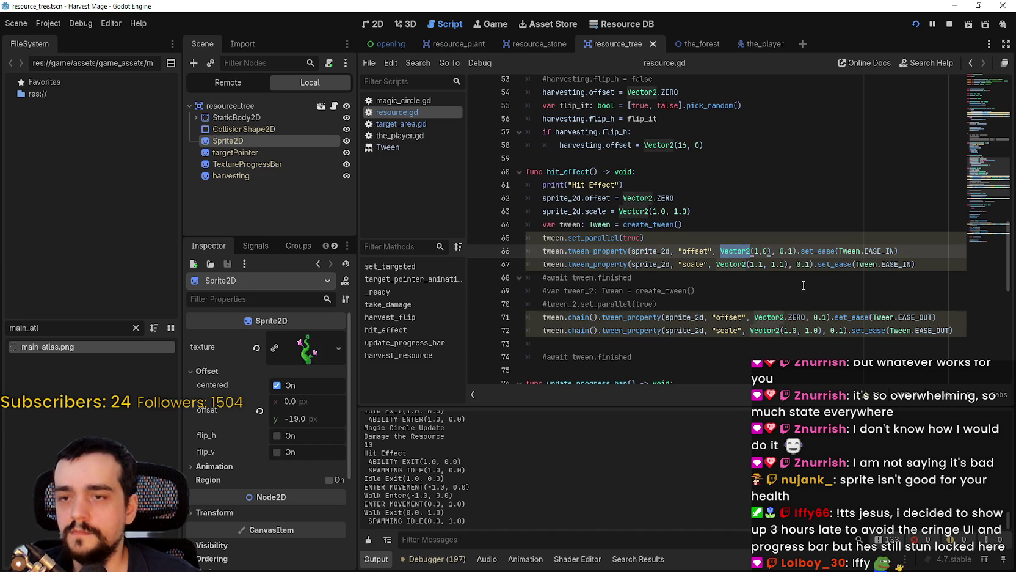
{"action": "left_click", "coordinate": [720, 250]}
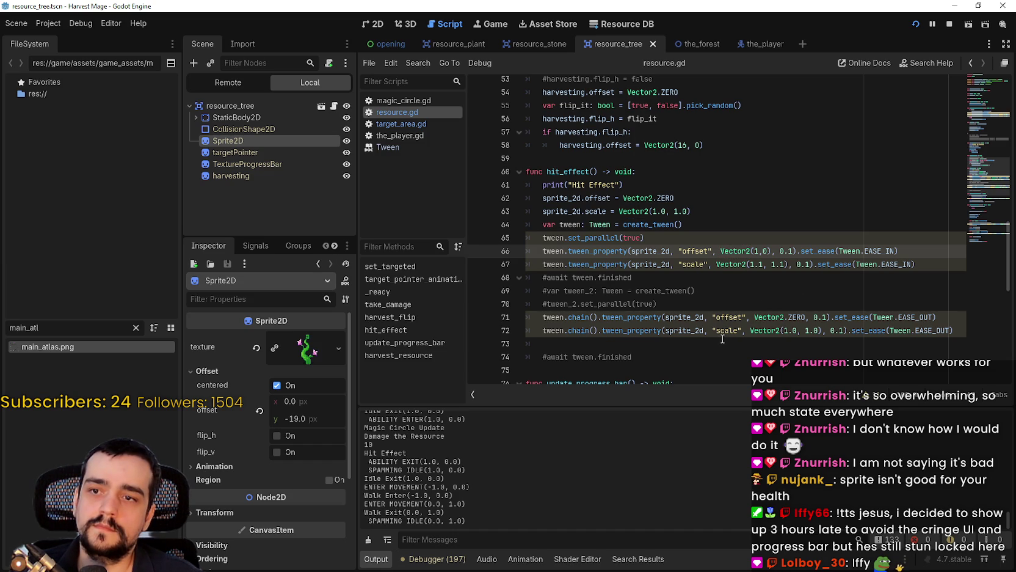
{"action": "type", "text": "offset_origin +"}
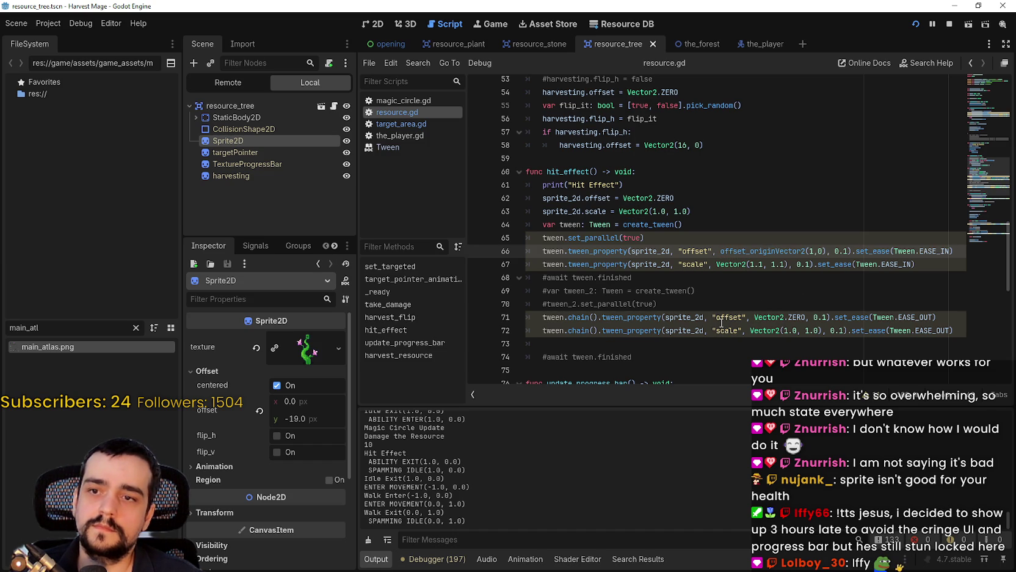
{"action": "left_click", "coordinate": [728, 291]}
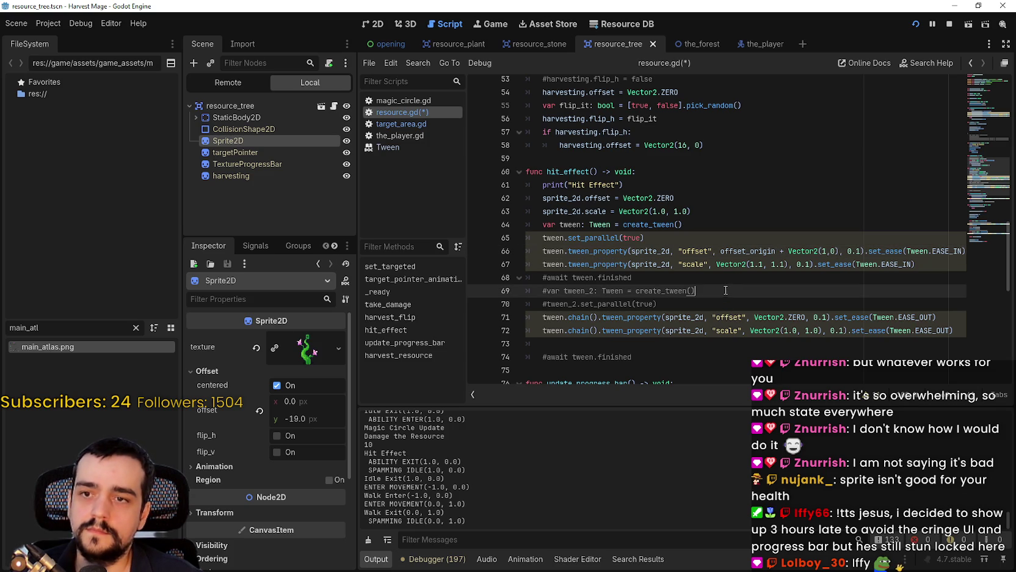
{"action": "left_click", "coordinate": [764, 254]}
{"action": "left_click", "coordinate": [757, 318]}
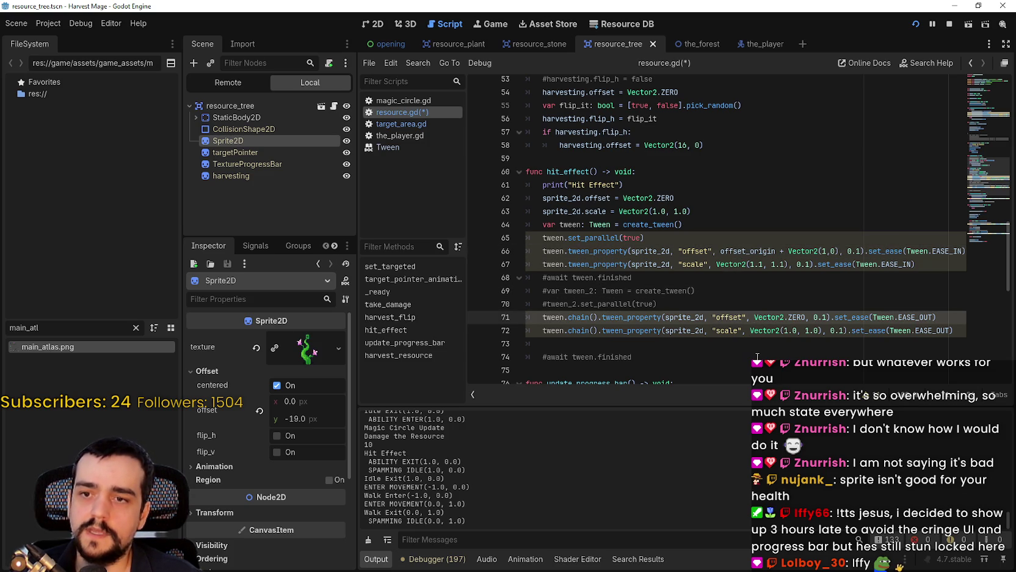
{"action": "key", "text": "ctrl+v"}
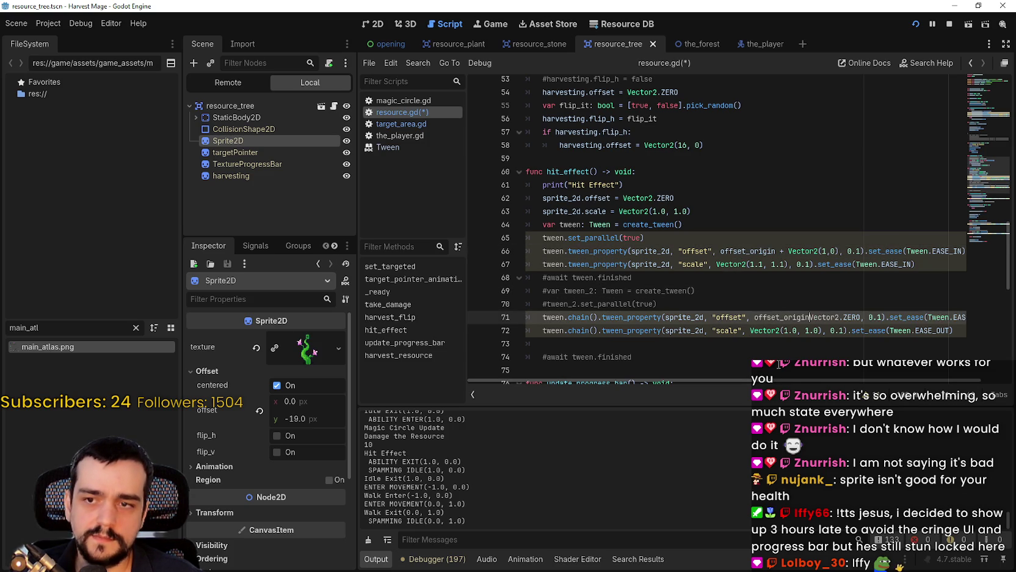
{"action": "left_click", "coordinate": [779, 360]}
Step: Reset sprite_2d.offset to offset_origin instead of Vector2.ZERO, save, and stop the game
{"action": "scroll", "coordinate": [769, 315], "scroll_direction": "down", "scroll_amount": 4}
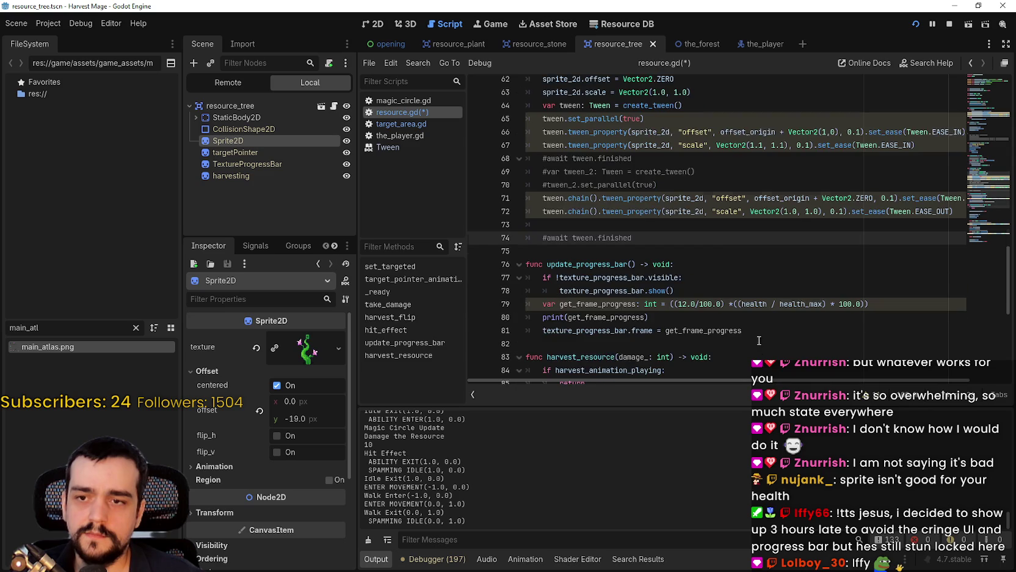
{"action": "scroll", "coordinate": [766, 313], "scroll_direction": "up", "scroll_amount": 3}
{"action": "double_click", "coordinate": [695, 211]}
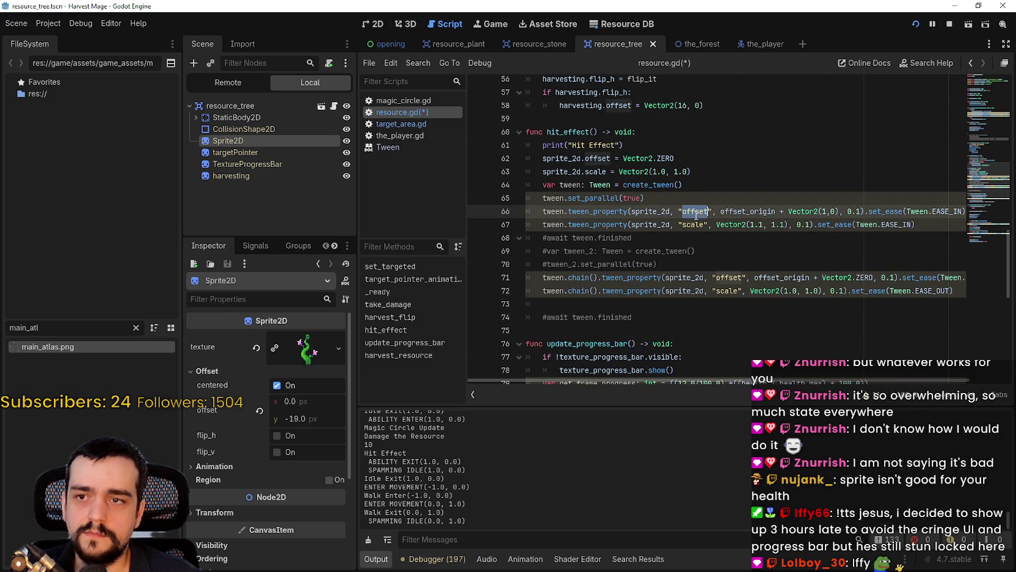
{"action": "scroll", "coordinate": [699, 241], "scroll_direction": "up", "scroll_amount": 1}
{"action": "double_click", "coordinate": [593, 198]}
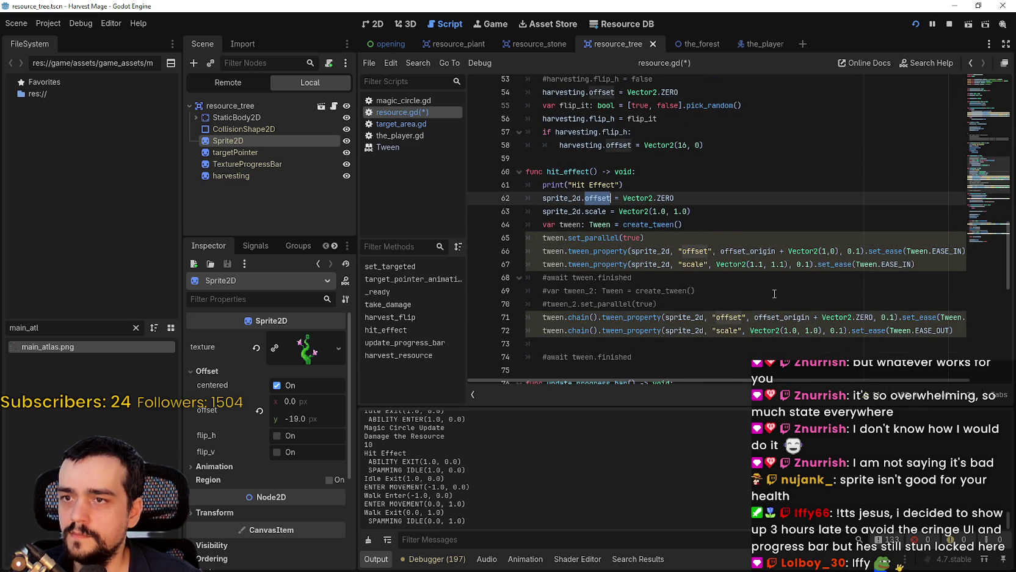
{"action": "left_click", "coordinate": [696, 200]}
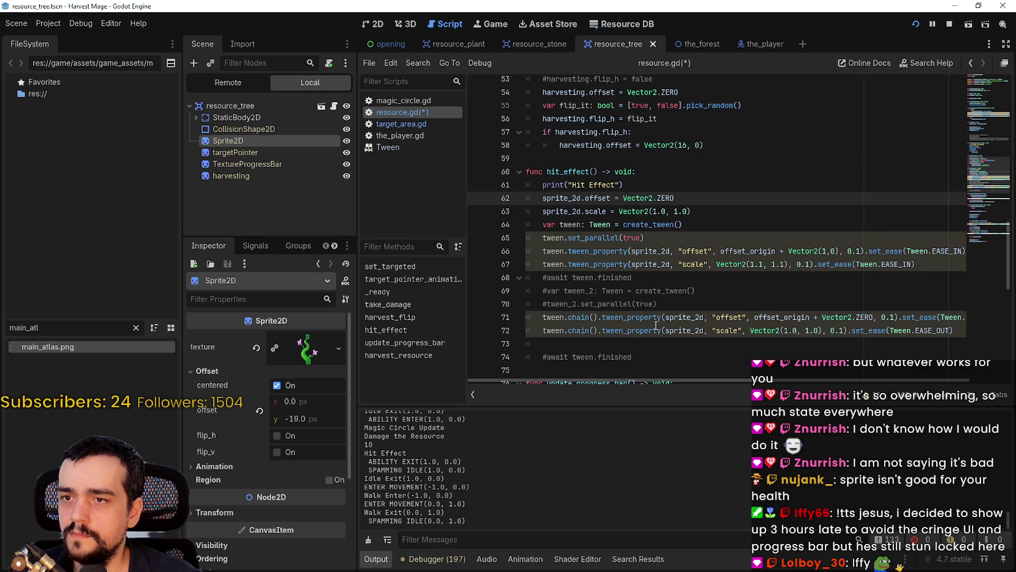
{"action": "double_click", "coordinate": [651, 205]}
{"action": "left_click", "coordinate": [699, 199], "text": "shift"}
{"action": "type", "text": "offset_origin"}
{"action": "scroll", "coordinate": [707, 209], "scroll_direction": "up", "scroll_amount": 2}
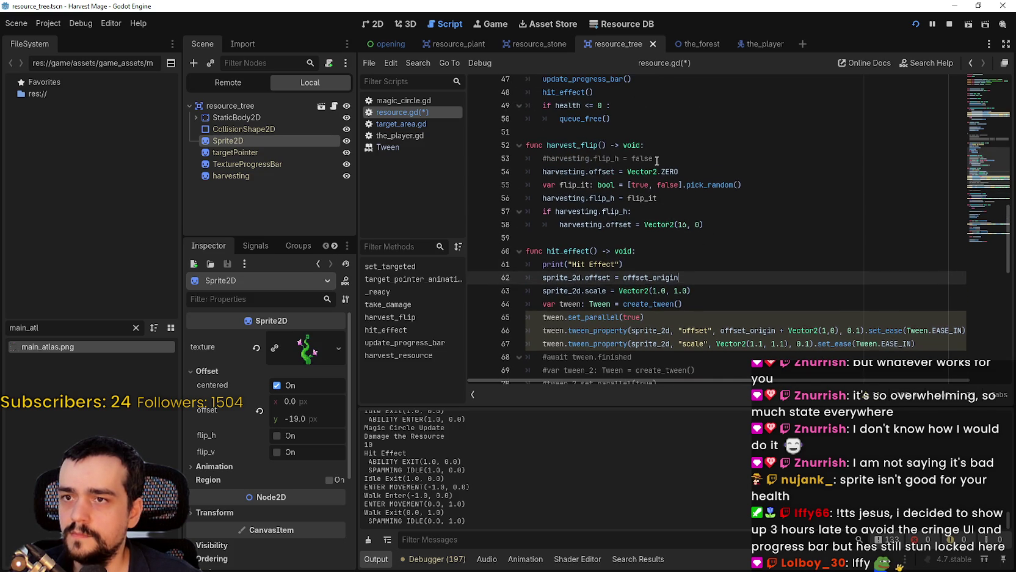
{"action": "double_click", "coordinate": [649, 172]}
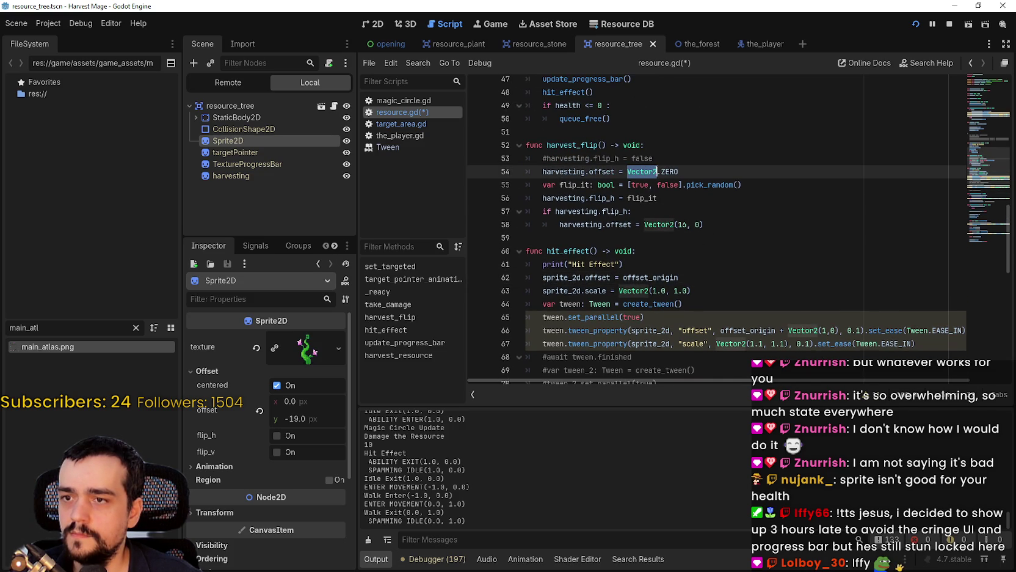
{"action": "double_click", "coordinate": [656, 277]}
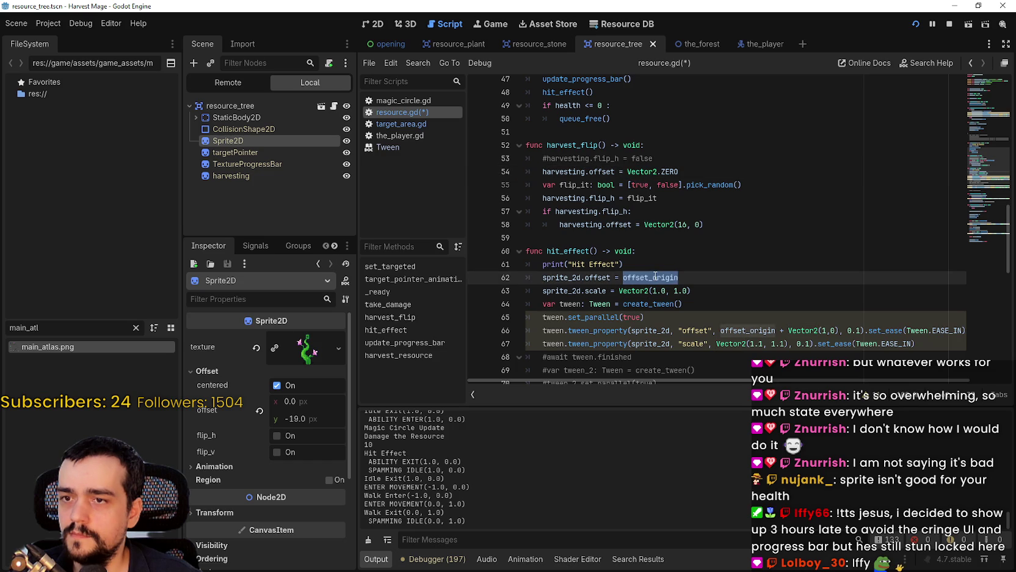
{"action": "key", "text": "ctrl+z"}
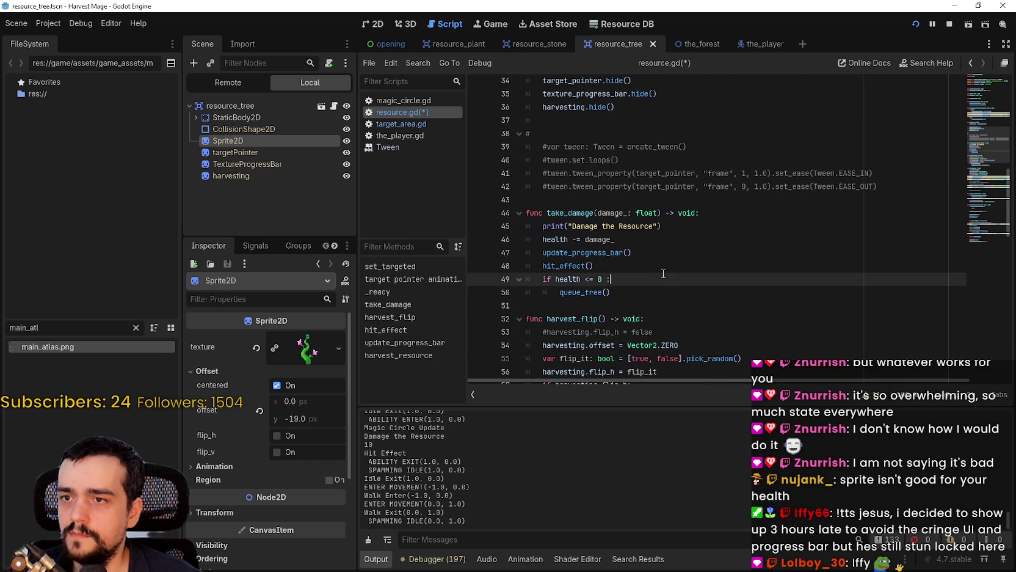
{"action": "left_click", "coordinate": [949, 25]}
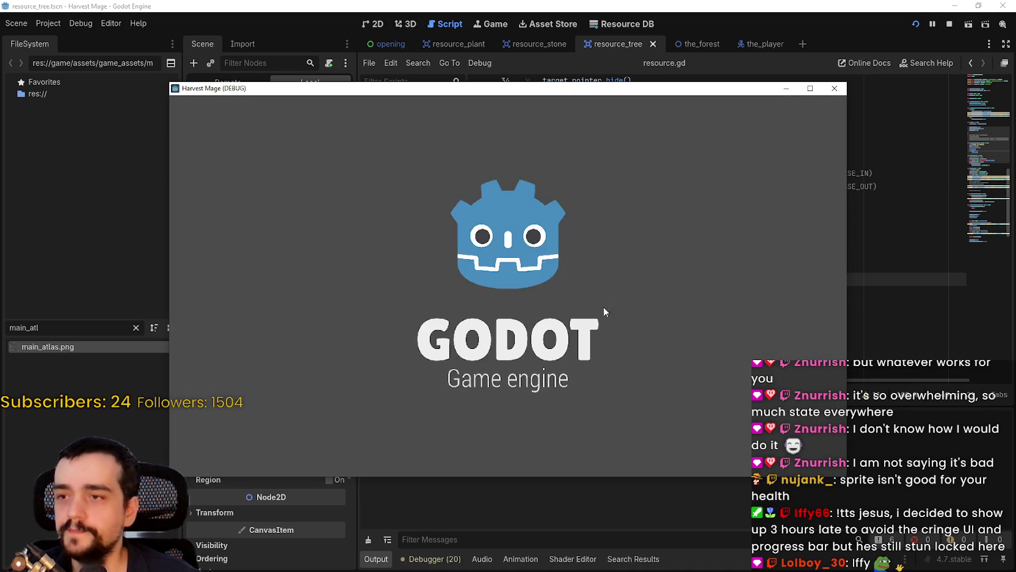
Step: Start the level, maximize the game window, harvest flowers, and walk toward more resources
{"action": "key", "text": "Return"}
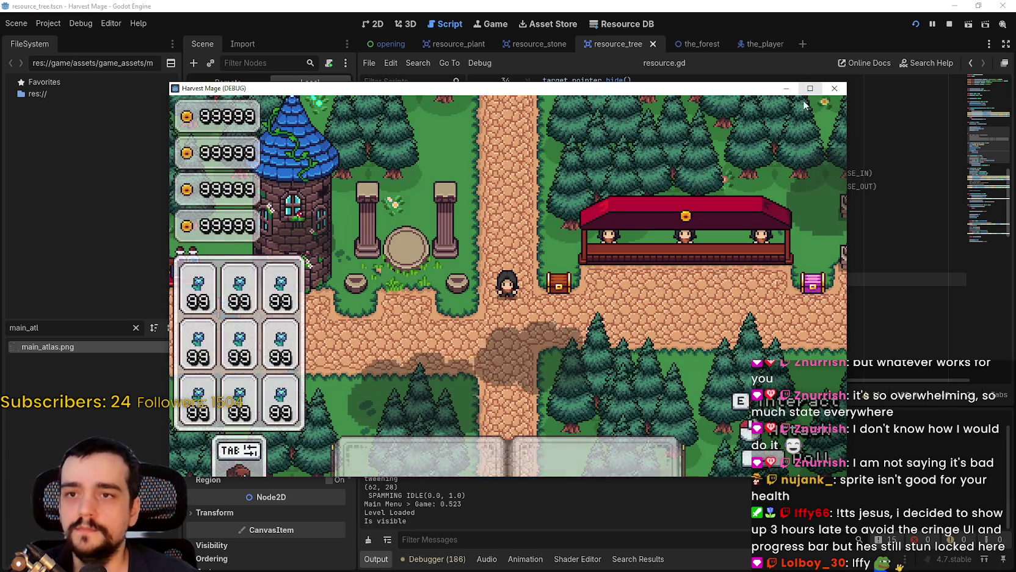
{"action": "left_click", "coordinate": [810, 89]}
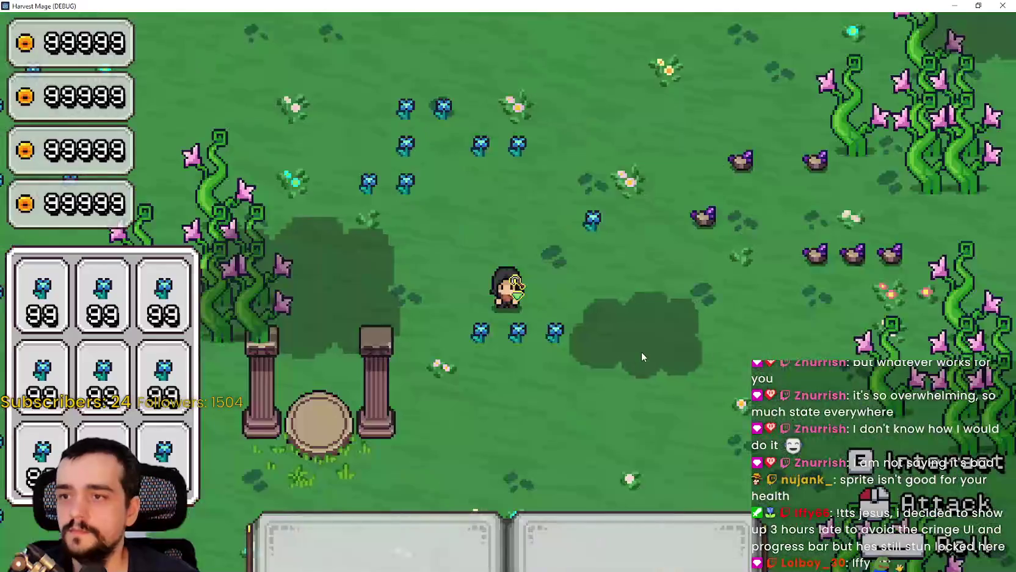
{"action": "left_click", "coordinate": [641, 347]}
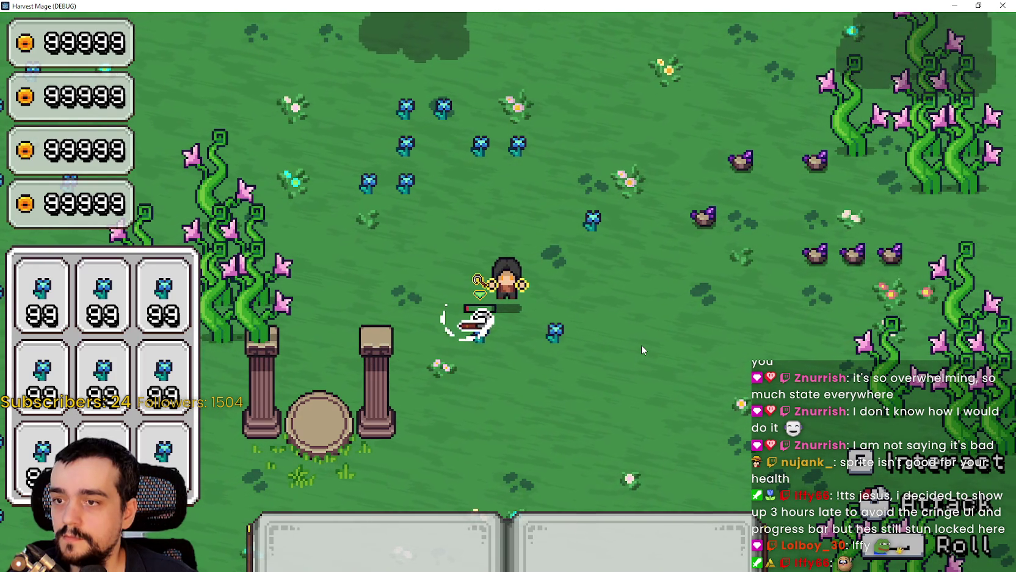
{"action": "key", "text": "d"}
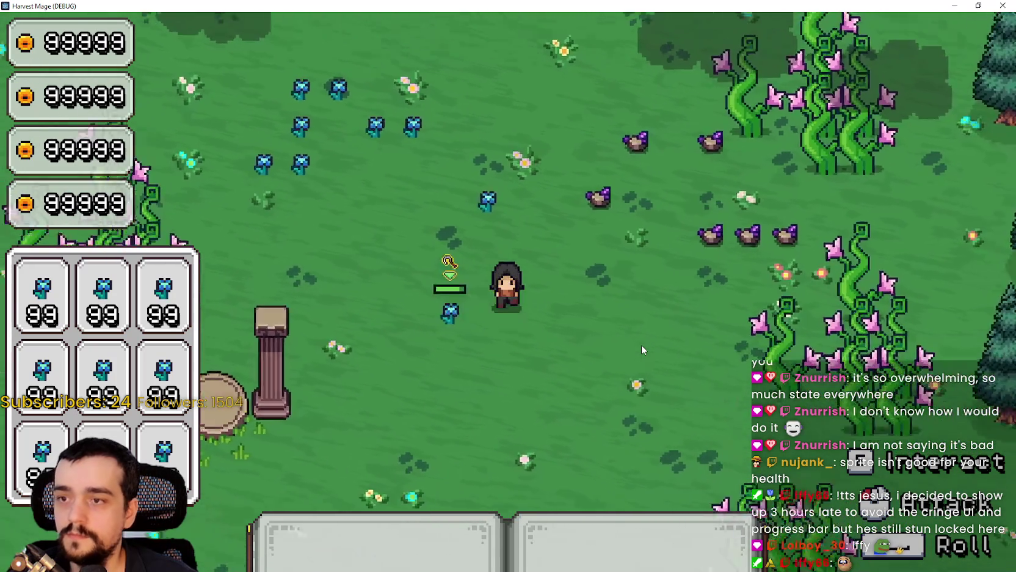
{"action": "key", "text": "d"}
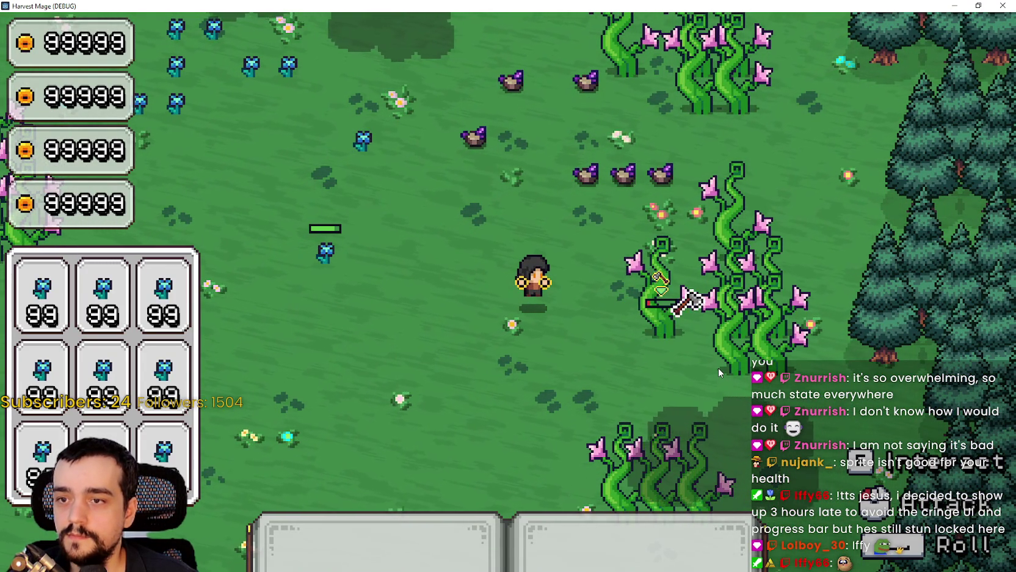
{"action": "key", "text": "w"}
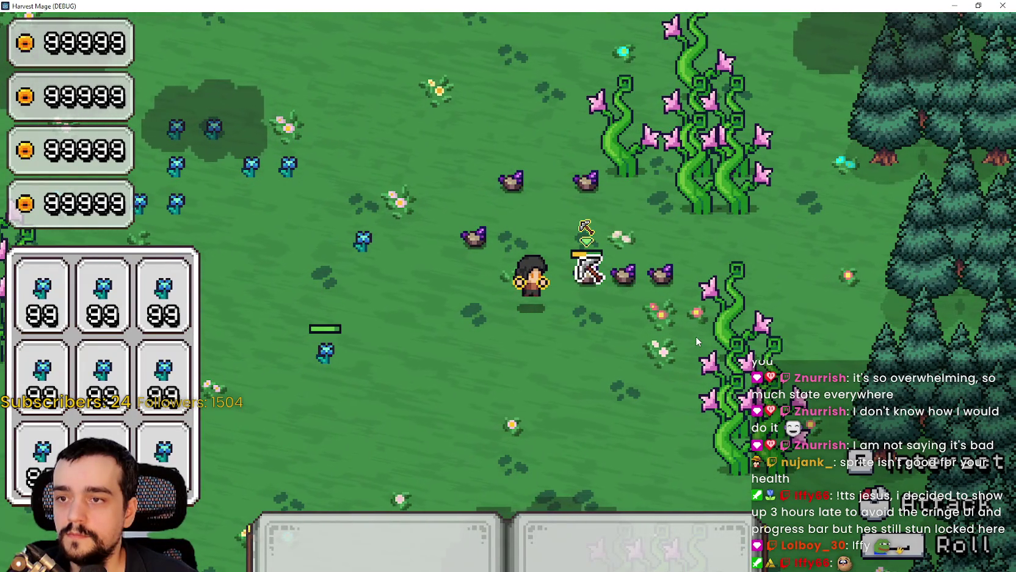
Step: In the game's Video options, turn fullscreen on and set V-Sync to Enabled, then resume
{"action": "key", "text": "Escape"}
{"action": "left_click", "coordinate": [276, 297]}
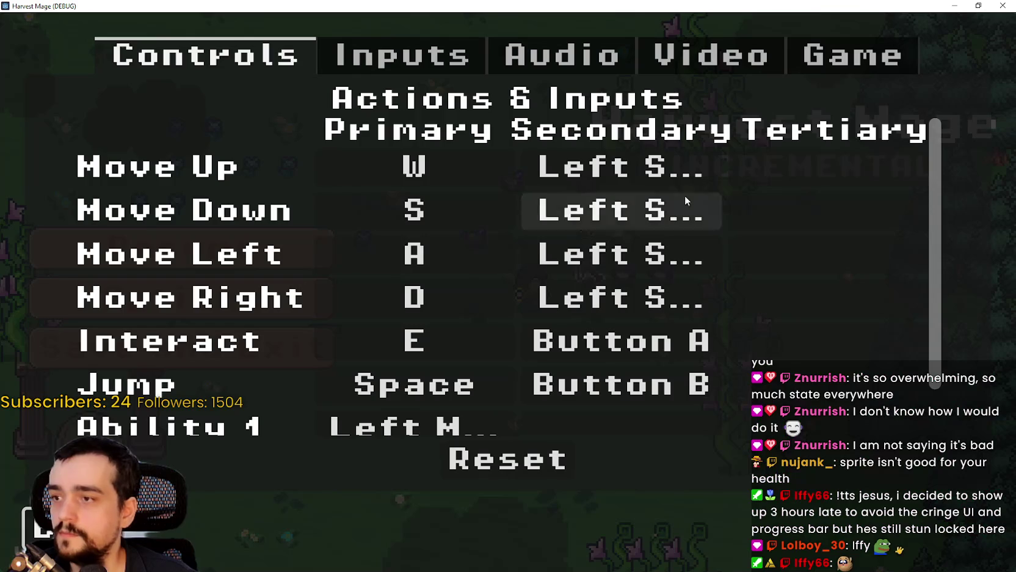
{"action": "left_click", "coordinate": [777, 54]}
{"action": "left_click", "coordinate": [768, 250]}
{"action": "left_click", "coordinate": [852, 178]}
{"action": "left_click", "coordinate": [856, 179]}
{"action": "left_click", "coordinate": [857, 179]}
{"action": "left_click", "coordinate": [680, 332]}
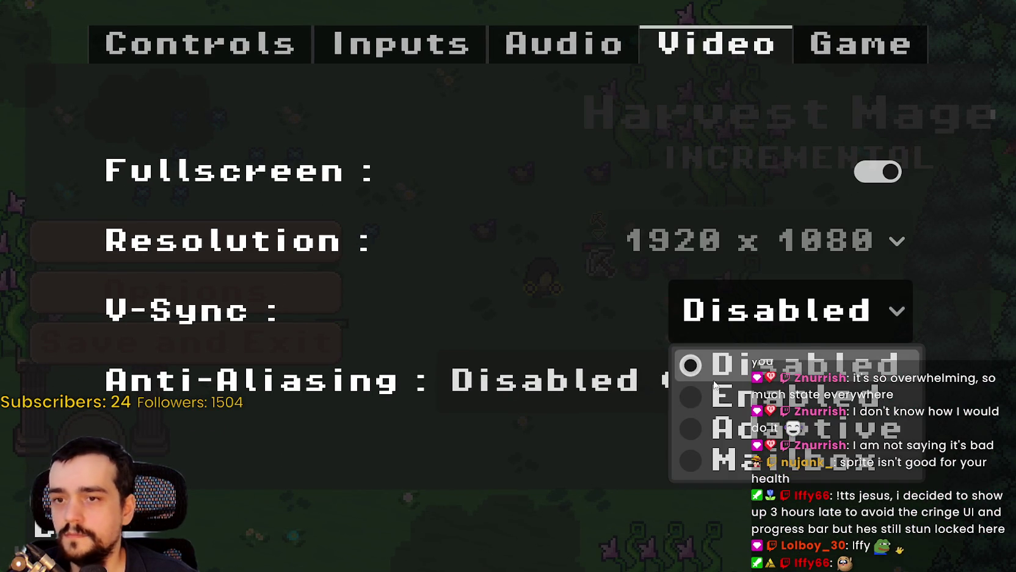
{"action": "left_click", "coordinate": [690, 397]}
{"action": "key", "text": "Escape"}
{"action": "key", "text": "Escape"}
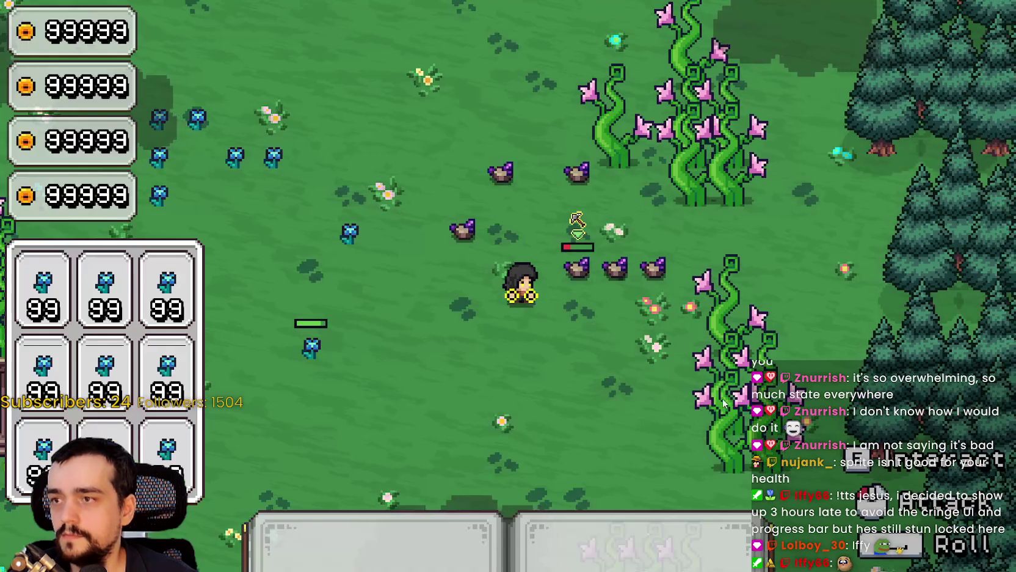
Step: Mine and break several rocks, then return to the resource.gd script
{"action": "left_click", "coordinate": [647, 356]}
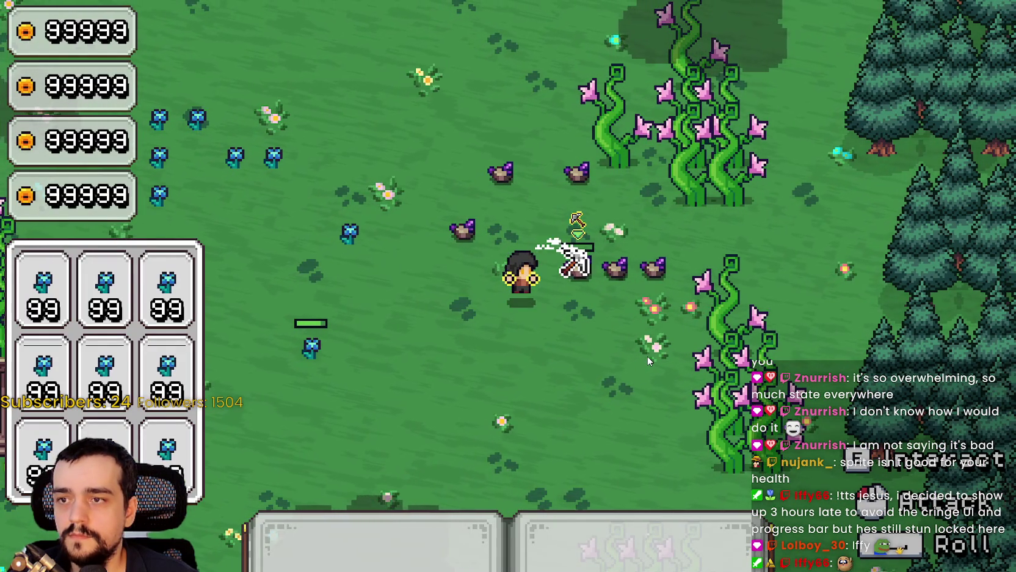
{"action": "left_click", "coordinate": [647, 356]}
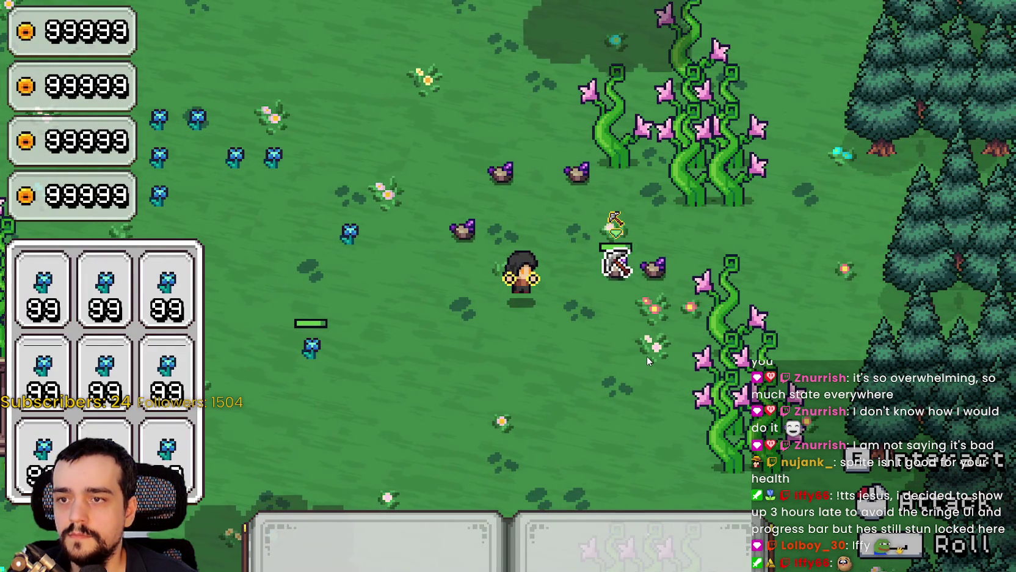
{"action": "left_click", "coordinate": [647, 355]}
{"action": "left_click", "coordinate": [647, 355]}
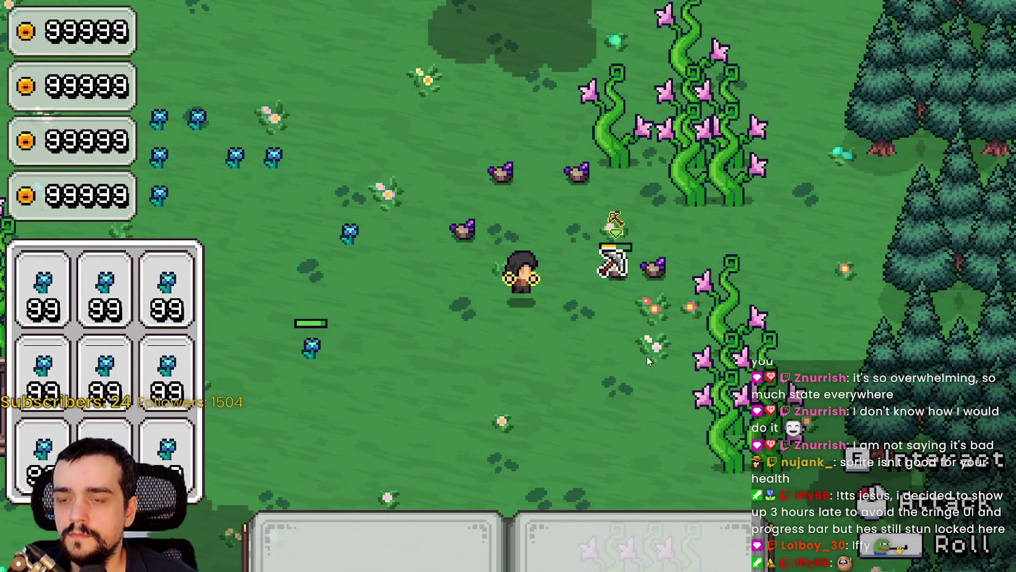
{"action": "left_click", "coordinate": [647, 356]}
{"action": "left_click", "coordinate": [645, 354]}
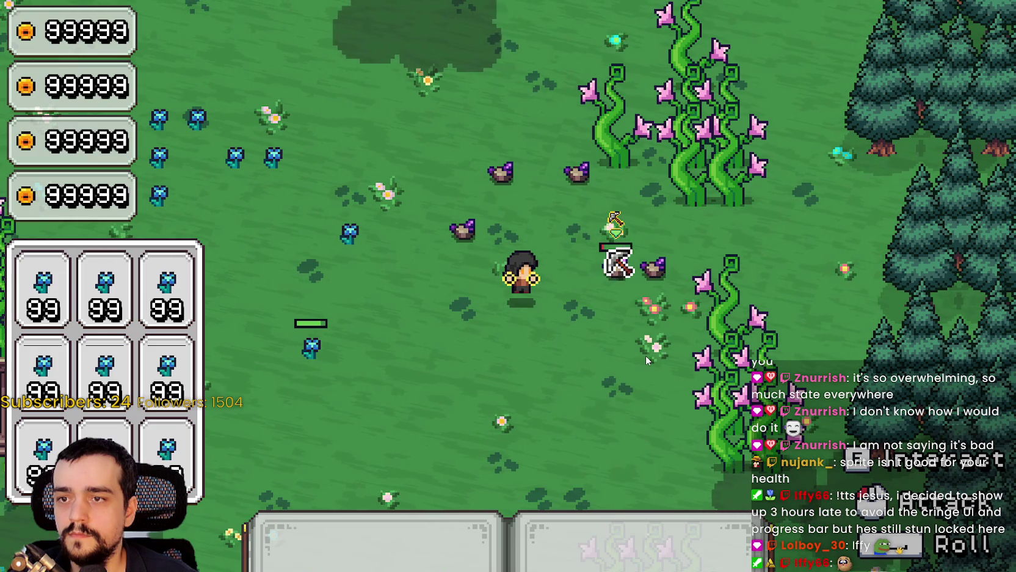
{"action": "left_click", "coordinate": [646, 355]}
{"action": "left_click", "coordinate": [646, 355]}
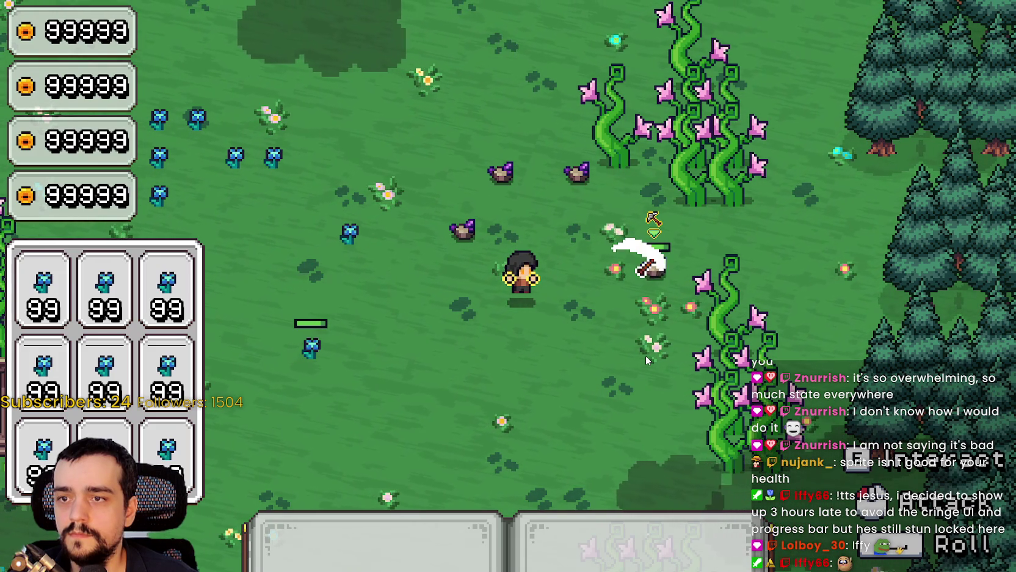
{"action": "left_click", "coordinate": [626, 370]}
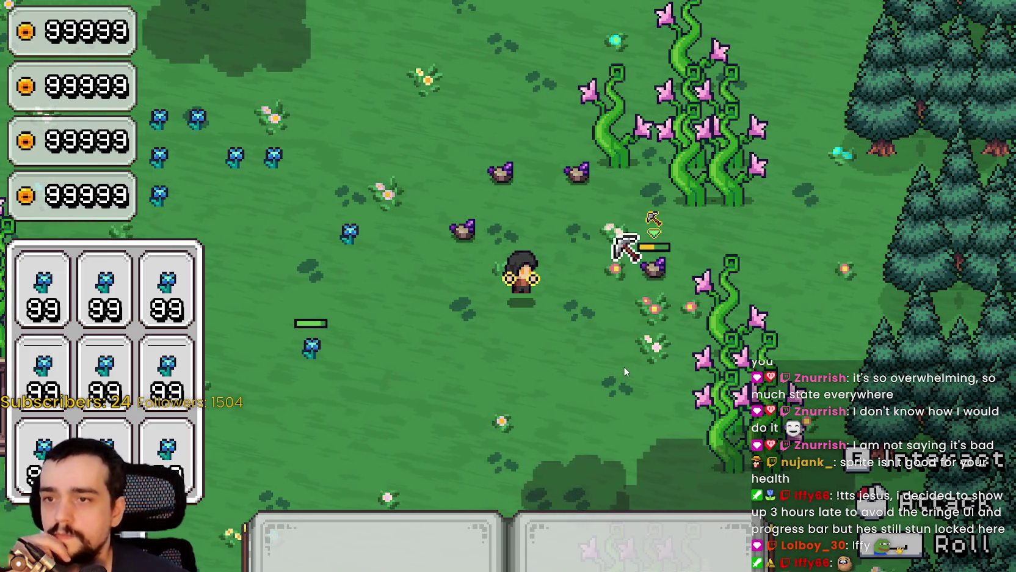
{"action": "left_click", "coordinate": [623, 367]}
{"action": "left_click", "coordinate": [623, 368]}
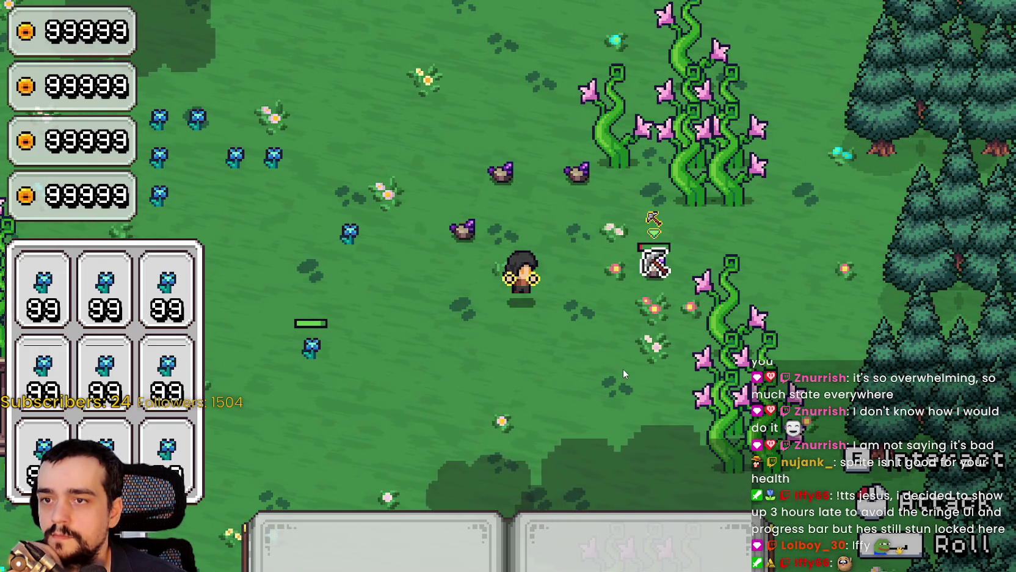
{"action": "left_click", "coordinate": [622, 368]}
{"action": "left_click", "coordinate": [623, 368]}
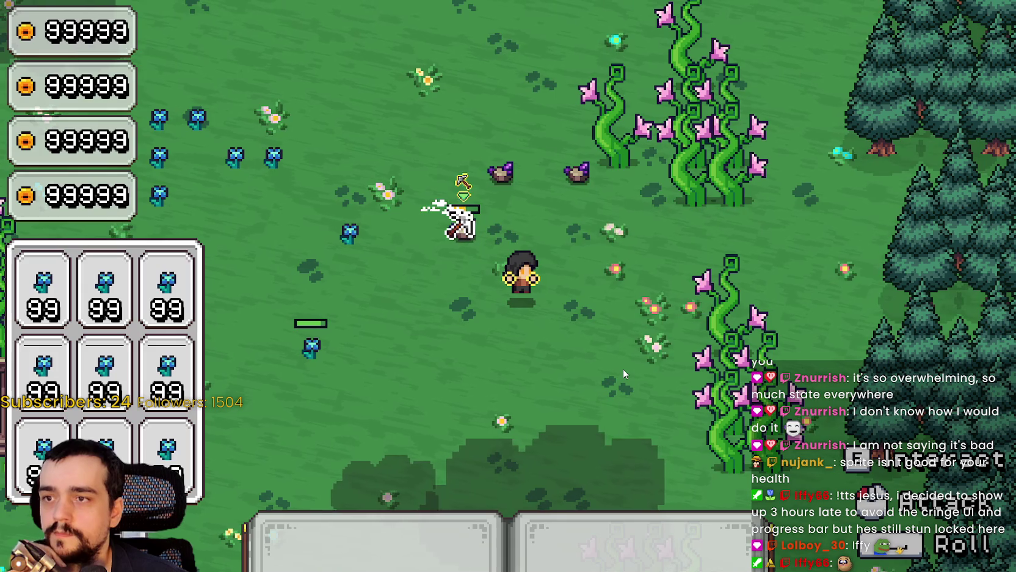
{"action": "left_click", "coordinate": [623, 368]}
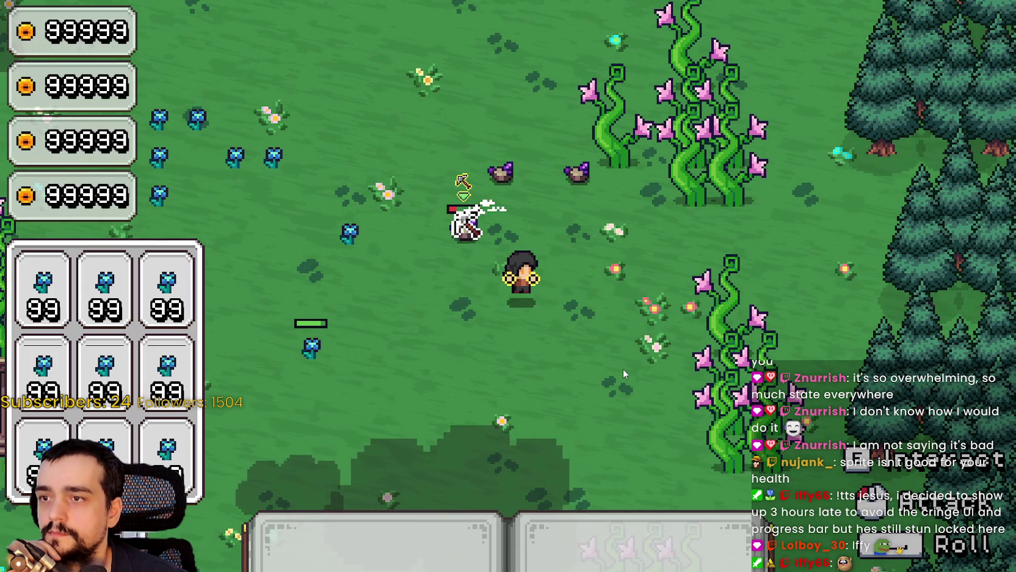
{"action": "left_click", "coordinate": [623, 368]}
{"action": "left_click", "coordinate": [623, 368]}
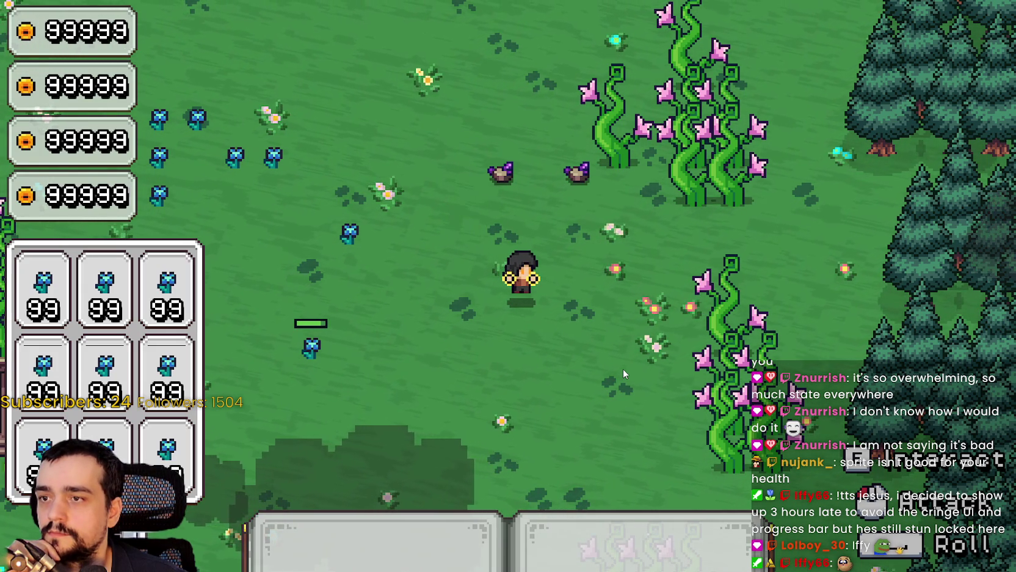
{"action": "left_click", "coordinate": [622, 368]}
{"action": "left_click", "coordinate": [622, 368]}
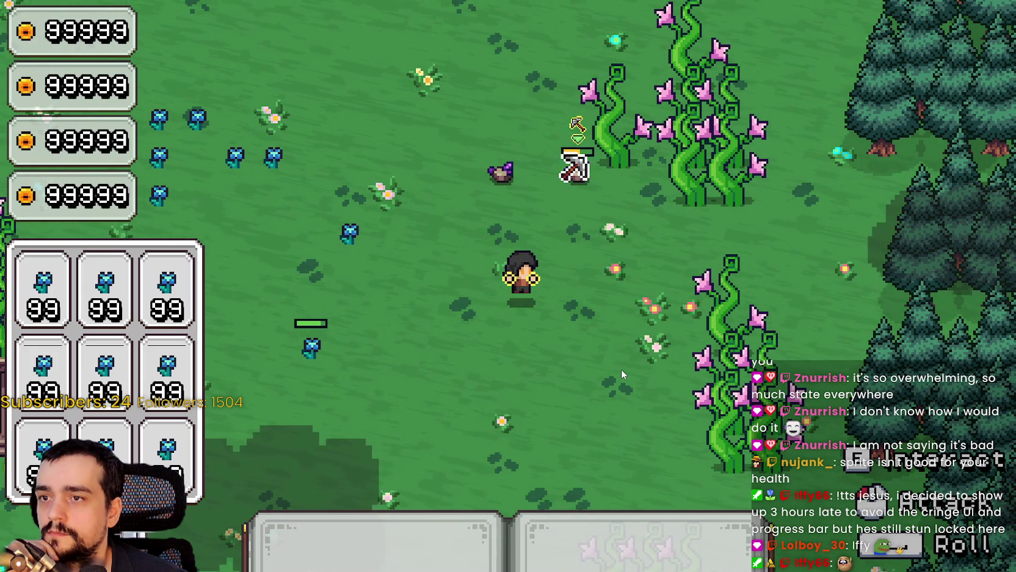
{"action": "left_click", "coordinate": [621, 369]}
{"action": "left_click", "coordinate": [621, 369]}
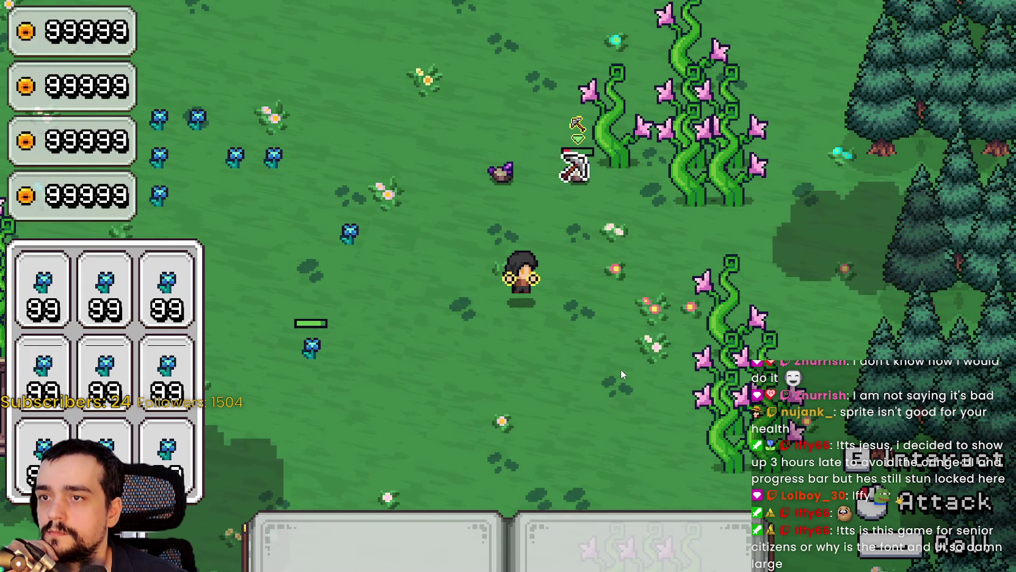
{"action": "left_click", "coordinate": [620, 369]}
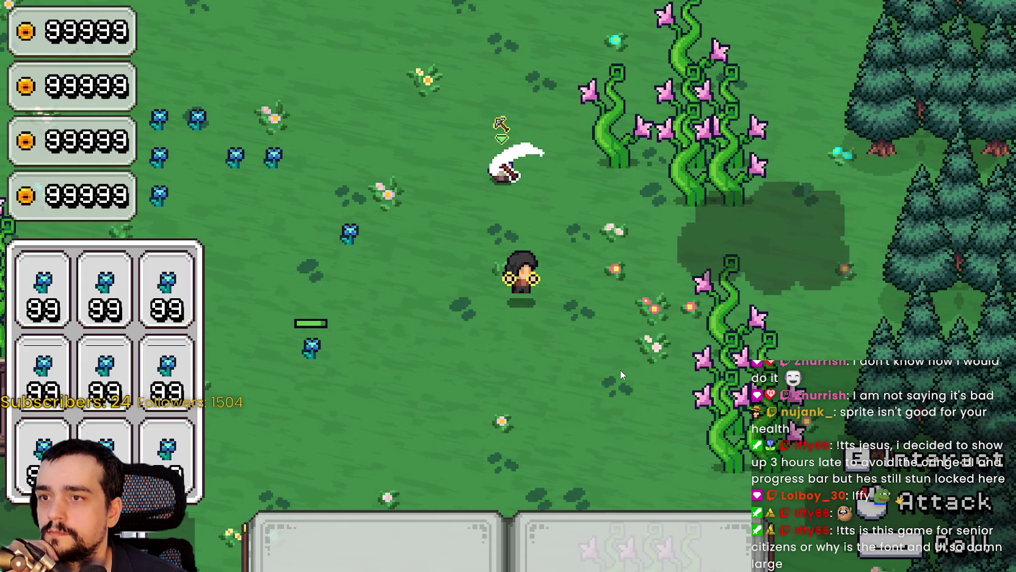
{"action": "left_click", "coordinate": [620, 369]}
{"action": "key", "text": "F8"}
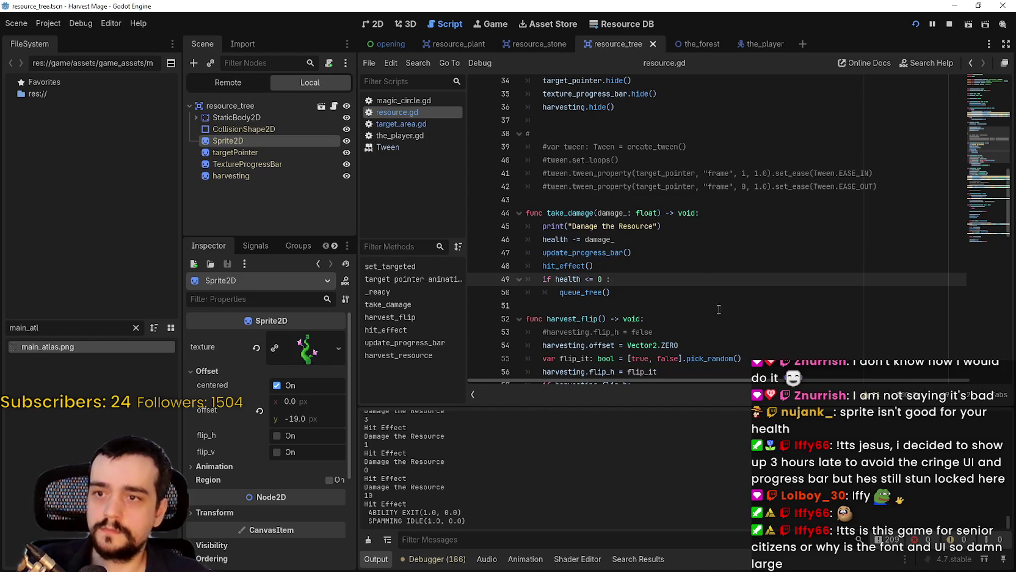
Step: Review the _ready function and health check code in resource.gd
{"action": "left_click", "coordinate": [688, 274]}
{"action": "scroll", "coordinate": [702, 244], "scroll_direction": "up", "scroll_amount": 3}
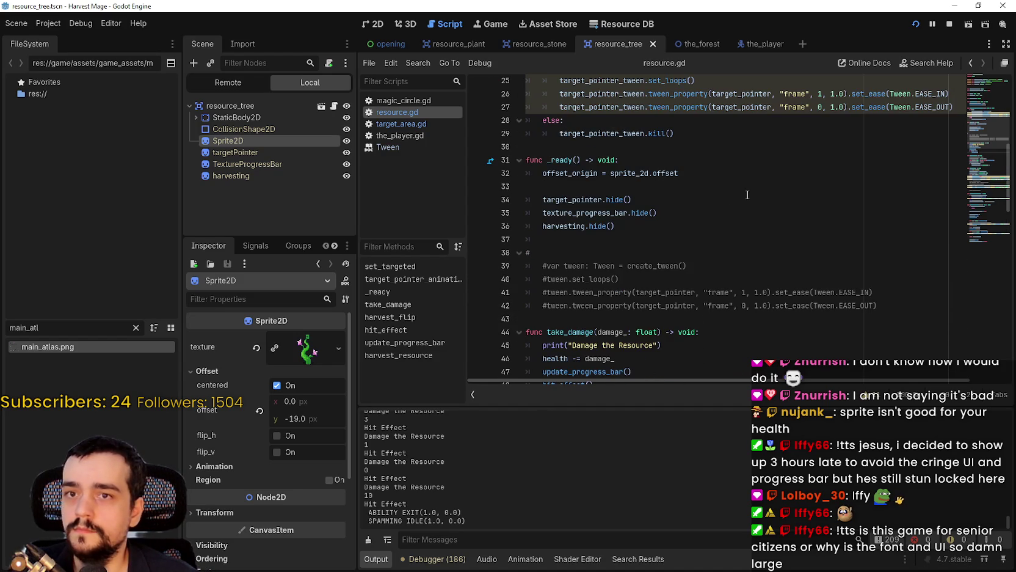
{"action": "left_click_drag", "start_coordinate": [740, 187], "coordinate": [740, 194]}
{"action": "left_click", "coordinate": [708, 250]}
{"action": "scroll", "coordinate": [708, 251], "scroll_direction": "up", "scroll_amount": 1}
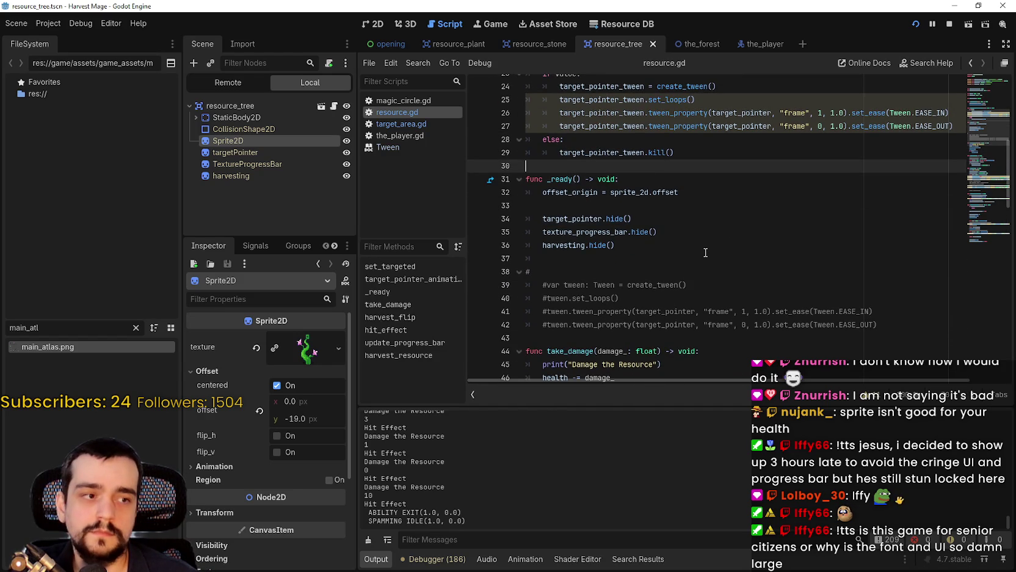
{"action": "left_click", "coordinate": [624, 179]}
{"action": "scroll", "coordinate": [624, 183], "scroll_direction": "up", "scroll_amount": 8}
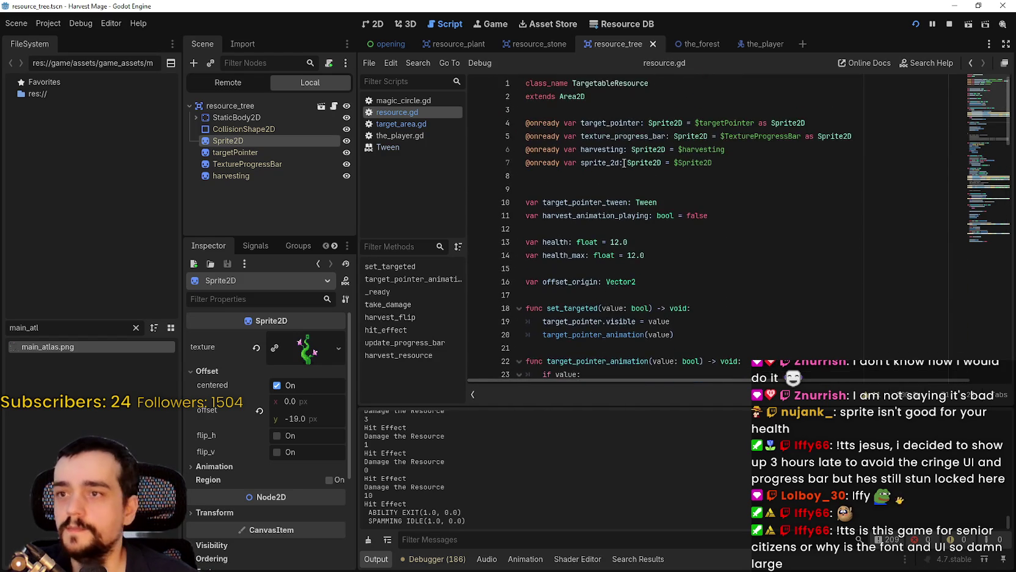
{"action": "scroll", "coordinate": [616, 190], "scroll_direction": "down", "scroll_amount": 3}
{"action": "scroll", "coordinate": [610, 275], "scroll_direction": "down", "scroll_amount": 2}
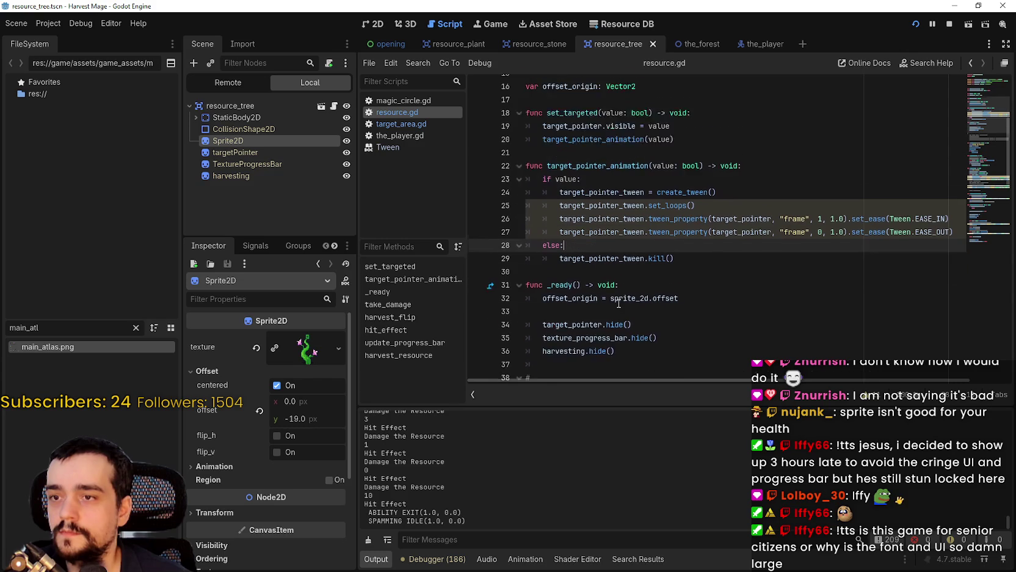
{"action": "key", "text": "Up"}
{"action": "scroll", "coordinate": [646, 254], "scroll_direction": "up", "scroll_amount": 3}
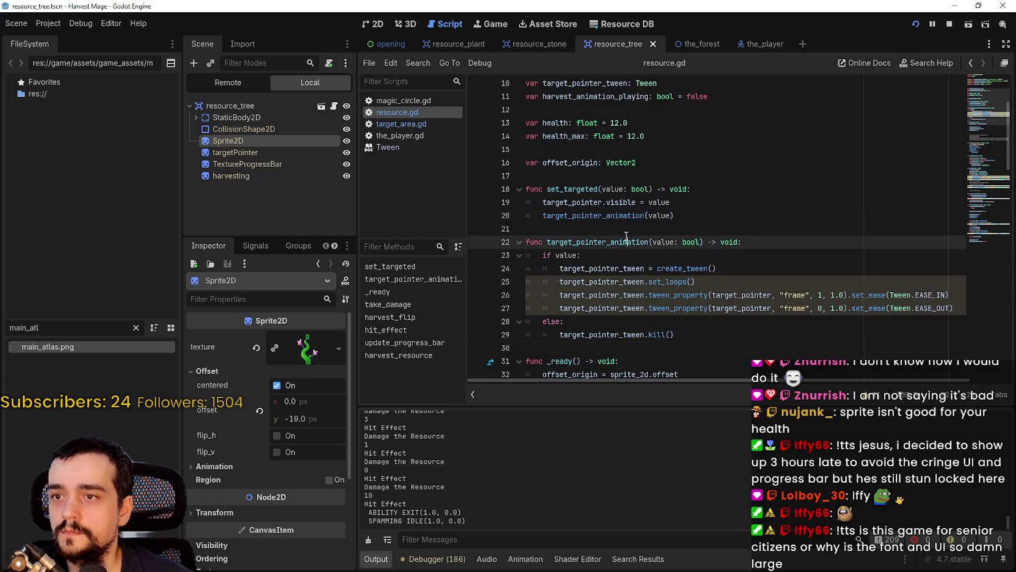
{"action": "scroll", "coordinate": [626, 236], "scroll_direction": "down", "scroll_amount": 9}
{"action": "left_click", "coordinate": [635, 237]}
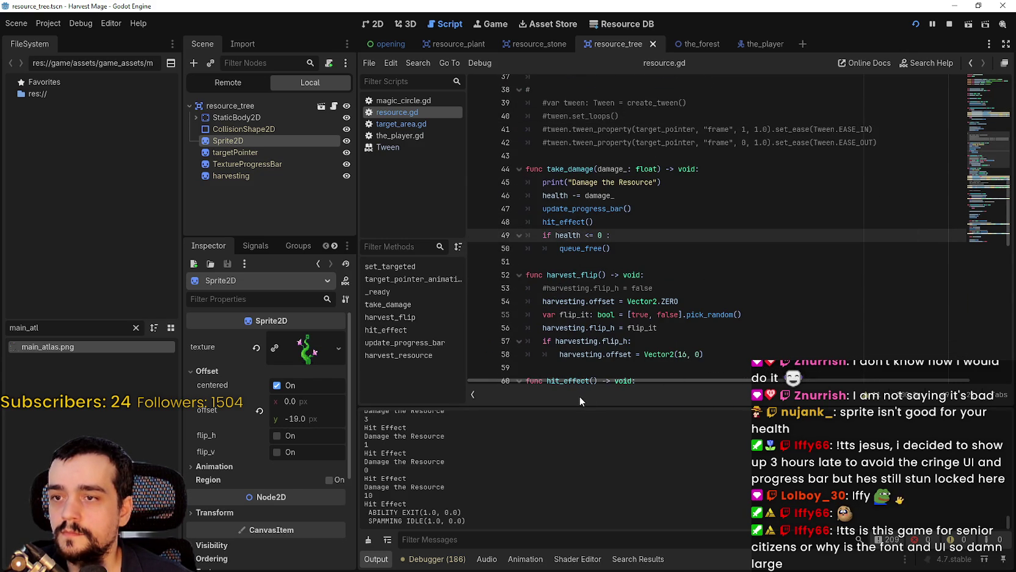
Step: Highlight the uses of hit_effect in resource.gd, then switch to the running game
{"action": "double_click", "coordinate": [572, 223]}
{"action": "scroll", "coordinate": [568, 250], "scroll_direction": "down", "scroll_amount": 6}
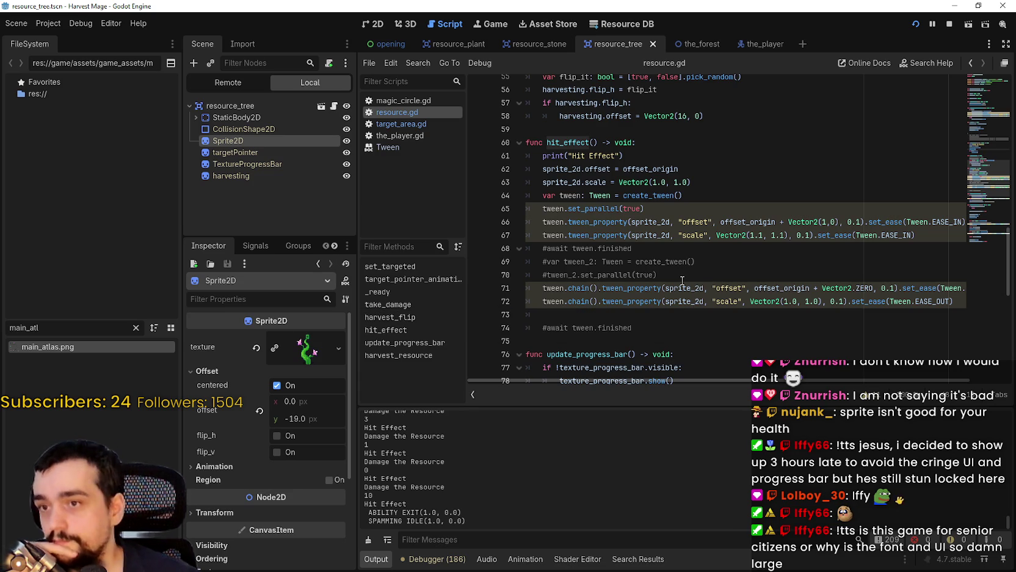
{"action": "scroll", "coordinate": [684, 278], "scroll_direction": "up", "scroll_amount": 4}
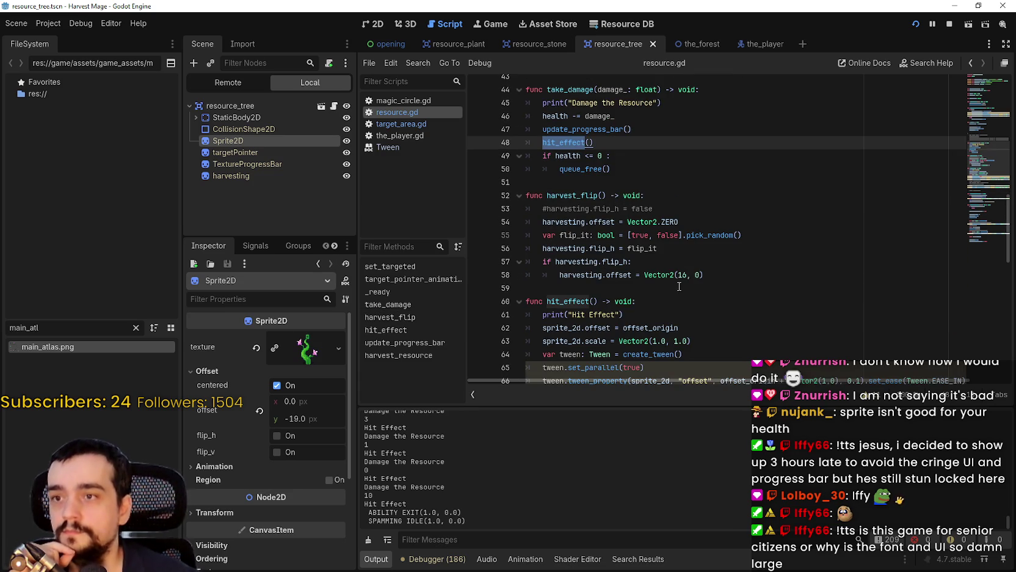
{"action": "scroll", "coordinate": [681, 278], "scroll_direction": "down", "scroll_amount": 5}
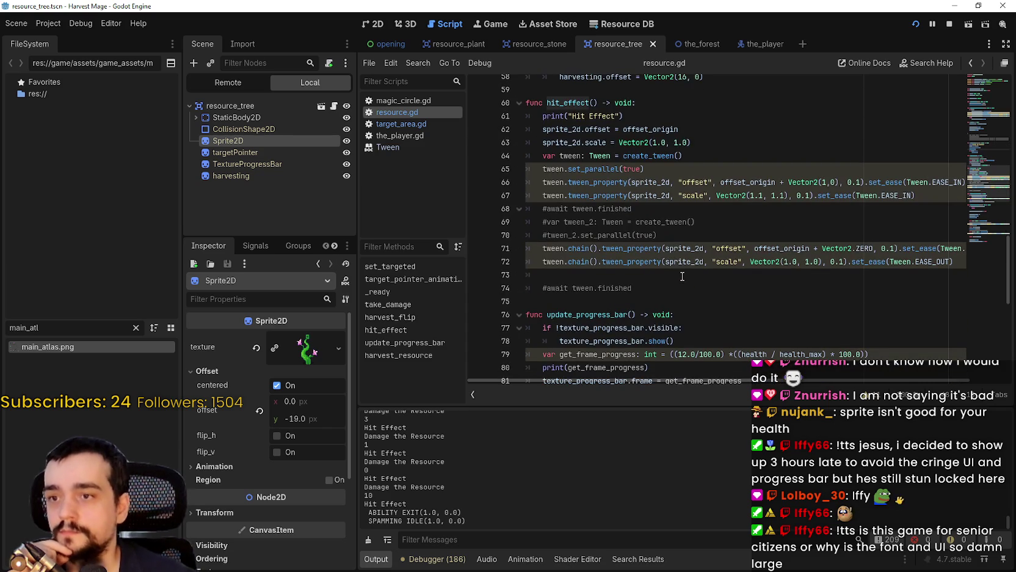
{"action": "key", "text": "F5"}
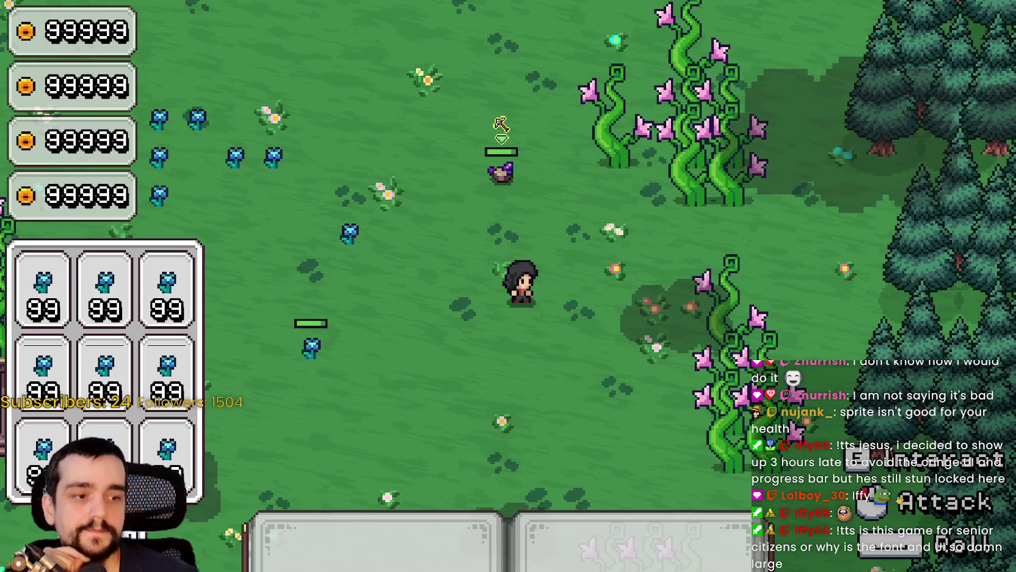
Step: Walk the mage up-left and right toward resources, then open target_area.gd in the editor
{"action": "key", "text": "w+a"}
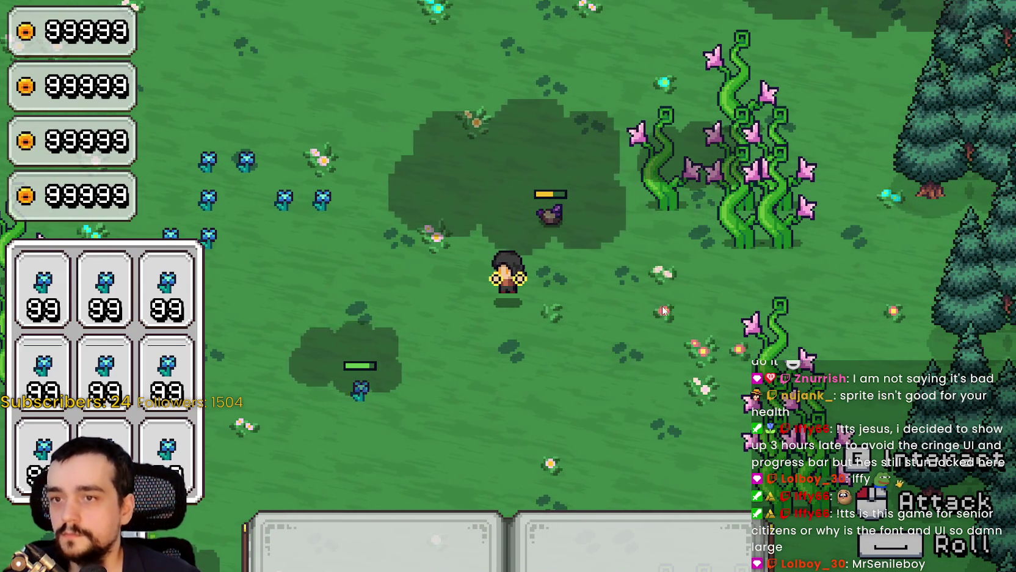
{"action": "key", "text": "d"}
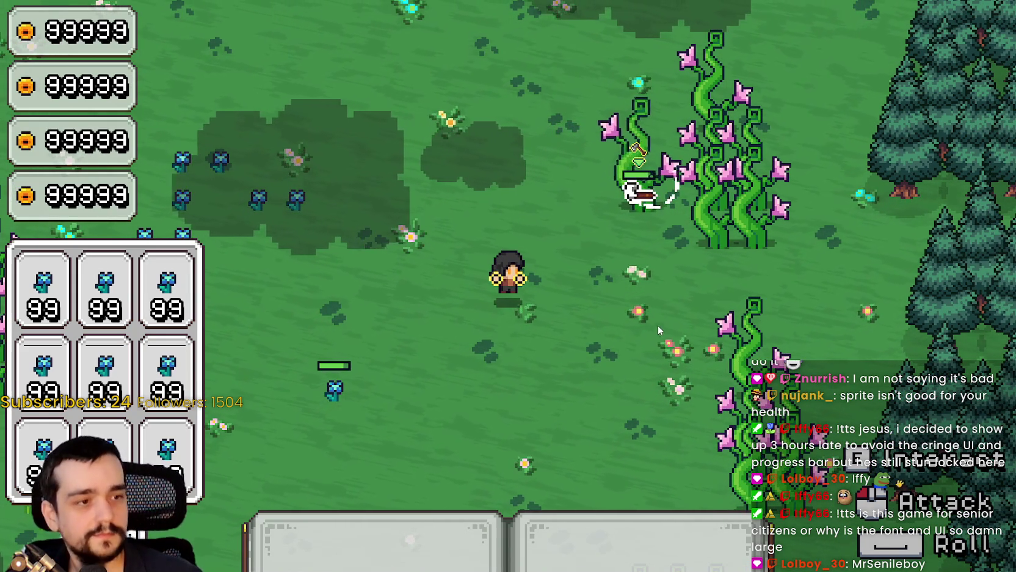
{"action": "key", "text": "d"}
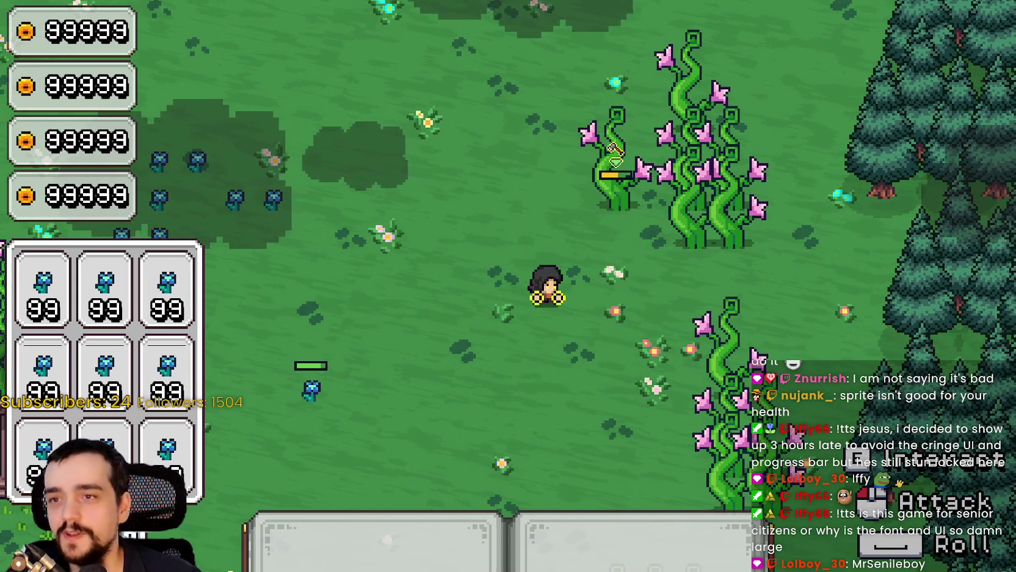
{"action": "key", "text": "alt+Tab"}
{"action": "left_click", "coordinate": [420, 124]}
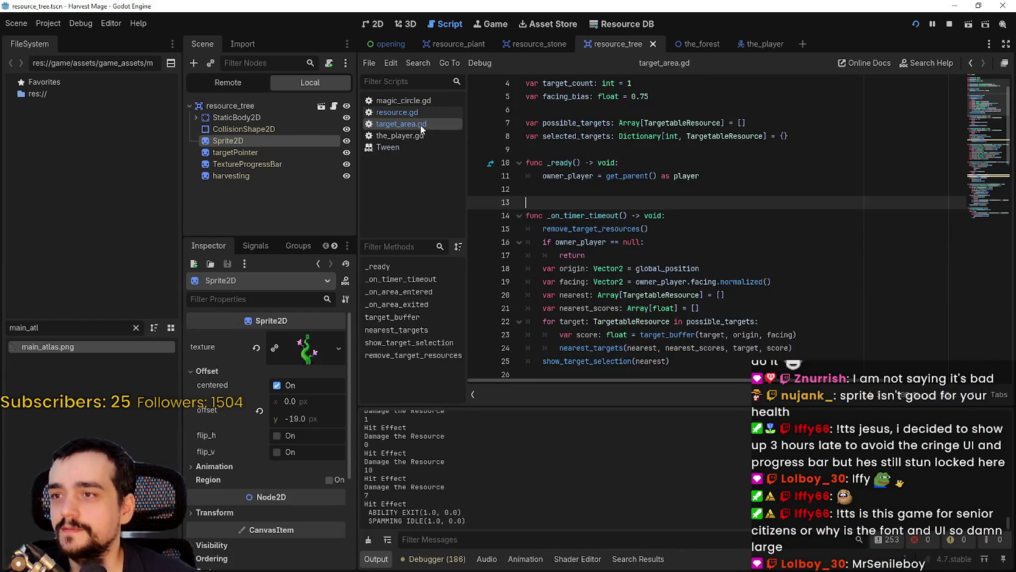
Step: Stop the game, change target_count to 50 in target_area.gd, and rerun the project
{"action": "left_click", "coordinate": [950, 23]}
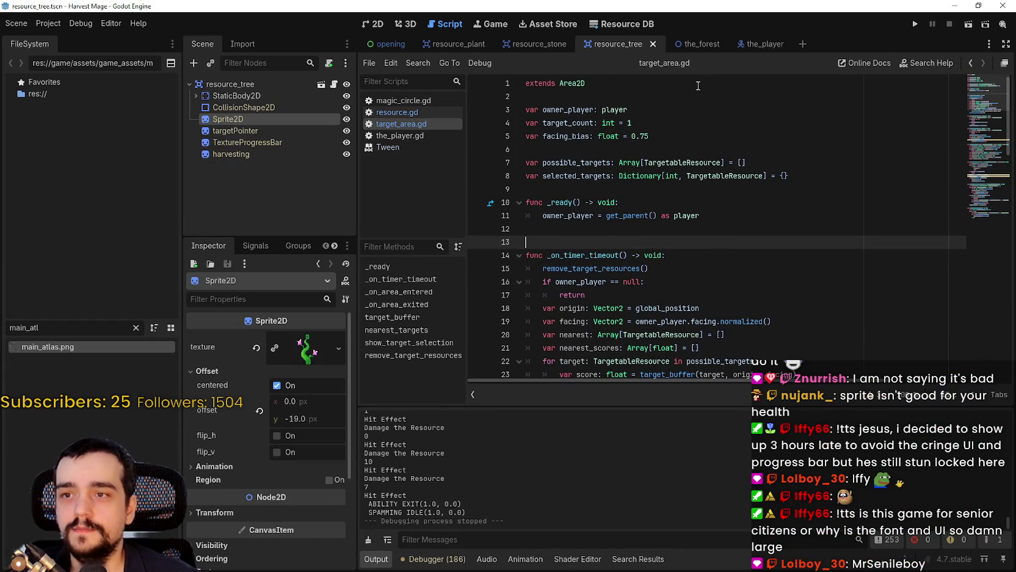
{"action": "left_click", "coordinate": [698, 128]}
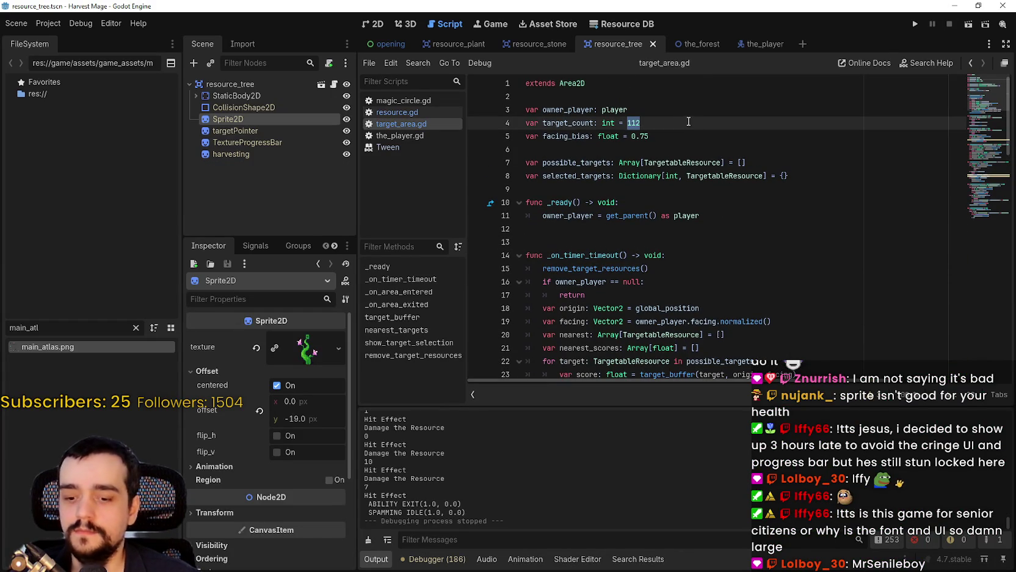
{"action": "left_click", "coordinate": [914, 25]}
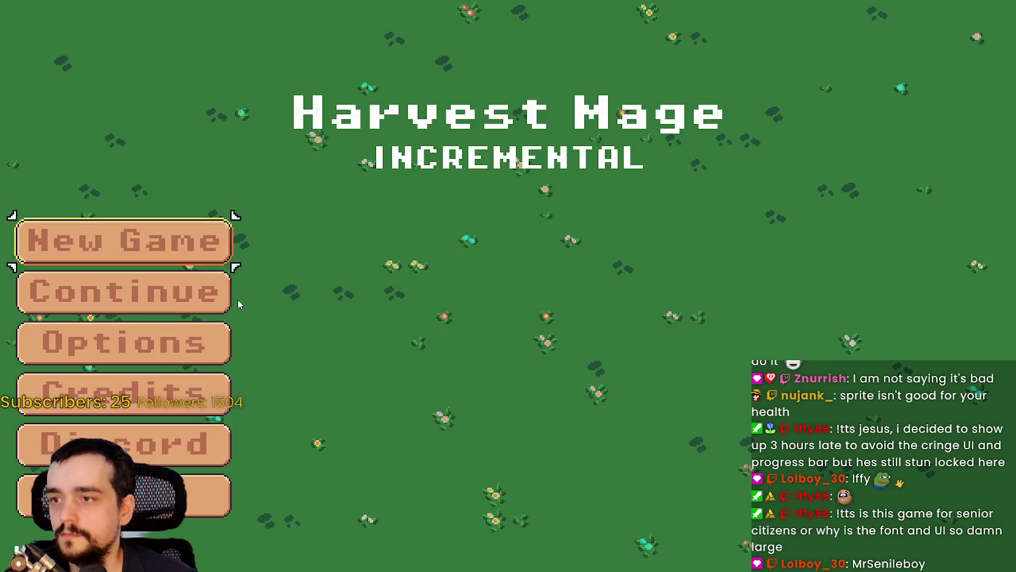
Step: Start the game from the title menu and walk the mage through the flower field
{"action": "left_click", "coordinate": [227, 294]}
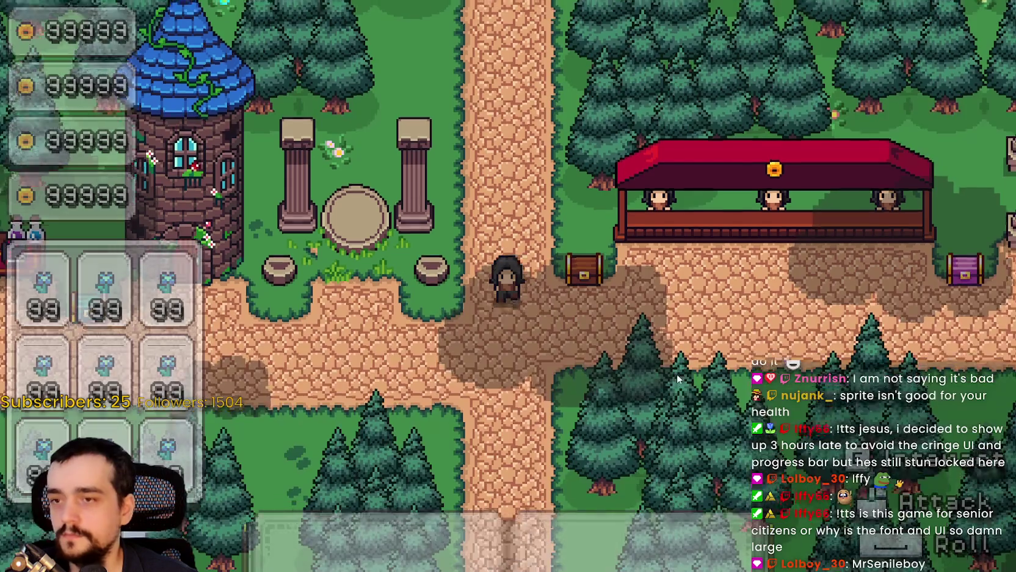
{"action": "key", "text": "a"}
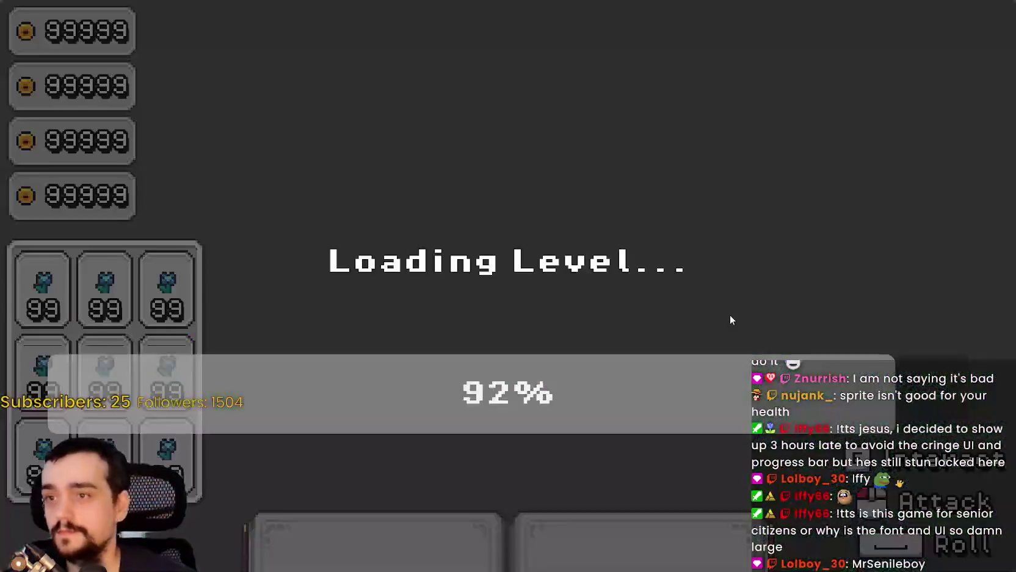
{"action": "key", "text": "d"}
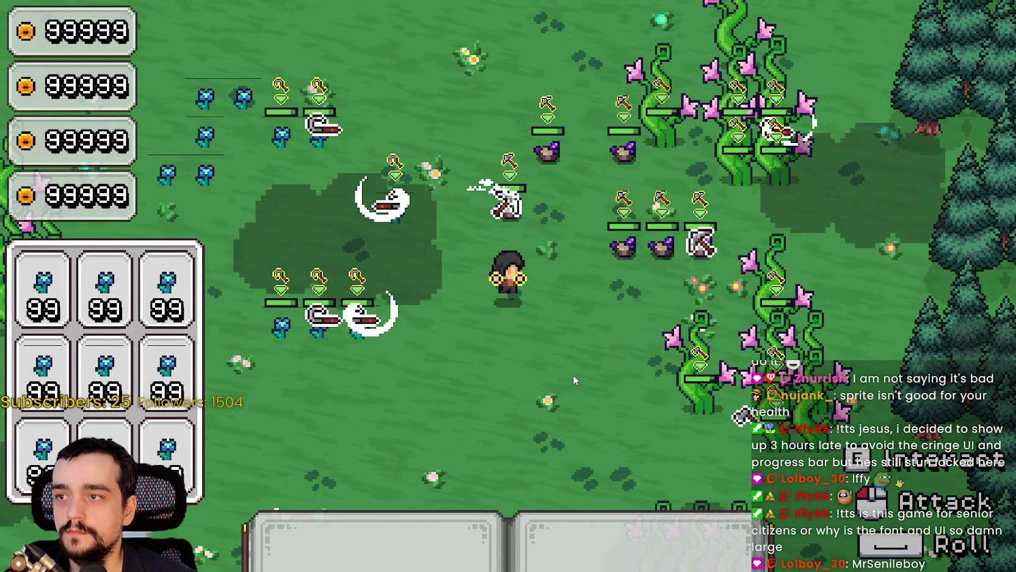
{"action": "key", "text": "a"}
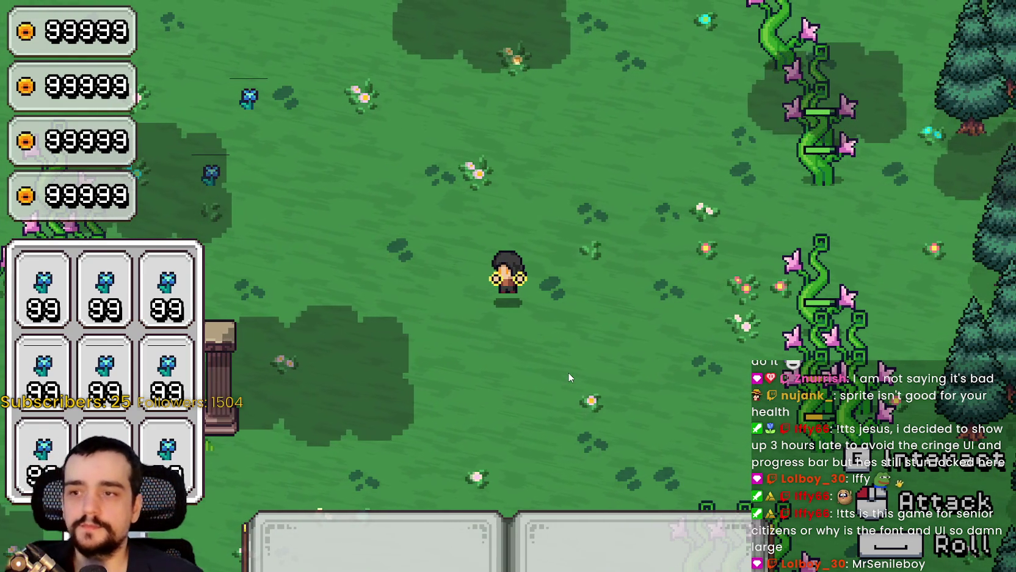
{"action": "key", "text": "d"}
{"action": "key", "text": "s"}
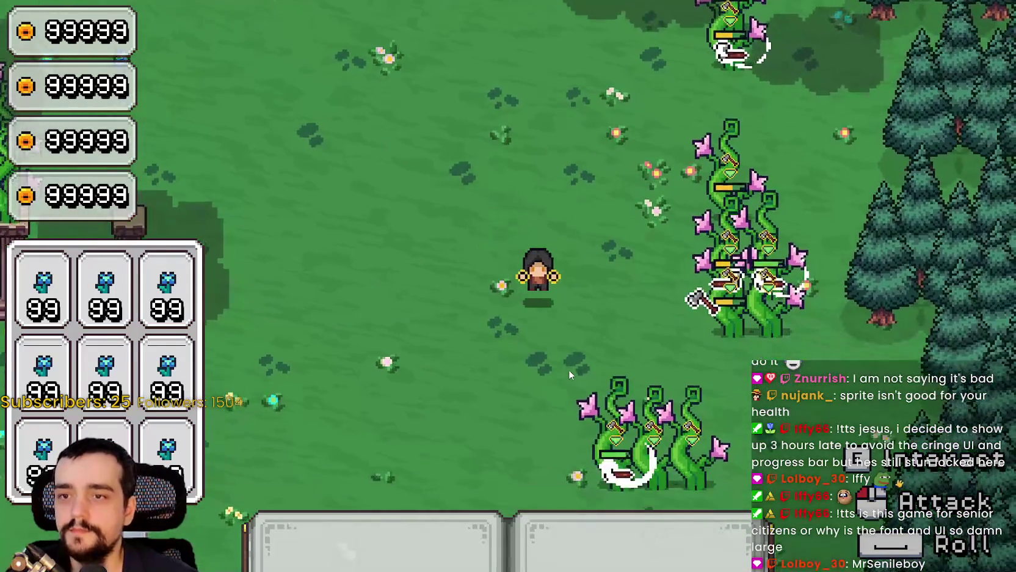
{"action": "key", "text": "s"}
{"action": "key", "text": "a"}
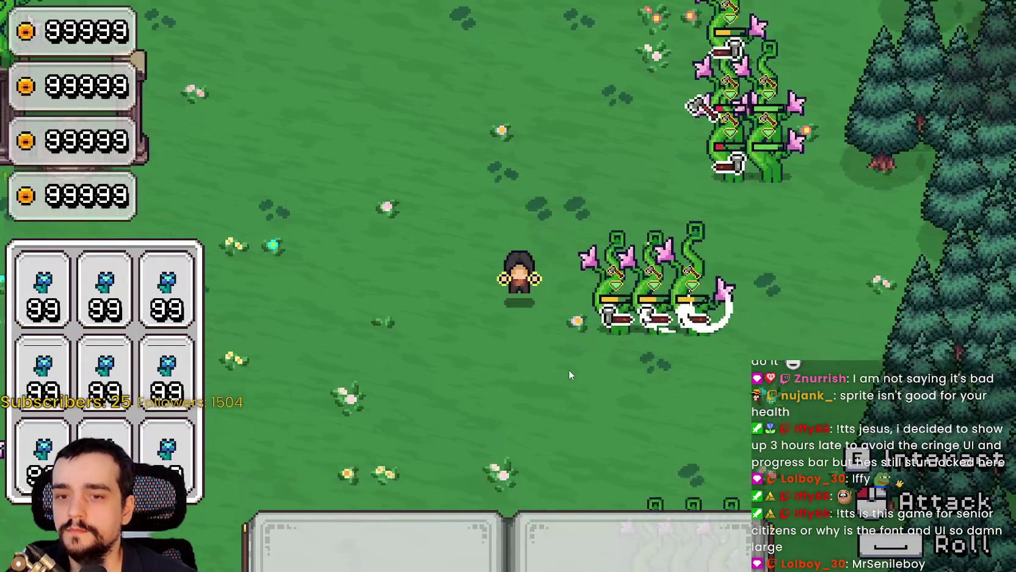
{"action": "key", "text": "d"}
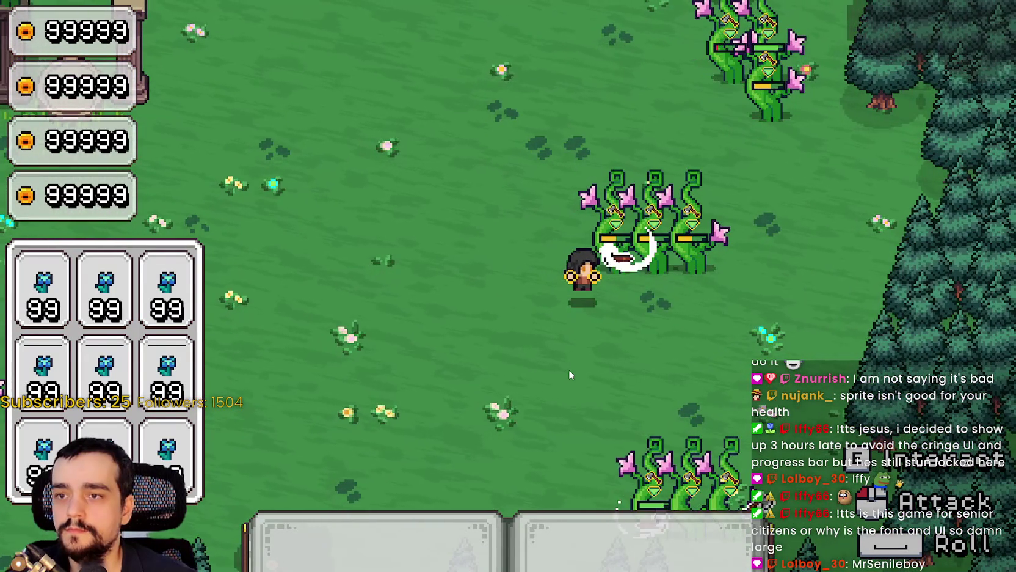
Step: Attack the vine monsters, weaving left and right through the flower patch
{"action": "left_click", "coordinate": [569, 368]}
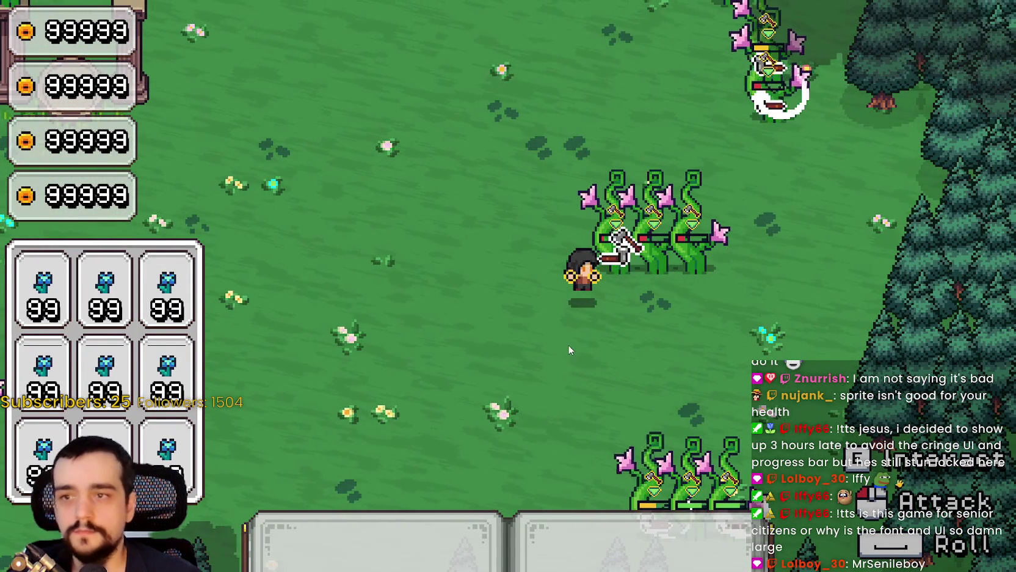
{"action": "key", "text": "a"}
{"action": "key", "text": "d"}
{"action": "key", "text": "a"}
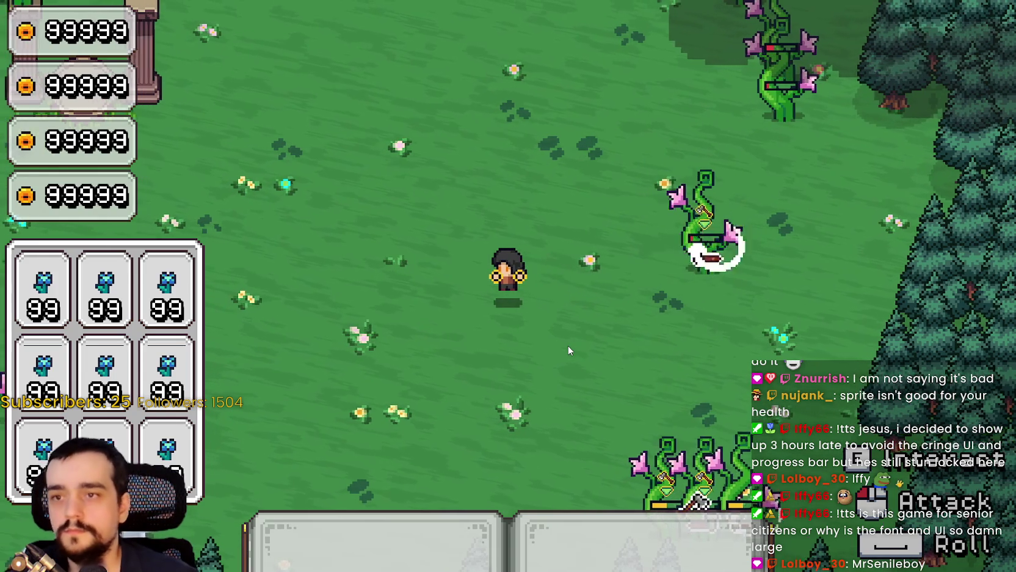
{"action": "key", "text": "s"}
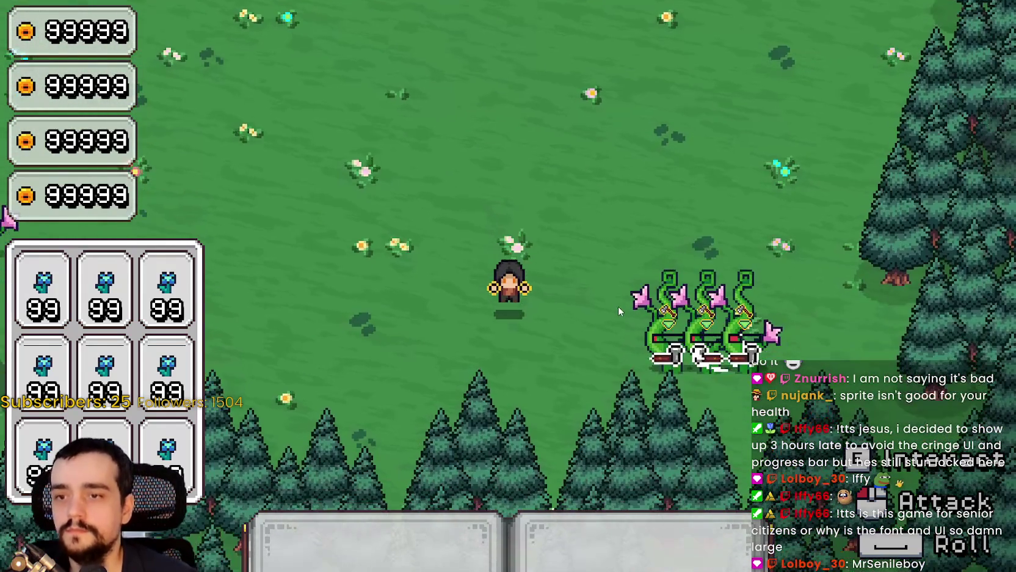
{"action": "key", "text": "w"}
{"action": "key", "text": "a"}
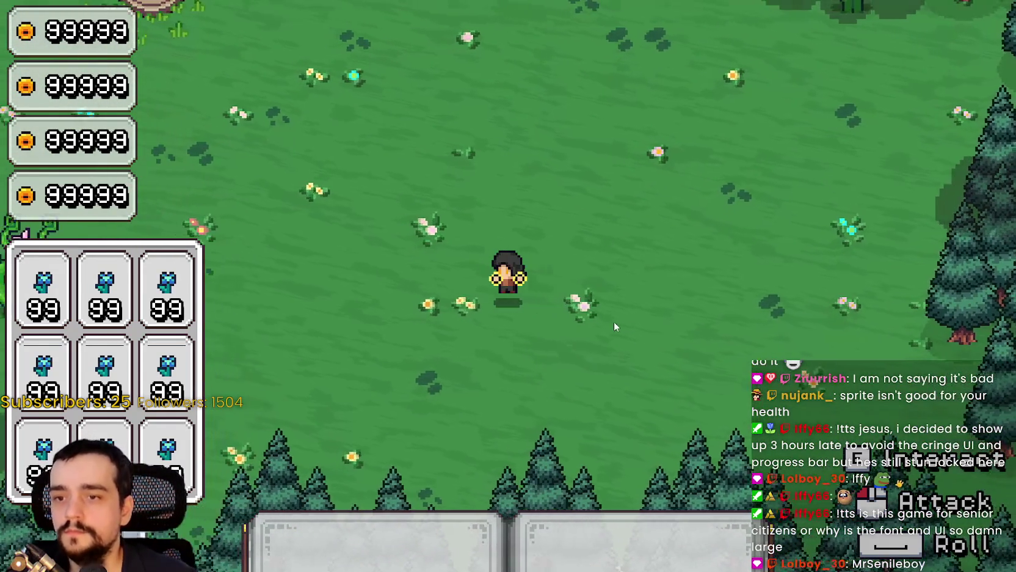
{"action": "key", "text": "a"}
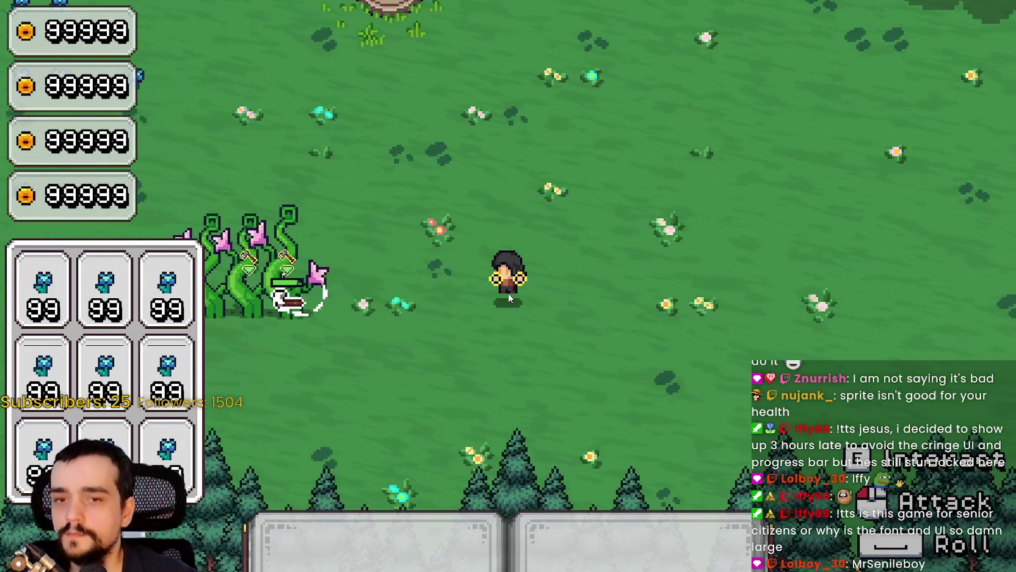
{"action": "key", "text": "w"}
{"action": "key", "text": "w"}
{"action": "key", "text": "a"}
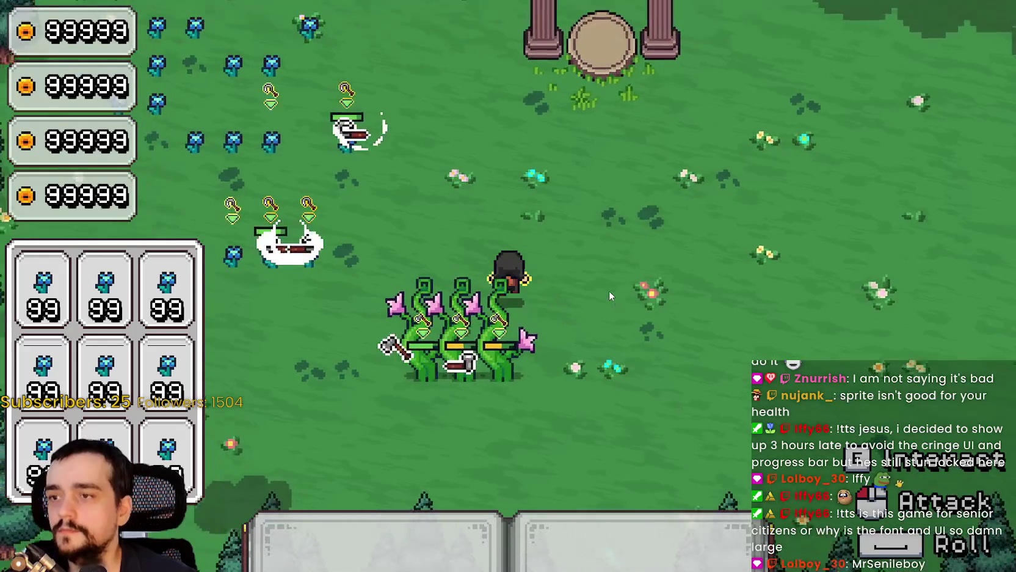
{"action": "key", "text": "a"}
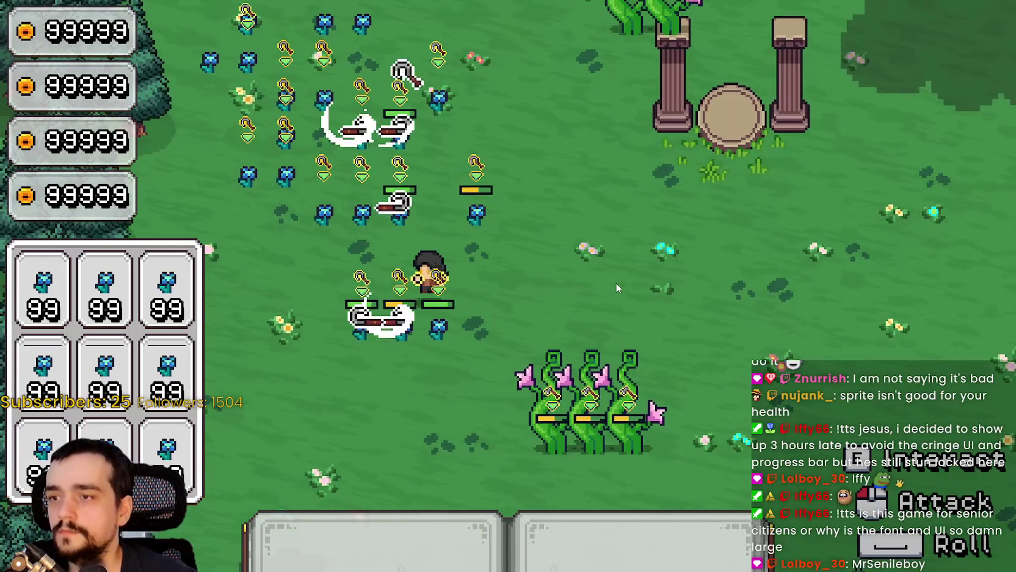
{"action": "key", "text": "d"}
{"action": "key", "text": "s"}
{"action": "key", "text": "a"}
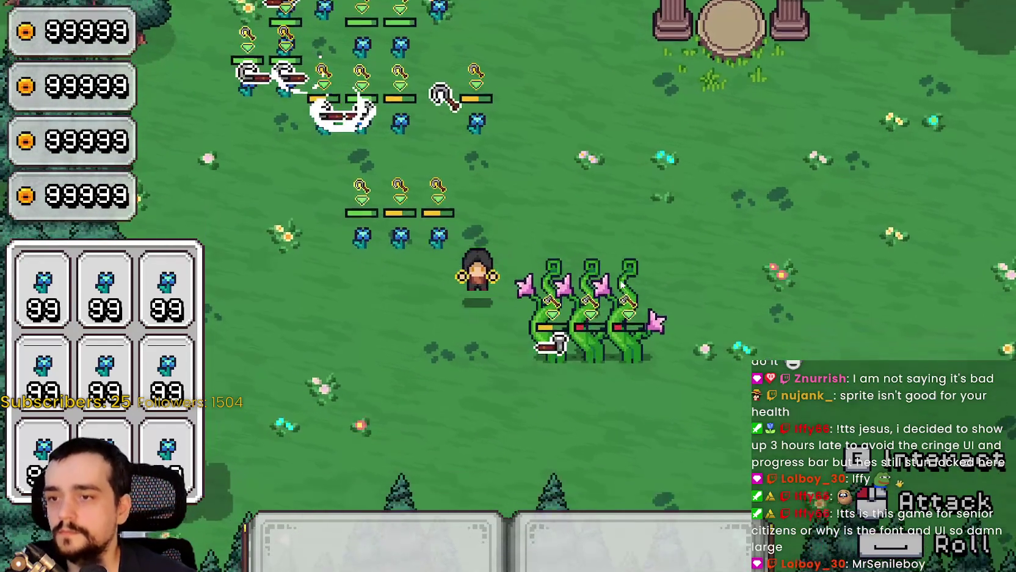
{"action": "key", "text": "d"}
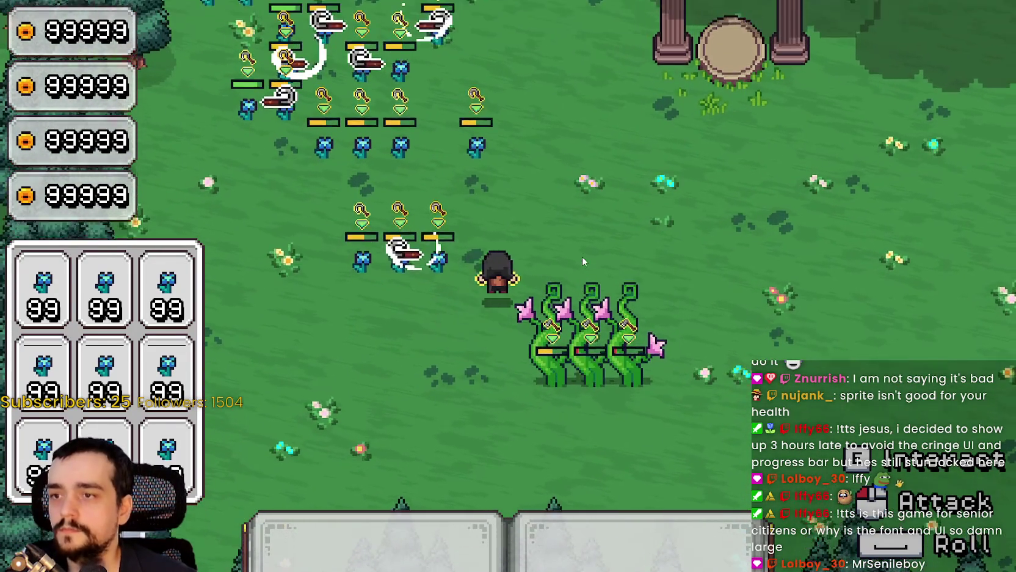
{"action": "key", "text": "a"}
{"action": "key", "text": "d"}
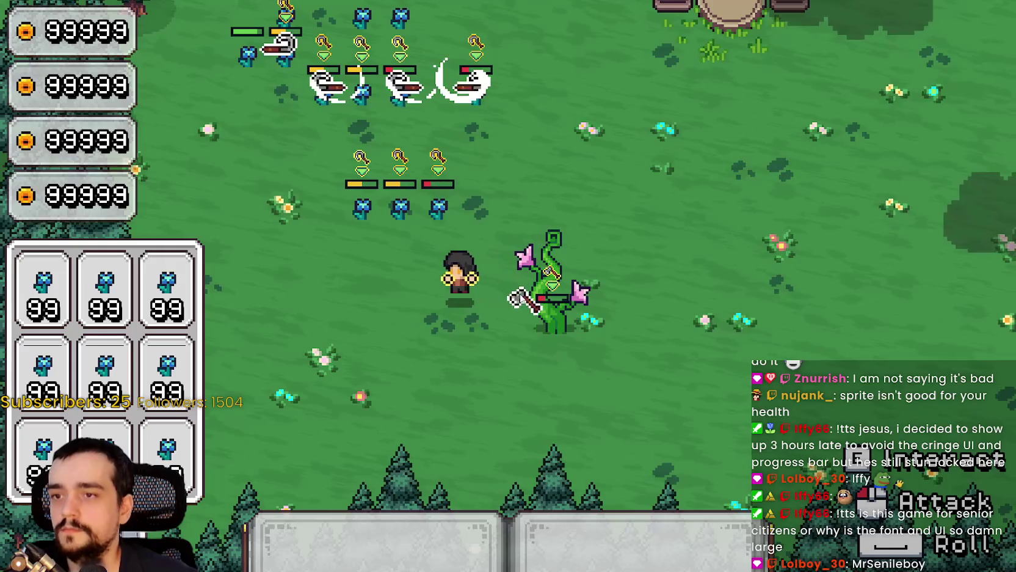
Step: Walk the mage up and down the flower rows toward the tall vines
{"action": "key", "text": "w"}
{"action": "key", "text": "a"}
{"action": "key", "text": "d"}
{"action": "key", "text": "a"}
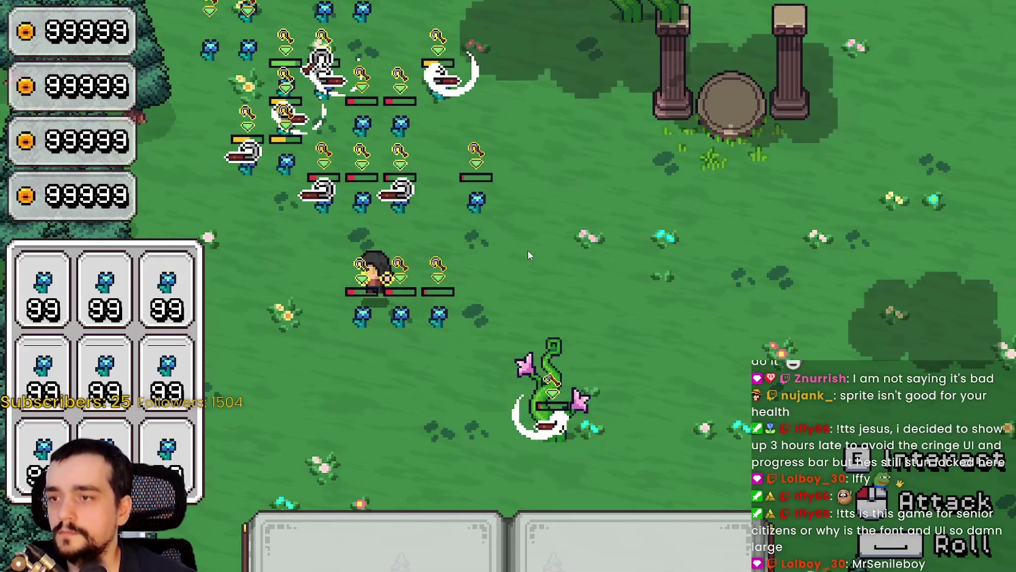
{"action": "key", "text": "a"}
{"action": "key", "text": "w"}
{"action": "key", "text": "d"}
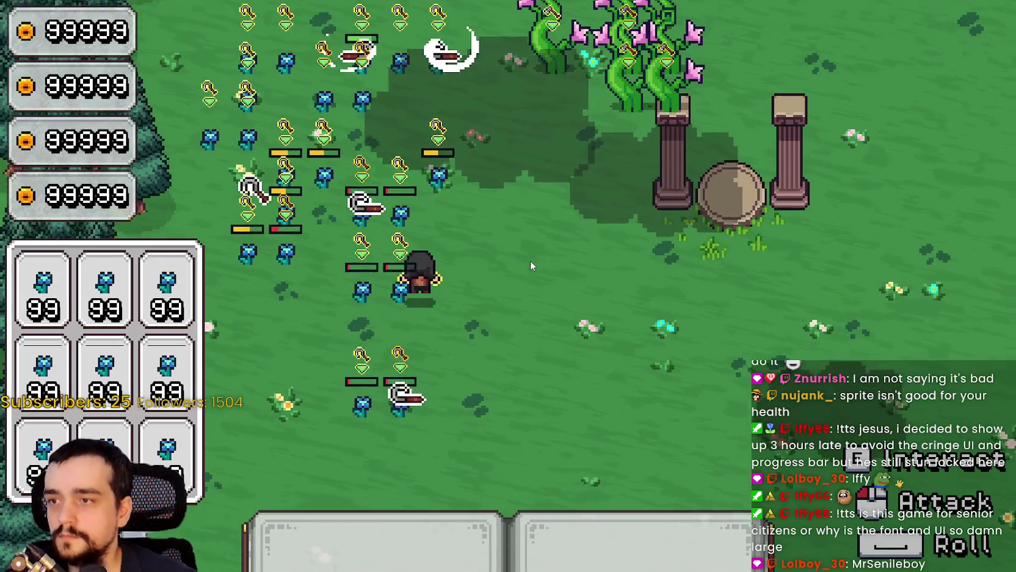
{"action": "key", "text": "w"}
{"action": "key", "text": "a"}
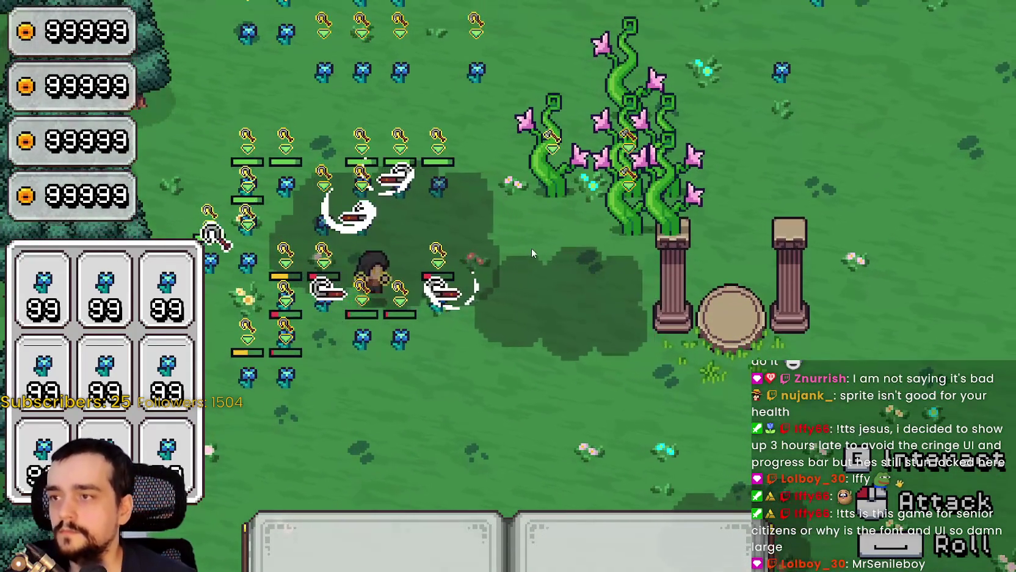
{"action": "key", "text": "d"}
{"action": "key", "text": "w"}
{"action": "key", "text": "s"}
{"action": "key", "text": "a"}
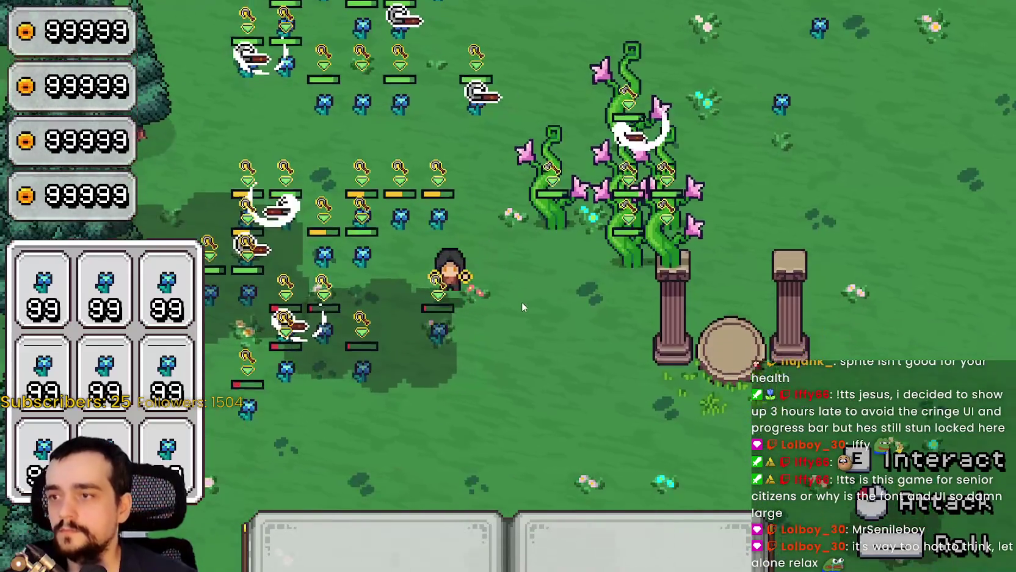
{"action": "key", "text": "s"}
{"action": "key", "text": "a"}
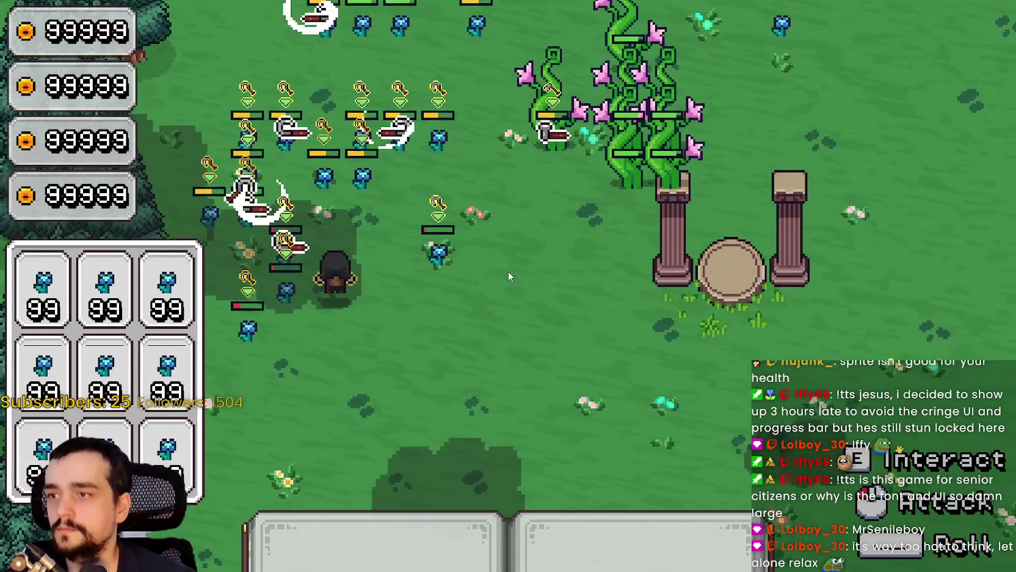
{"action": "key", "text": "w"}
{"action": "key", "text": "d"}
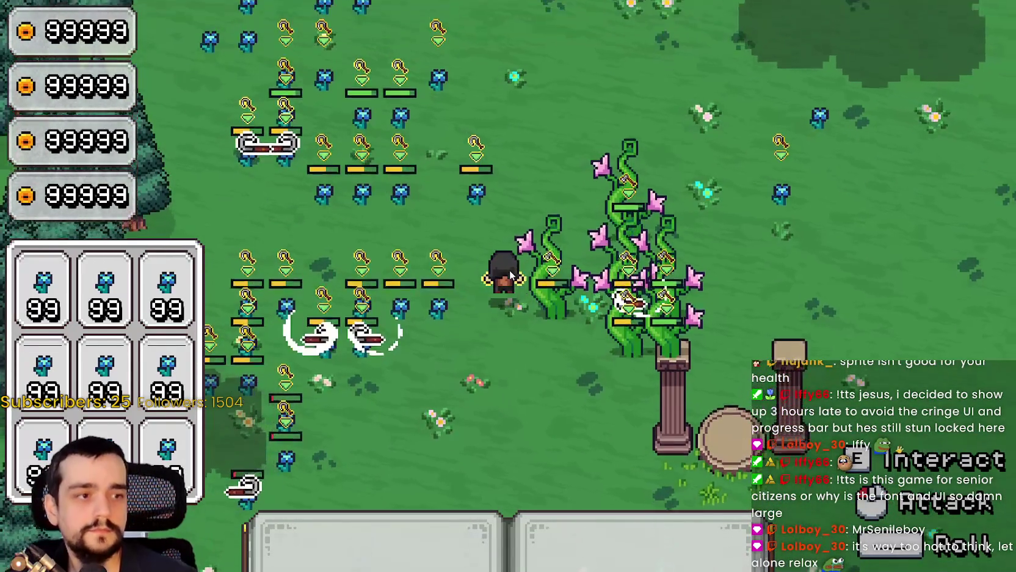
{"action": "key", "text": "w"}
{"action": "key", "text": "a"}
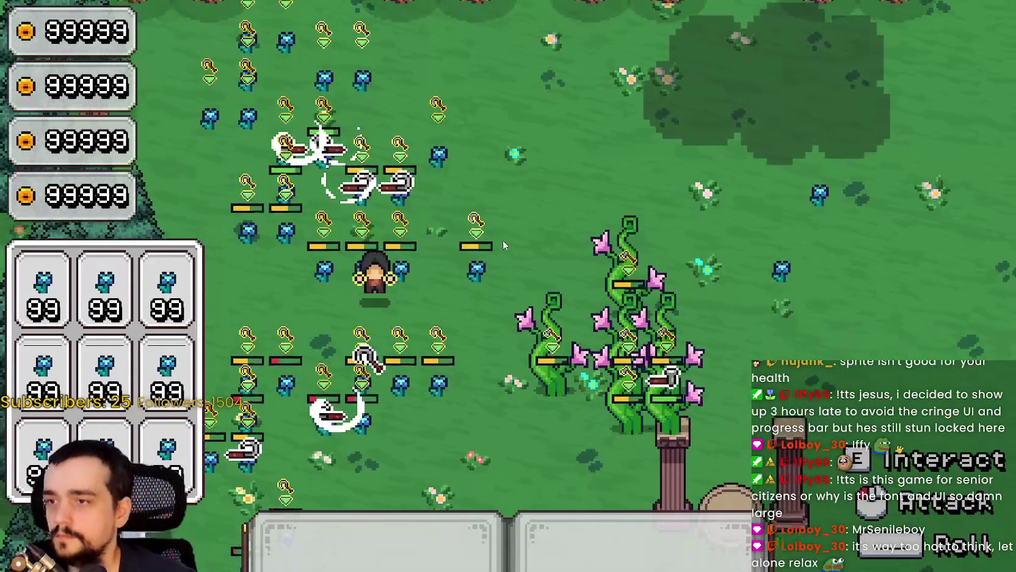
{"action": "key", "text": "s"}
{"action": "key", "text": "d"}
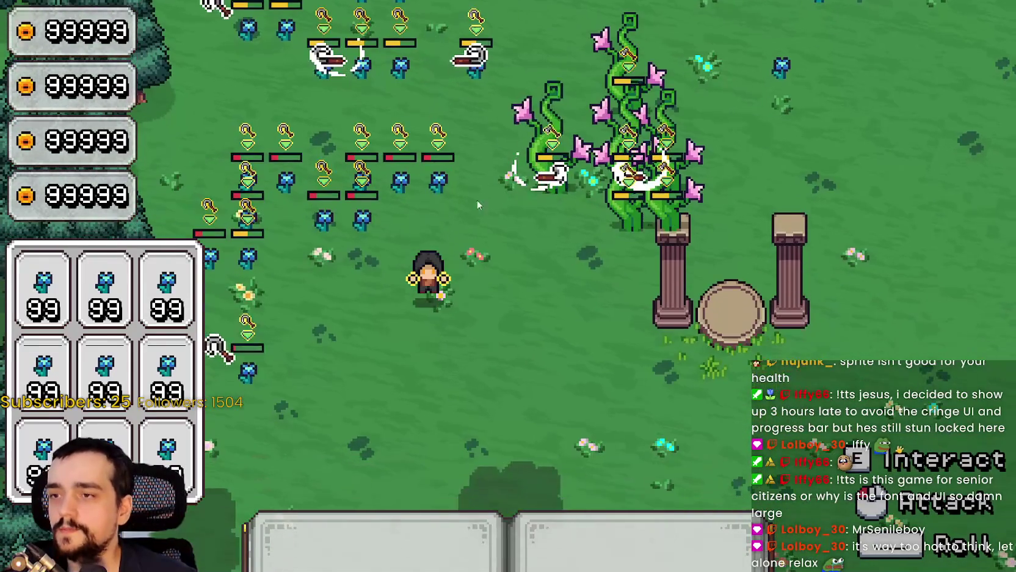
{"action": "key", "text": "w"}
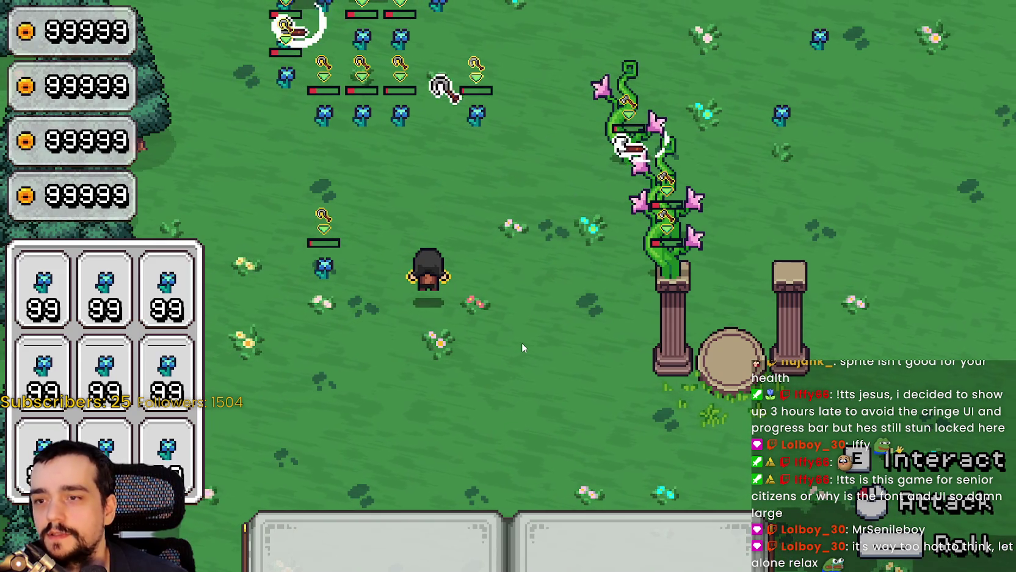
Step: Walk the mage across the meadow up toward the ghosts
{"action": "key", "text": "d"}
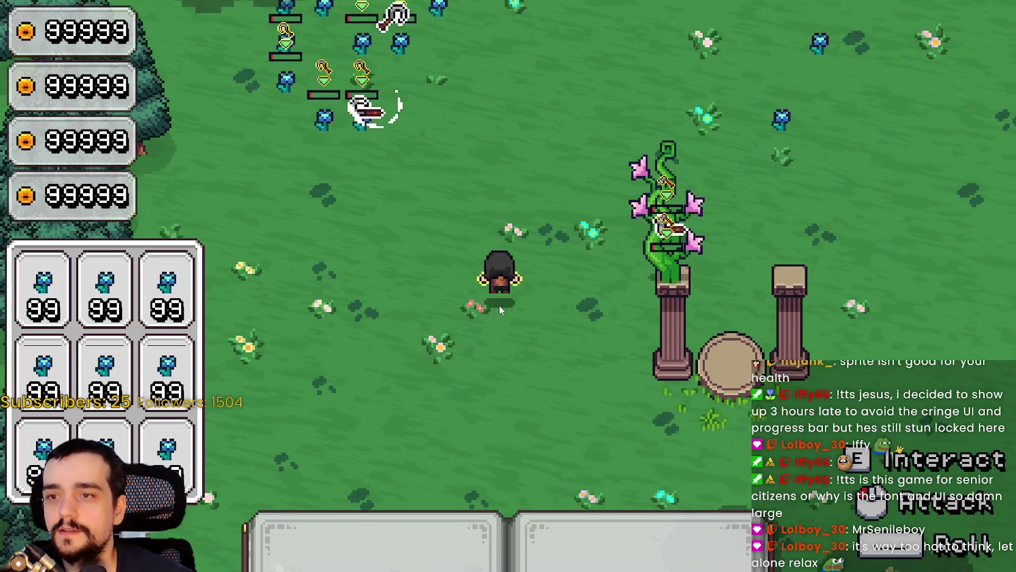
{"action": "key", "text": "w"}
{"action": "key", "text": "w"}
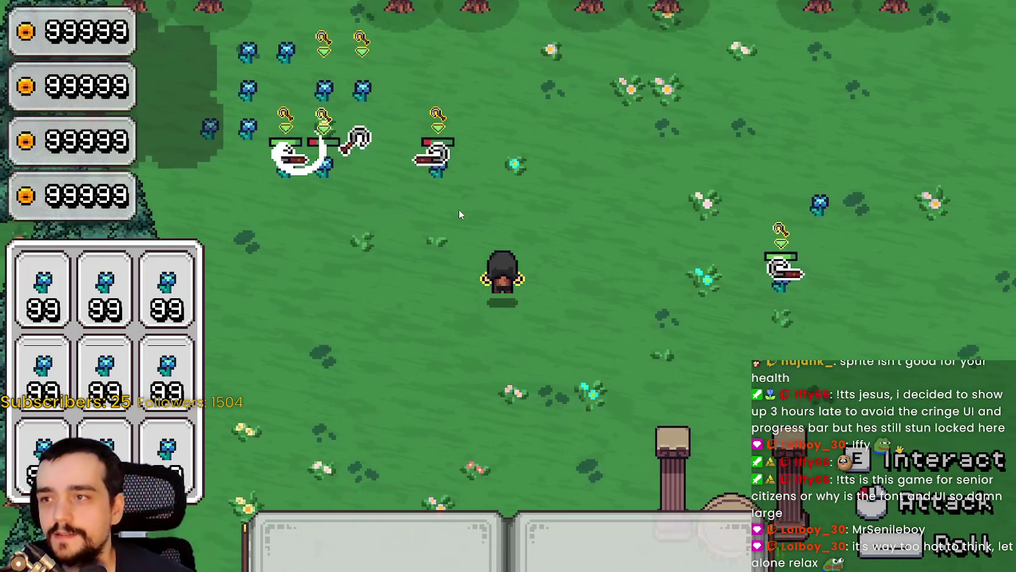
{"action": "key", "text": "a"}
{"action": "key", "text": "w"}
{"action": "key", "text": "a"}
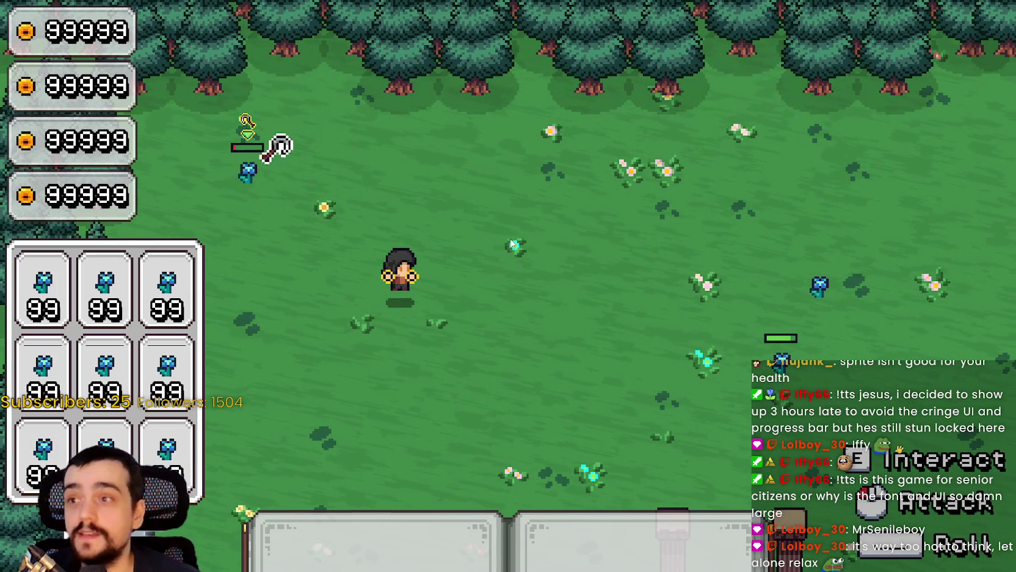
{"action": "key", "text": "s"}
{"action": "key", "text": "d"}
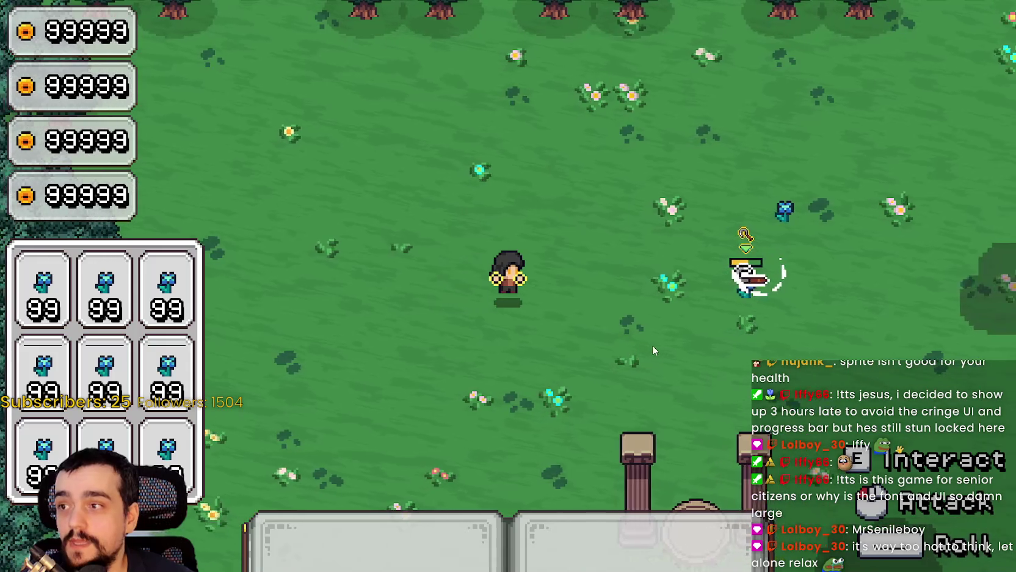
{"action": "key", "text": "w"}
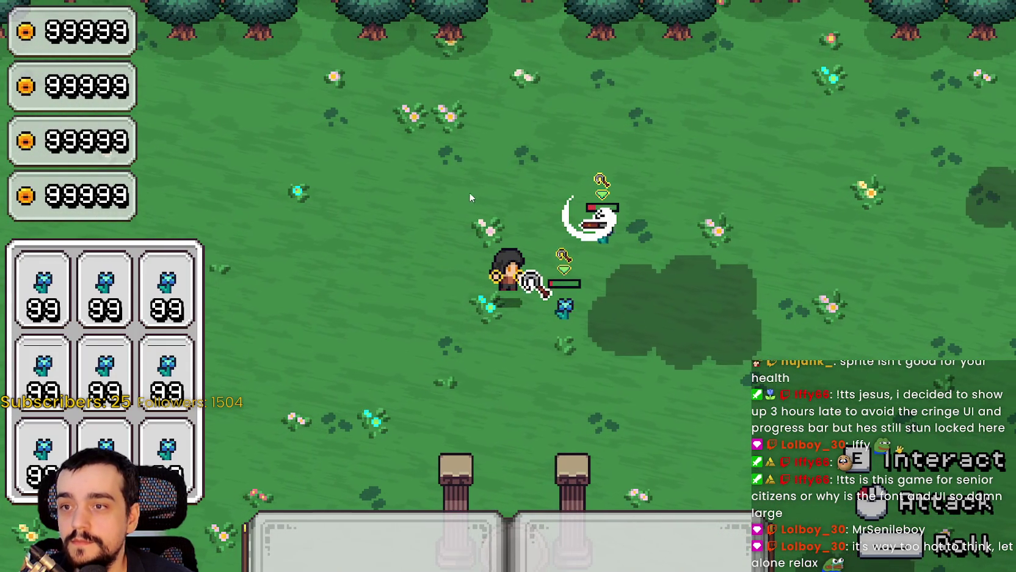
Step: Walk the mage into the vines to harvest them, then return to the Godot editor
{"action": "key", "text": "s"}
{"action": "key", "text": "d"}
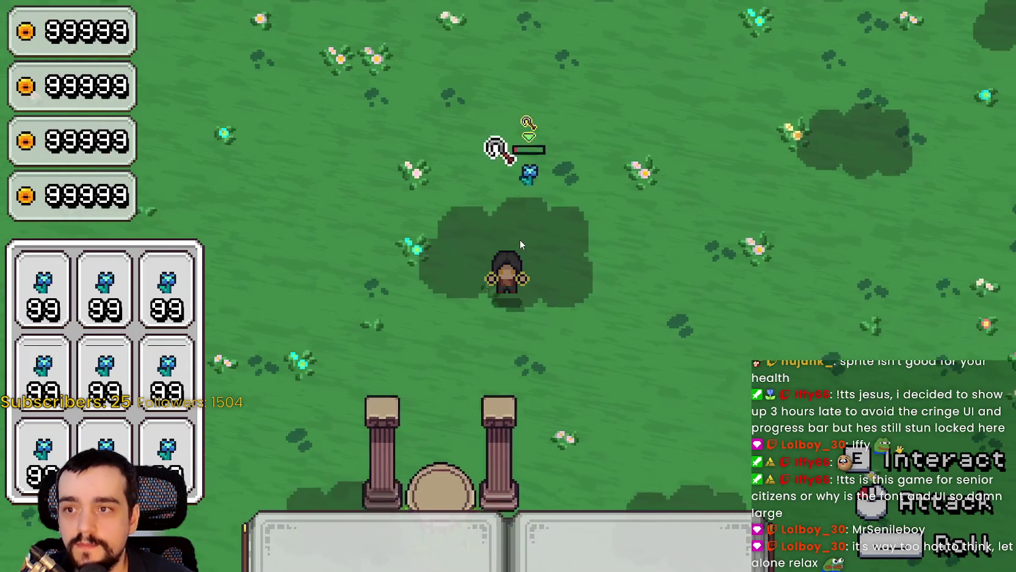
{"action": "key", "text": "d"}
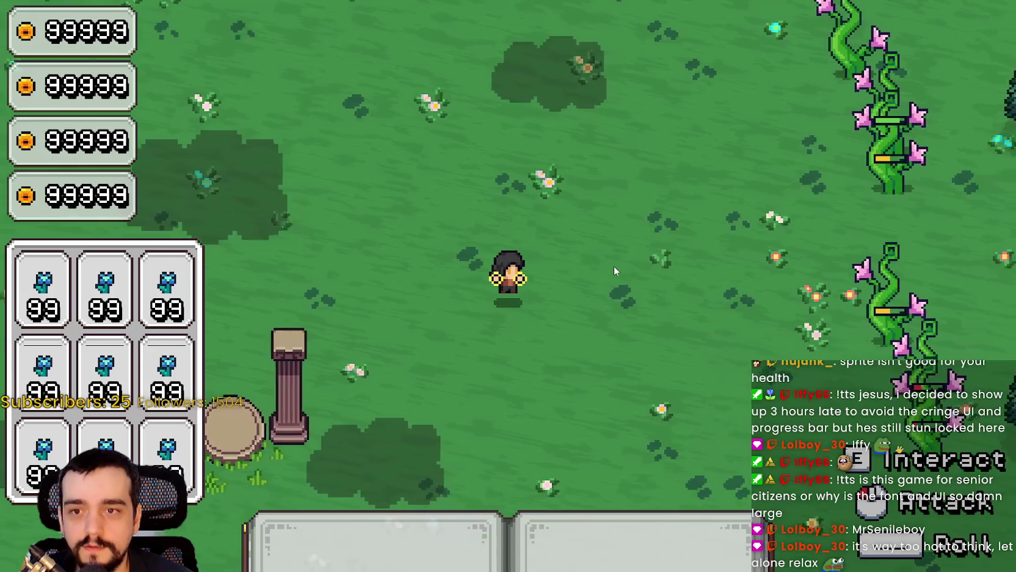
{"action": "key", "text": "d"}
{"action": "key", "text": "s"}
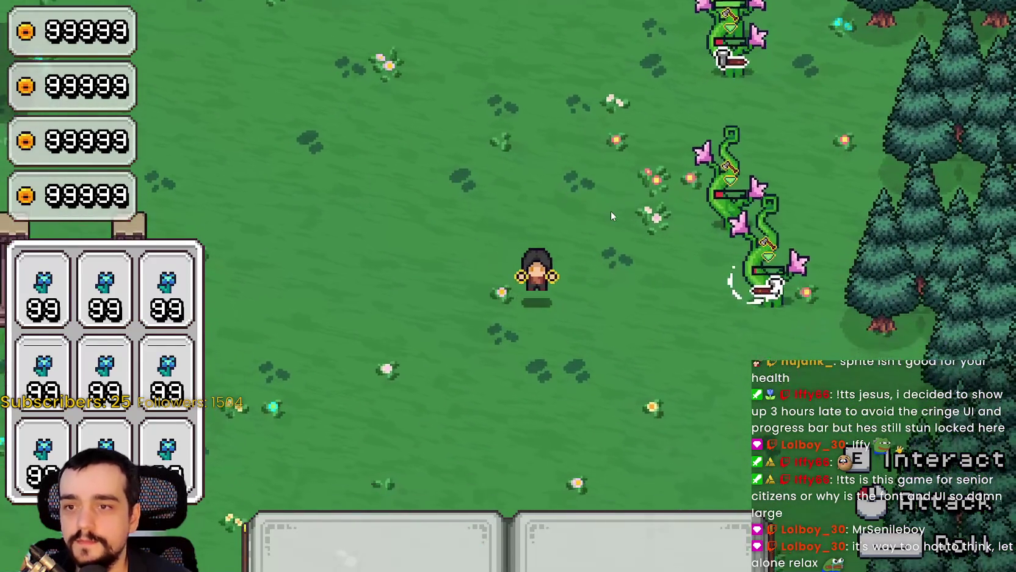
{"action": "key", "text": "d"}
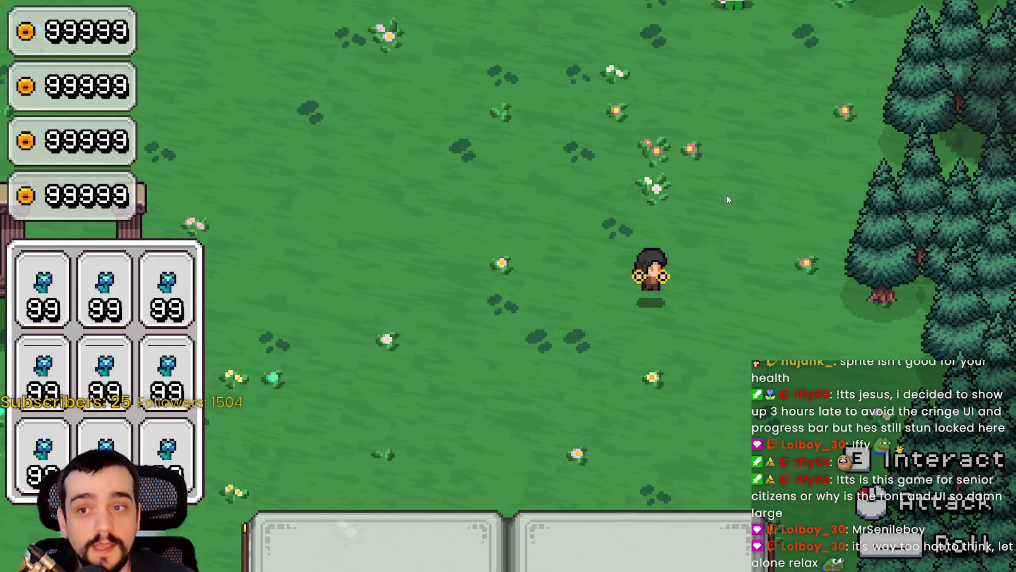
{"action": "key", "text": "s"}
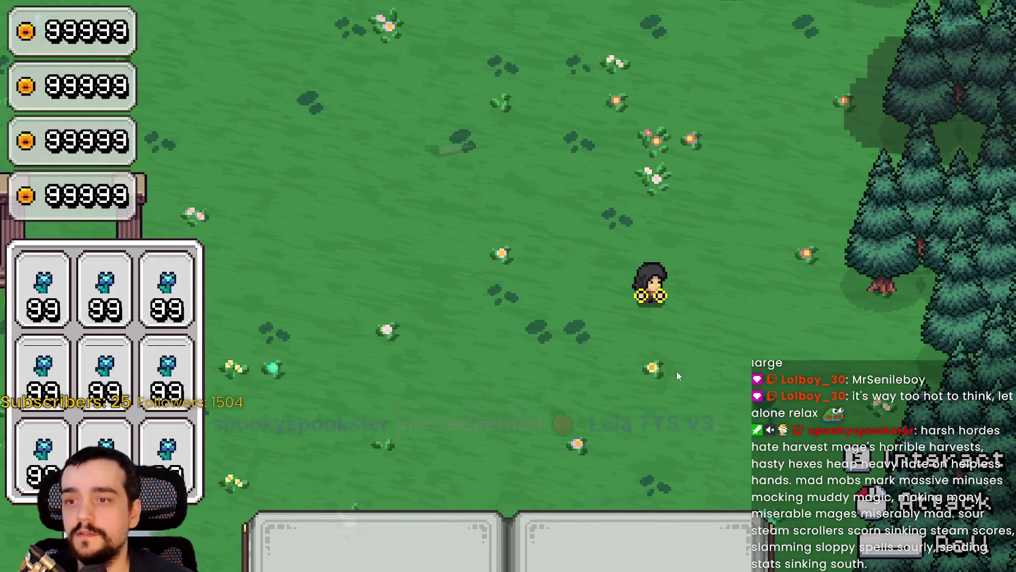
{"action": "key", "text": "a"}
{"action": "key", "text": "a"}
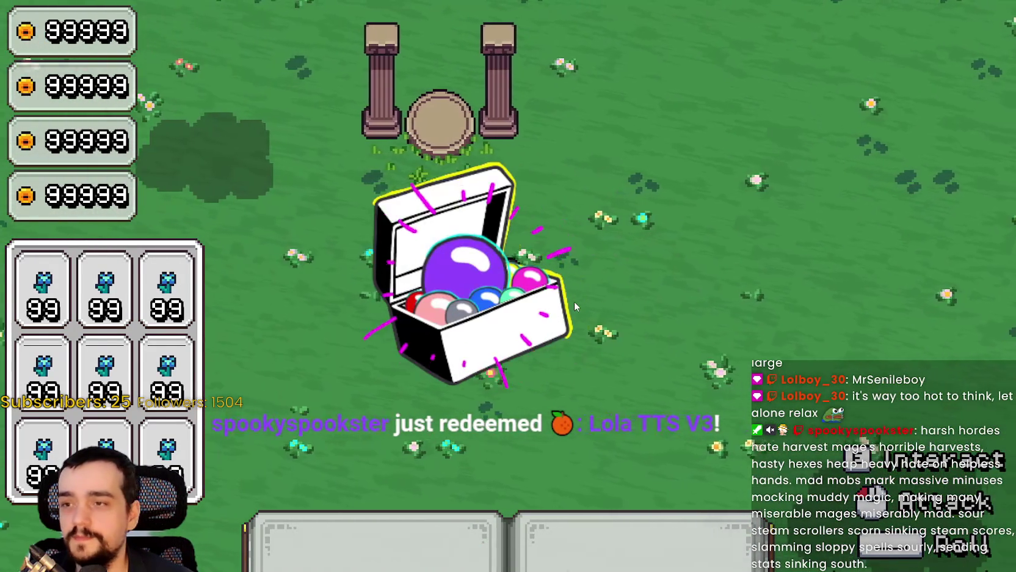
{"action": "key", "text": "w"}
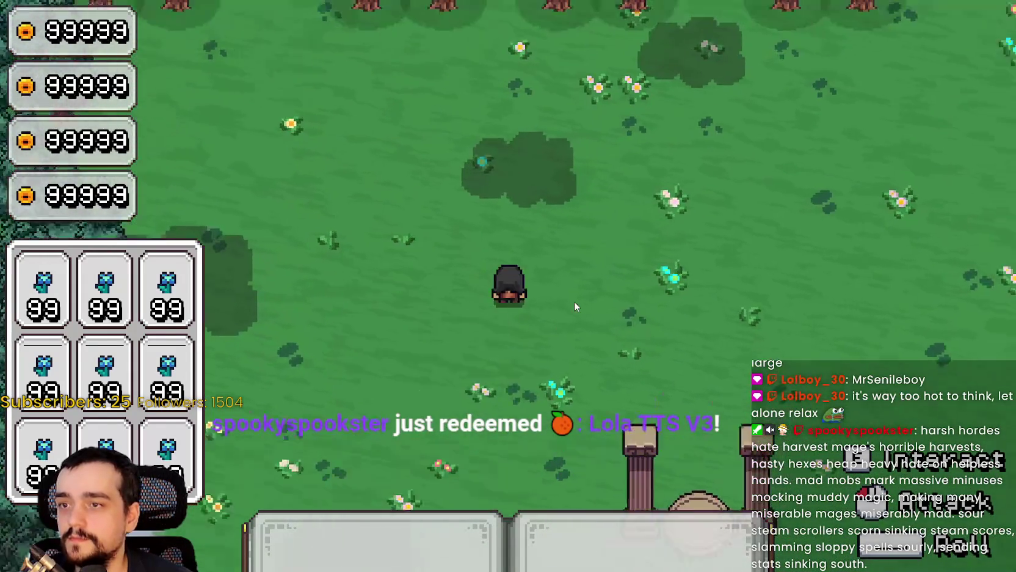
{"action": "key", "text": "w"}
{"action": "key", "text": "d"}
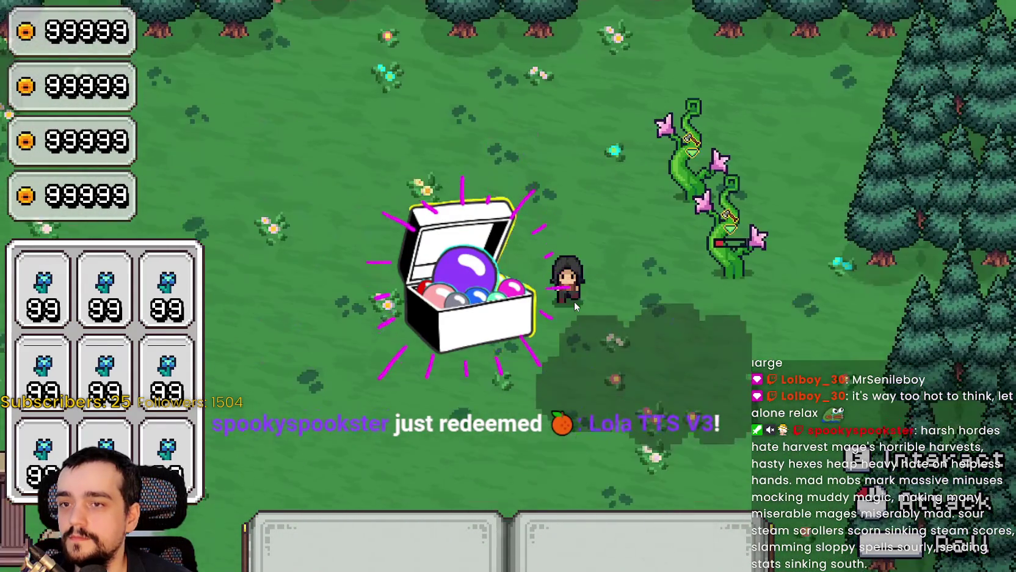
{"action": "key", "text": "alt+Tab"}
{"action": "left_click", "coordinate": [949, 24]}
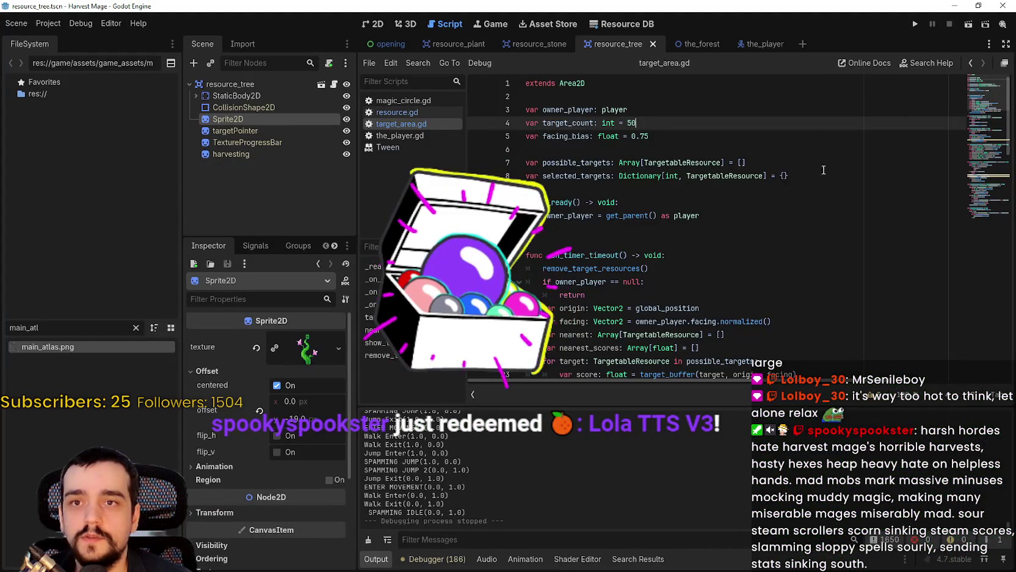
Step: Open resource.gd from the script list
{"action": "scroll", "coordinate": [676, 208], "scroll_direction": "down", "scroll_amount": 11}
{"action": "scroll", "coordinate": [678, 220], "scroll_direction": "down", "scroll_amount": 5}
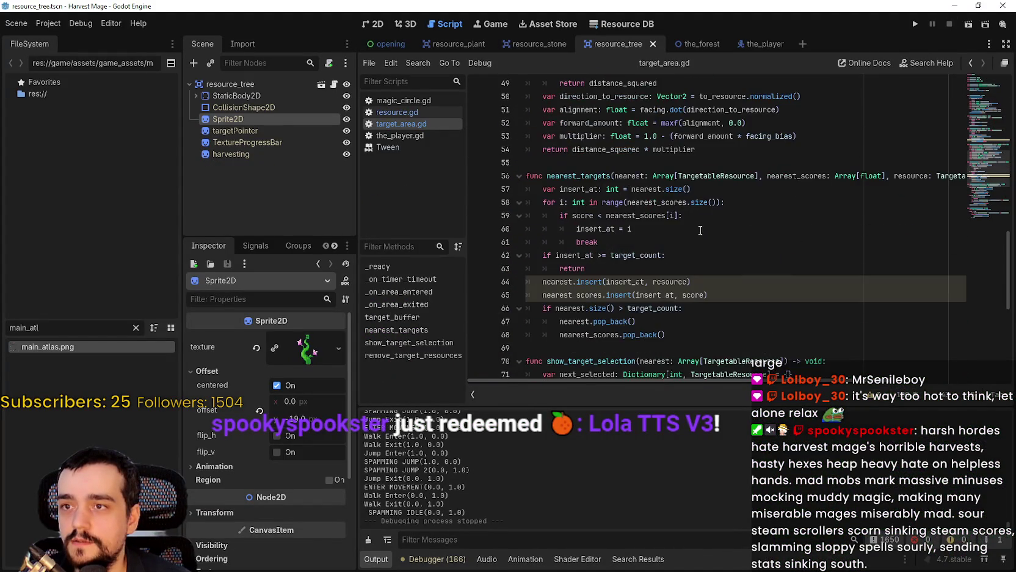
{"action": "scroll", "coordinate": [681, 238], "scroll_direction": "down", "scroll_amount": 5}
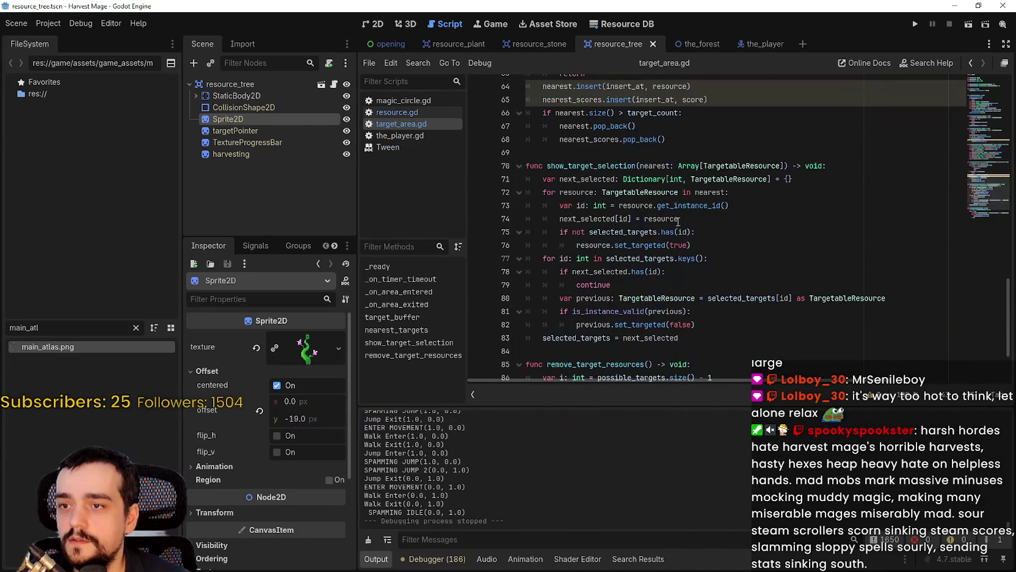
{"action": "scroll", "coordinate": [678, 244], "scroll_direction": "up", "scroll_amount": 2}
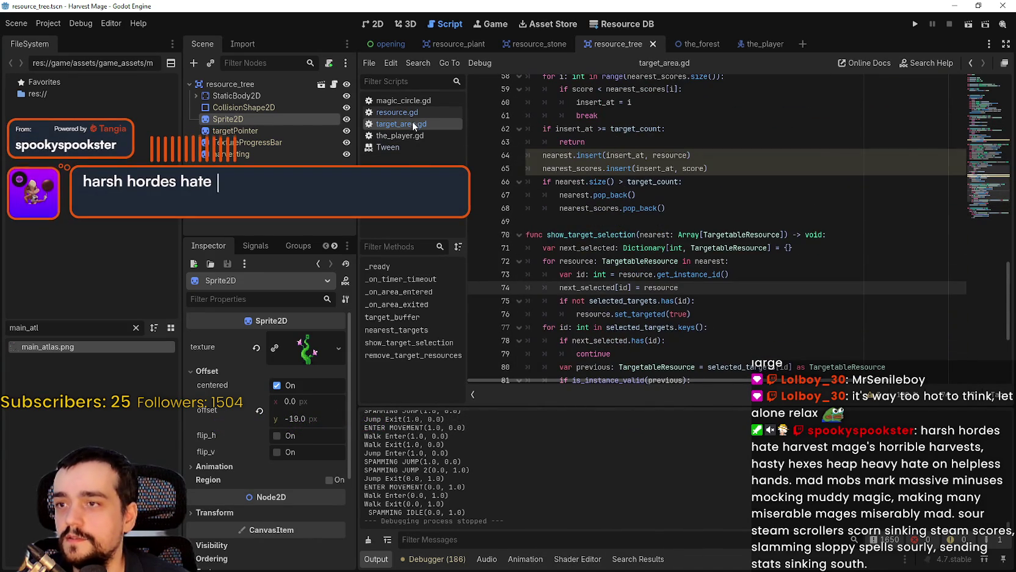
{"action": "left_click", "coordinate": [396, 112]}
Step: Scroll to harvest_resource and start a new line after its last statement
{"action": "scroll", "coordinate": [625, 255], "scroll_direction": "down", "scroll_amount": 5}
{"action": "scroll", "coordinate": [623, 249], "scroll_direction": "down", "scroll_amount": 2}
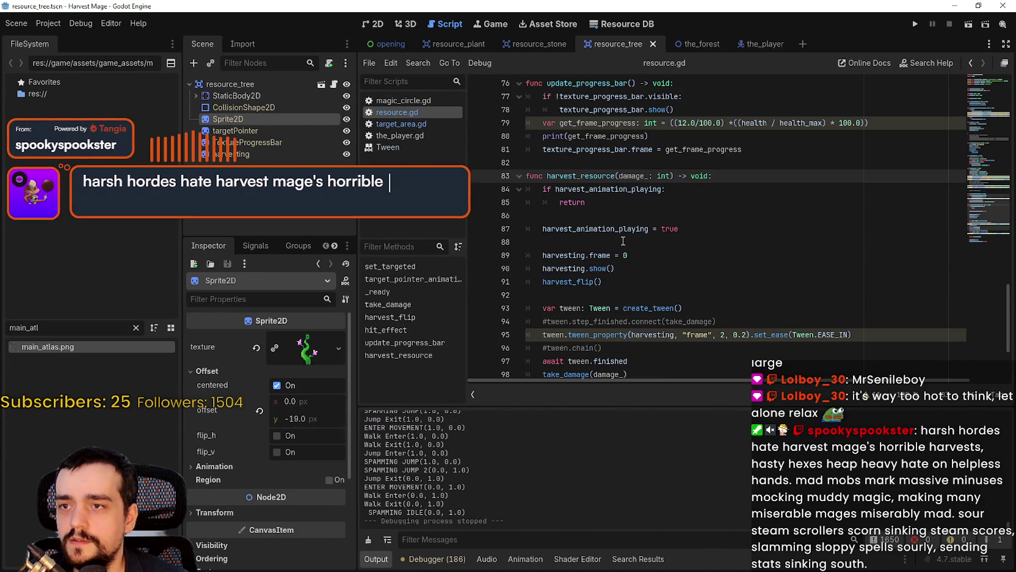
{"action": "scroll", "coordinate": [617, 242], "scroll_direction": "down", "scroll_amount": 1}
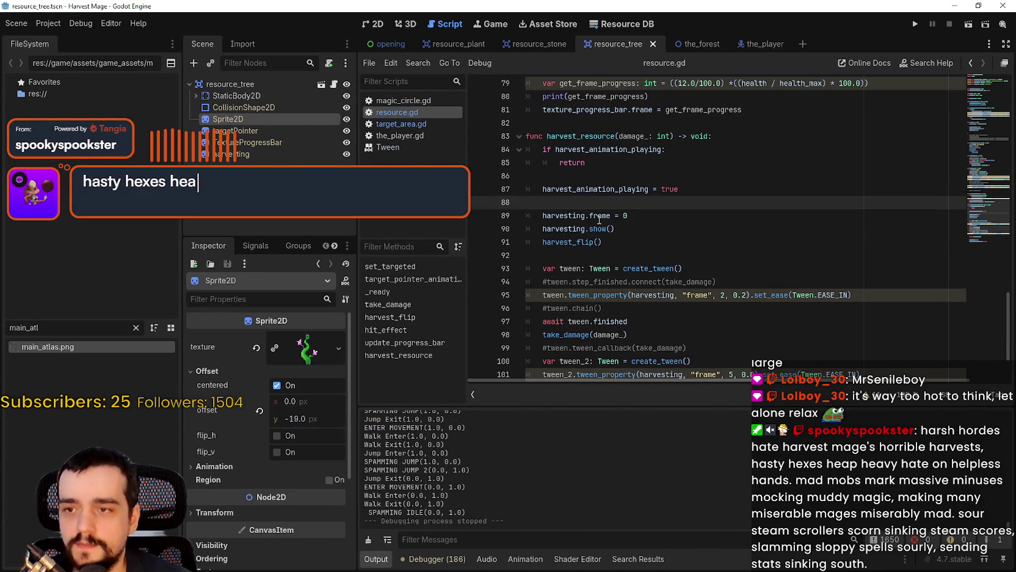
{"action": "scroll", "coordinate": [595, 223], "scroll_direction": "down", "scroll_amount": 2}
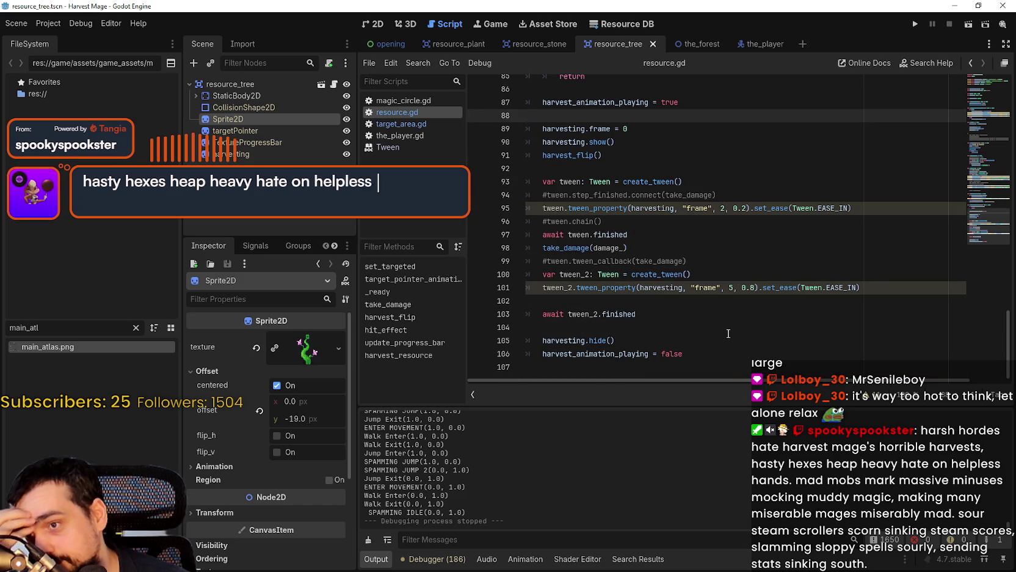
{"action": "left_click_drag", "start_coordinate": [724, 330], "coordinate": [733, 344]}
{"action": "left_click", "coordinate": [758, 364]}
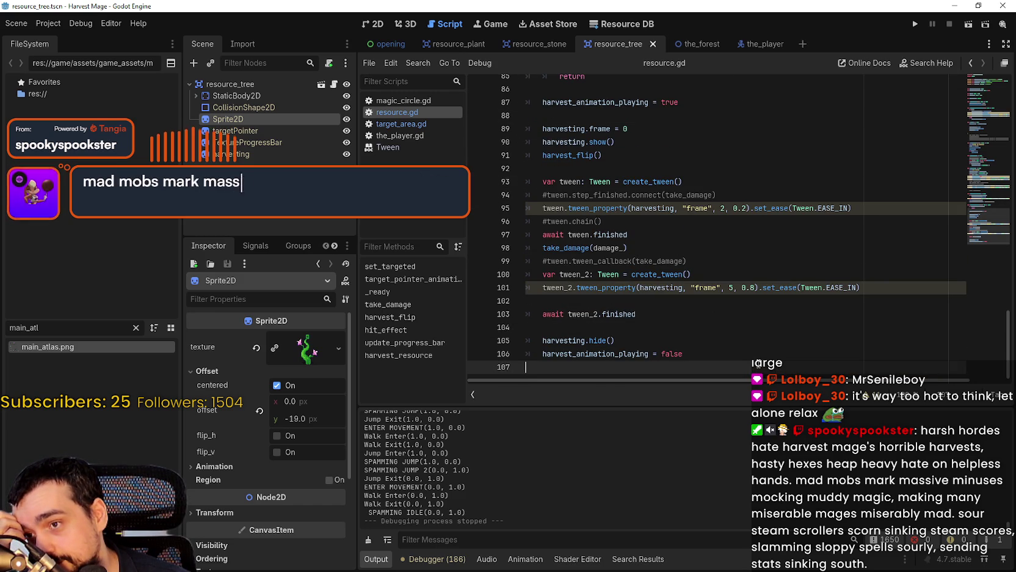
{"action": "scroll", "coordinate": [752, 356], "scroll_direction": "up", "scroll_amount": 2}
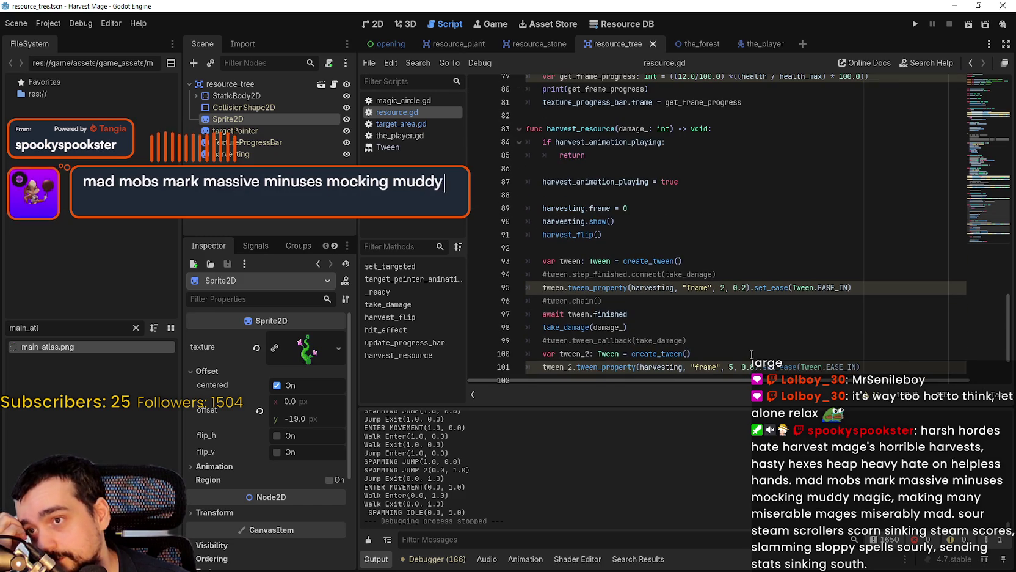
{"action": "scroll", "coordinate": [751, 355], "scroll_direction": "down", "scroll_amount": 2}
{"action": "left_click", "coordinate": [718, 350]}
{"action": "key", "text": "Return"}
{"action": "key", "text": "Return"}
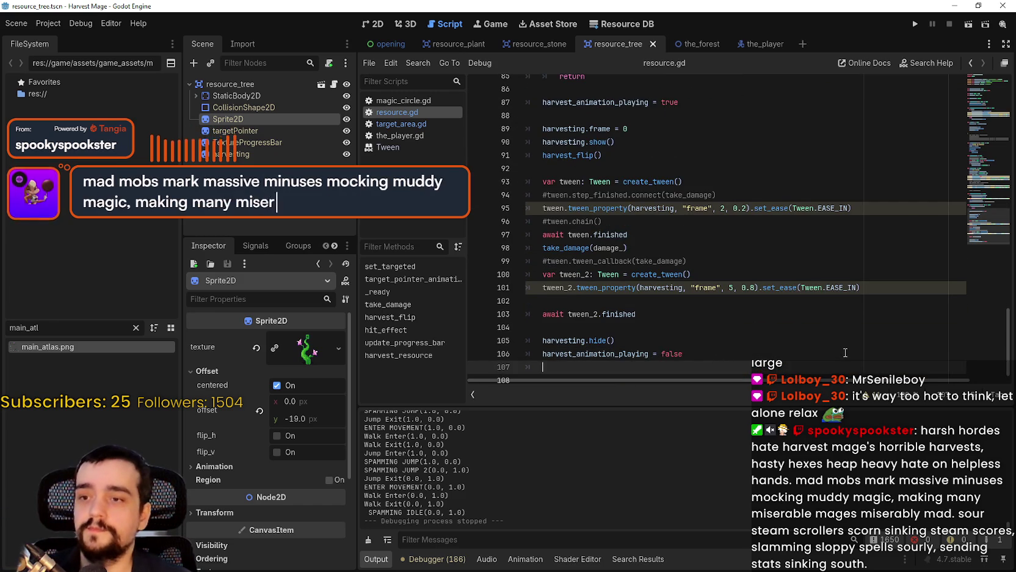
Step: Add print(Engine.get_process_frames()) at the end of harvest_resource and save resource.gd
{"action": "type", "text": "pti"}
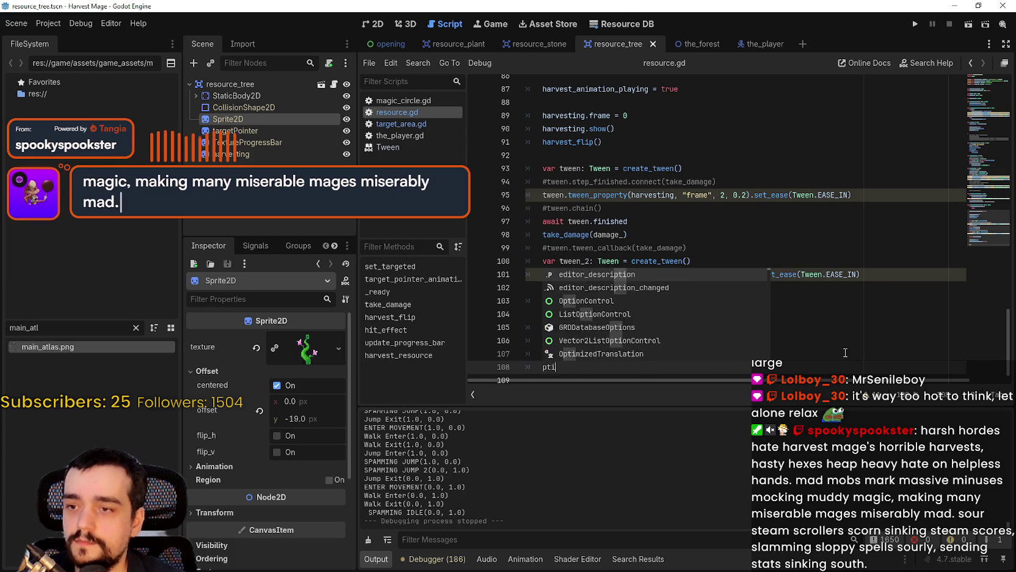
{"action": "type", "text": "nt("}
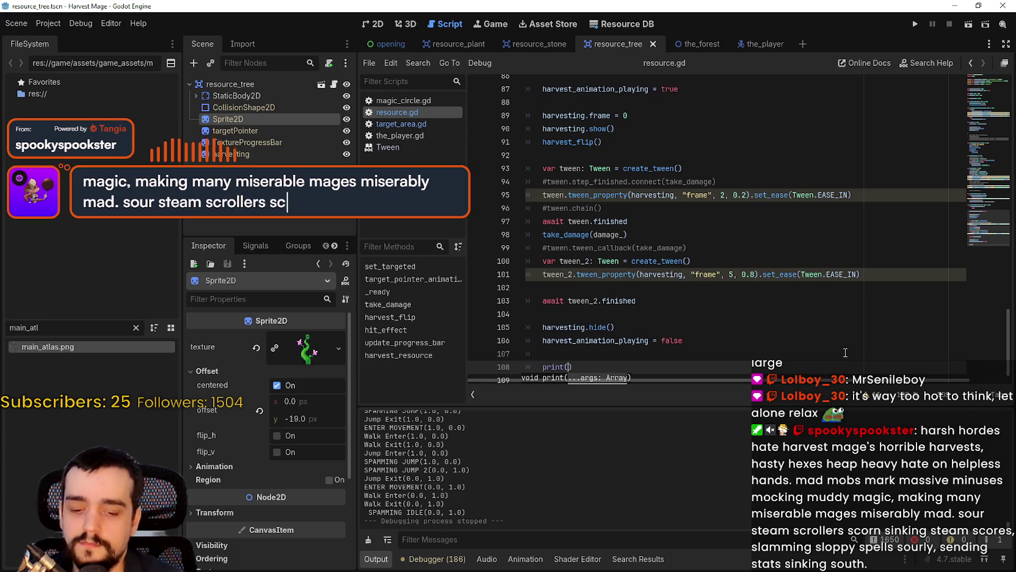
{"action": "type", "text": "Engine.pr"}
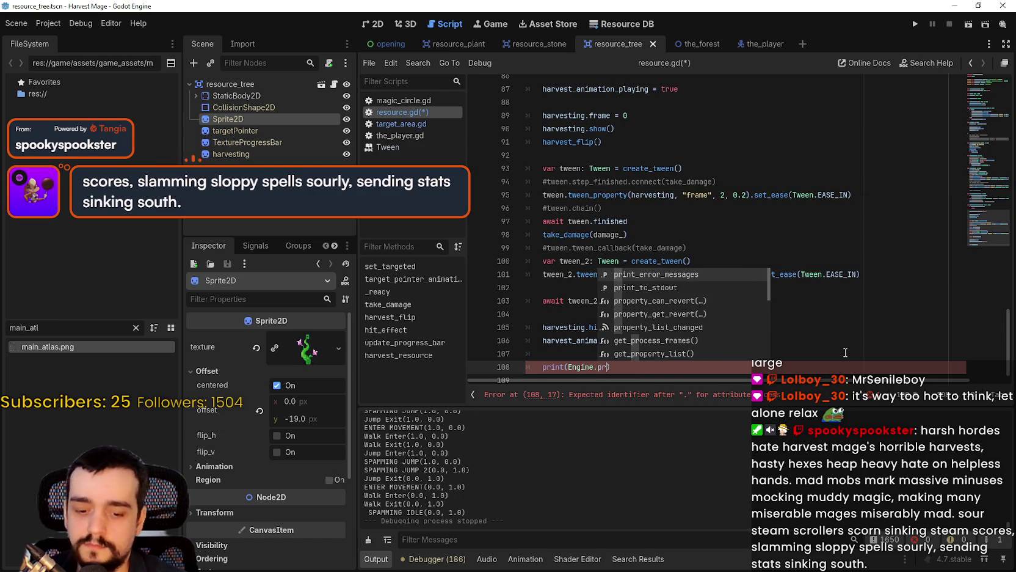
{"action": "type", "text": "oces"}
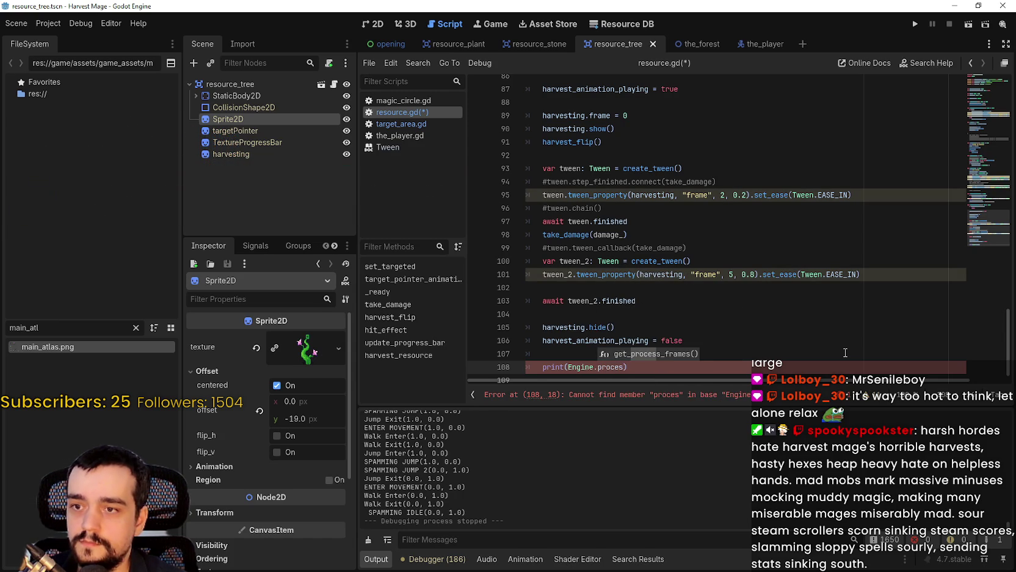
{"action": "key", "text": "Return"}
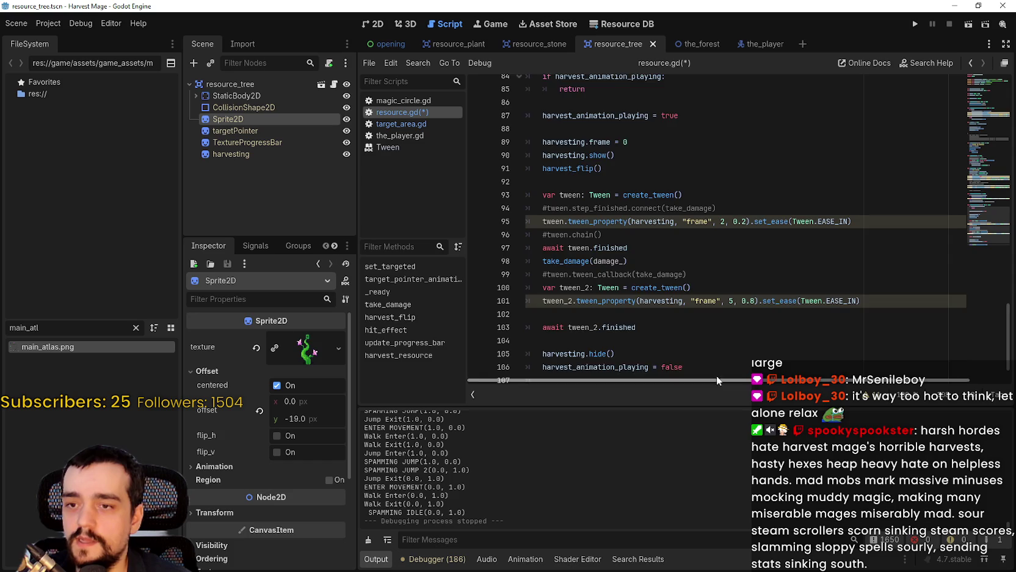
{"action": "key", "text": "Down"}
{"action": "key", "text": "ctrl+s"}
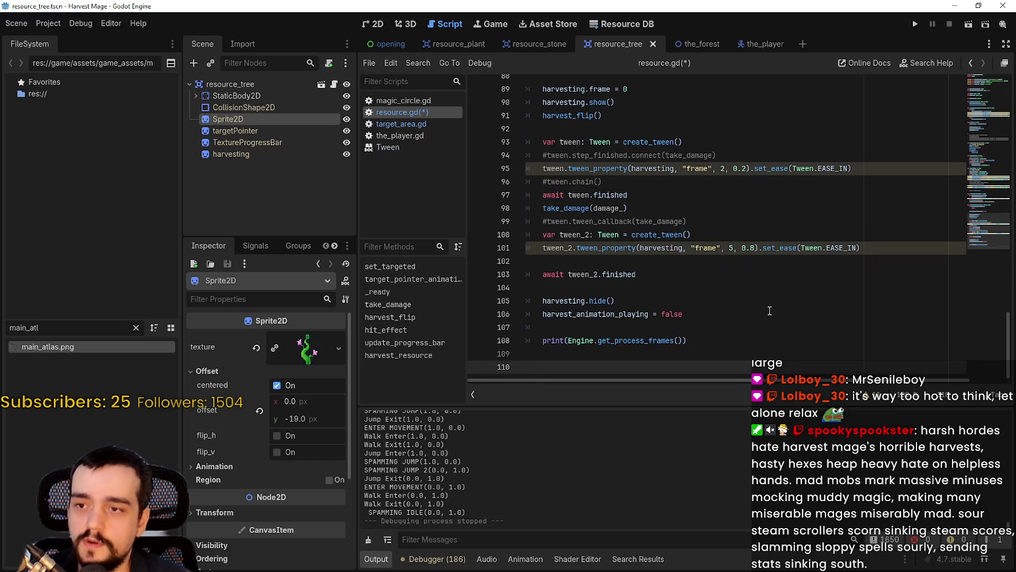
Step: Show the debugger's performance monitors, stop the running game, and relaunch it
{"action": "left_click", "coordinate": [593, 337]}
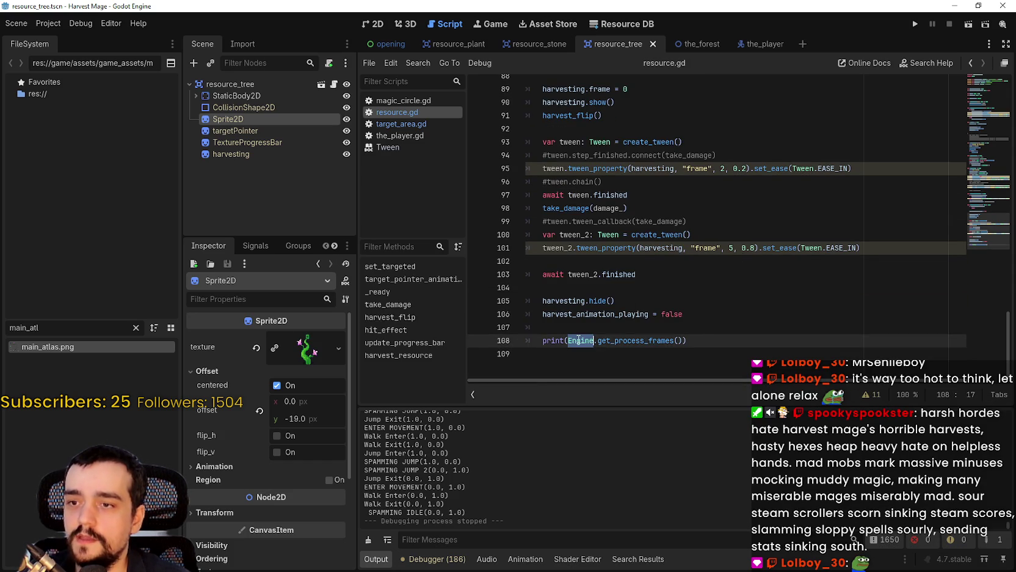
{"action": "key", "text": "End"}
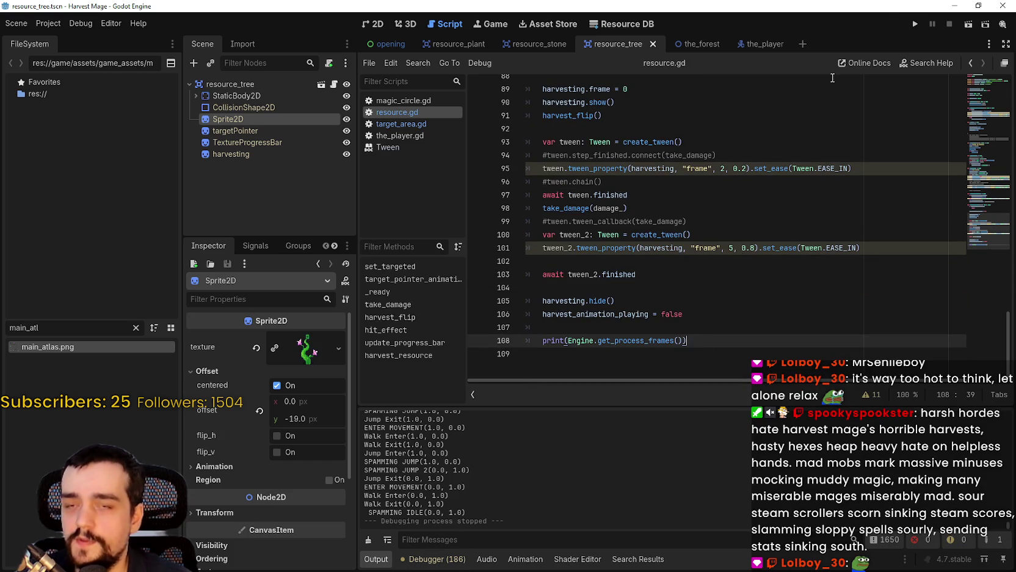
{"action": "left_click", "coordinate": [432, 563]}
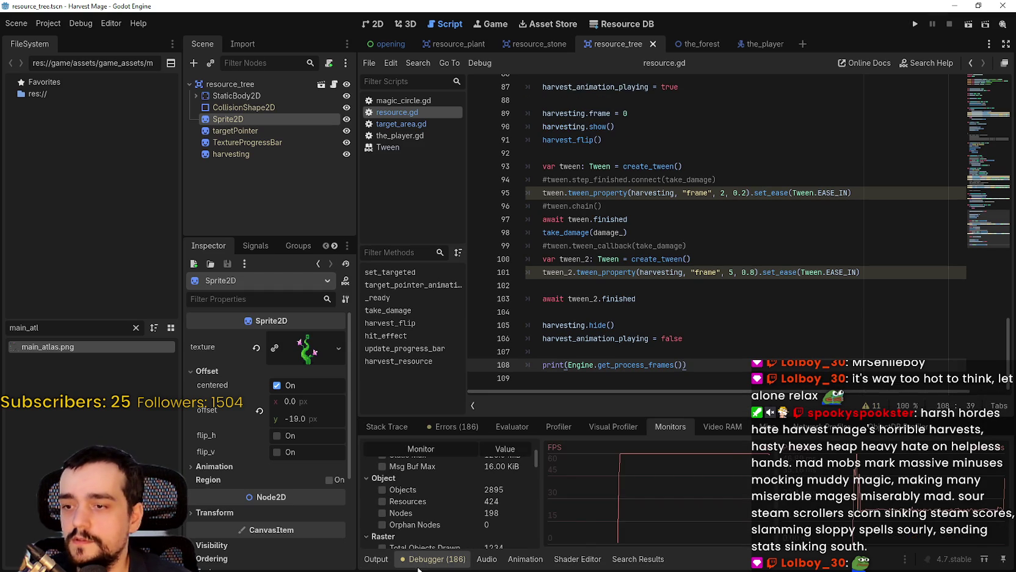
{"action": "key", "text": "F8"}
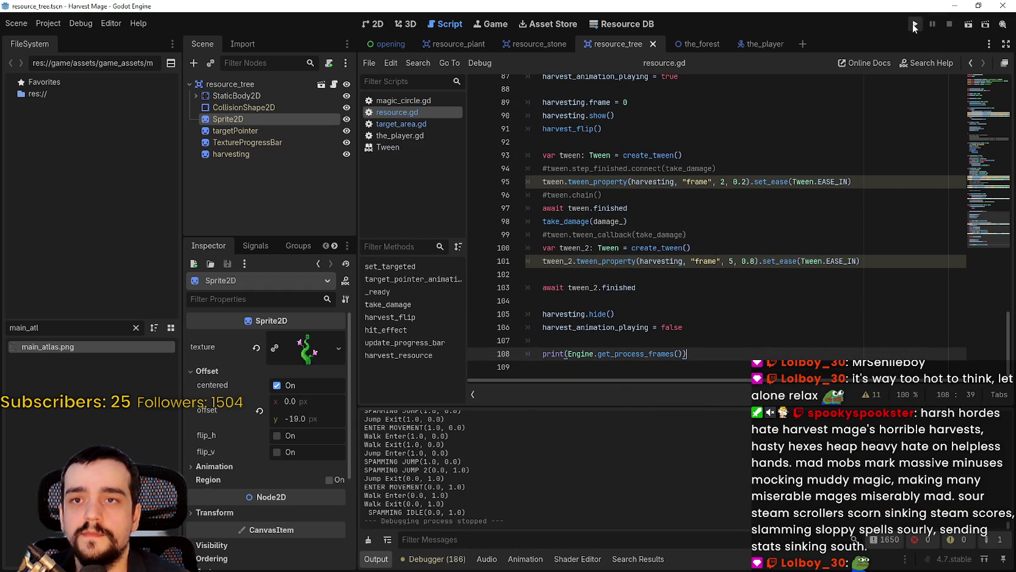
{"action": "left_click", "coordinate": [914, 24]}
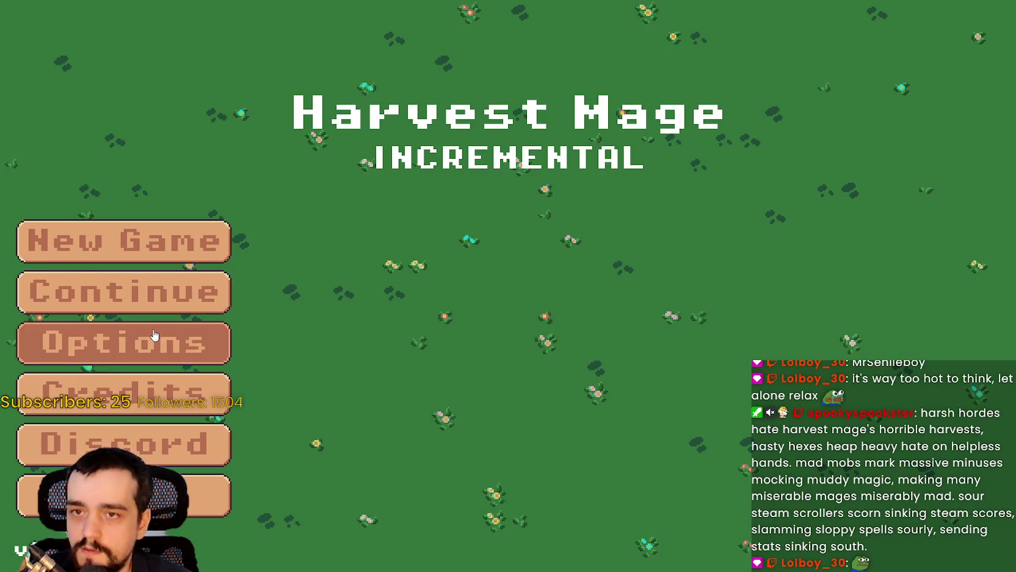
Step: In the game's video options, turn fullscreen off and set V-Sync to Disabled
{"action": "left_click", "coordinate": [154, 335]}
{"action": "left_click", "coordinate": [716, 41]}
{"action": "left_click", "coordinate": [874, 170]}
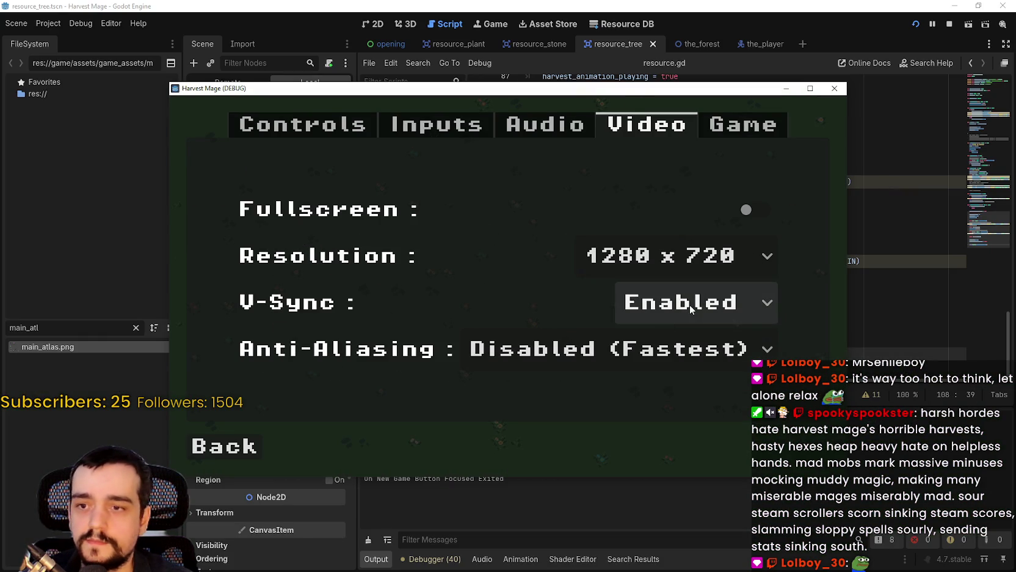
{"action": "left_click", "coordinate": [689, 305]}
{"action": "left_click", "coordinate": [696, 338]}
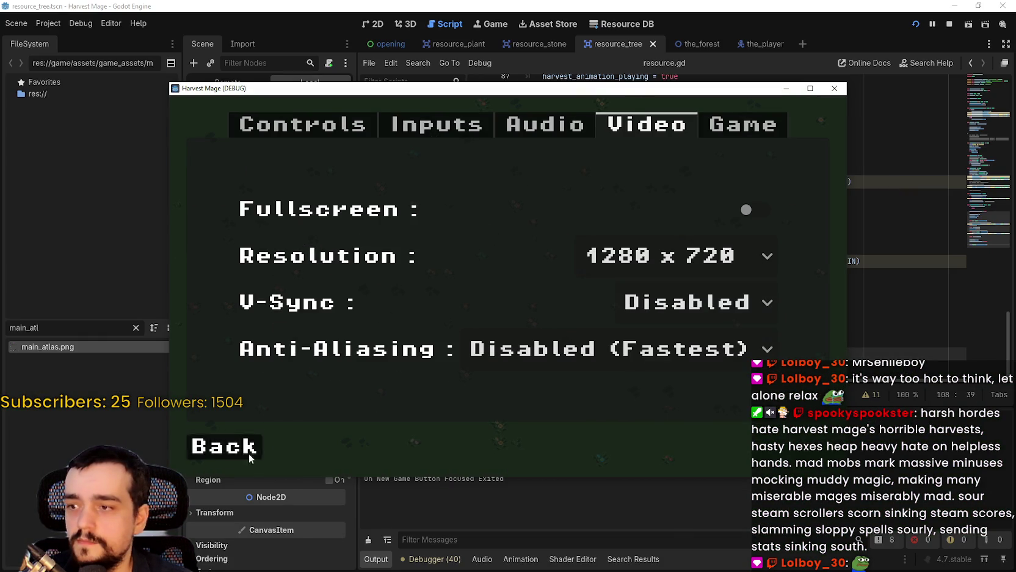
{"action": "left_click", "coordinate": [249, 453]}
Step: Continue the saved game, walk the mage into the next area, then close the game
{"action": "left_click_drag", "start_coordinate": [370, 89], "coordinate": [496, 31]}
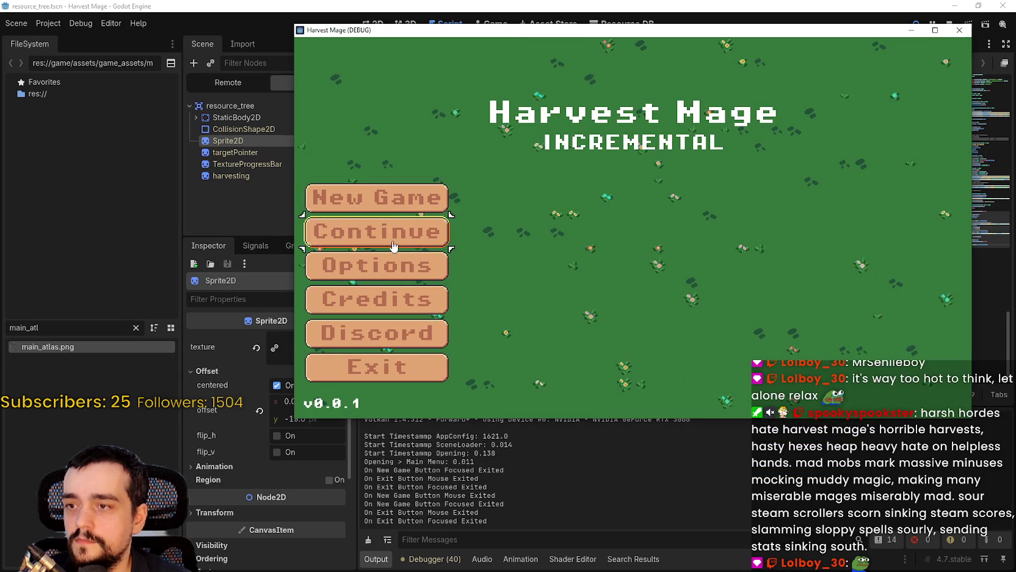
{"action": "left_click", "coordinate": [394, 251]}
{"action": "key", "text": "s"}
{"action": "key", "text": "a"}
{"action": "key", "text": "w"}
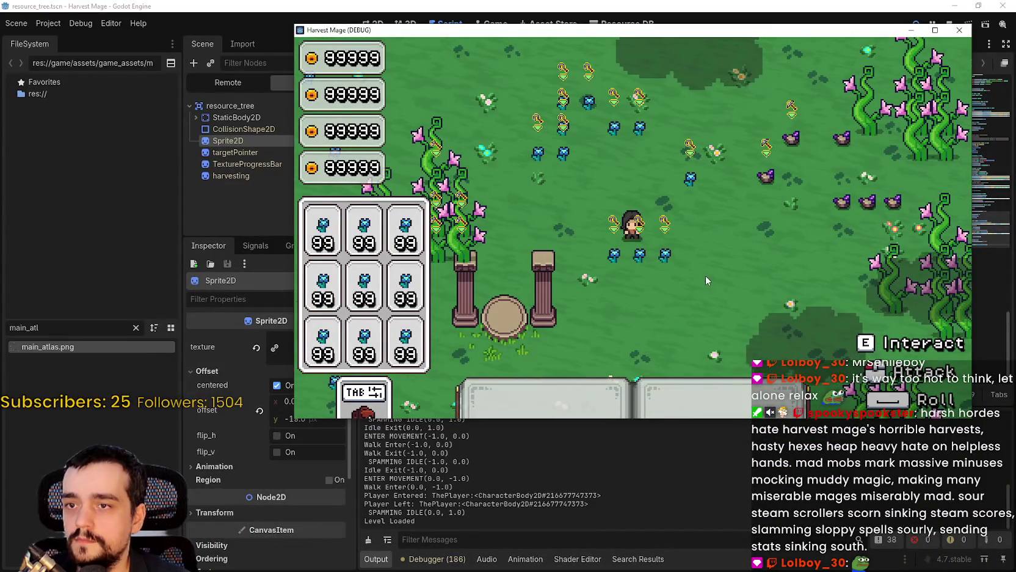
{"action": "left_click_drag", "start_coordinate": [672, 30], "coordinate": [630, 65]}
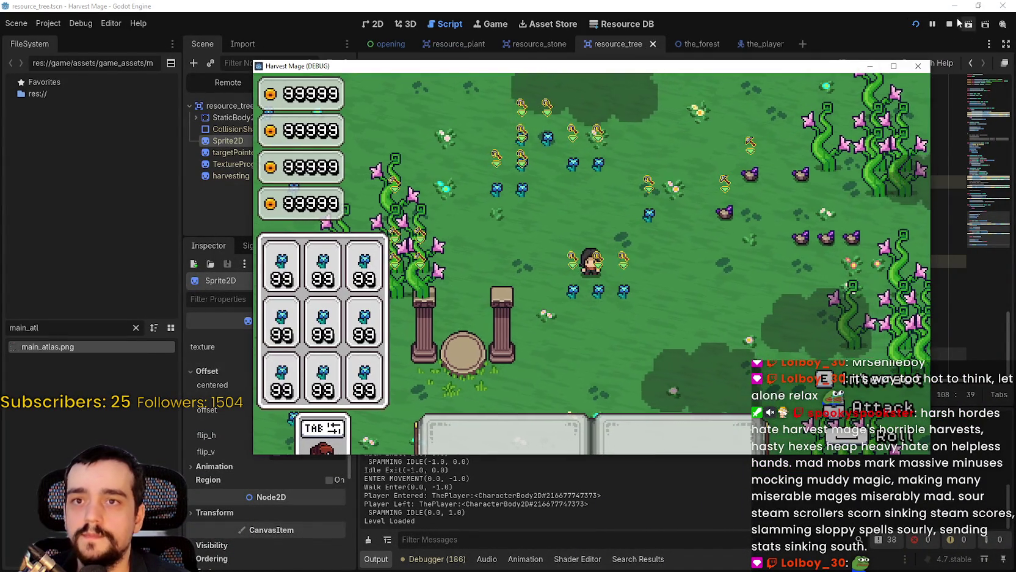
{"action": "left_click", "coordinate": [949, 24]}
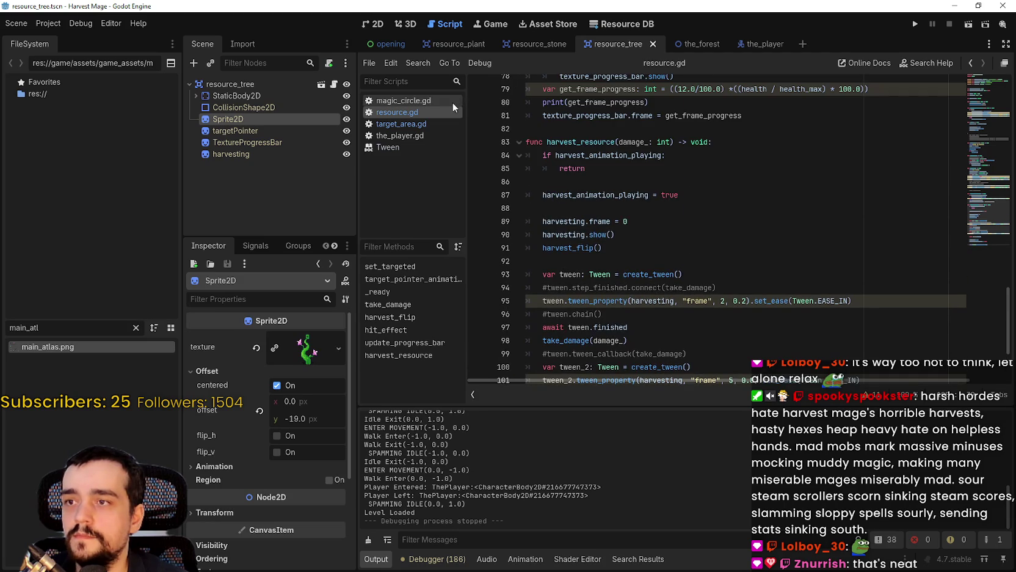
Step: Change target_count to 1 in target_area.gd
{"action": "left_click", "coordinate": [401, 123]}
{"action": "scroll", "coordinate": [985, 83], "scroll_direction": "up", "scroll_amount": 10}
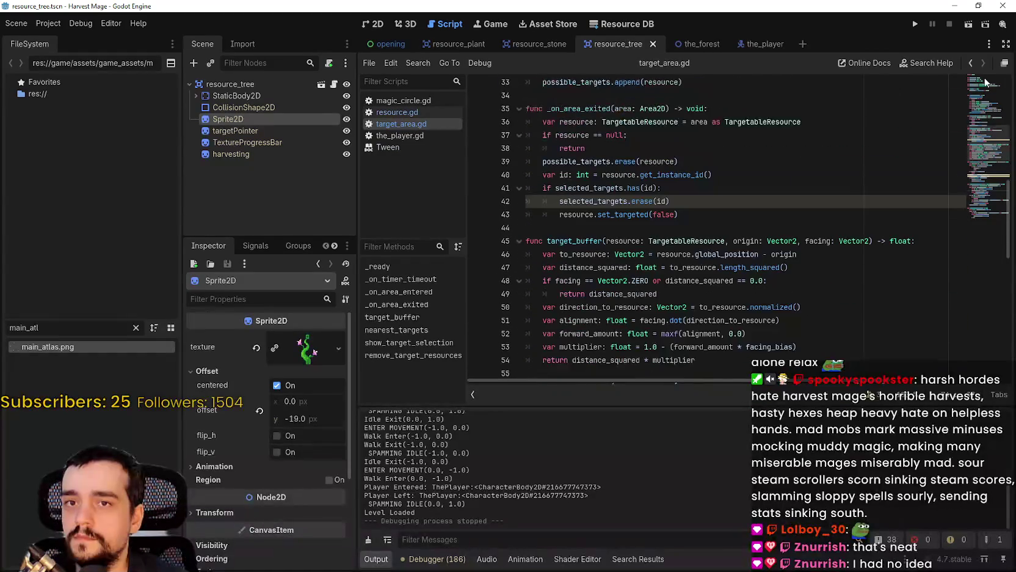
{"action": "scroll", "coordinate": [985, 83], "scroll_direction": "up", "scroll_amount": 10}
{"action": "left_click", "coordinate": [651, 122]}
{"action": "key", "text": "BackSpace"}
{"action": "type", "text": "1"}
Step: Run the project, walk to the flower field, harvest nearby plants, then pause the game
{"action": "left_click", "coordinate": [914, 24]}
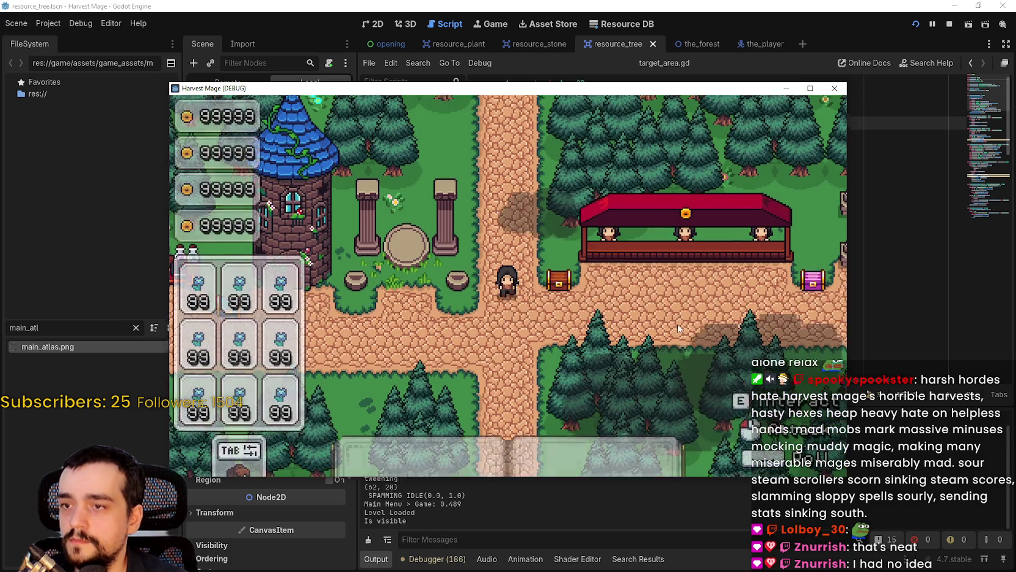
{"action": "key", "text": "a"}
{"action": "key", "text": "w"}
{"action": "key", "text": "s"}
{"action": "key", "text": "d"}
{"action": "key", "text": "w"}
{"action": "left_click_drag", "start_coordinate": [566, 88], "coordinate": [700, 17]}
{"action": "left_click", "coordinate": [752, 250]}
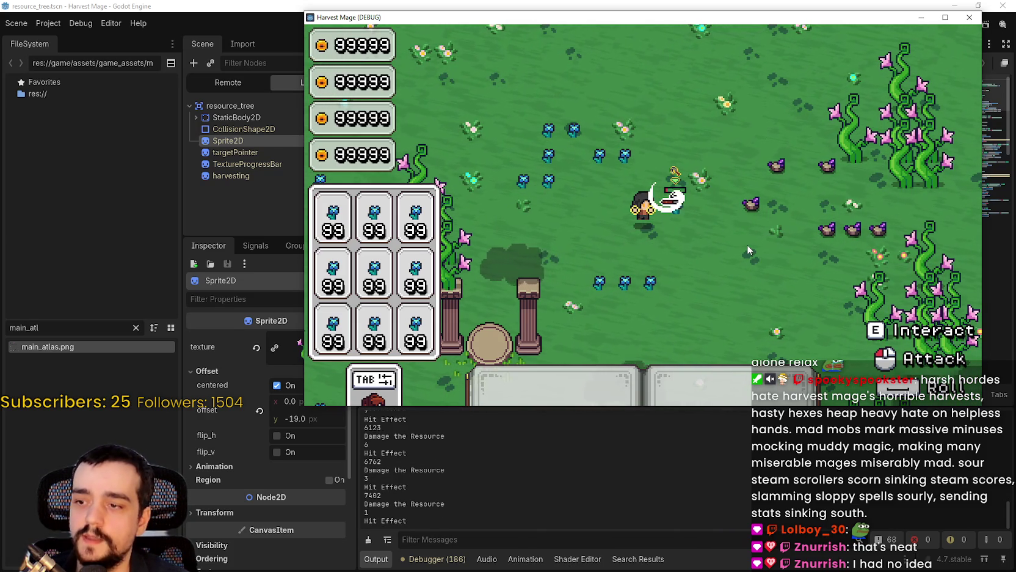
{"action": "left_click", "coordinate": [636, 522]}
{"action": "left_click", "coordinate": [932, 27]}
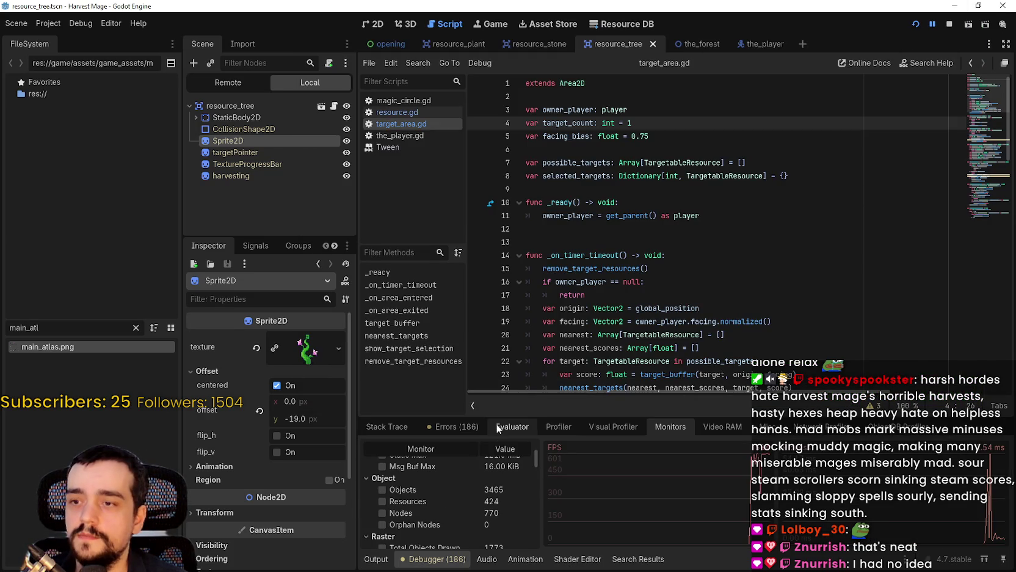
Step: Open the Profiler in an enlarged debugger panel, resume the game, and start recording
{"action": "left_click", "coordinate": [558, 426]}
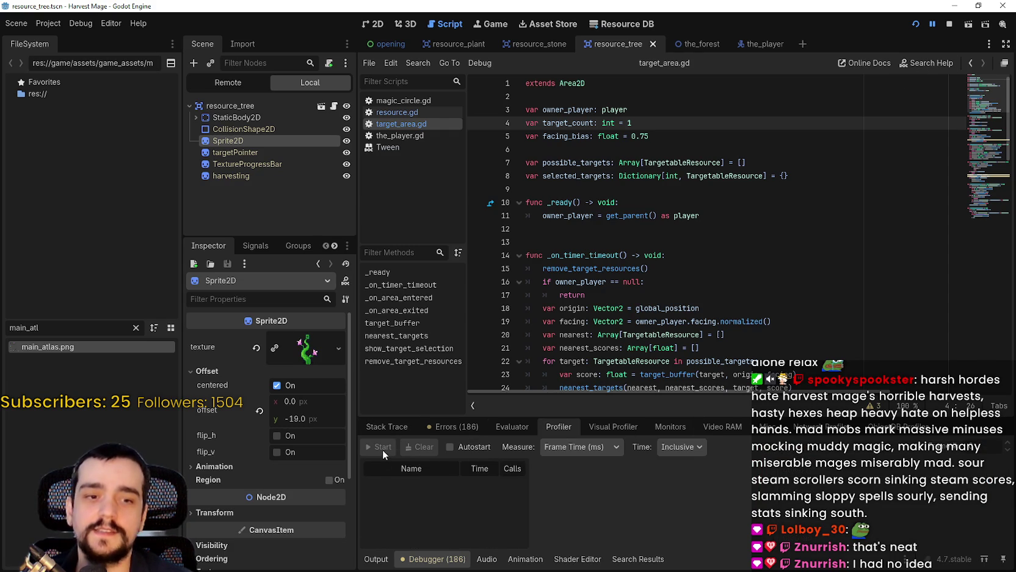
{"action": "left_click_drag", "start_coordinate": [648, 419], "coordinate": [647, 335]}
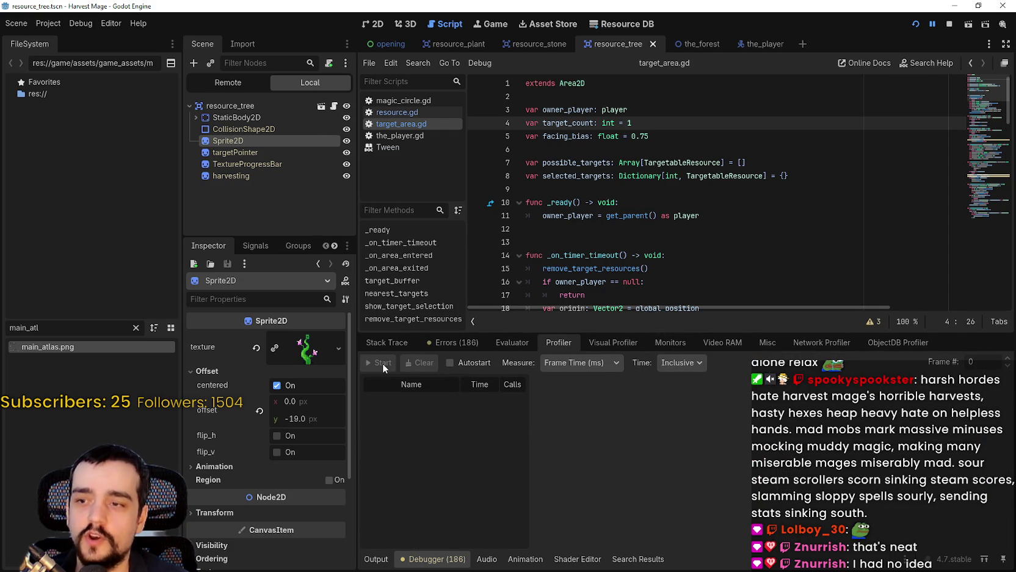
{"action": "left_click", "coordinate": [932, 27]}
{"action": "left_click", "coordinate": [504, 465]}
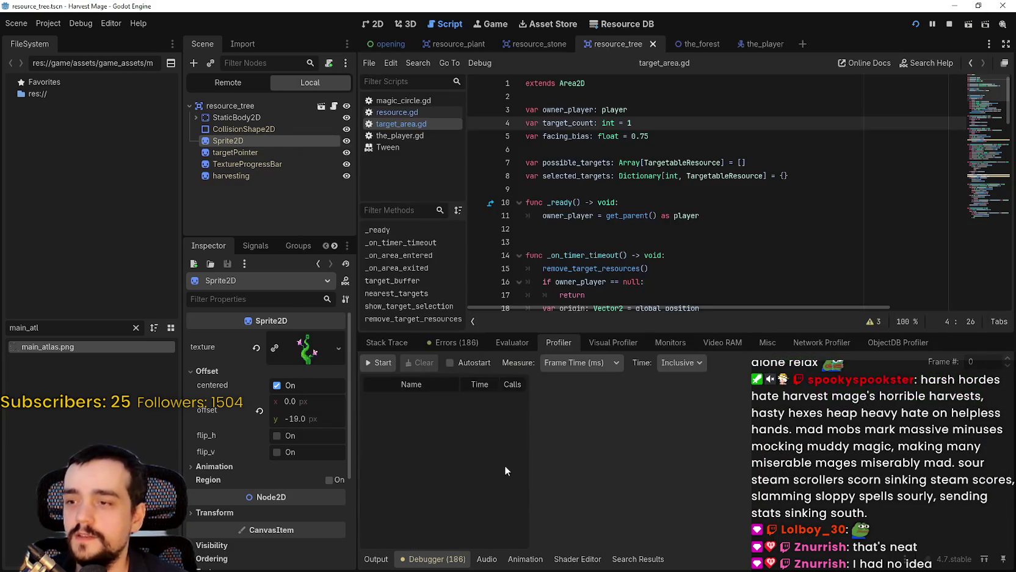
{"action": "left_click", "coordinate": [387, 363]}
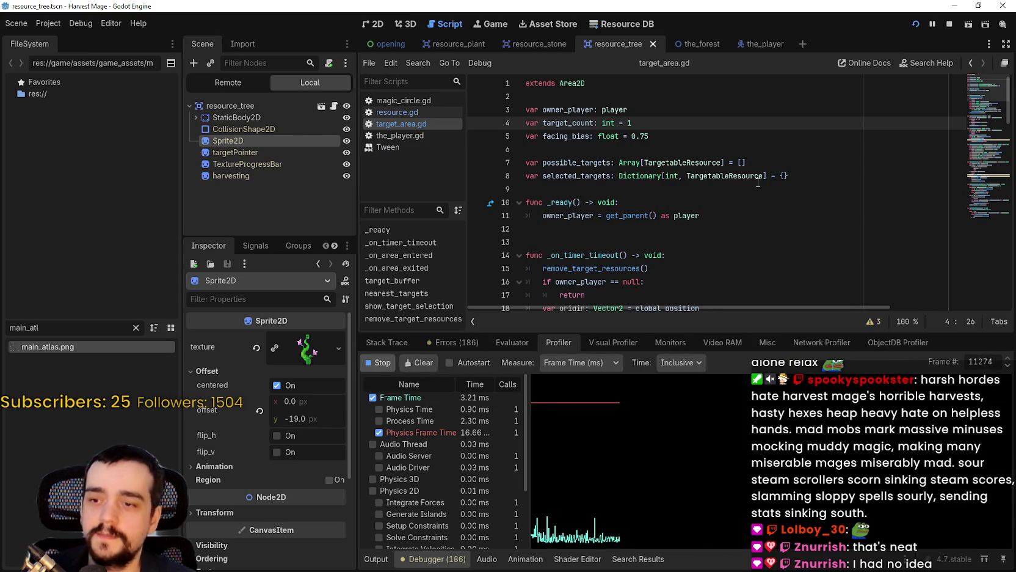
Step: Walk the mage to a plant, harvest it with E, then close the game window
{"action": "key", "text": "alt+Tab"}
{"action": "key", "text": "w"}
{"action": "key", "text": "a"}
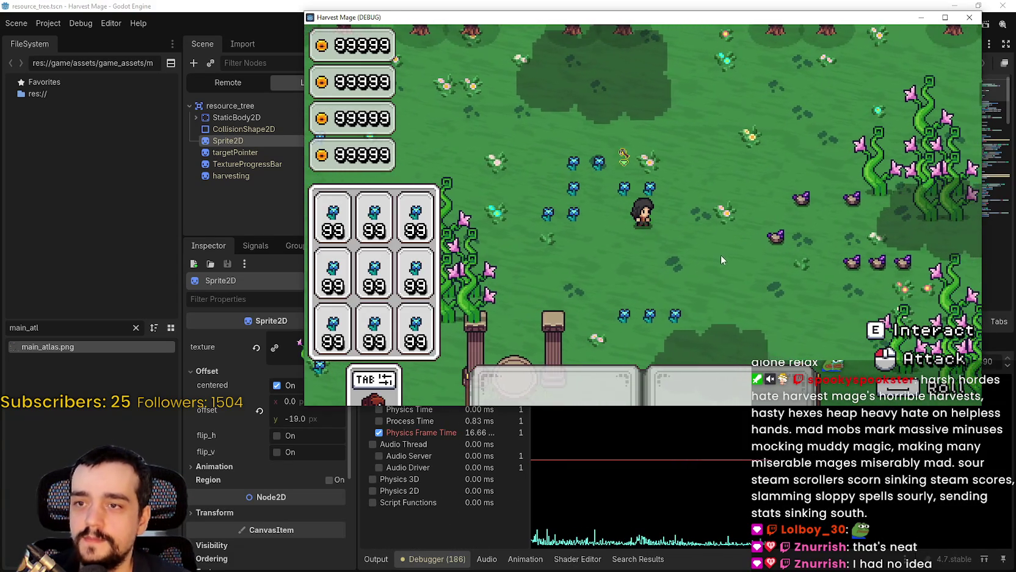
{"action": "key", "text": "e"}
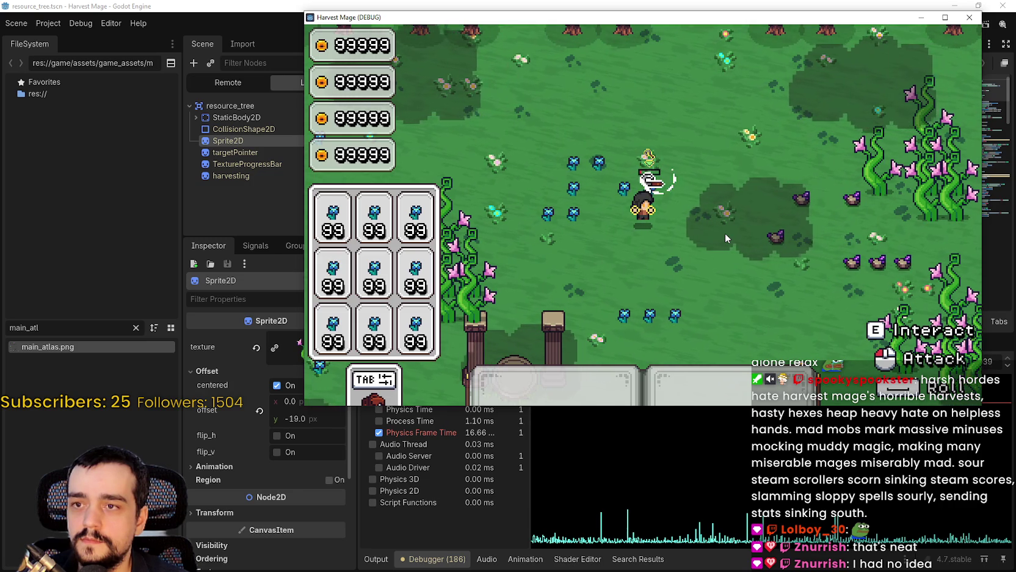
{"action": "left_click", "coordinate": [969, 17]}
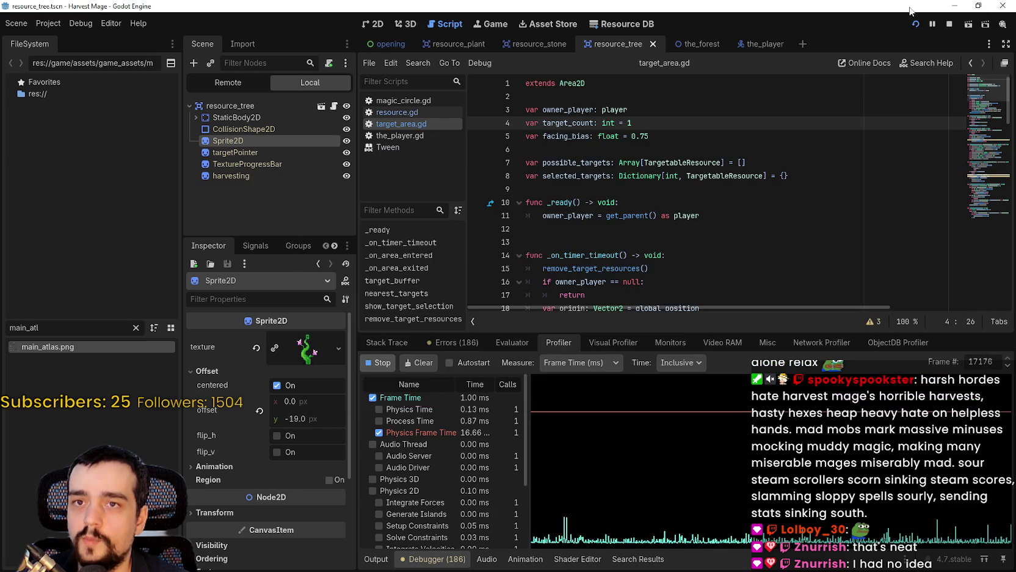
Step: Make the profiler panel taller and widen its function name column
{"action": "left_click", "coordinate": [375, 559]}
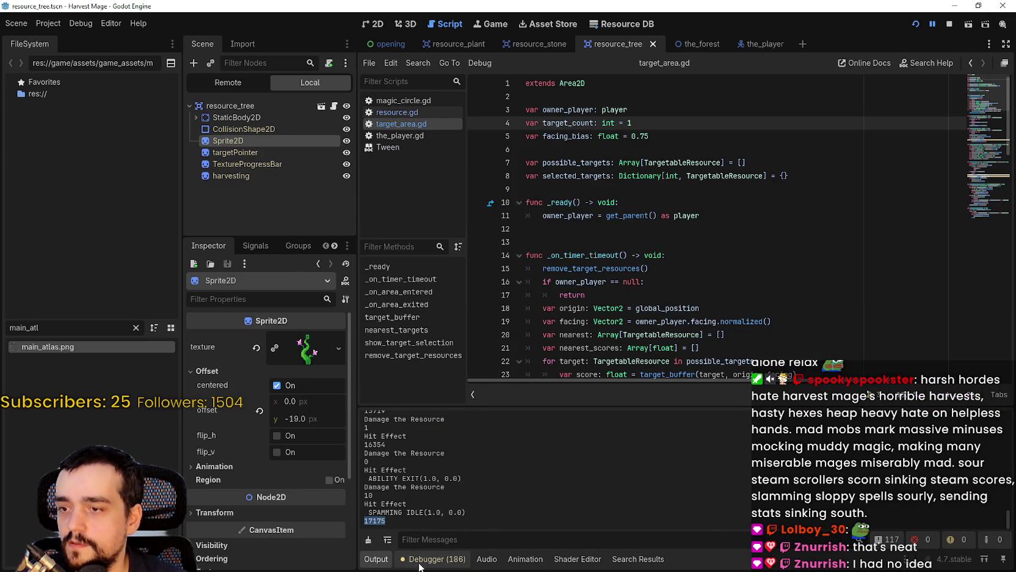
{"action": "left_click", "coordinate": [431, 558]}
{"action": "left_click_drag", "start_coordinate": [972, 365], "coordinate": [980, 355]}
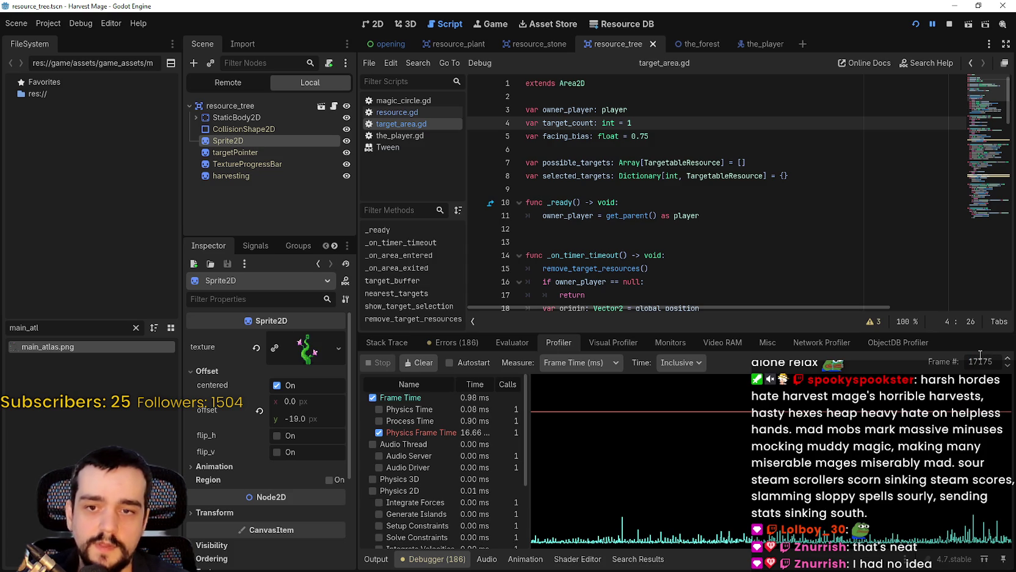
{"action": "scroll", "coordinate": [452, 438], "scroll_direction": "down", "scroll_amount": 5}
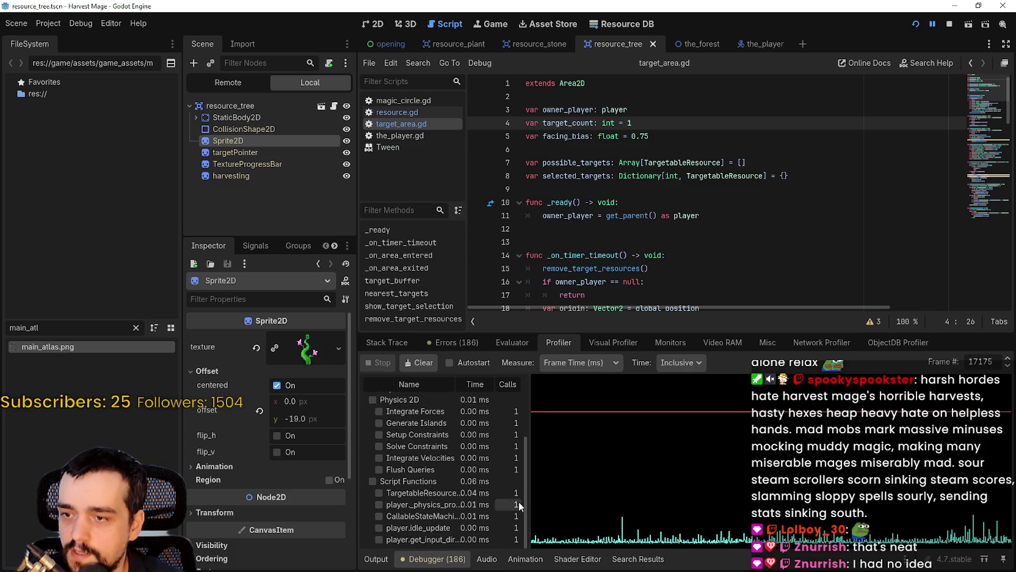
{"action": "left_click_drag", "start_coordinate": [529, 499], "coordinate": [613, 499]}
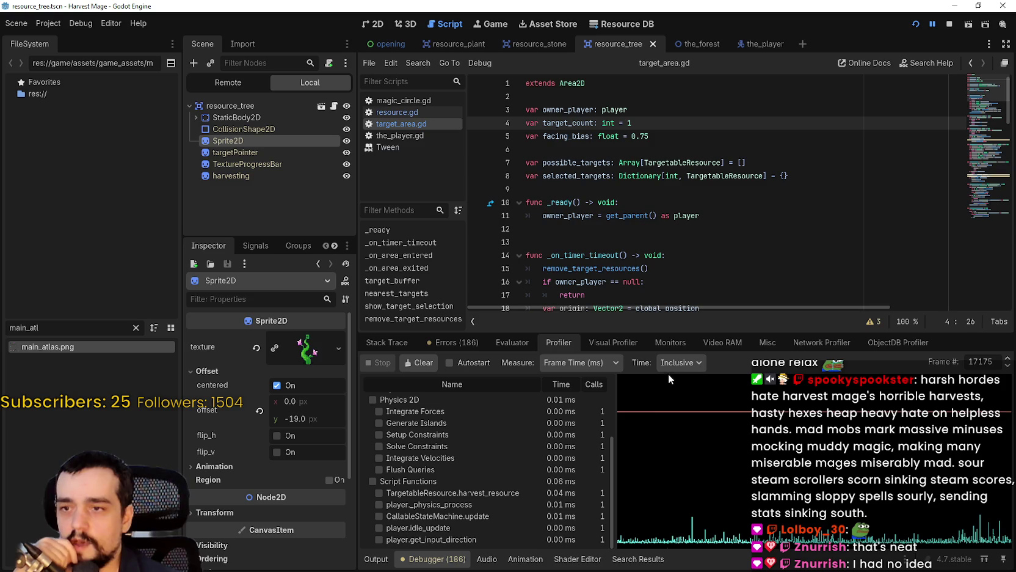
{"action": "left_click_drag", "start_coordinate": [680, 335], "coordinate": [679, 243]}
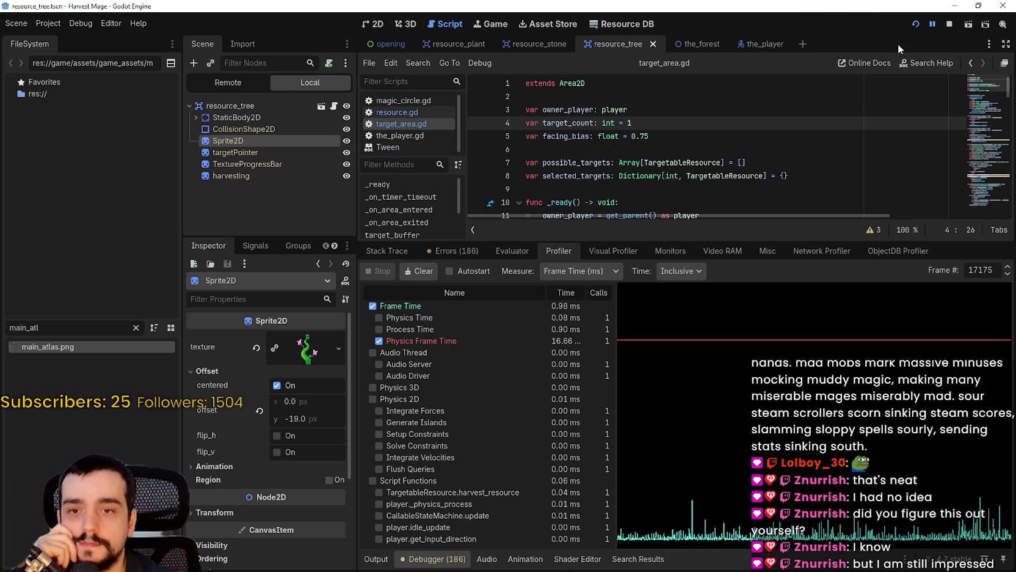
Step: Step the profiler back four recorded frames
{"action": "left_click", "coordinate": [1009, 276]}
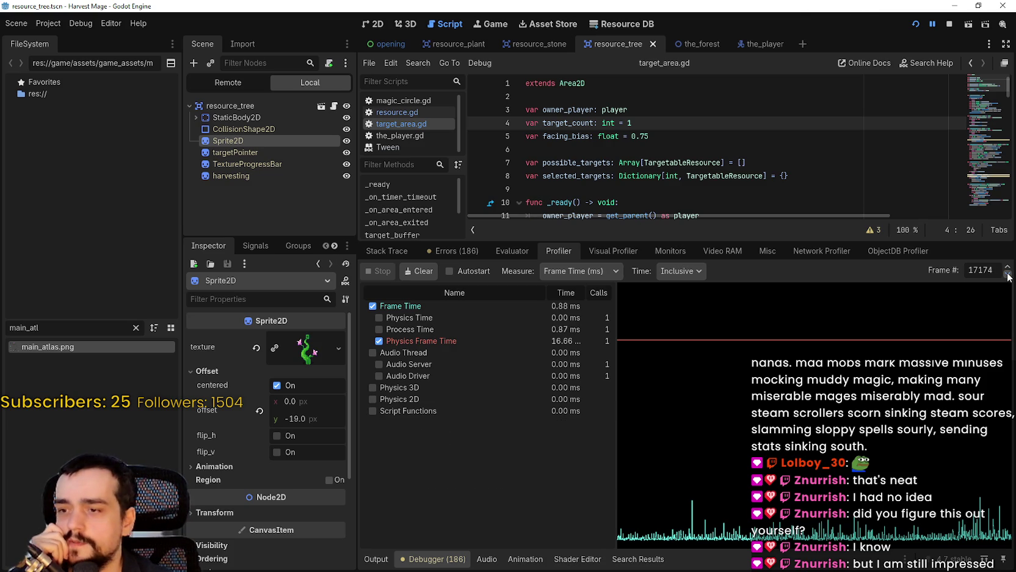
{"action": "left_click", "coordinate": [1008, 275]}
{"action": "left_click", "coordinate": [1008, 276]}
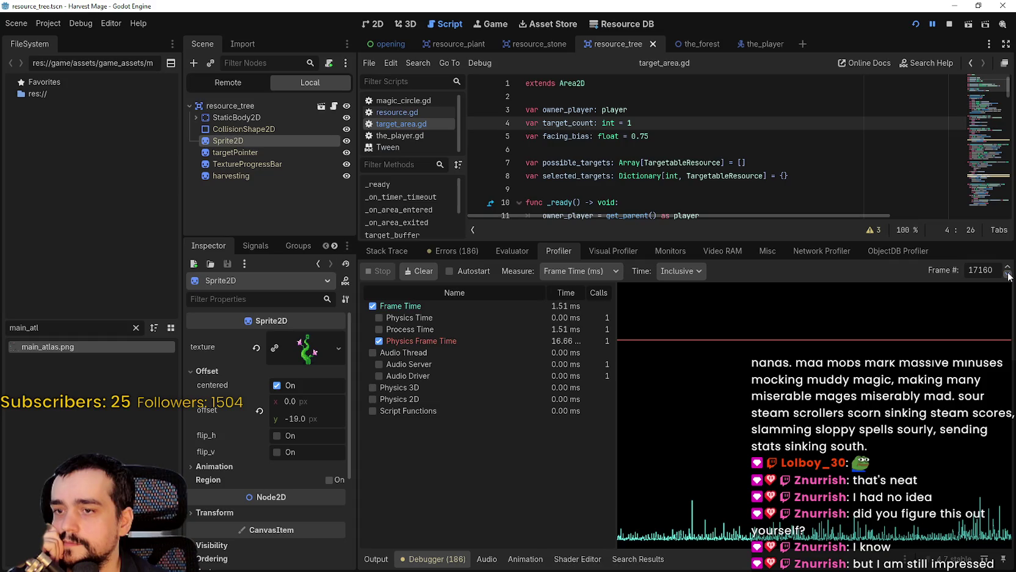
{"action": "left_click", "coordinate": [1008, 275]}
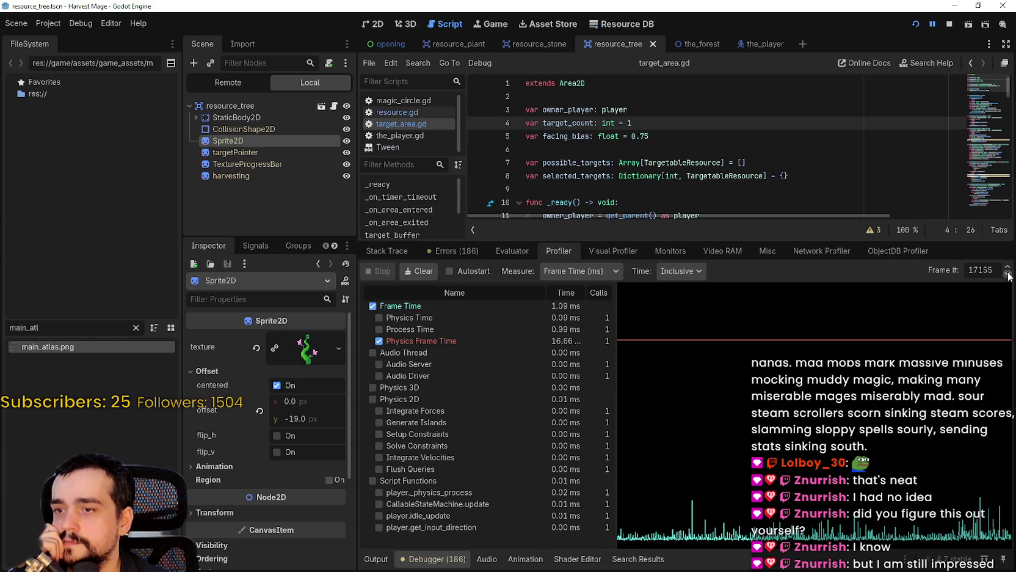
{"action": "left_click", "coordinate": [1008, 275]}
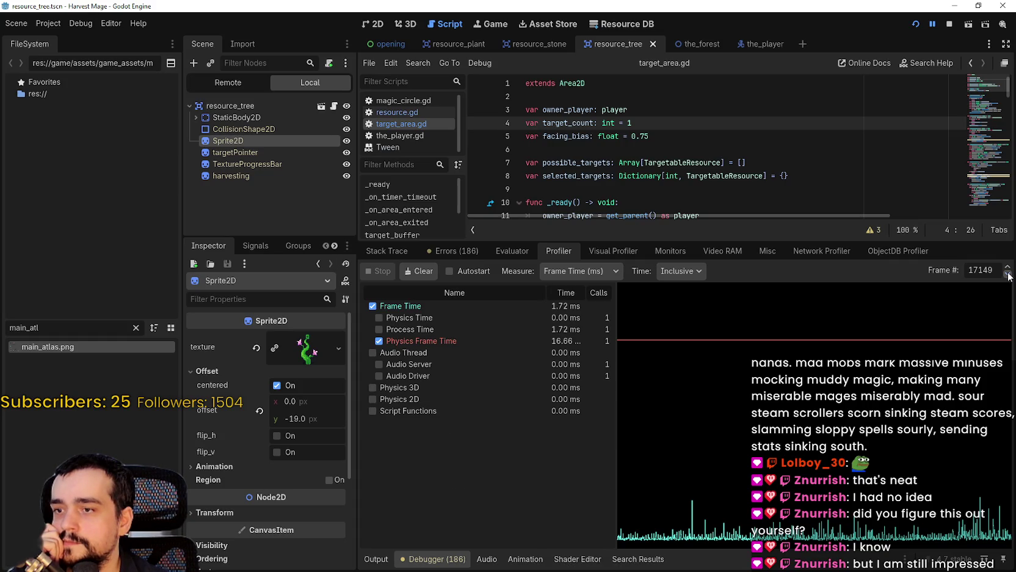
Step: Copy frame number 16354 from the output log into the profiler's Frame # field
{"action": "left_click", "coordinate": [392, 558]}
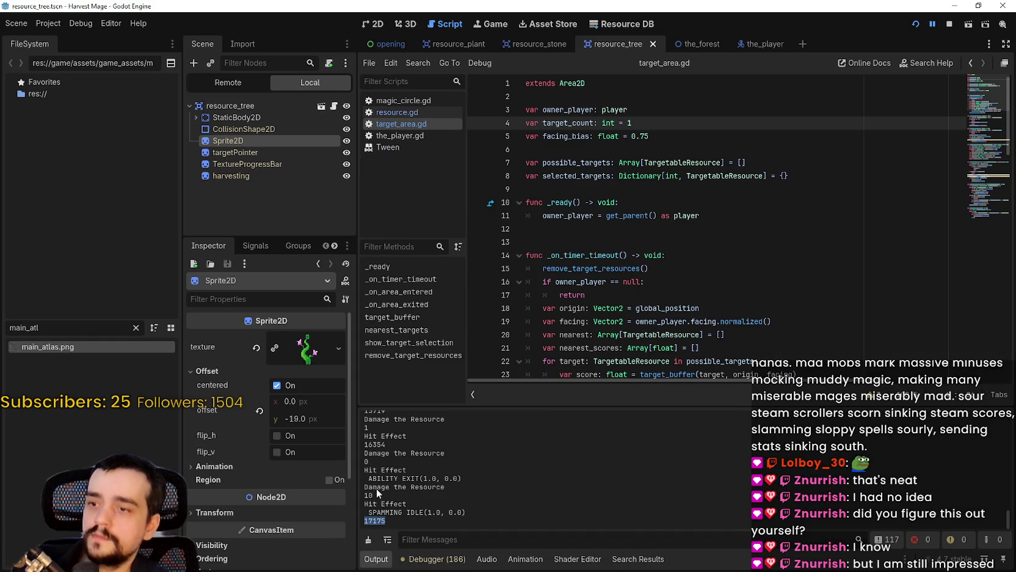
{"action": "double_click", "coordinate": [374, 443]}
{"action": "key", "text": "ctrl+c"}
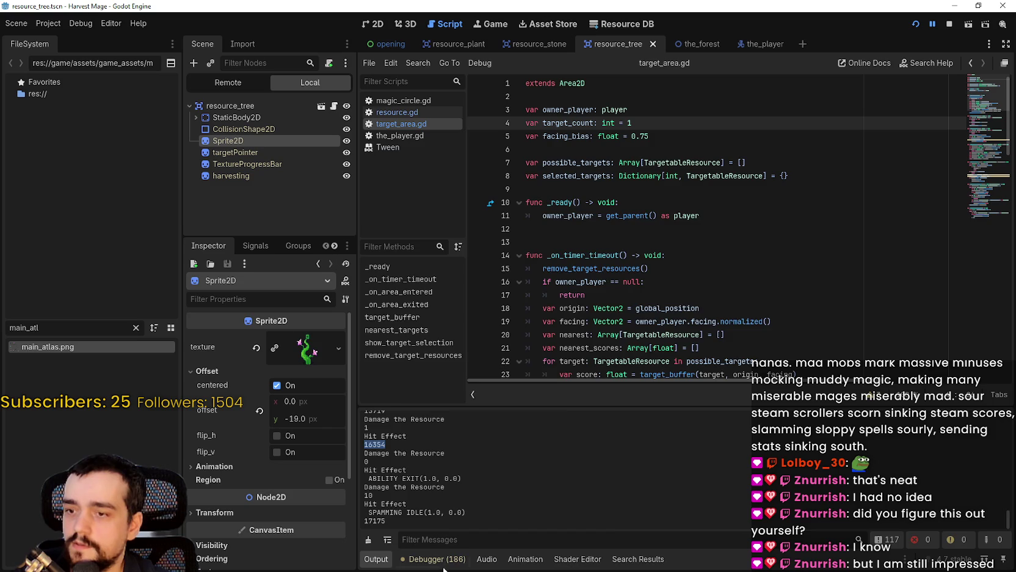
{"action": "left_click", "coordinate": [437, 560]}
{"action": "triple_click", "coordinate": [982, 269]}
{"action": "key", "text": "ctrl+v"}
Step: Load profiler frame 16354 and toggle the time display between self and inclusive
{"action": "key", "text": "Return"}
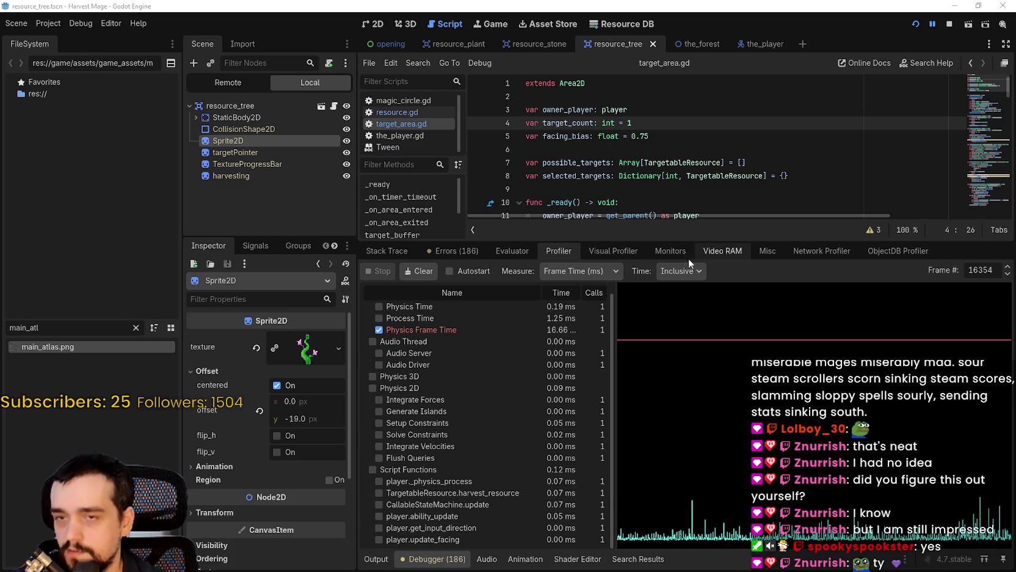
{"action": "left_click", "coordinate": [659, 272]}
{"action": "left_click", "coordinate": [688, 293]}
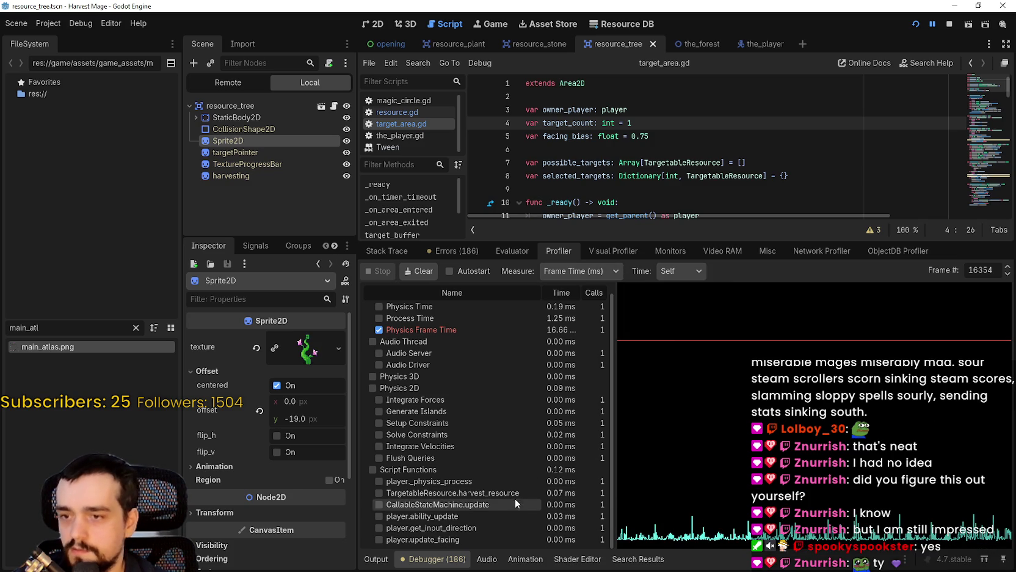
{"action": "left_click", "coordinate": [686, 272]}
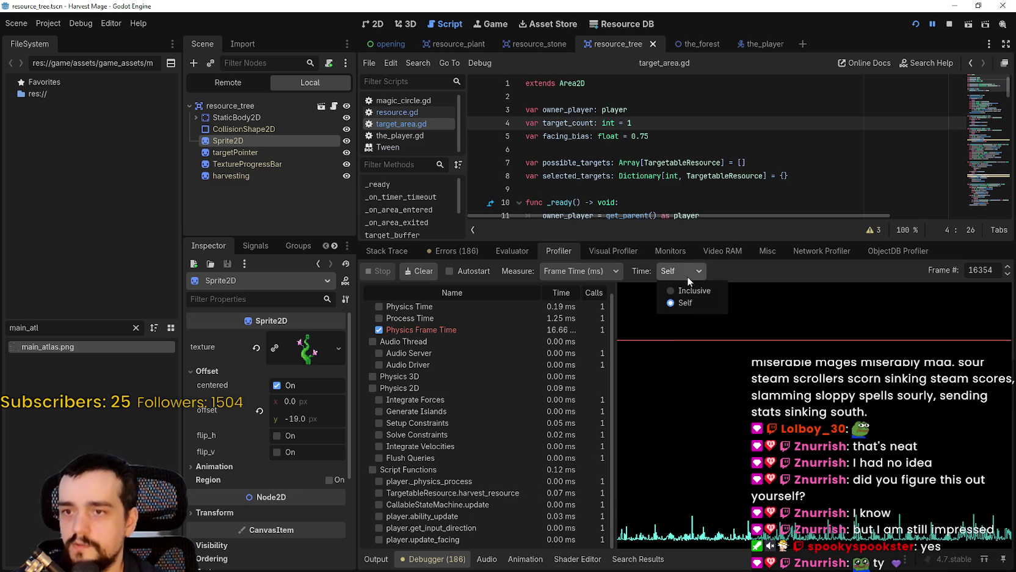
{"action": "left_click", "coordinate": [696, 290]}
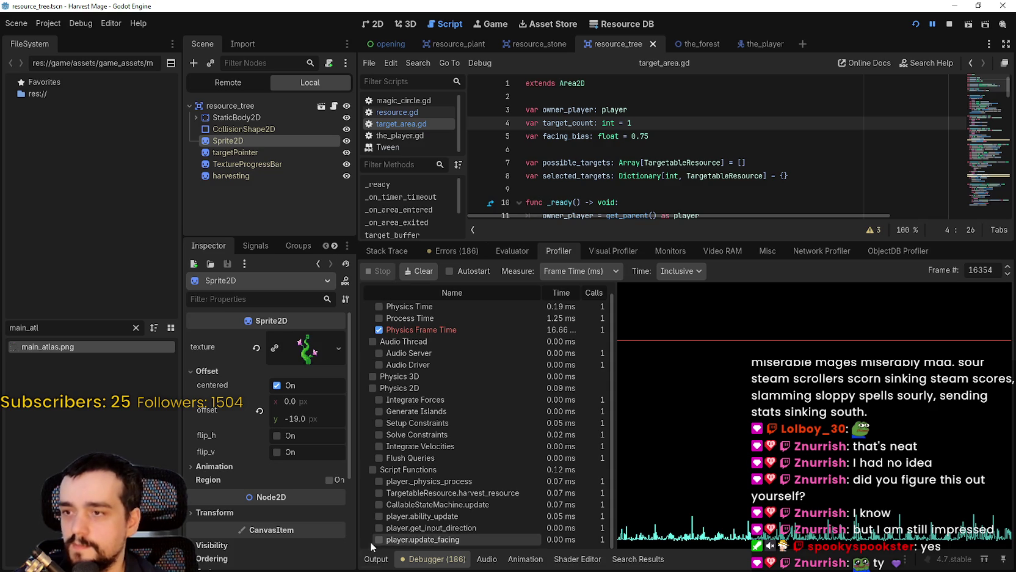
Step: Load profiler frame 15719 via the Frame # field
{"action": "left_click", "coordinate": [376, 559]}
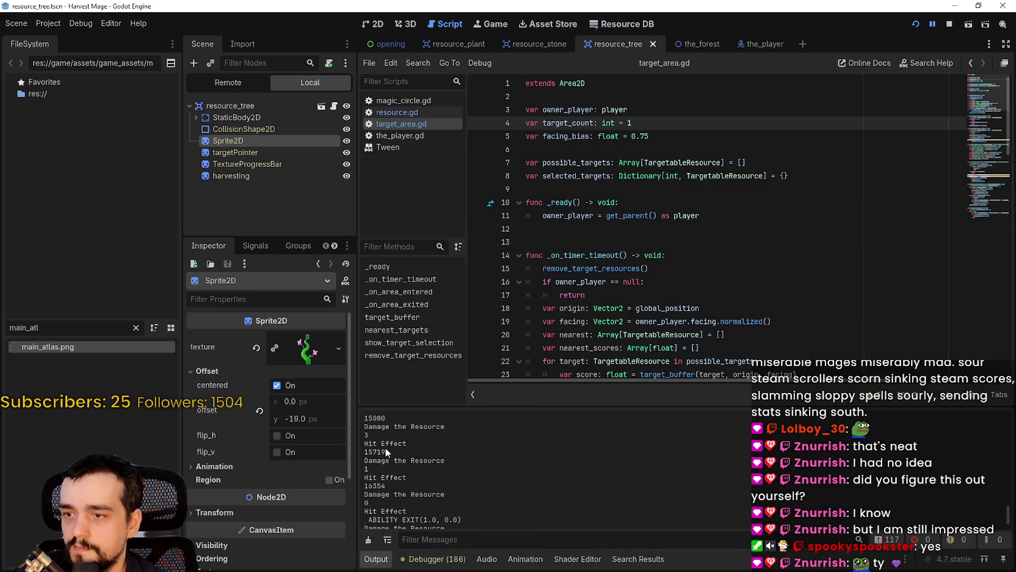
{"action": "left_click", "coordinate": [435, 559]}
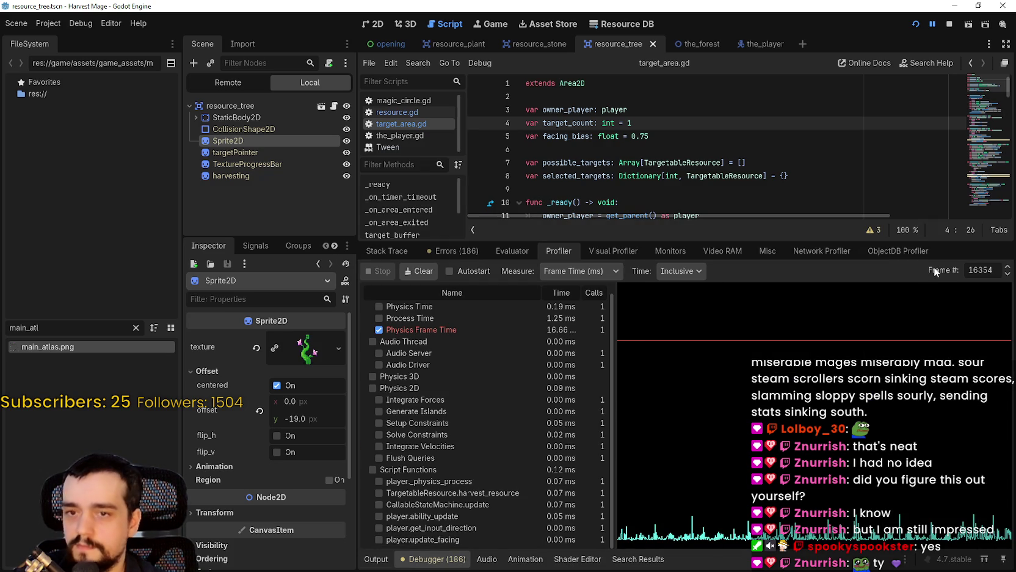
{"action": "double_click", "coordinate": [972, 270]}
{"action": "type", "text": "15719"}
{"action": "key", "text": "Return"}
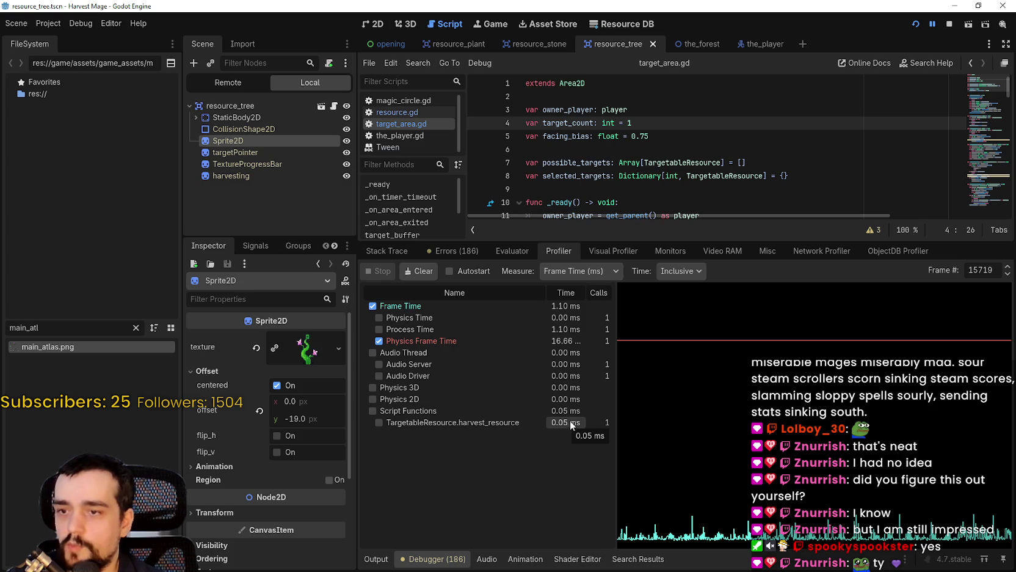
Step: Stop the running game and put the caret on target_area.gd's target count line
{"action": "left_click_drag", "start_coordinate": [765, 236], "coordinate": [760, 412]}
{"action": "left_click", "coordinate": [727, 309]}
{"action": "left_click", "coordinate": [949, 24]}
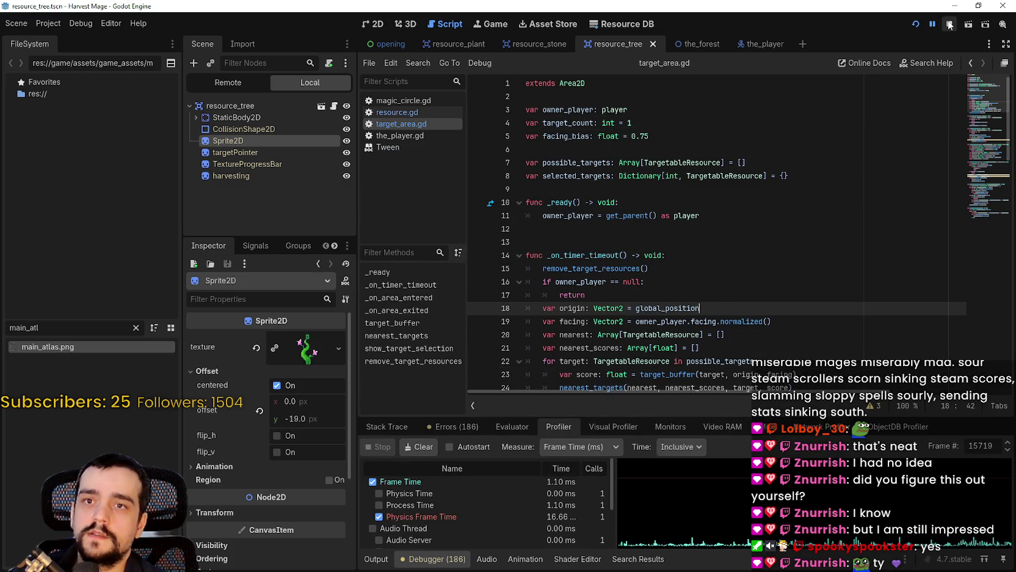
{"action": "left_click", "coordinate": [637, 125]}
{"action": "type", "text": "50"}
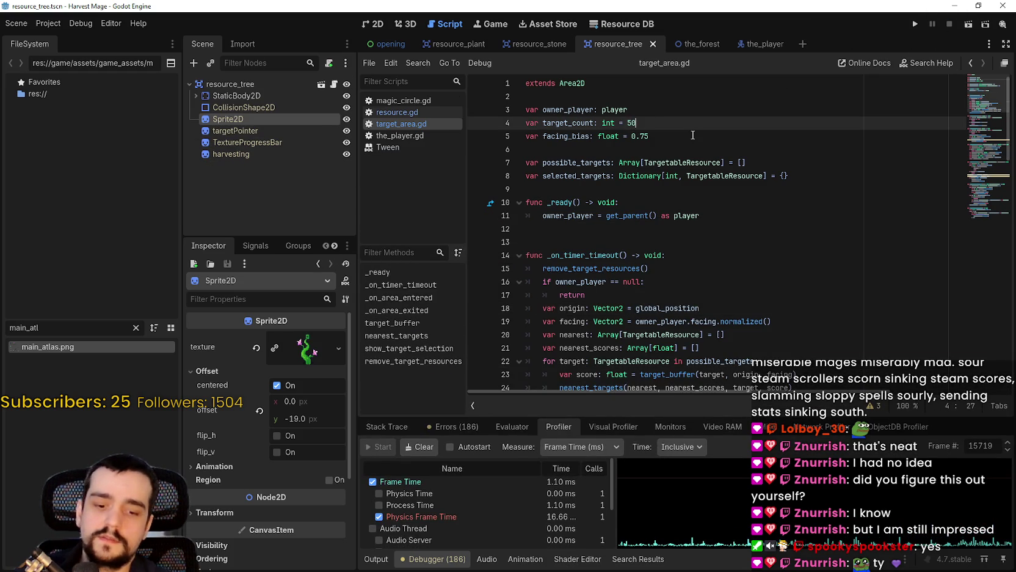
Step: Run the project and choose Continue to load the saved game
{"action": "left_click", "coordinate": [914, 23]}
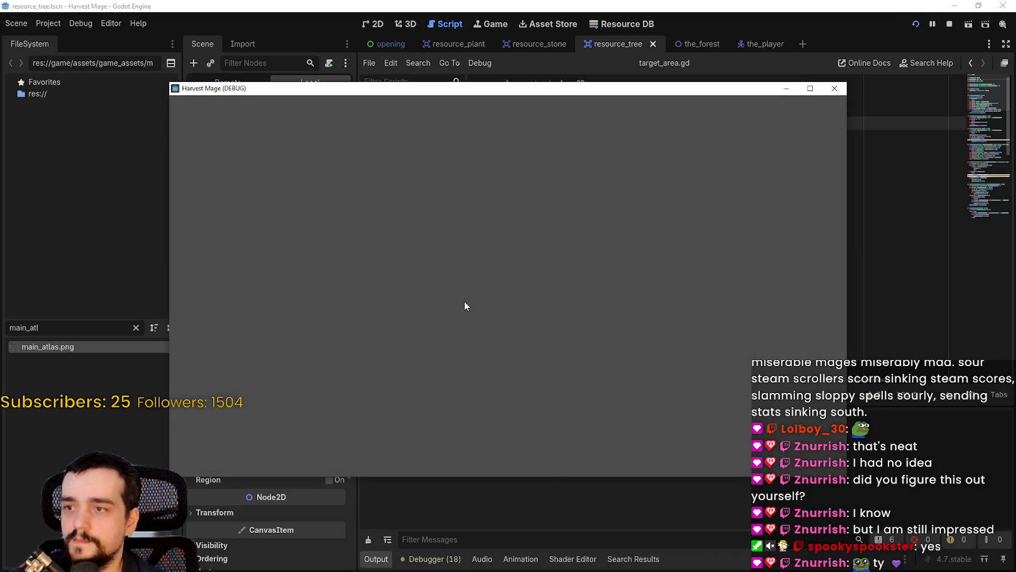
{"action": "key", "text": "Down"}
{"action": "key", "text": "Return"}
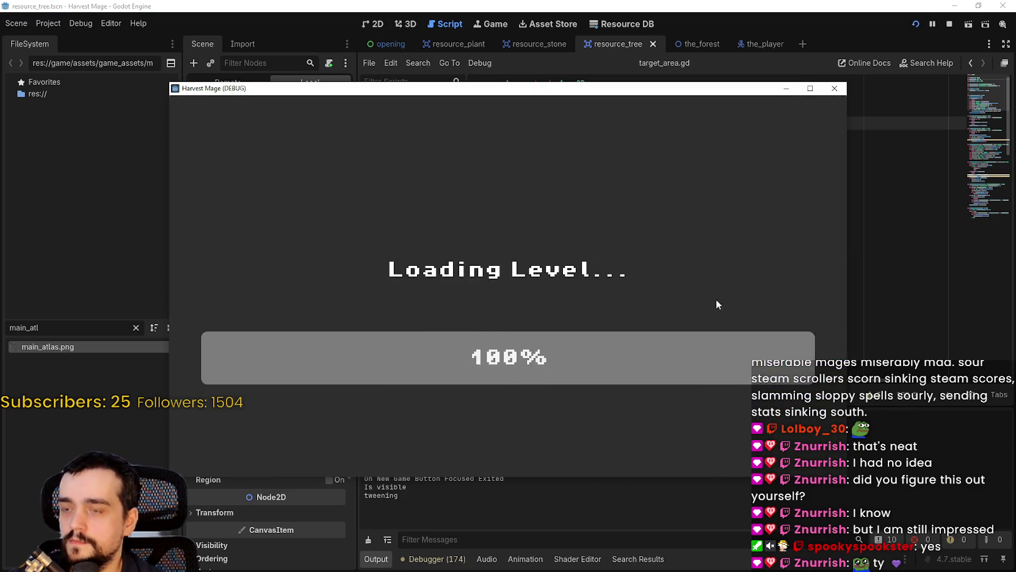
Step: Walk the mage to the plants and harvest them all at once with space
{"action": "key", "text": "s"}
{"action": "key", "text": "a"}
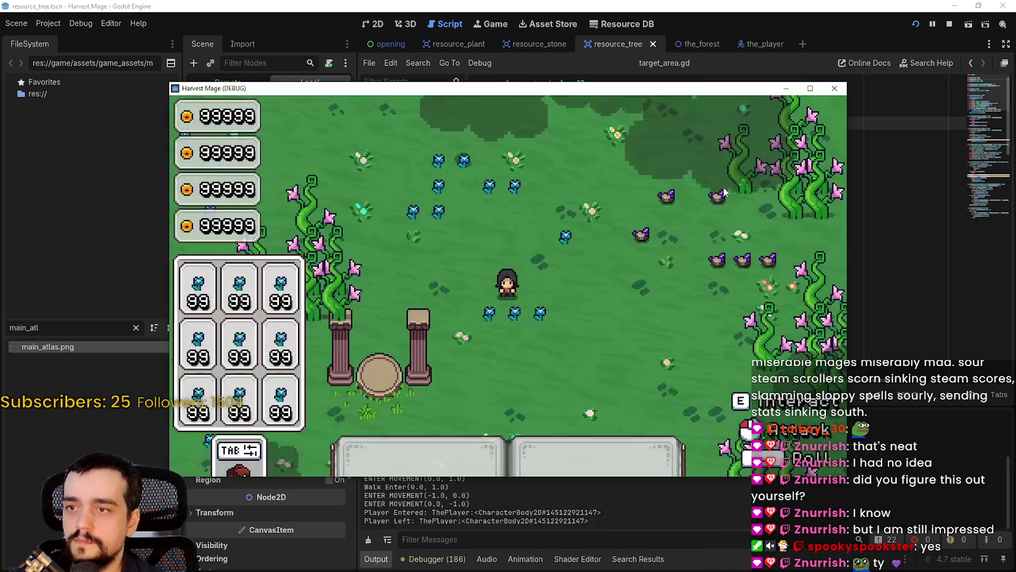
{"action": "key", "text": "d"}
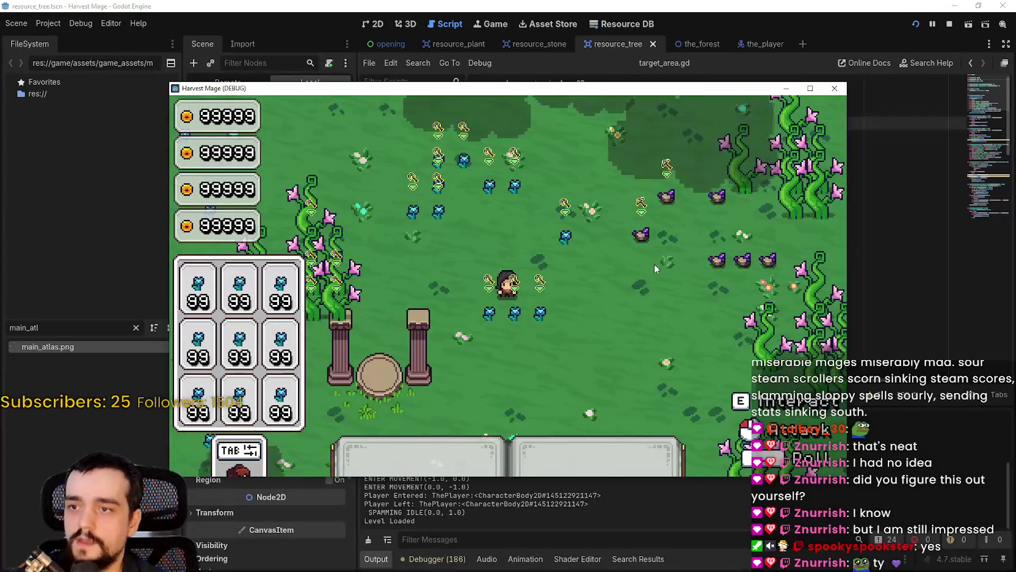
{"action": "key", "text": "w"}
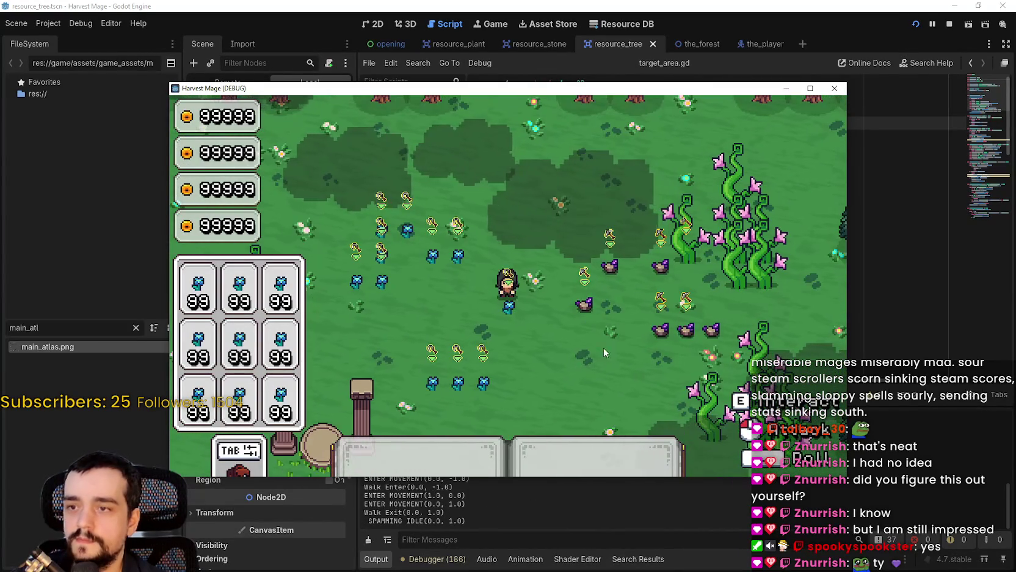
{"action": "key", "text": "F8"}
{"action": "key", "text": "F5"}
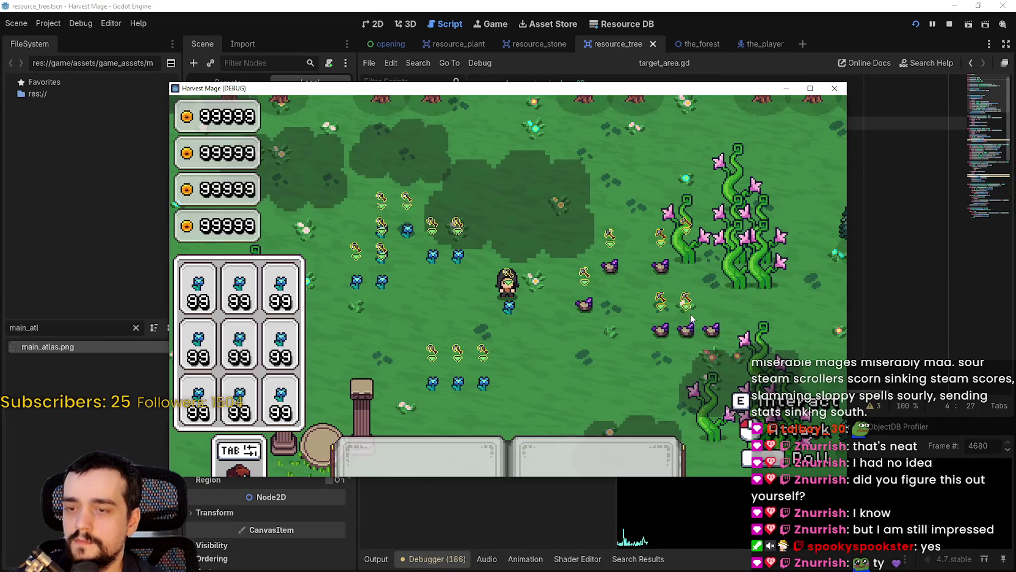
{"action": "key", "text": "d"}
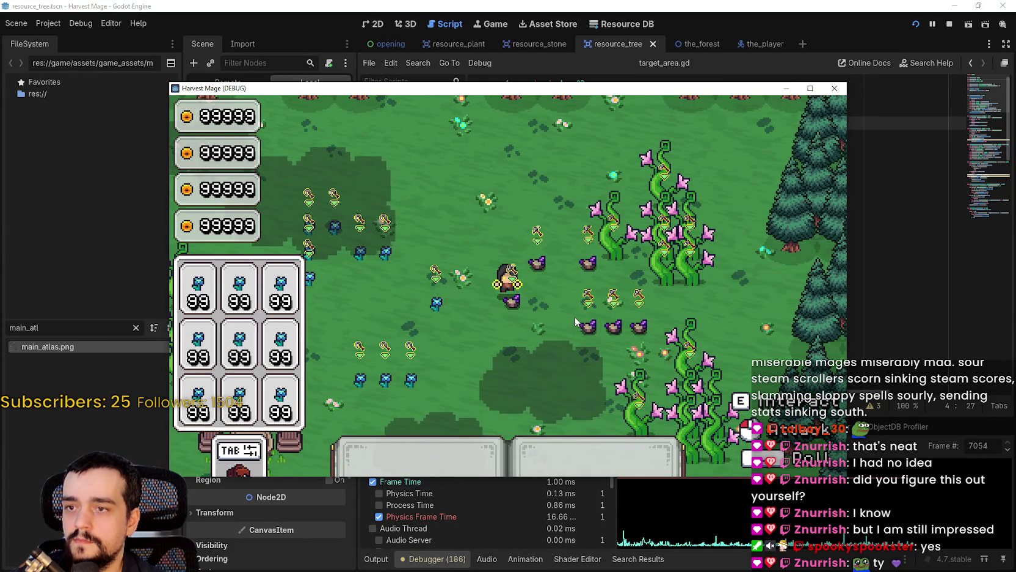
{"action": "key", "text": "space"}
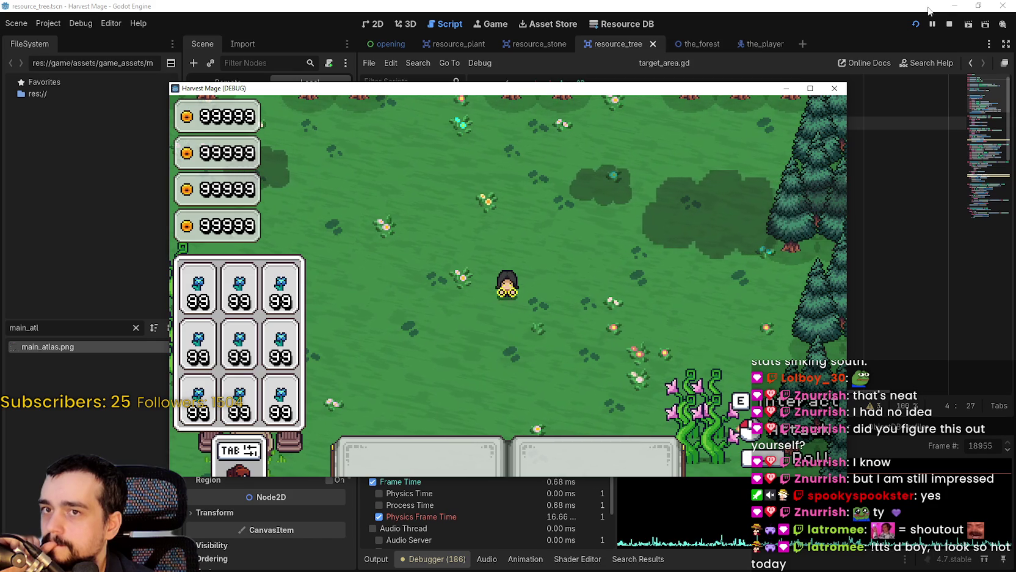
Step: Pause the game and check the Output, Profiler and Network Profiler panels
{"action": "left_click", "coordinate": [933, 25]}
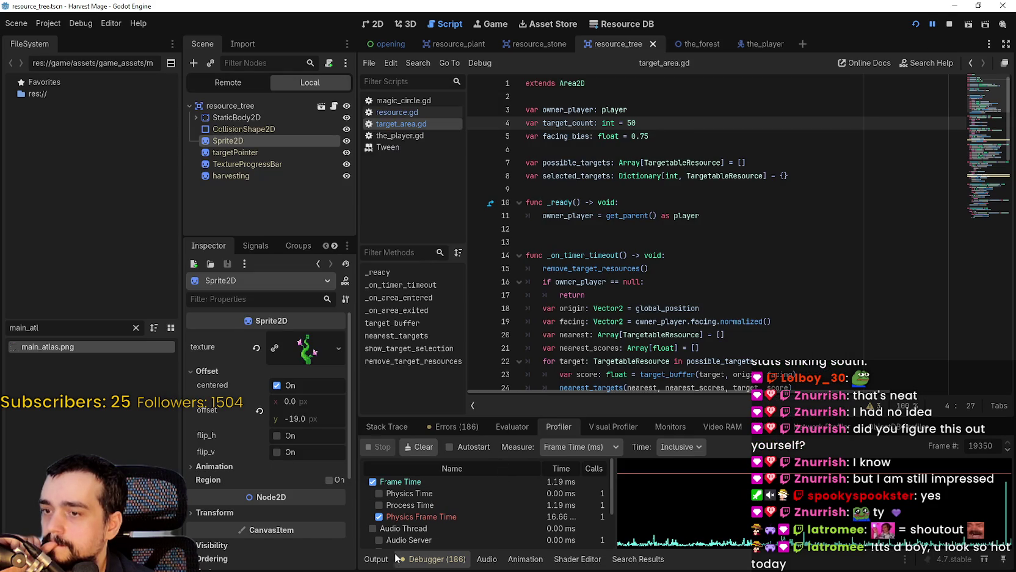
{"action": "left_click", "coordinate": [387, 558]}
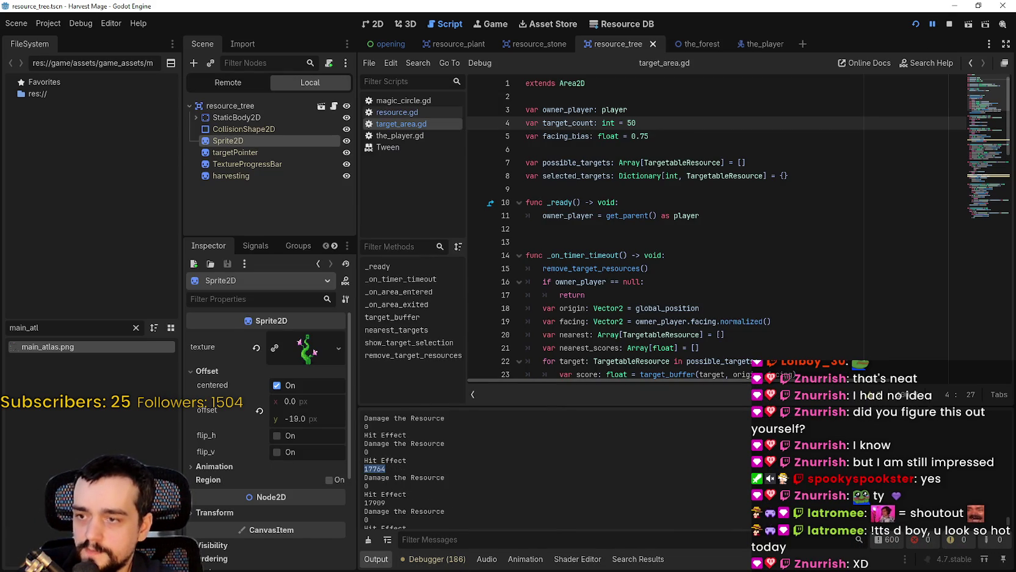
{"action": "left_click", "coordinate": [434, 558]}
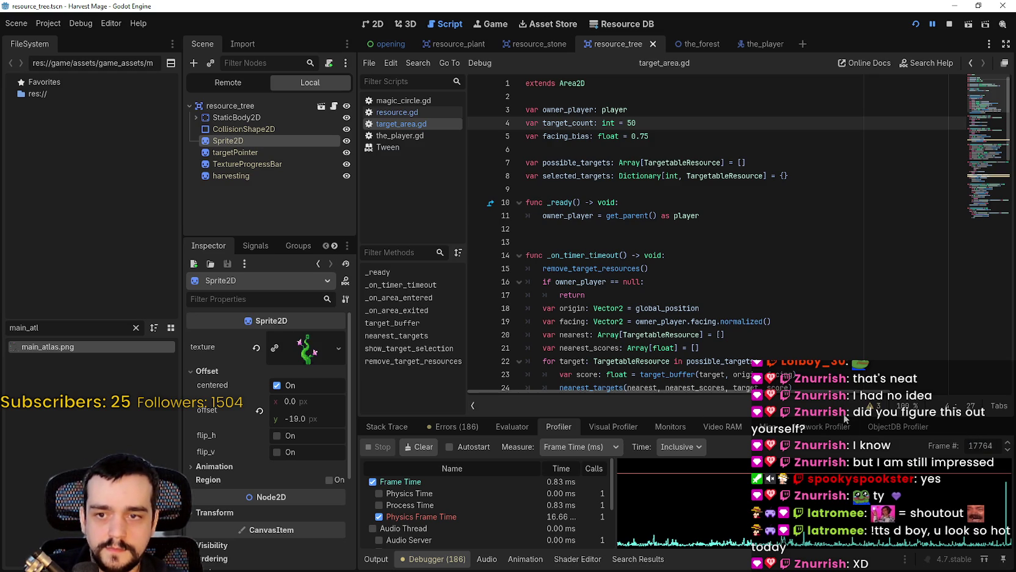
{"action": "left_click", "coordinate": [845, 423]}
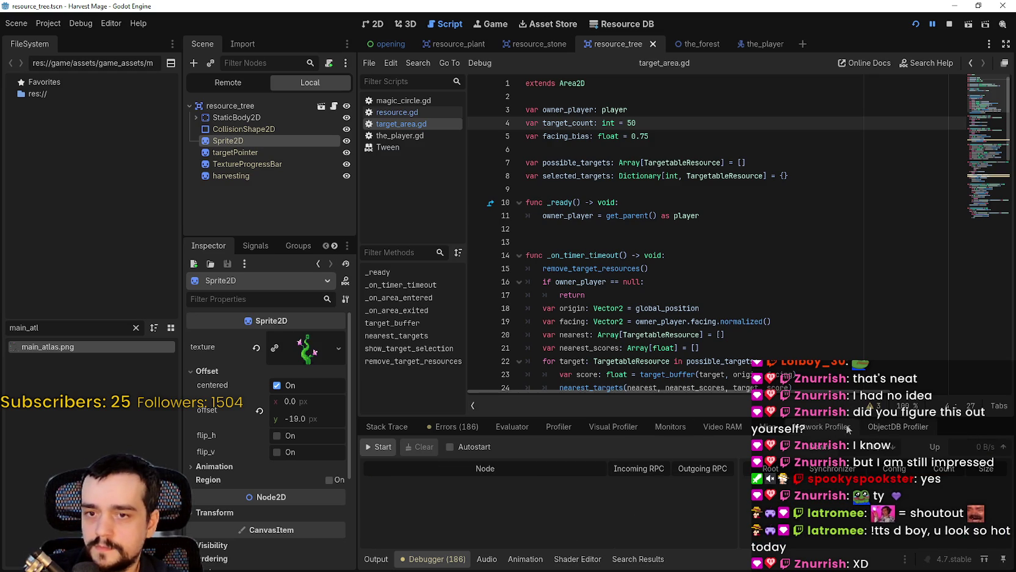
{"action": "left_click", "coordinate": [563, 430]}
Step: Enlarge the debugger panel over the script editor and return to the frame-time profiler
{"action": "key", "text": "shift+F12"}
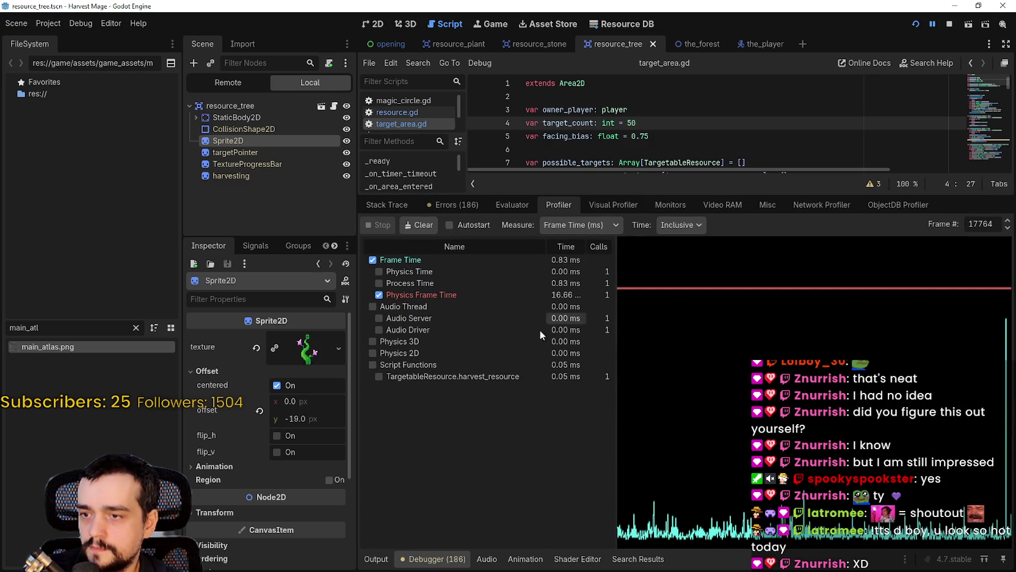
{"action": "left_click_drag", "start_coordinate": [601, 197], "coordinate": [601, 261]}
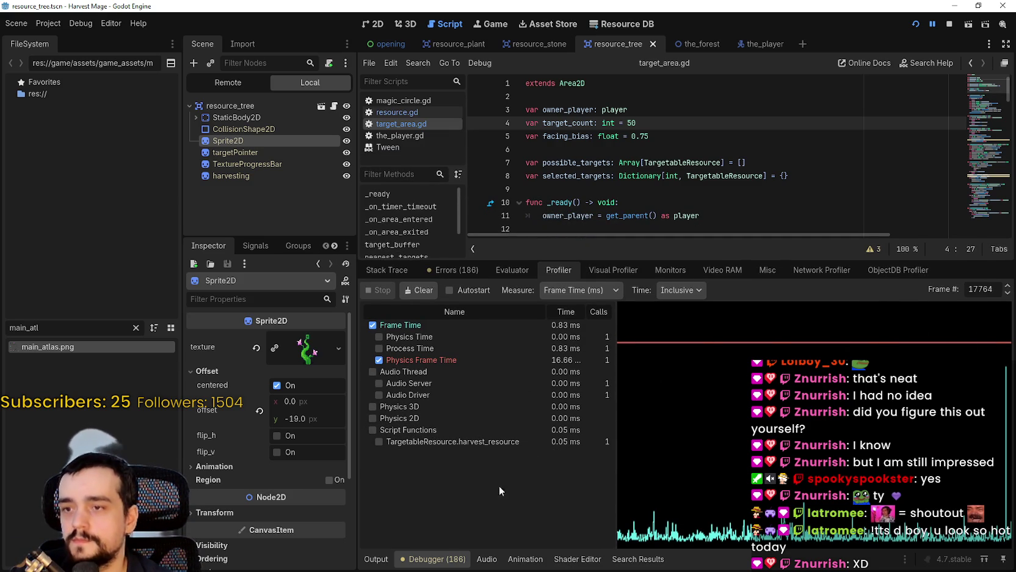
{"action": "left_click", "coordinate": [373, 561]}
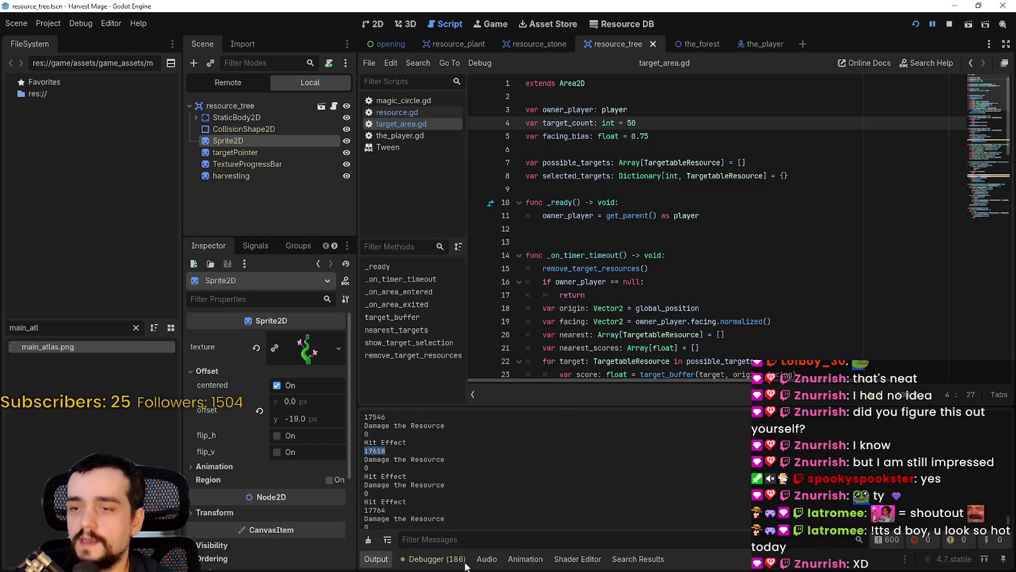
{"action": "key", "text": "alt+d"}
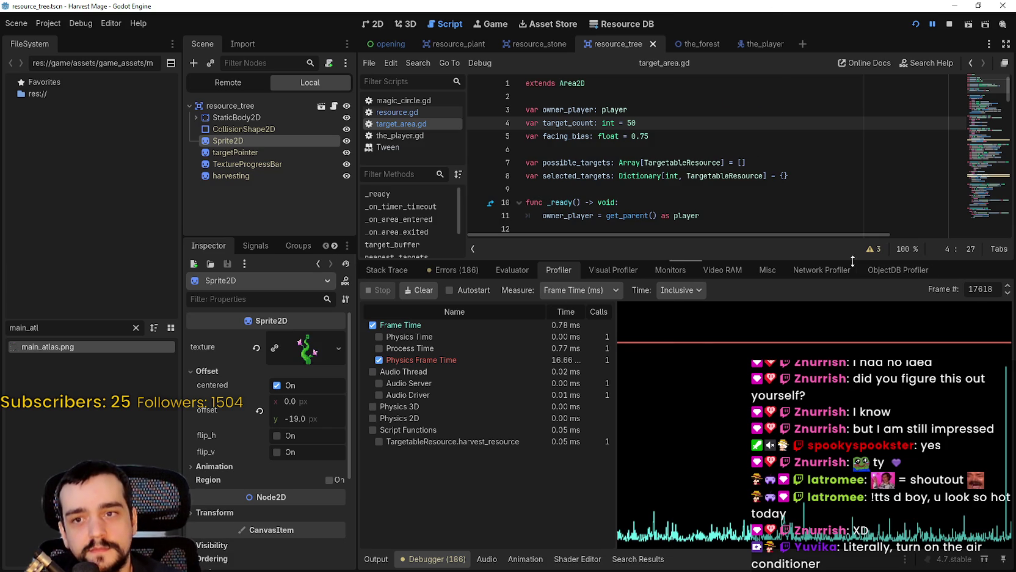
Step: Drag the debugger panel splitter down to show more code
{"action": "left_click_drag", "start_coordinate": [852, 261], "coordinate": [853, 401]}
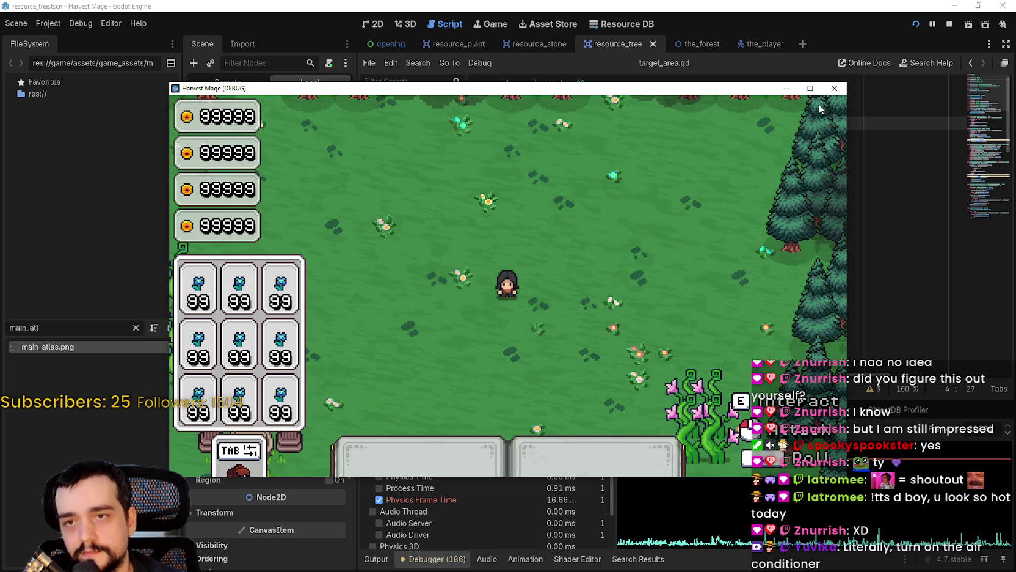
Step: Maximize the game window and harvest the nearby plant clumps and vines
{"action": "left_click", "coordinate": [811, 88]}
{"action": "key", "text": "d"}
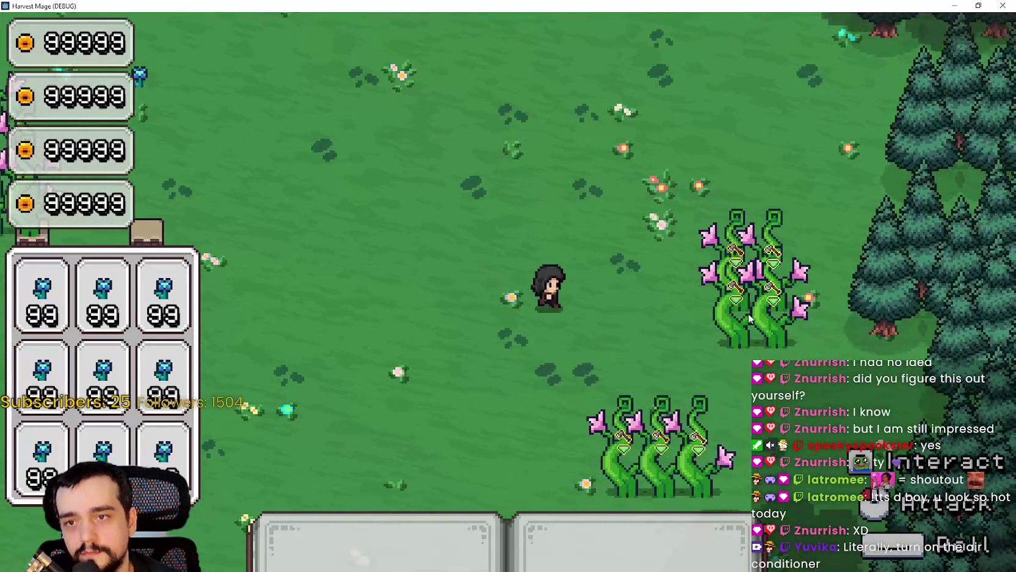
{"action": "left_click", "coordinate": [747, 325]}
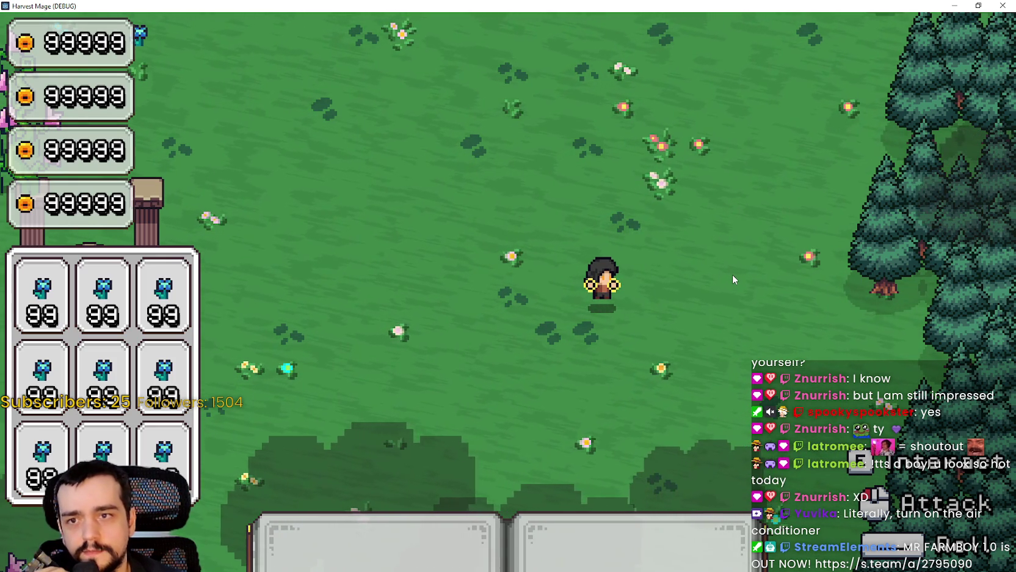
{"action": "key", "text": "a"}
{"action": "key", "text": "s"}
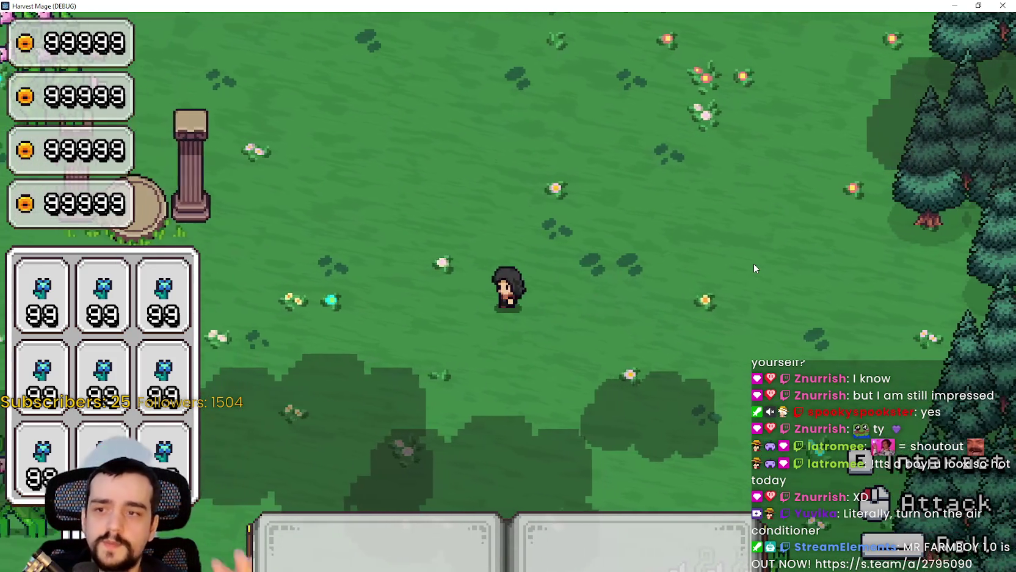
{"action": "key", "text": "w"}
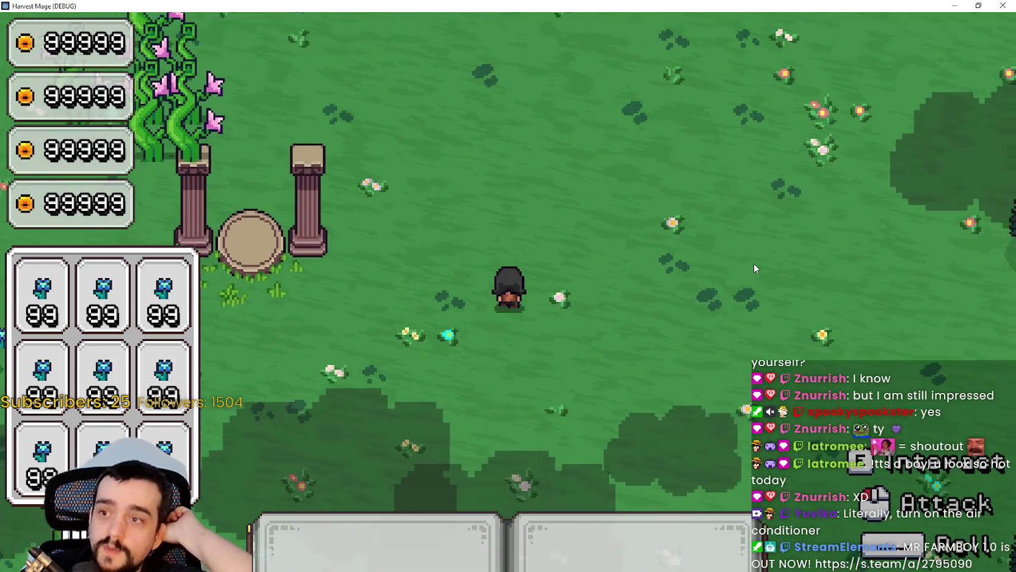
{"action": "key", "text": "w"}
{"action": "key", "text": "a"}
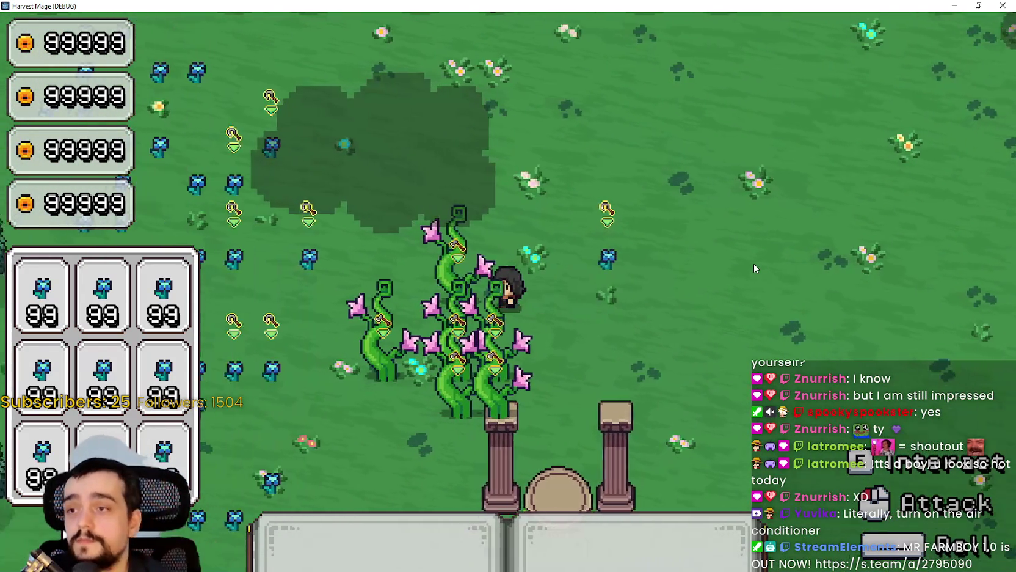
{"action": "key", "text": "a"}
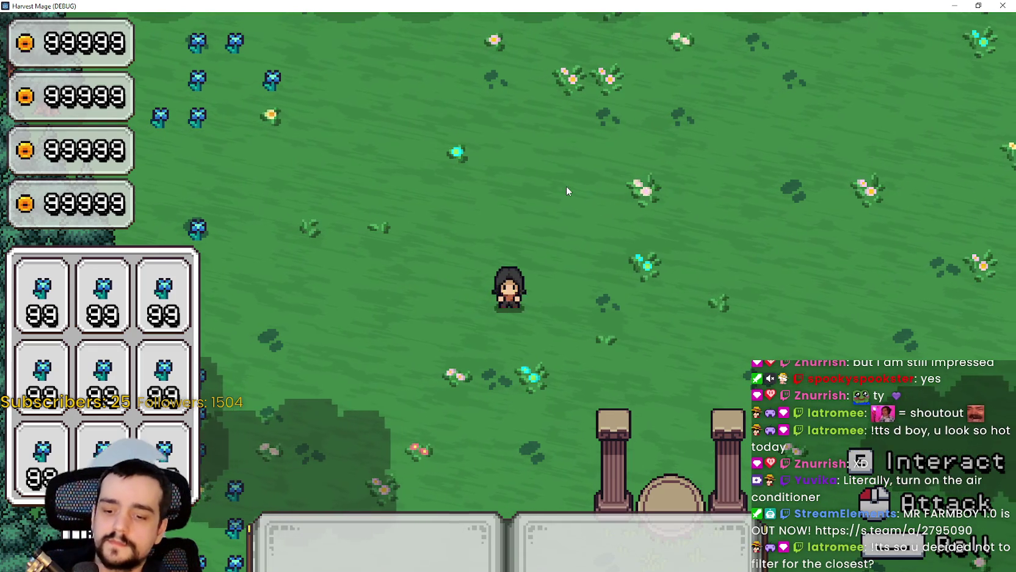
Step: Walk through the crop field harvesting rows, then bring the editor back in front
{"action": "key", "text": "s"}
{"action": "key", "text": "a"}
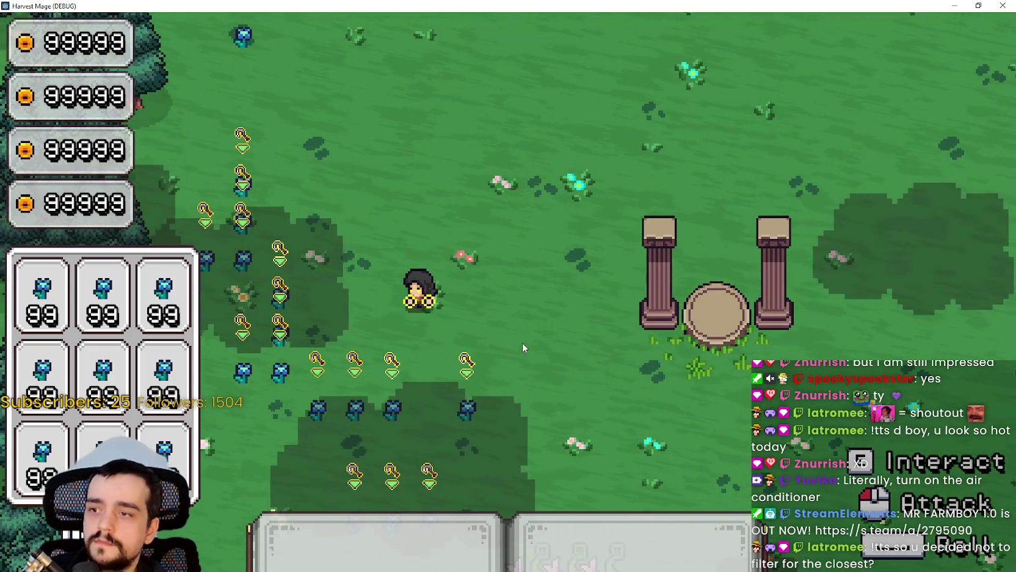
{"action": "key", "text": "s"}
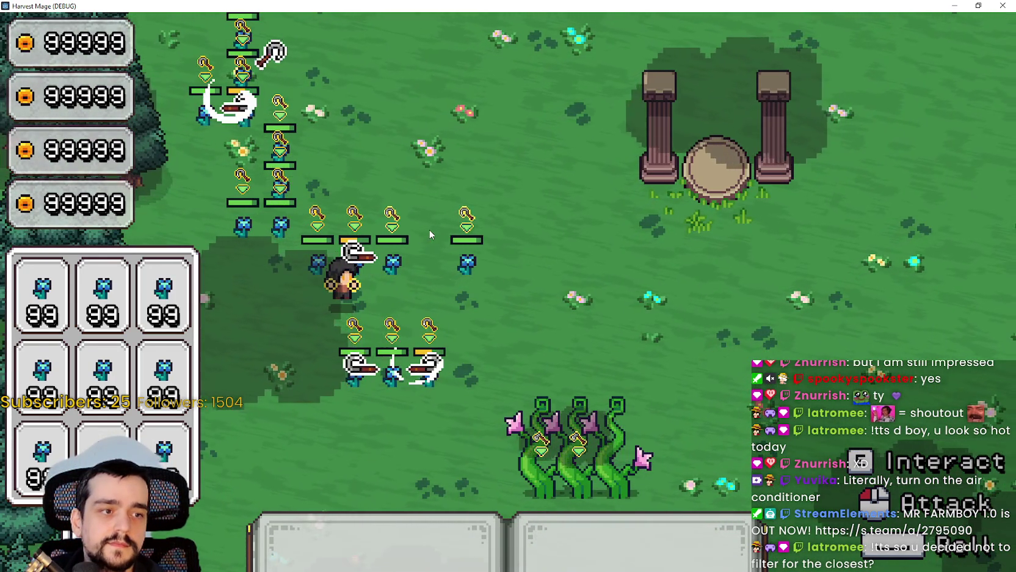
{"action": "key", "text": "w"}
{"action": "key", "text": "w"}
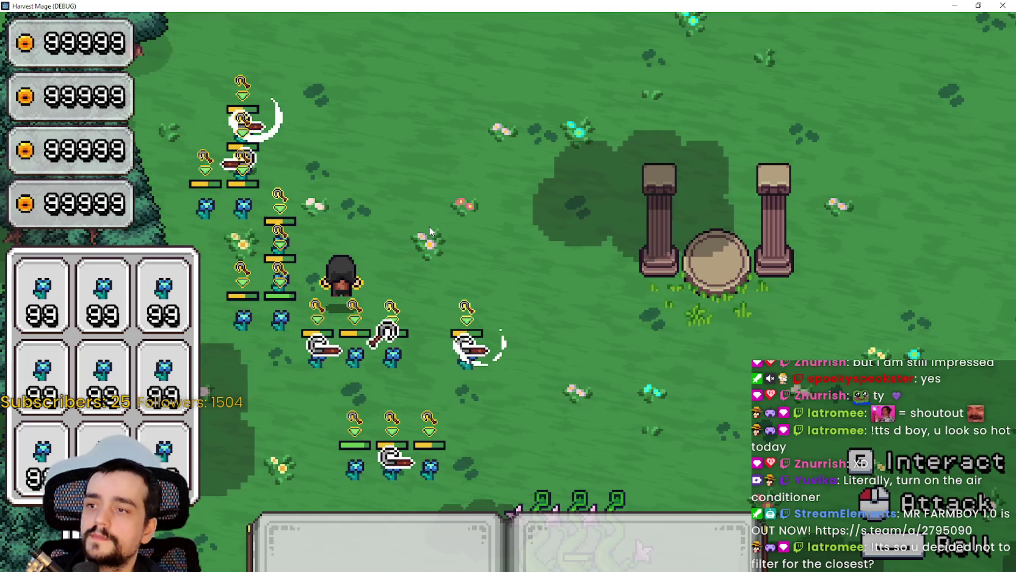
{"action": "key", "text": "d"}
{"action": "key", "text": "w"}
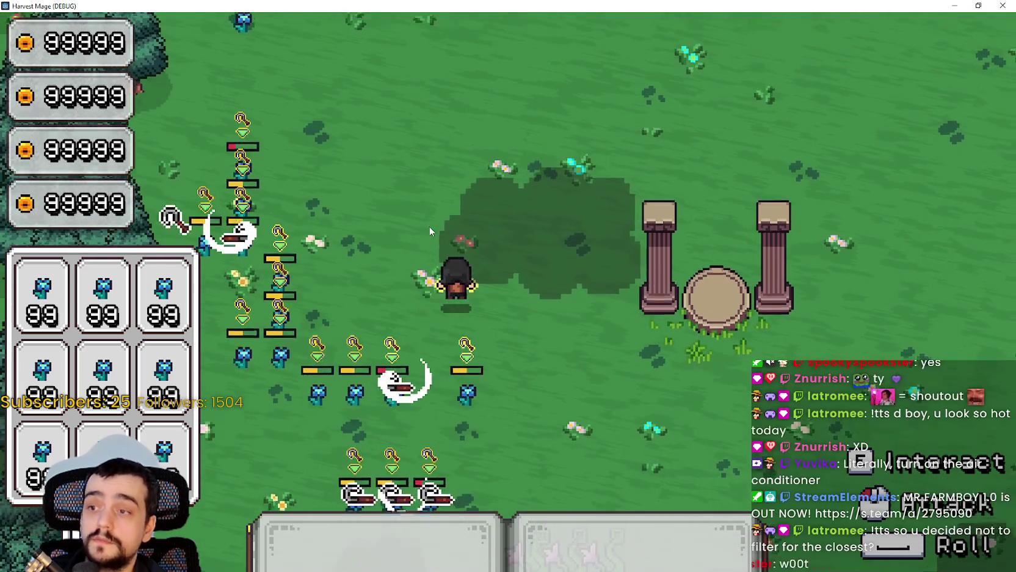
{"action": "key", "text": "d"}
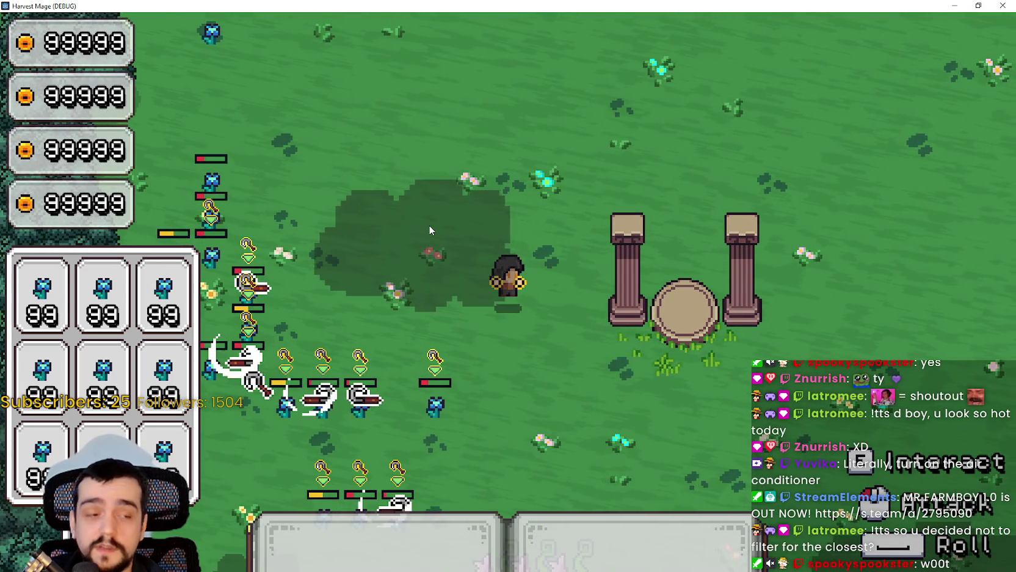
{"action": "key", "text": "s"}
{"action": "key", "text": "a"}
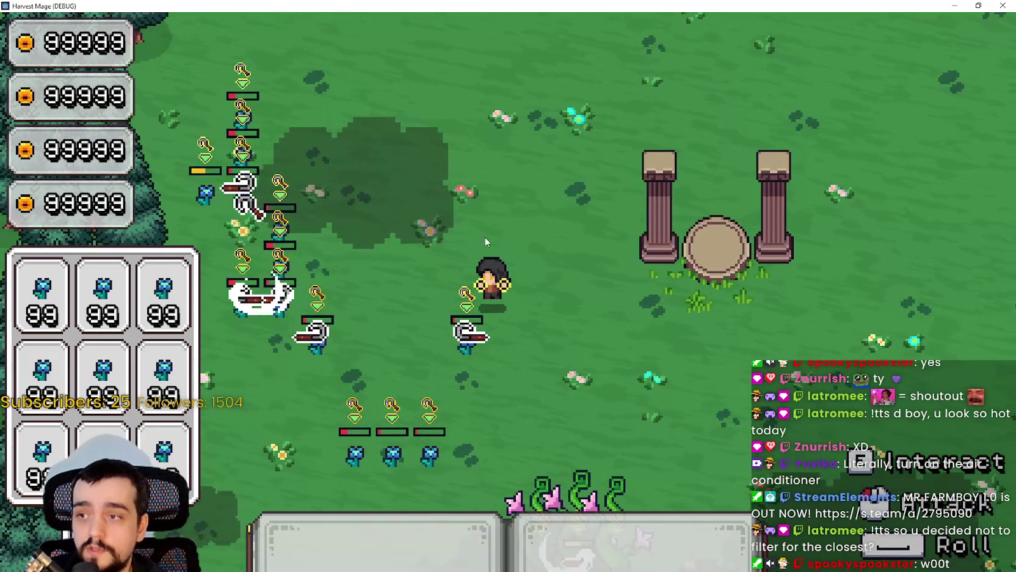
{"action": "key", "text": "w"}
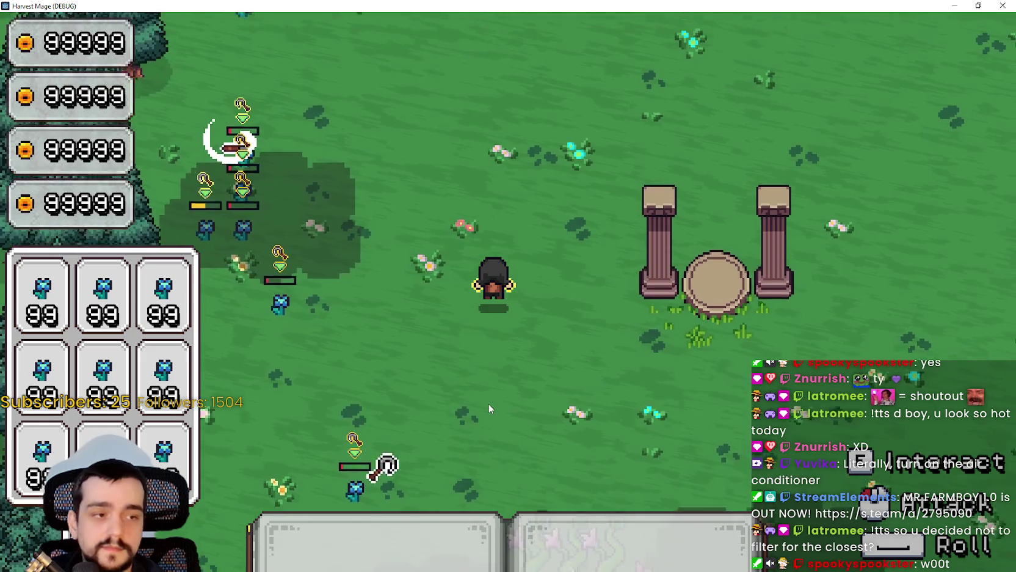
{"action": "key", "text": "s"}
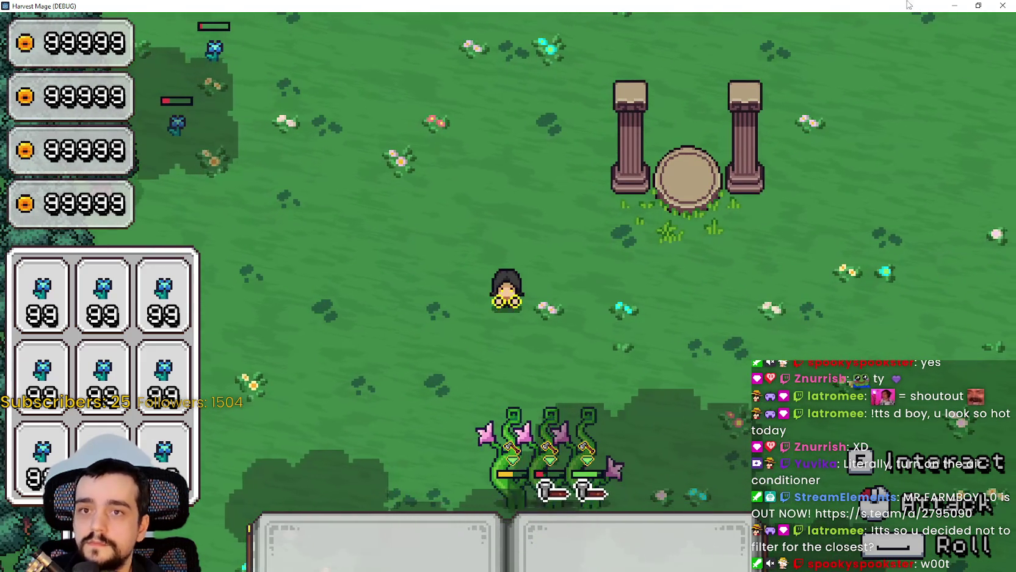
{"action": "left_click", "coordinate": [950, 6]}
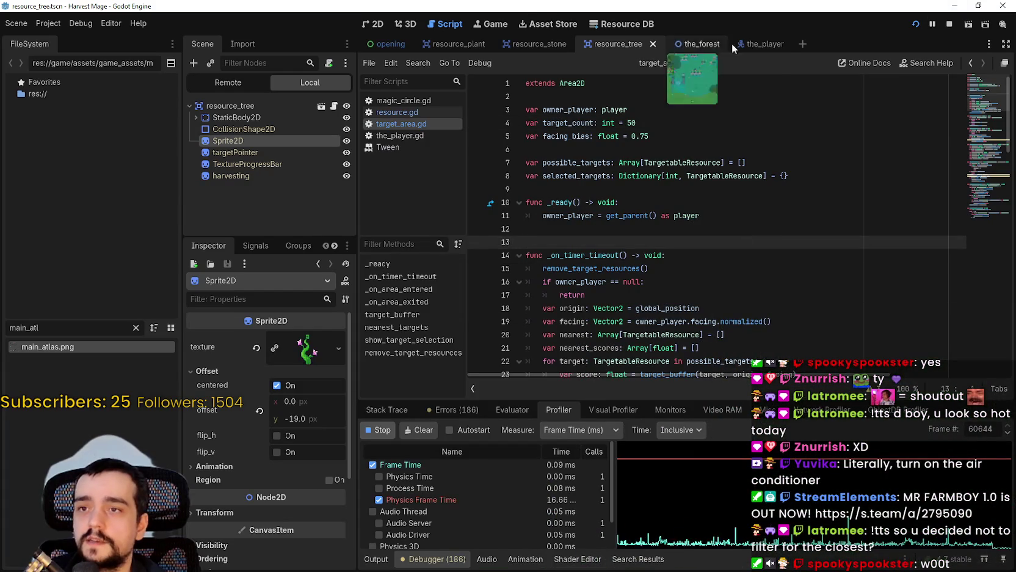
Step: Open the_player scene and select targetArea's CollisionShape2D
{"action": "left_click", "coordinate": [763, 44]}
{"action": "left_click", "coordinate": [374, 24]}
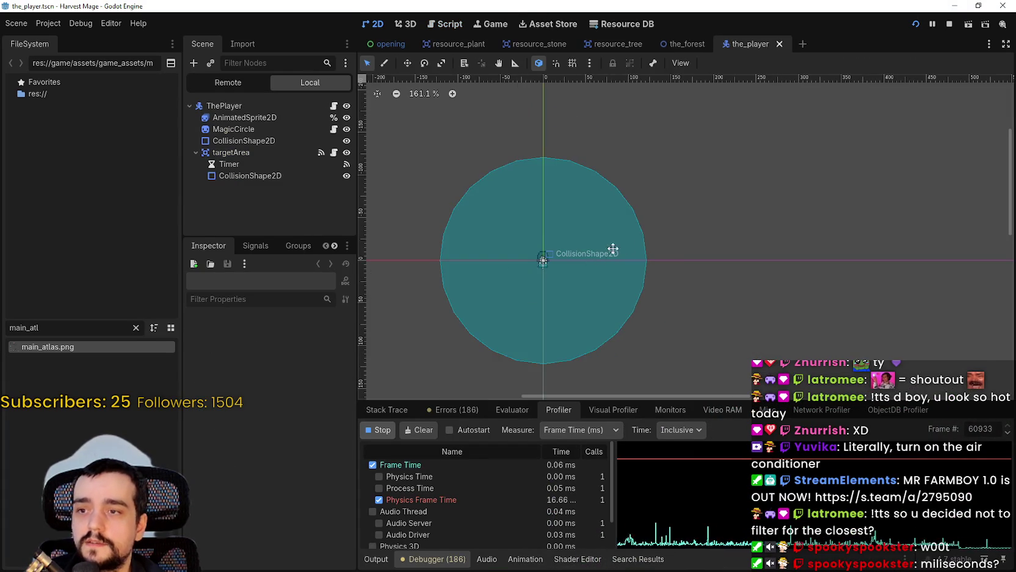
{"action": "scroll", "coordinate": [538, 208], "scroll_direction": "left", "scroll_amount": 3}
{"action": "scroll", "coordinate": [692, 253], "scroll_direction": "up", "scroll_amount": 1}
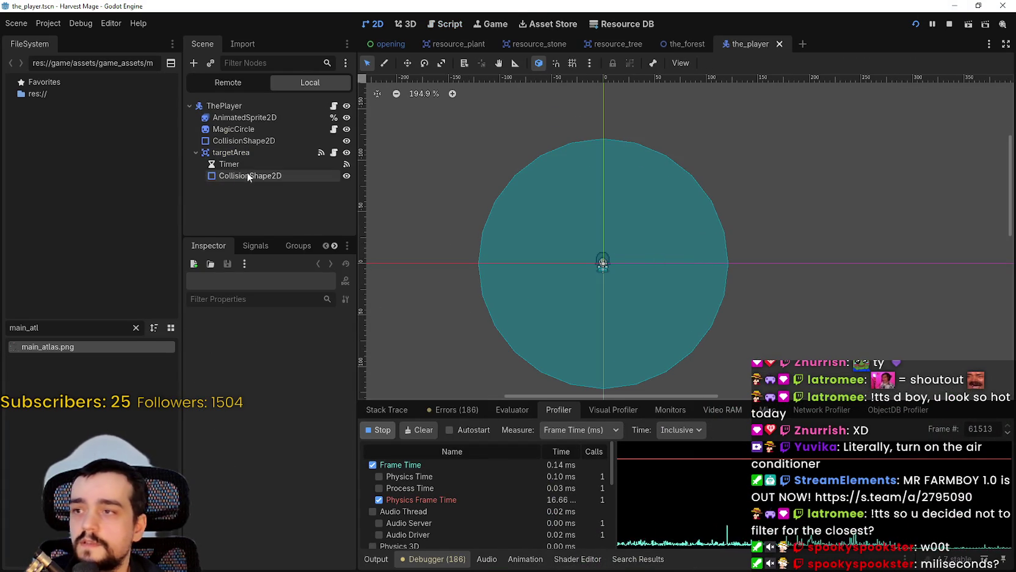
{"action": "left_click", "coordinate": [231, 152]}
{"action": "scroll", "coordinate": [748, 260], "scroll_direction": "up", "scroll_amount": 3}
{"action": "left_click", "coordinate": [692, 259]}
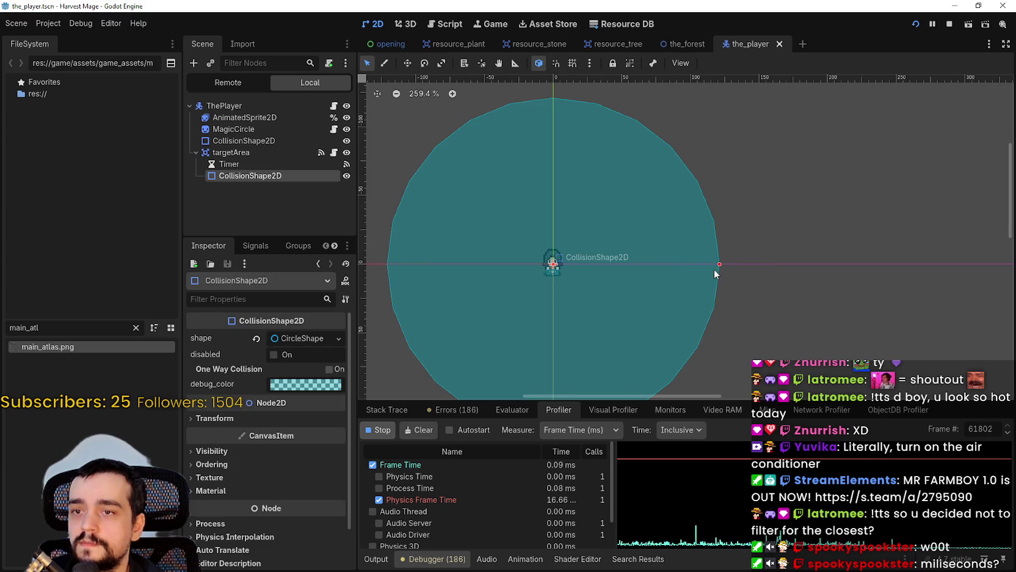
Step: Shrink the target area collision circle's radius and save the scene
{"action": "mouse_move", "coordinate": [719, 265]}
{"action": "left_mouse_down"}
{"action": "mouse_move", "coordinate": [590, 264]}
{"action": "mouse_move", "coordinate": [582, 275]}
{"action": "left_mouse_up"}
{"action": "scroll", "coordinate": [620, 265], "scroll_direction": "up", "scroll_amount": 1}
{"action": "scroll", "coordinate": [540, 280], "scroll_direction": "up", "scroll_amount": 15}
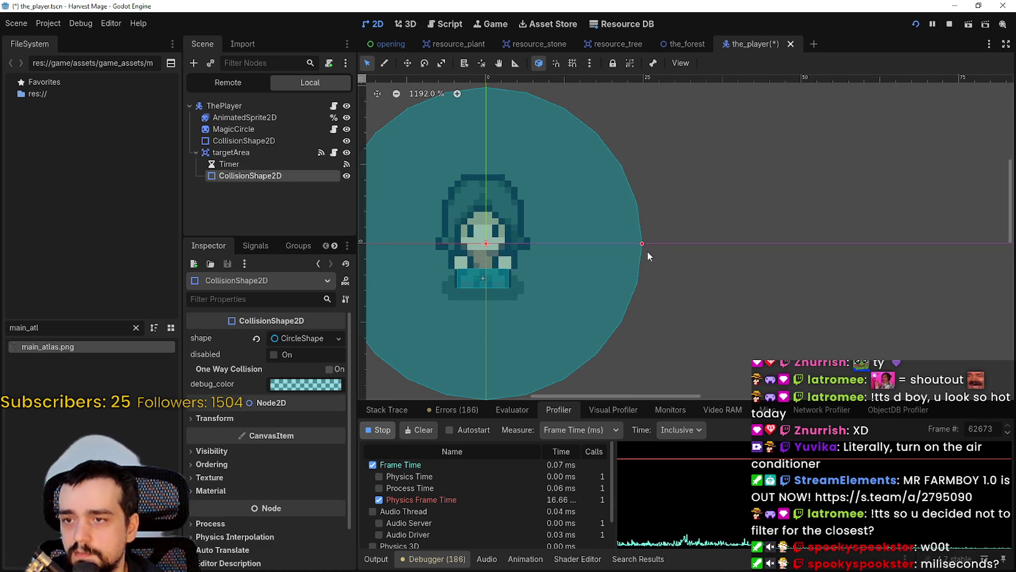
{"action": "left_click_drag", "start_coordinate": [641, 242], "coordinate": [675, 251]}
{"action": "scroll", "coordinate": [675, 250], "scroll_direction": "down", "scroll_amount": 9}
{"action": "key", "text": "ctrl+s"}
{"action": "scroll", "coordinate": [640, 266], "scroll_direction": "up", "scroll_amount": 1}
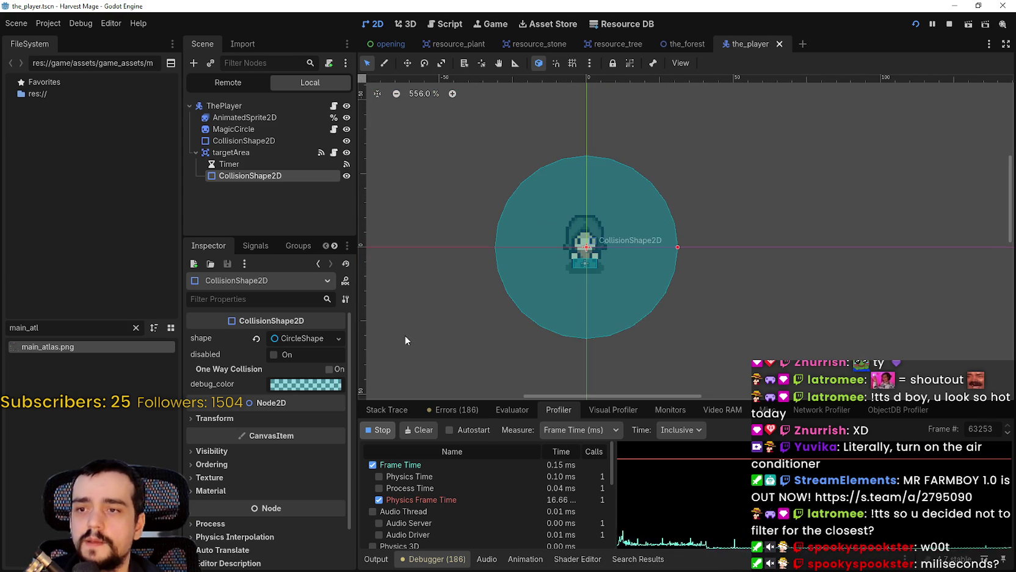
{"action": "scroll", "coordinate": [607, 224], "scroll_direction": "down", "scroll_amount": 3}
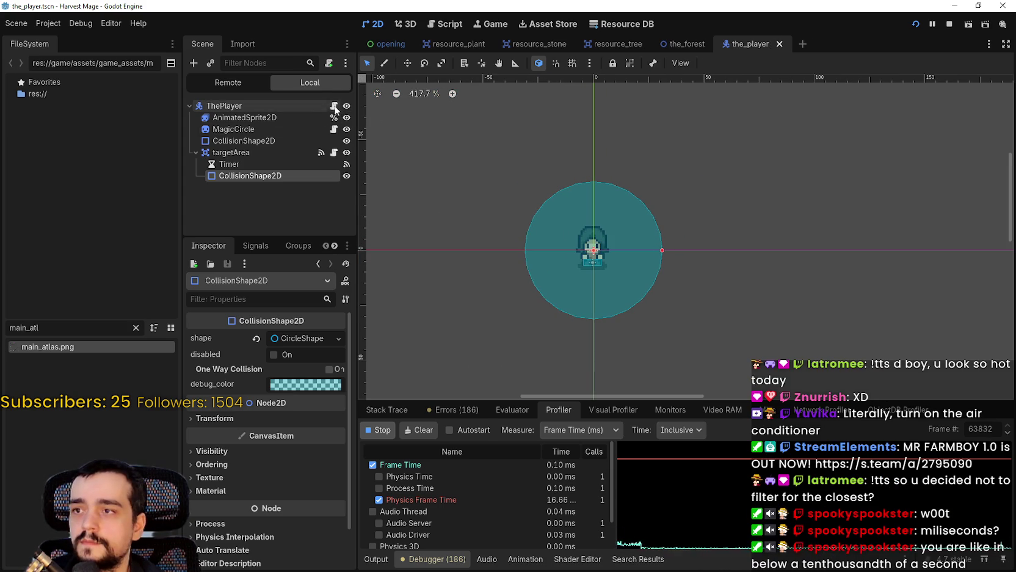
Step: Check target_count on line 4 of target_area.gd, then run the project and pick Continue
{"action": "left_click", "coordinate": [485, 27]}
{"action": "left_click", "coordinate": [433, 25]}
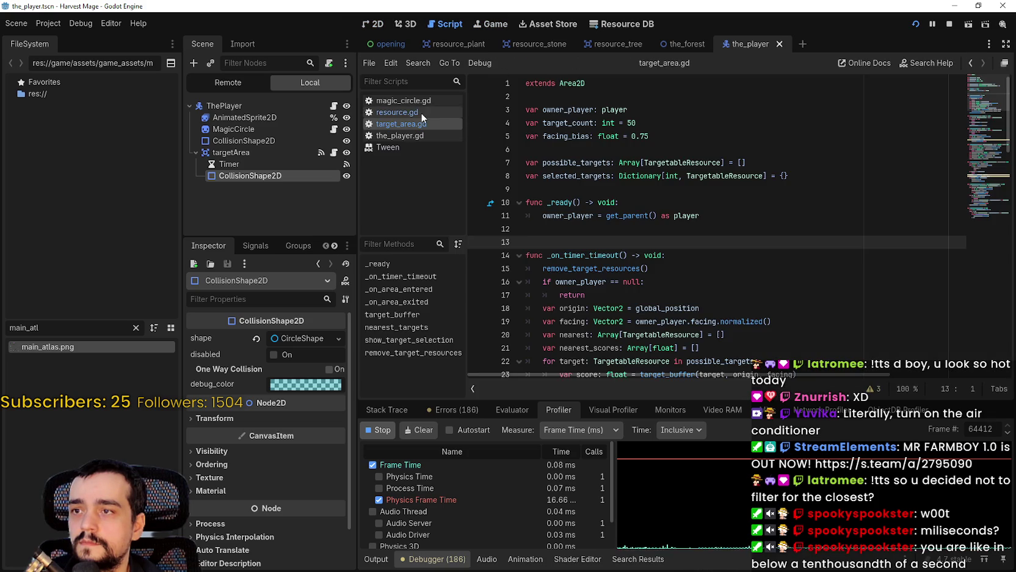
{"action": "left_click", "coordinate": [686, 126]}
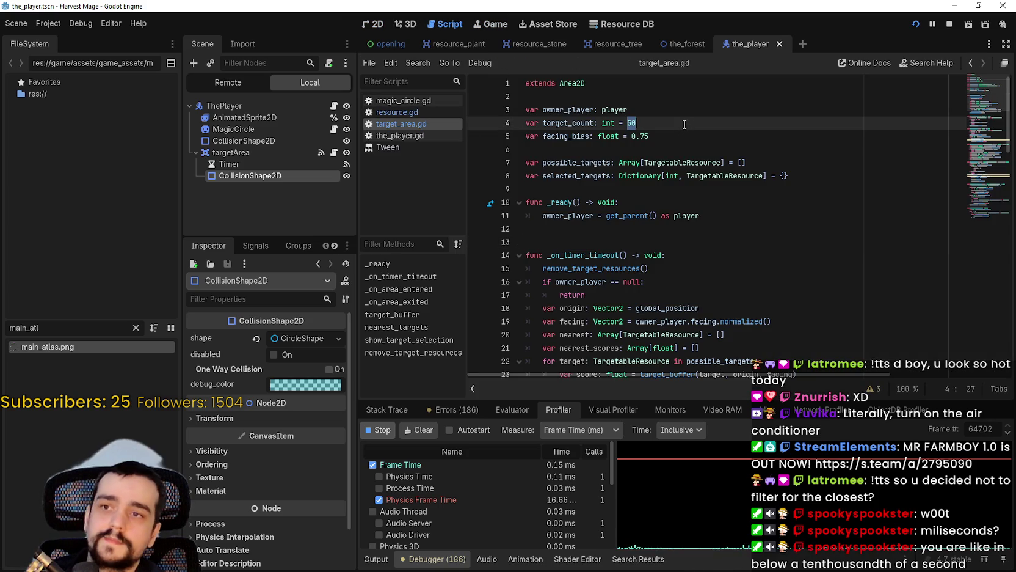
{"action": "type", "text": "2"}
{"action": "left_click", "coordinate": [916, 25]}
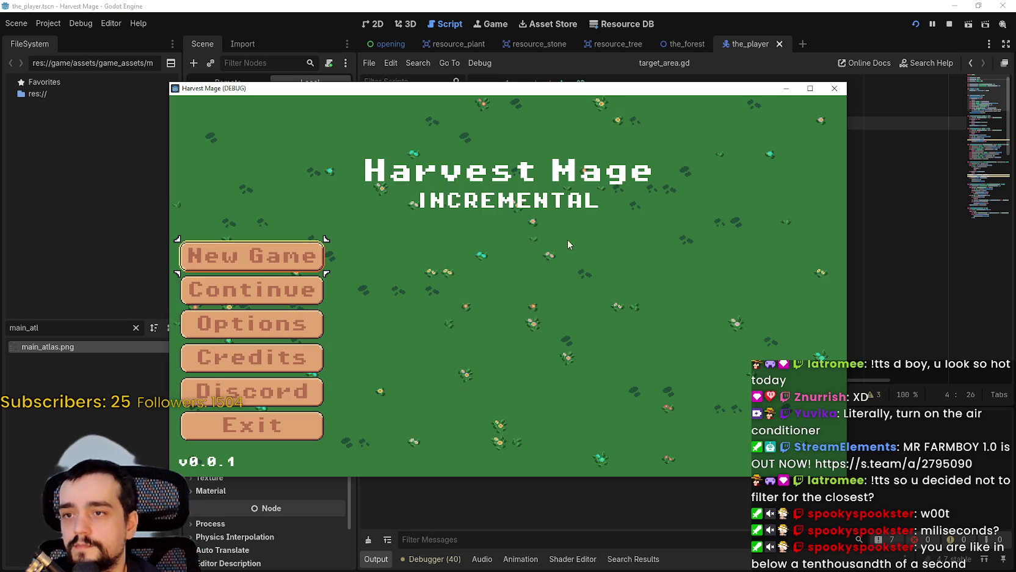
{"action": "left_click", "coordinate": [255, 290]}
Step: Continue the saved game and walk the mage into the blue flower field
{"action": "left_click", "coordinate": [810, 88]}
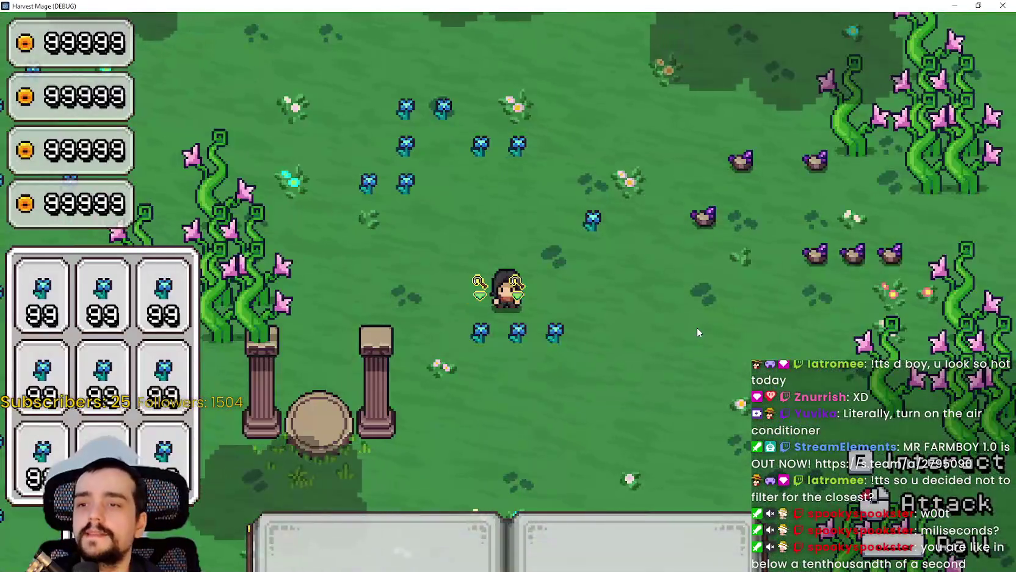
{"action": "key", "text": "d"}
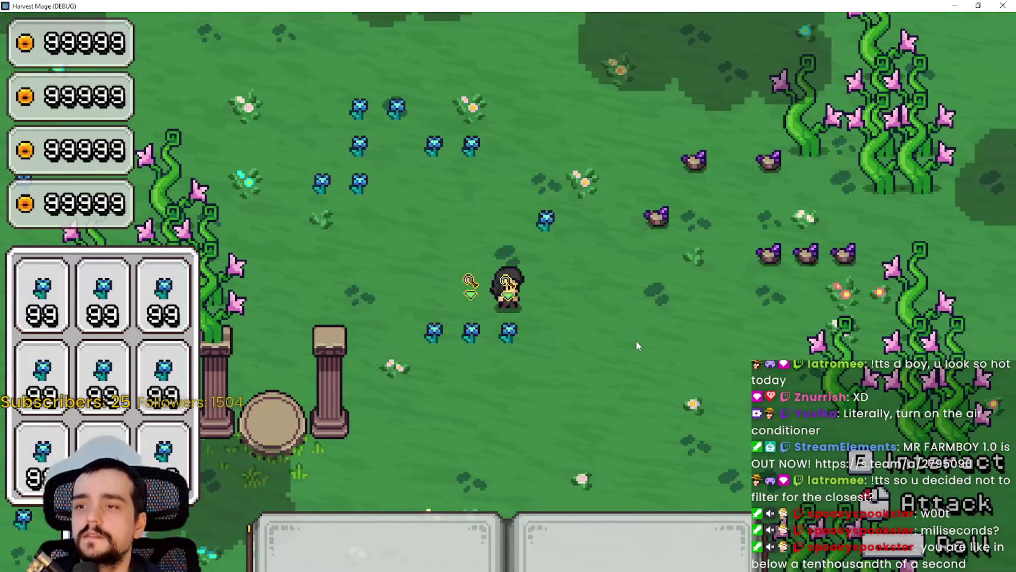
{"action": "key", "text": "w"}
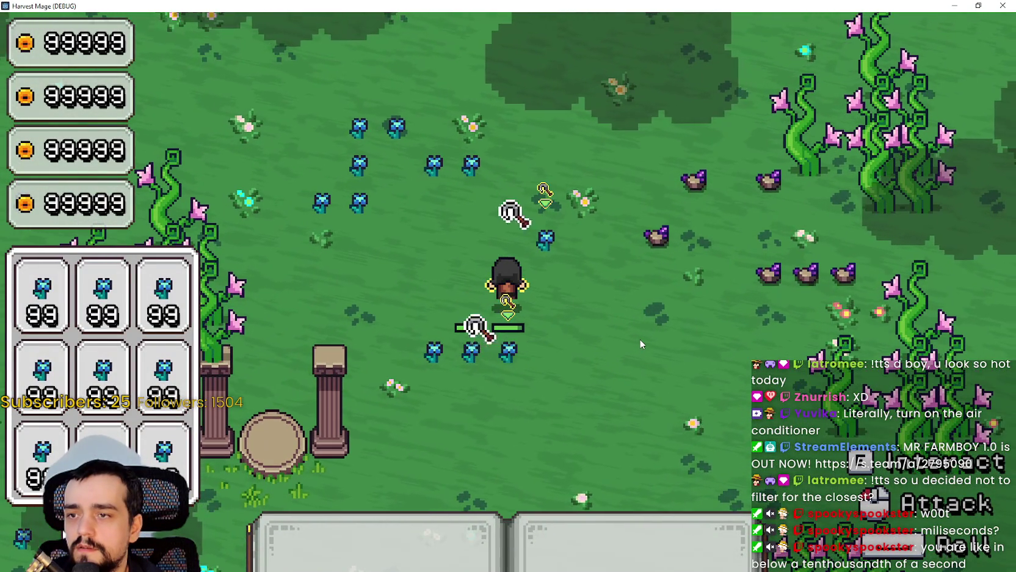
{"action": "key", "text": "d"}
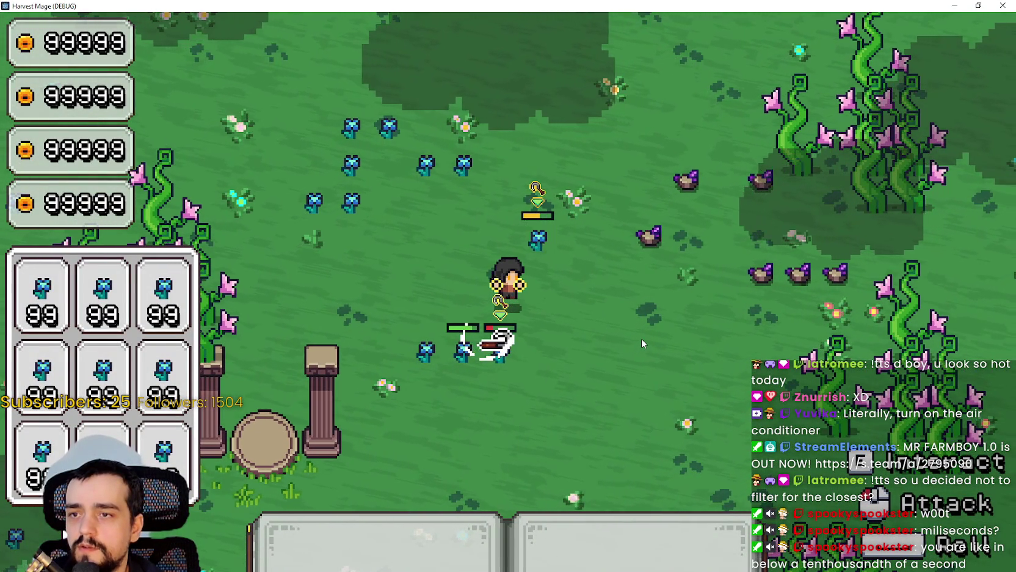
{"action": "key", "text": "w"}
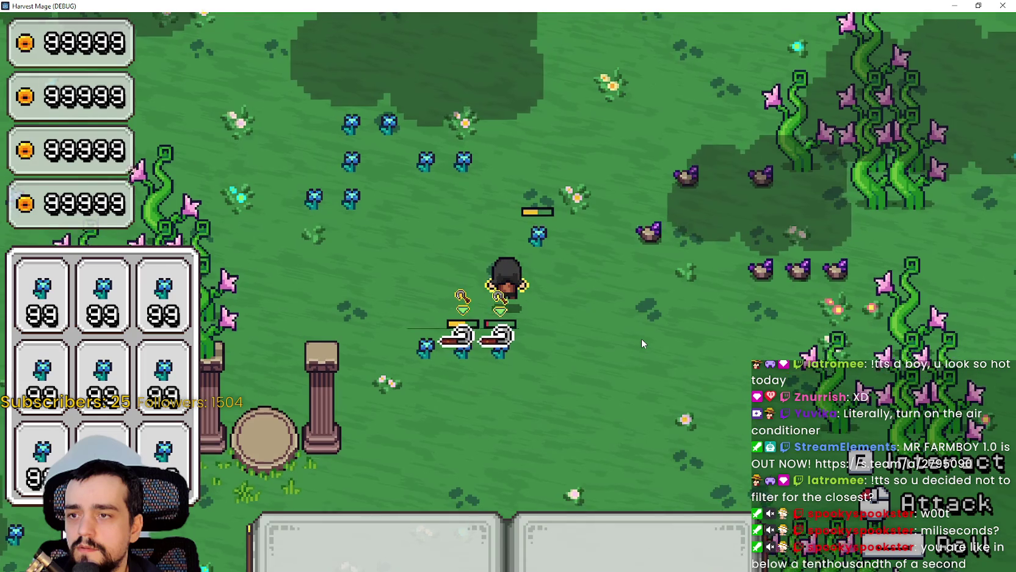
{"action": "key", "text": "a"}
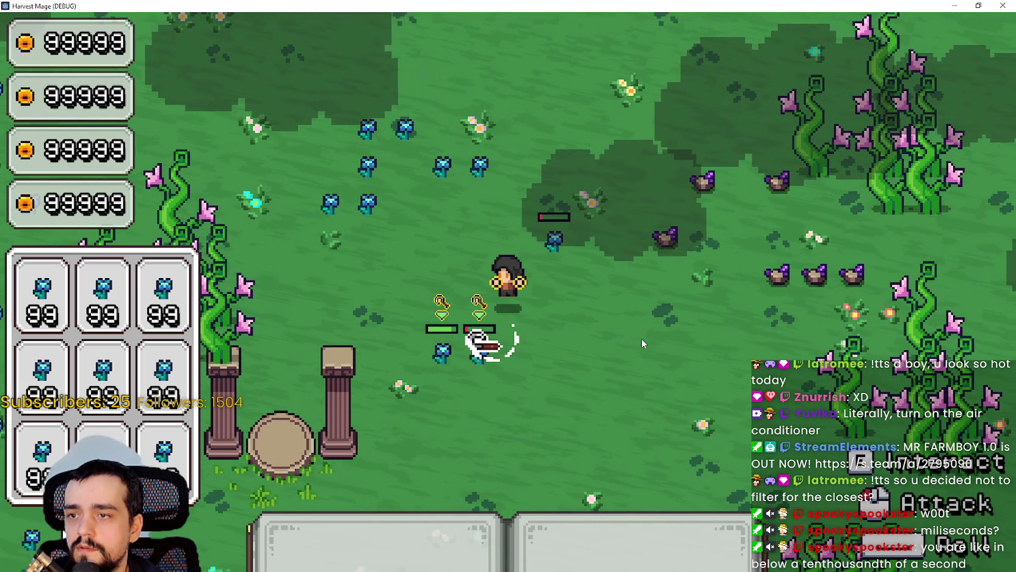
{"action": "key", "text": "a"}
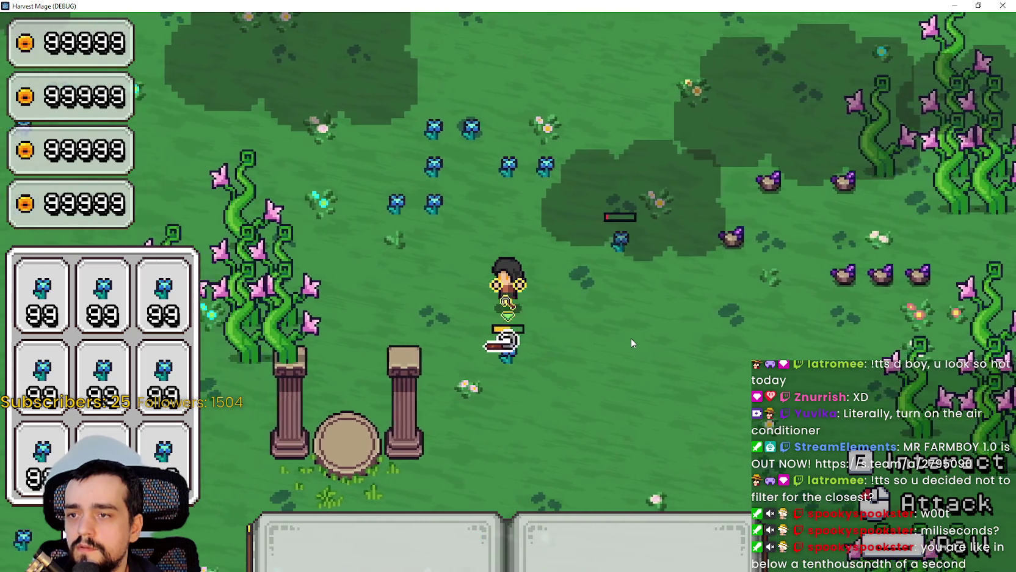
{"action": "key", "text": "s"}
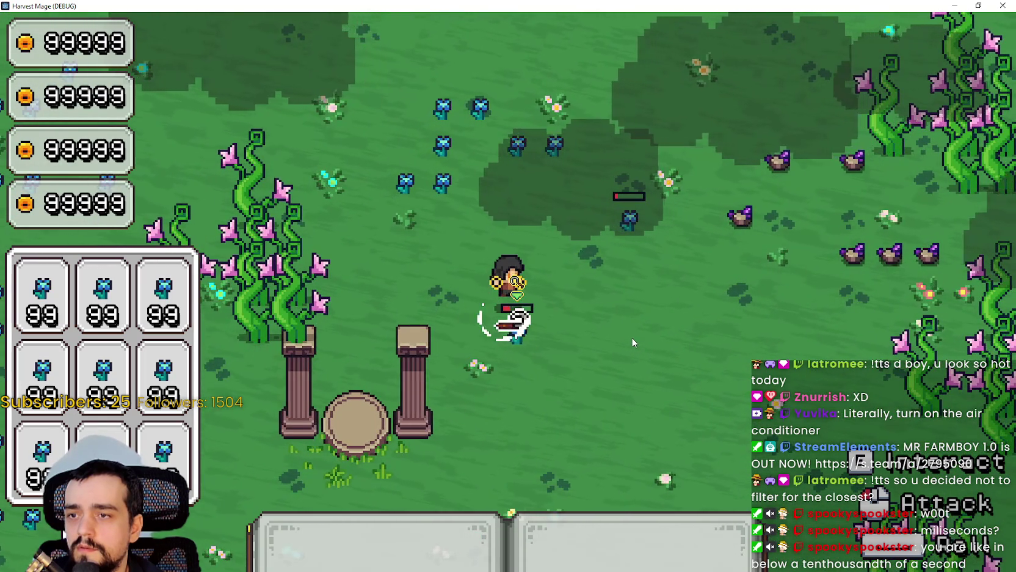
{"action": "key", "text": "d"}
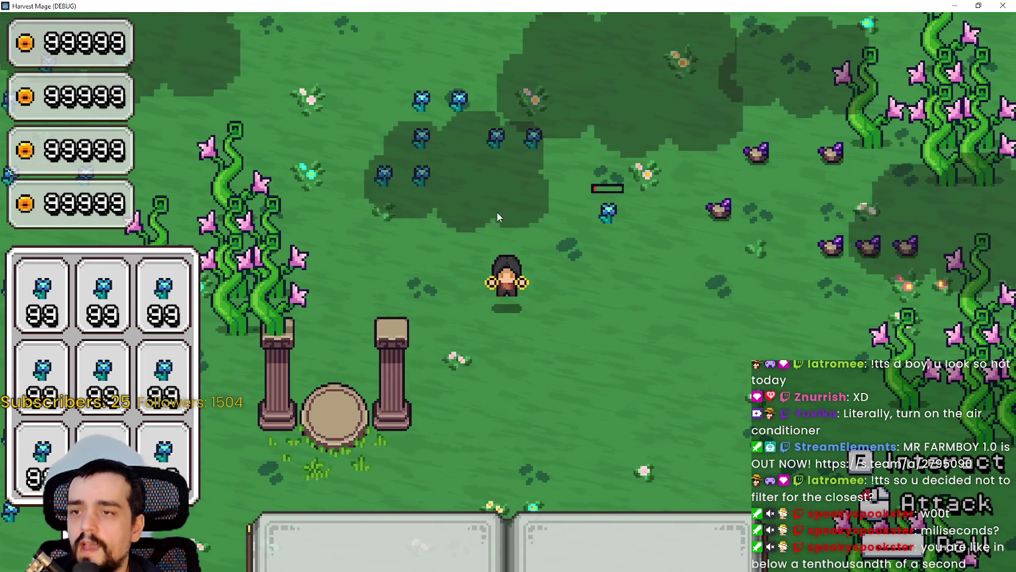
{"action": "key", "text": "w+d"}
{"action": "key", "text": "w+a"}
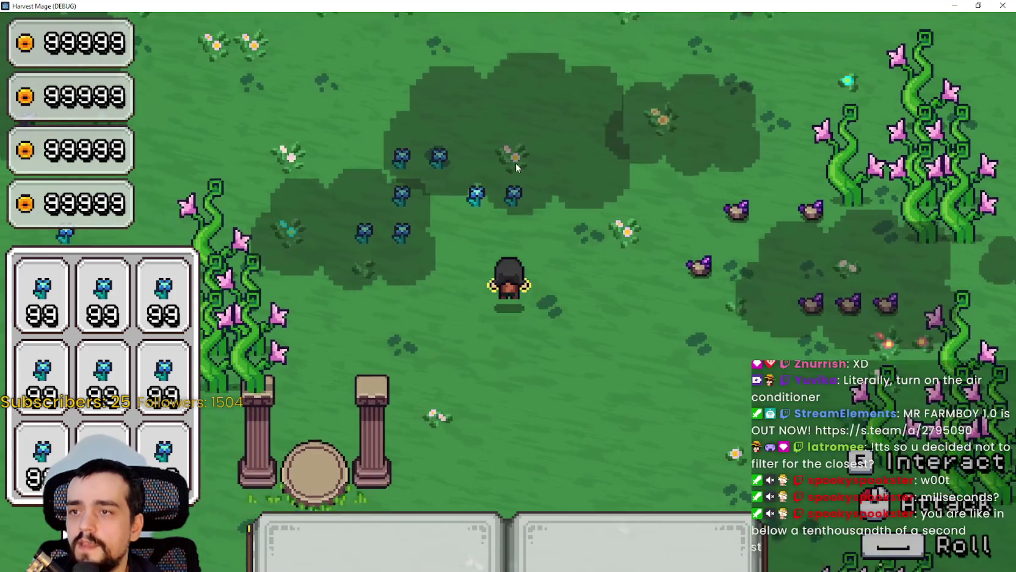
Step: Slash repeatedly at the blue flowers around the mage to harvest several at once
{"action": "left_click", "coordinate": [515, 162]}
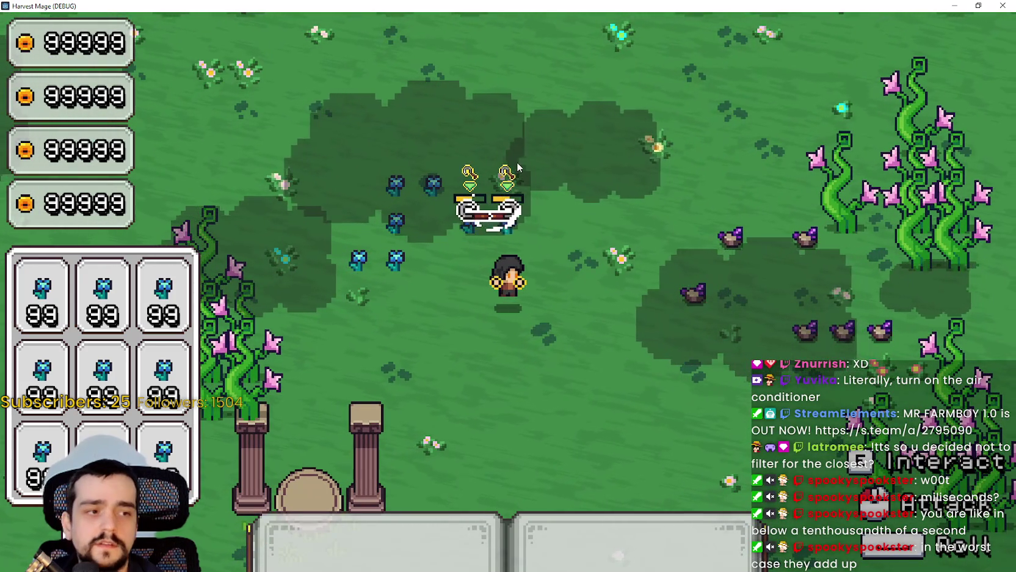
{"action": "left_click", "coordinate": [516, 162]}
{"action": "key", "text": "w+a"}
{"action": "key", "text": "a"}
{"action": "left_click", "coordinate": [473, 264]}
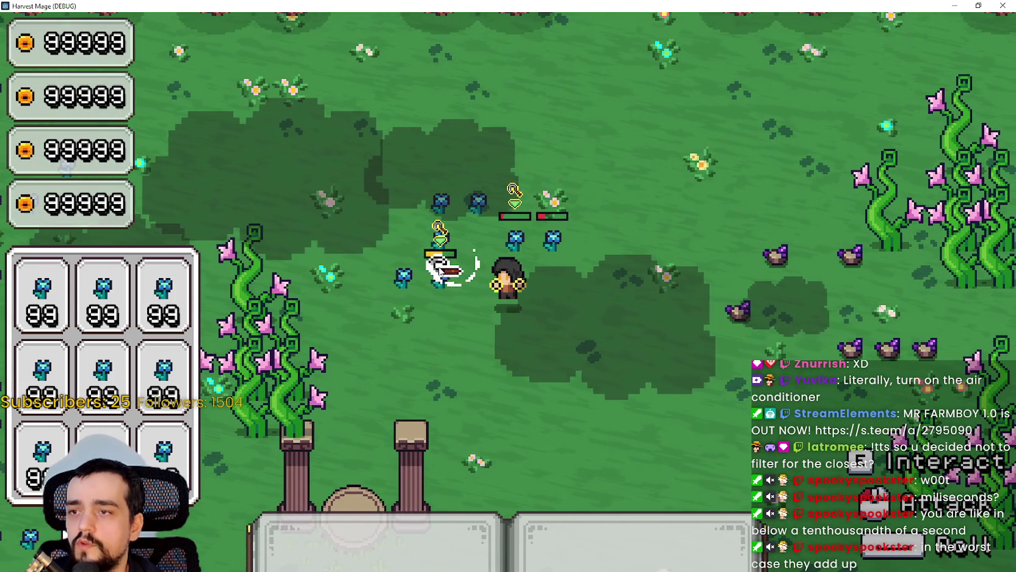
{"action": "left_click", "coordinate": [404, 253]}
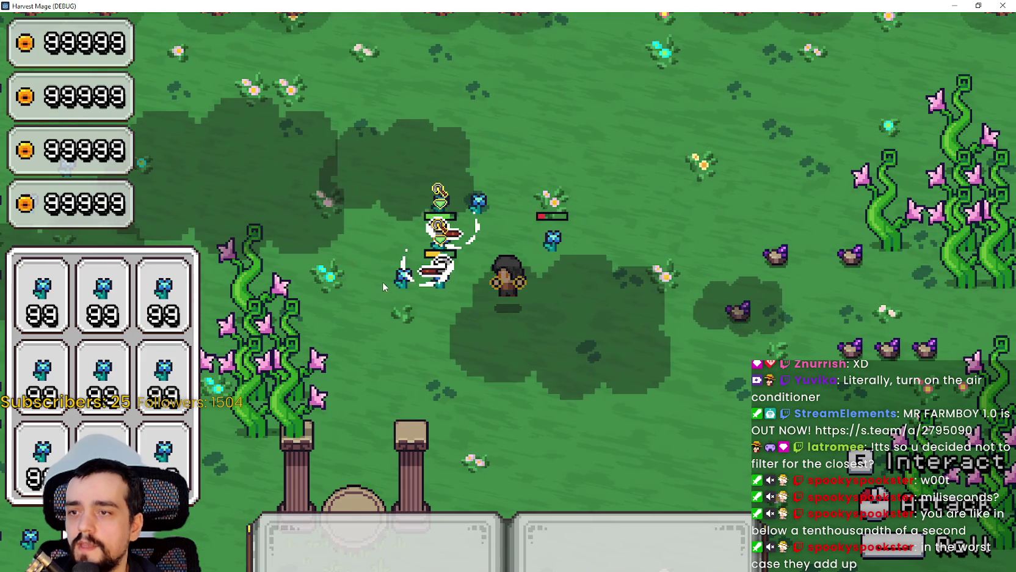
{"action": "left_click", "coordinate": [464, 292]}
{"action": "left_click", "coordinate": [486, 291]}
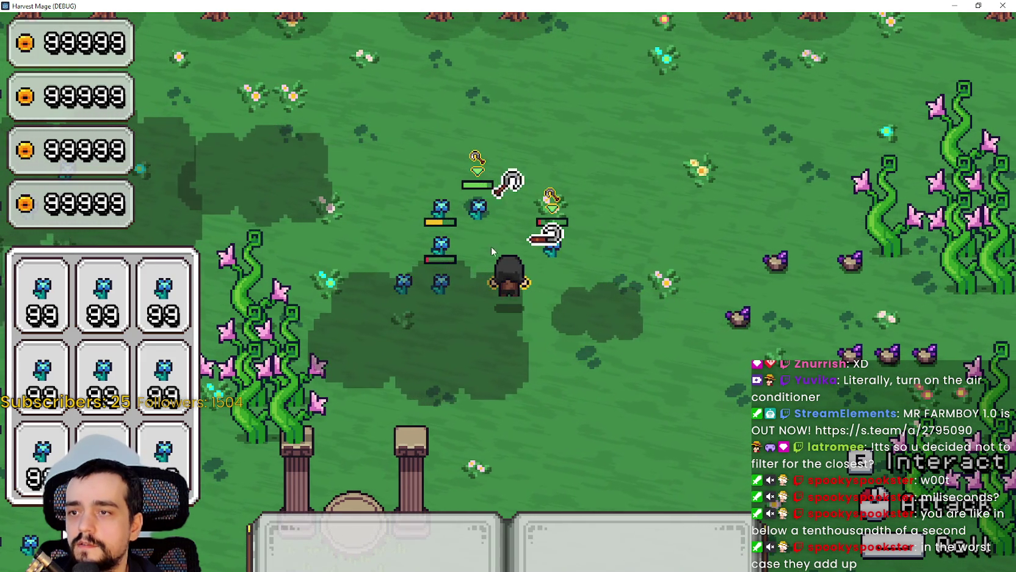
{"action": "left_click", "coordinate": [529, 262]}
{"action": "key", "text": "a"}
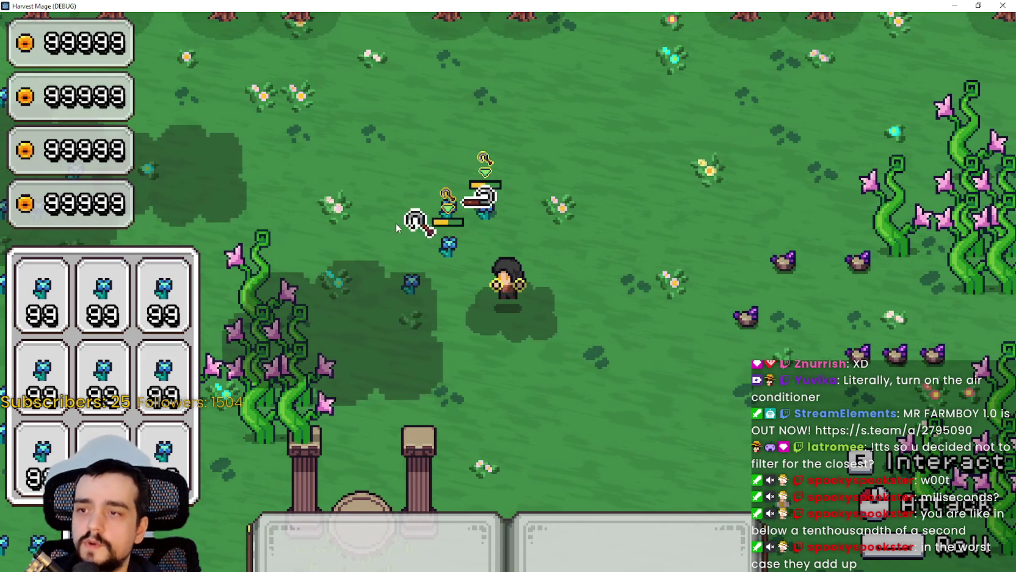
{"action": "left_click", "coordinate": [421, 224]}
{"action": "left_click", "coordinate": [441, 225]}
{"action": "left_click", "coordinate": [441, 226]}
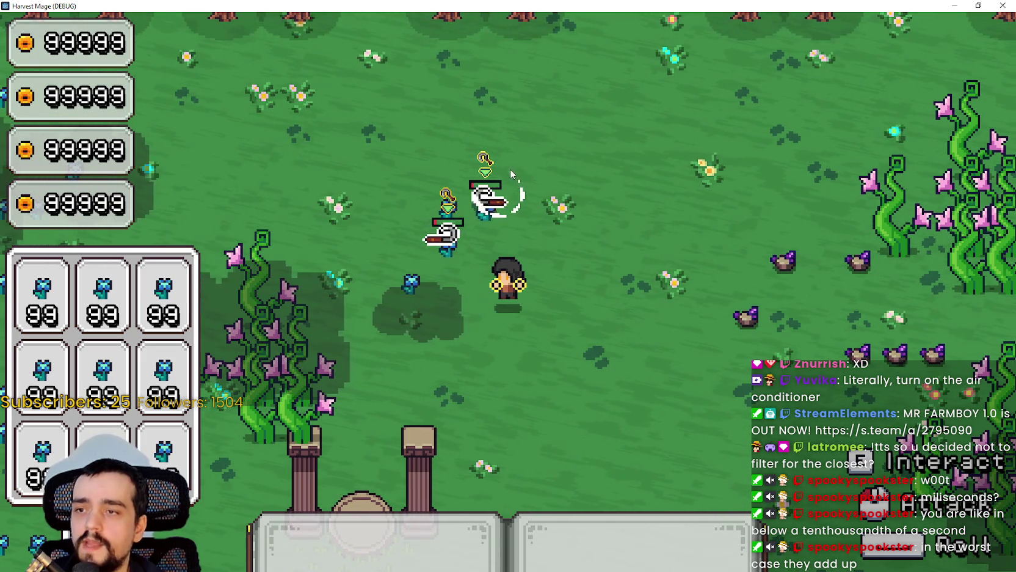
Step: Finish harvesting the last blue flowers, then head right toward the ore rocks
{"action": "key", "text": "a"}
{"action": "left_click", "coordinate": [431, 315]}
{"action": "key", "text": "a"}
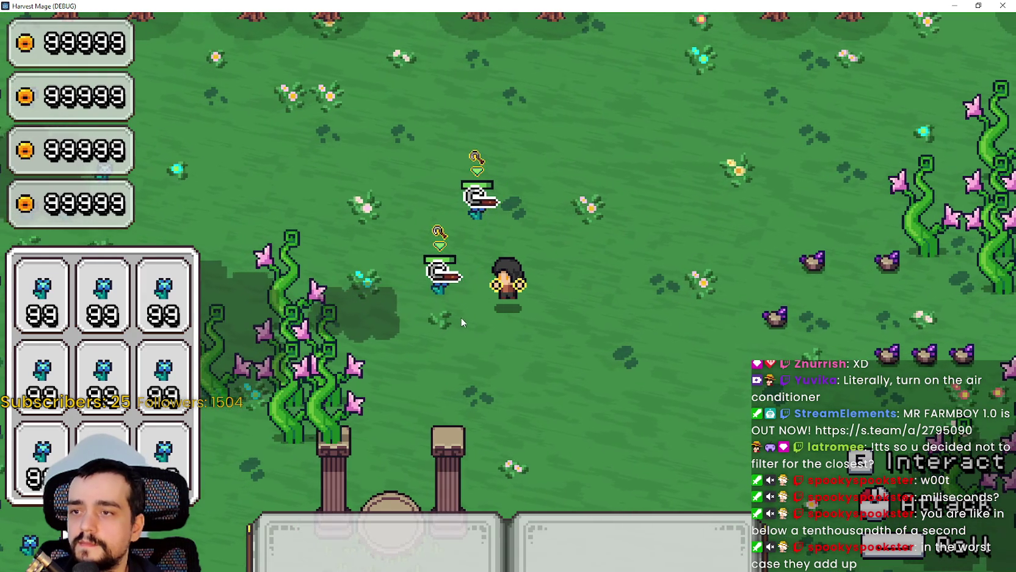
{"action": "left_click", "coordinate": [466, 316]}
{"action": "left_click", "coordinate": [468, 316]}
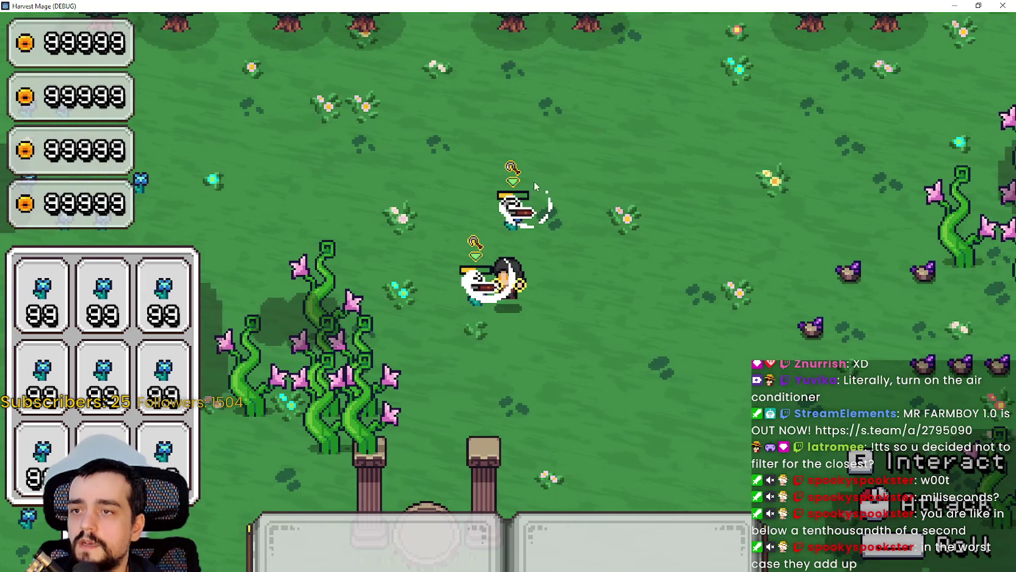
{"action": "left_click", "coordinate": [545, 293]}
{"action": "left_click", "coordinate": [542, 266]}
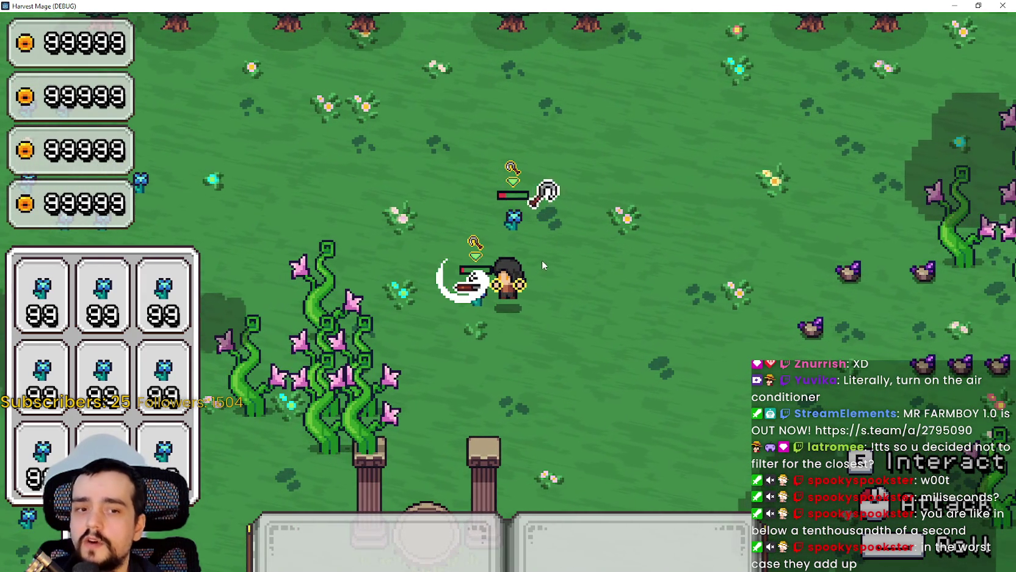
{"action": "left_click", "coordinate": [550, 254]}
{"action": "left_click", "coordinate": [550, 254]}
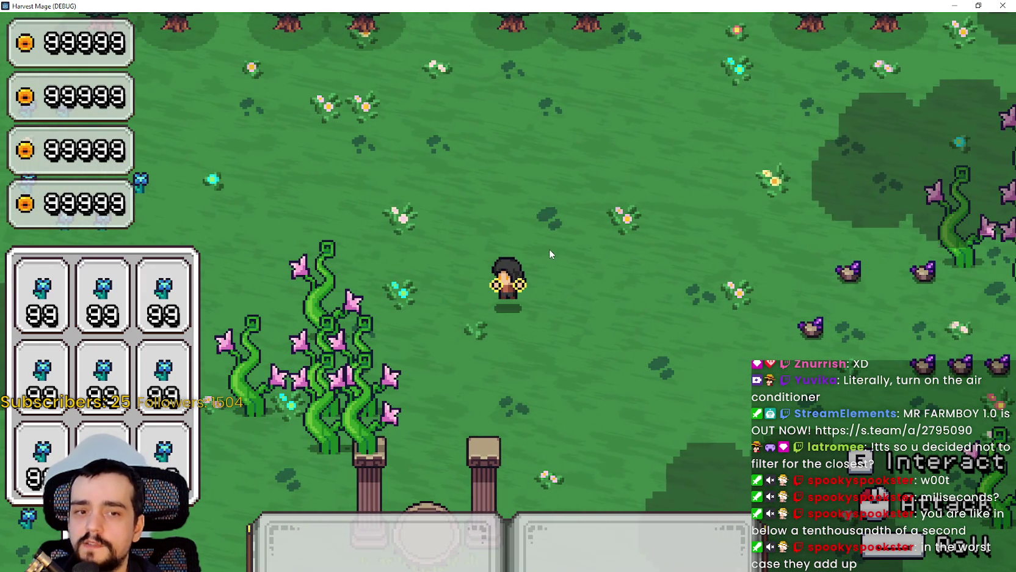
{"action": "key", "text": "d"}
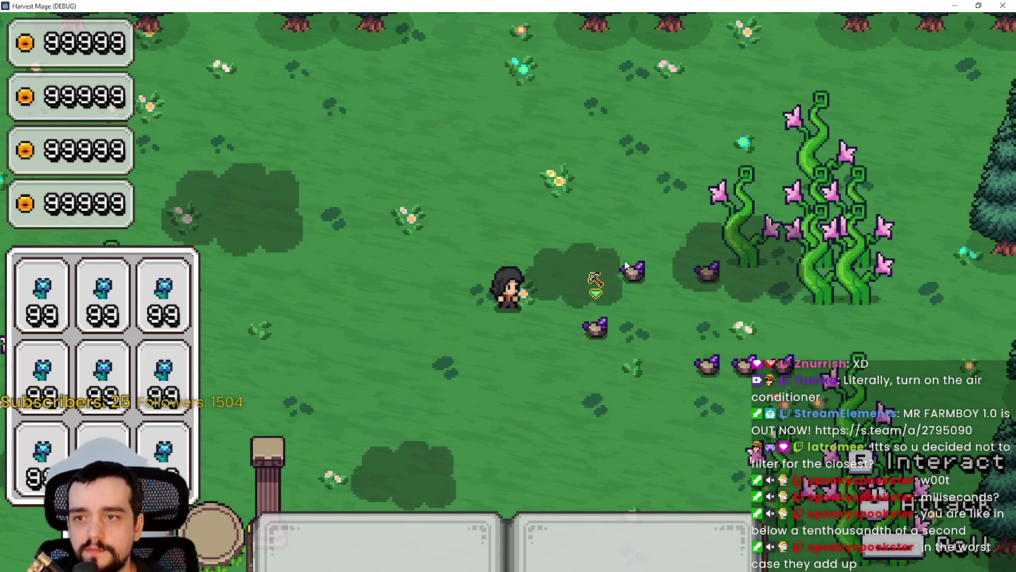
Step: Walk the mage north near the purple ore rocks
{"action": "key", "text": "w"}
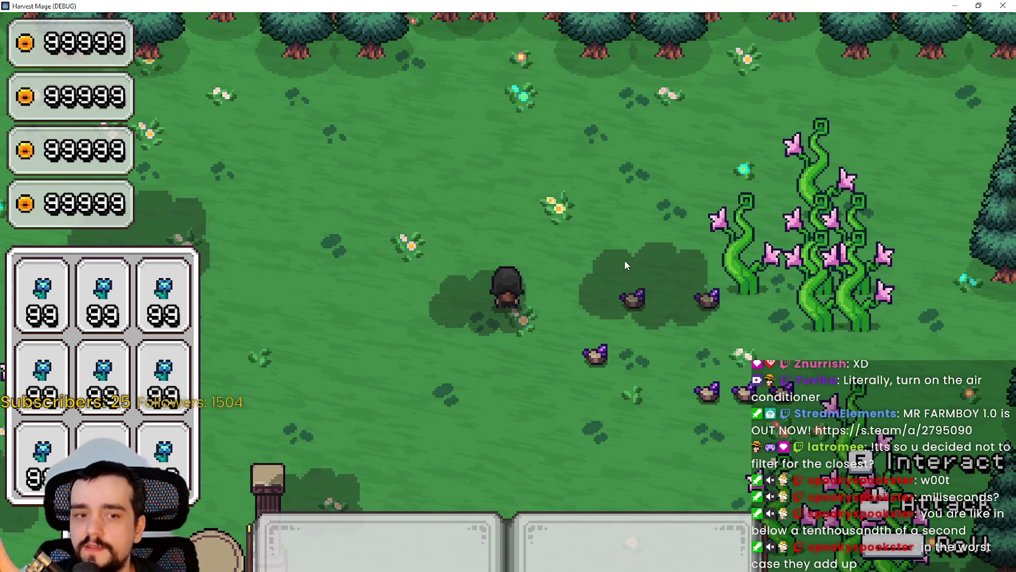
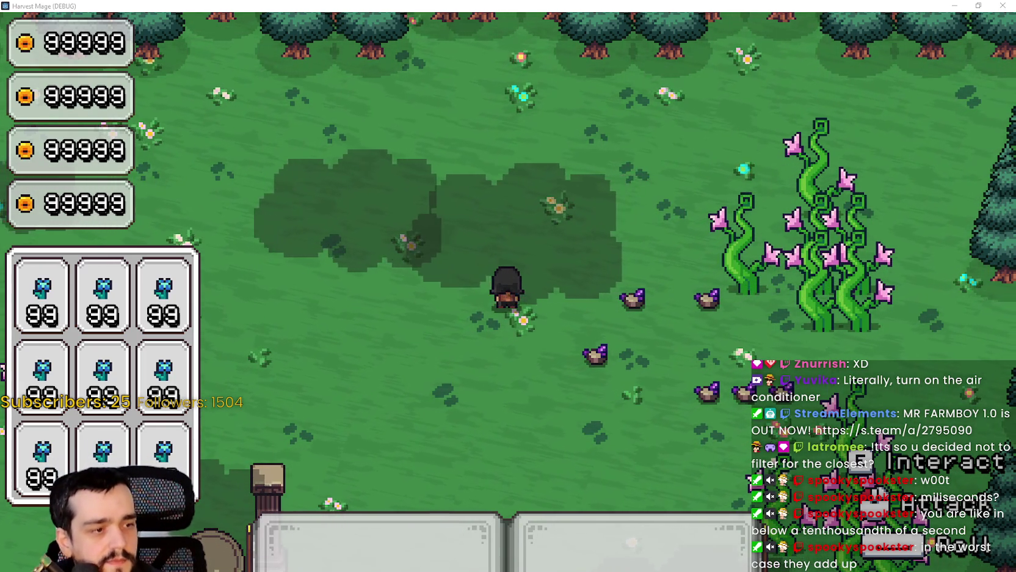
Step: Switch from the Harvest Mage debug window to Steam's Store page with Alt+Tab
{"action": "key", "text": "alt+Tab"}
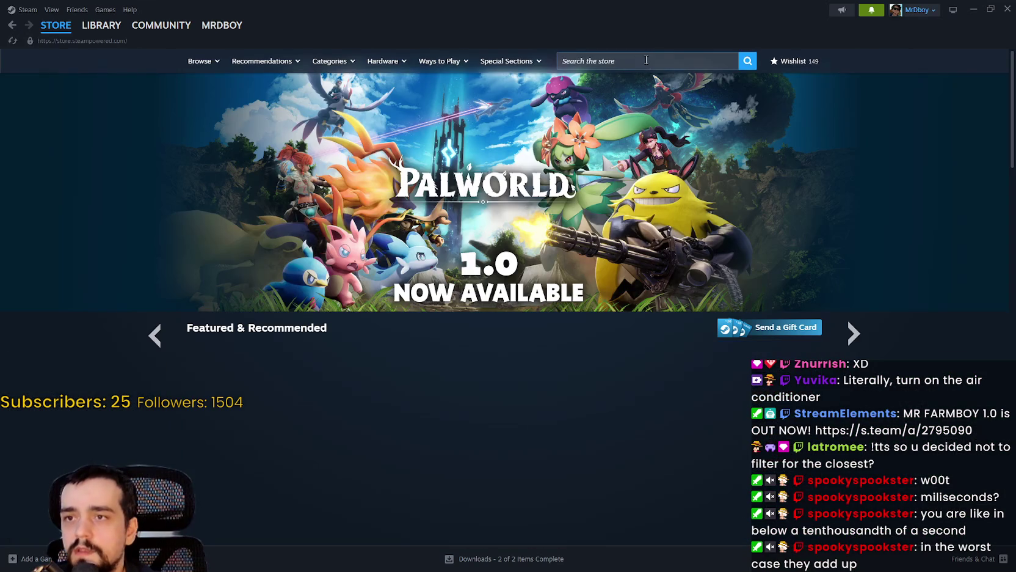
Step: Type 'samurai' into the store search, clear it, and open the notifications list
{"action": "left_click", "coordinate": [646, 60]}
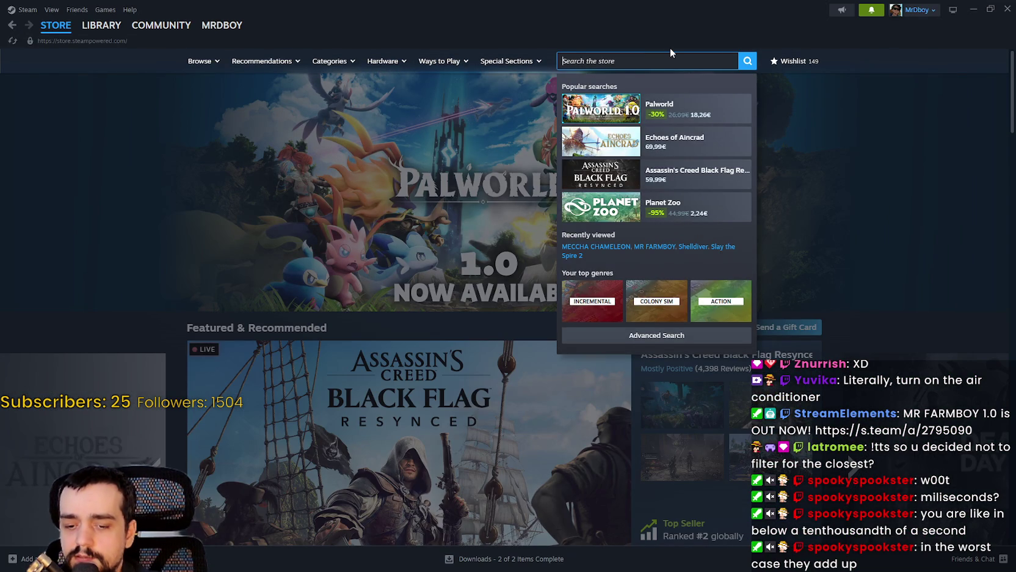
{"action": "type", "text": "samu"}
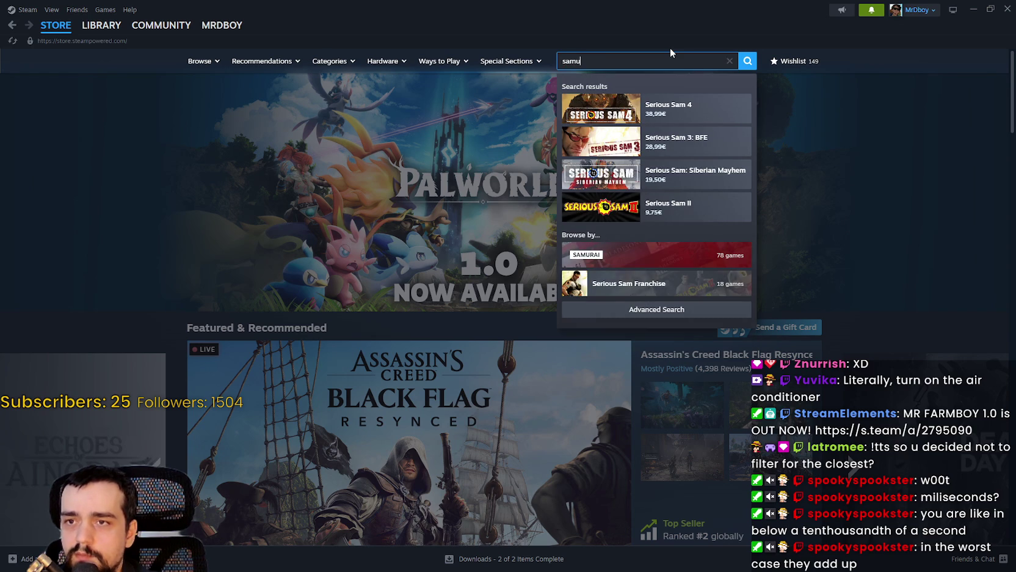
{"action": "type", "text": "rai"}
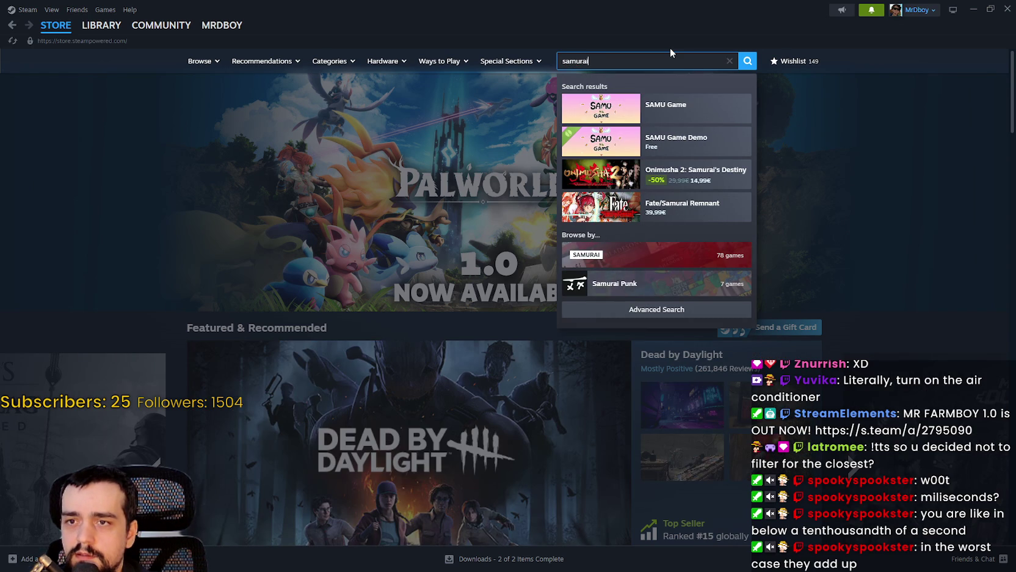
{"action": "key", "text": "ctrl+a"}
{"action": "key", "text": "BackSpace"}
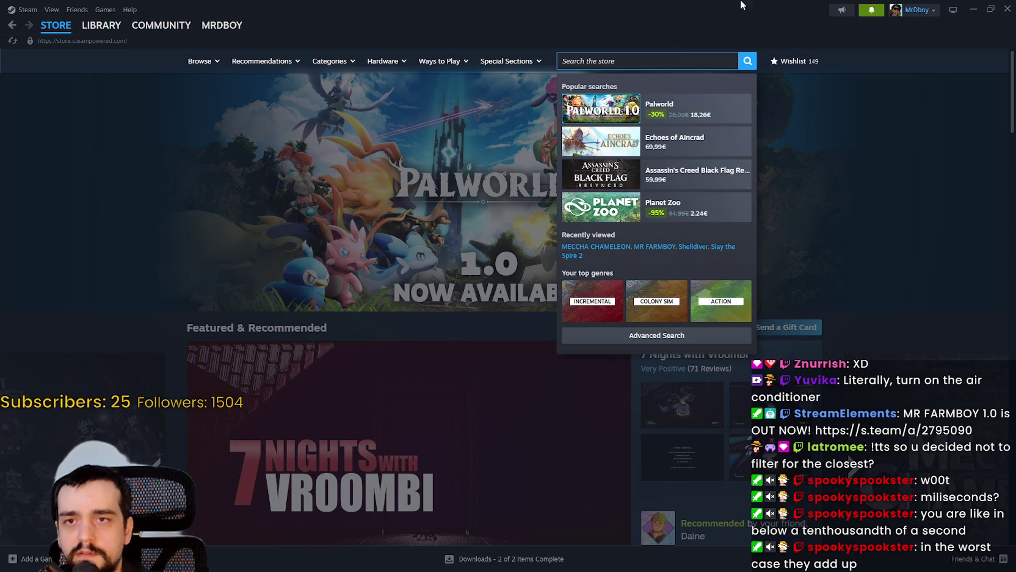
{"action": "left_click", "coordinate": [871, 10]}
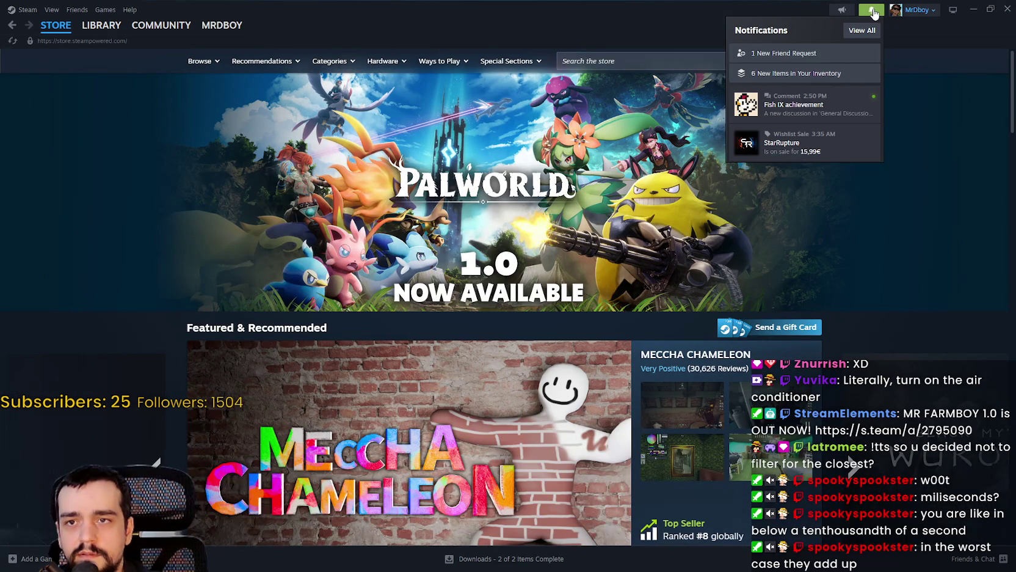
Step: Read the Fish IX achievement discussion thread, then go back to the STORE front page
{"action": "left_click", "coordinate": [794, 105]}
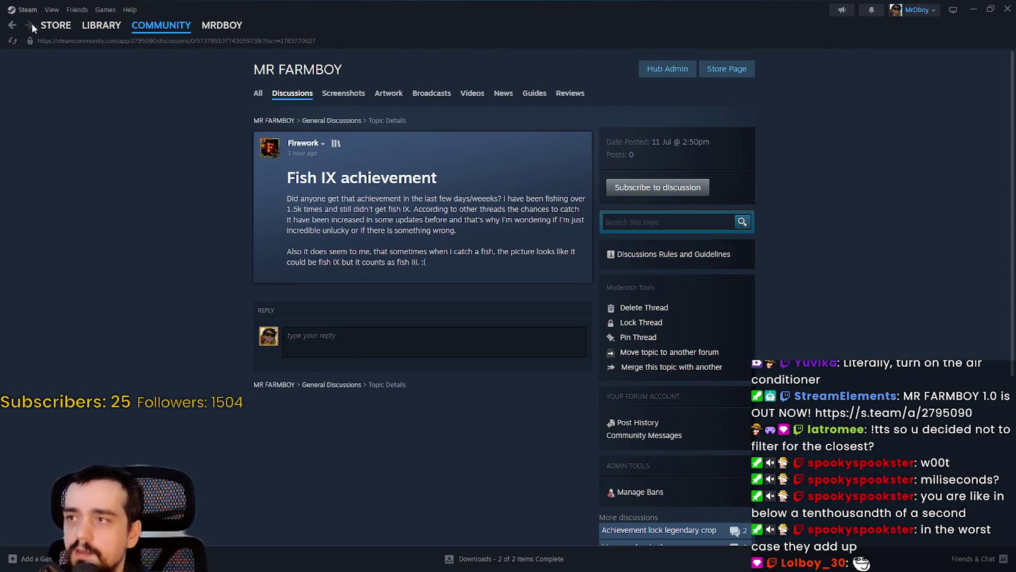
{"action": "mouse_move", "coordinate": [38, 31]}
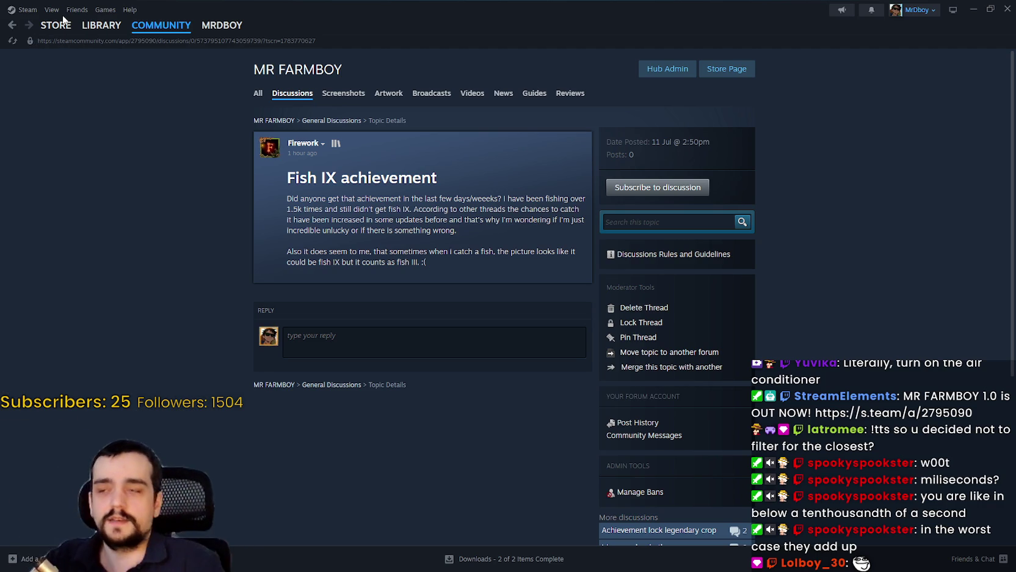
{"action": "left_click", "coordinate": [69, 32]}
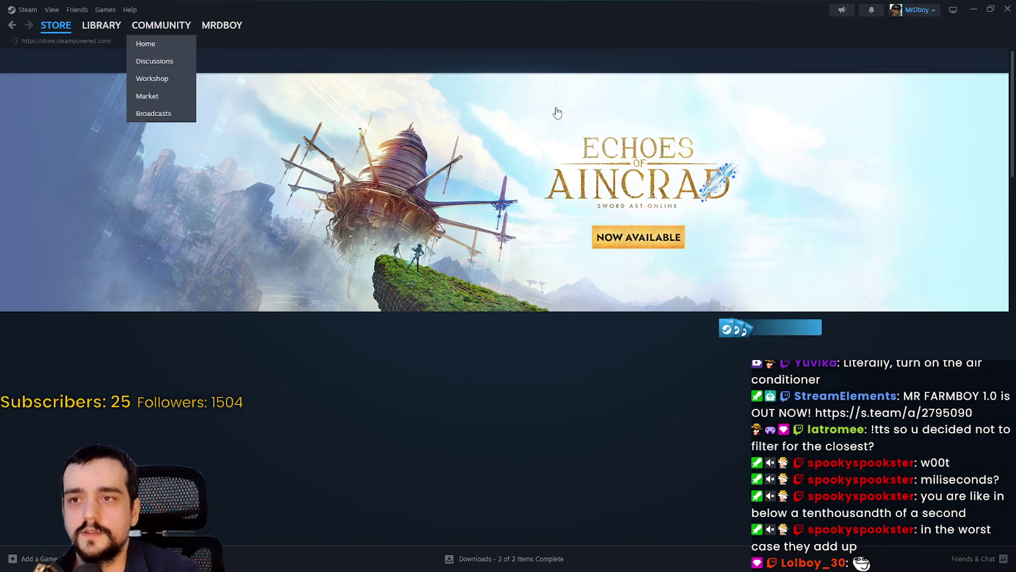
Step: Type 'open' in the store search to reach the Open World category page
{"action": "left_click", "coordinate": [674, 63]}
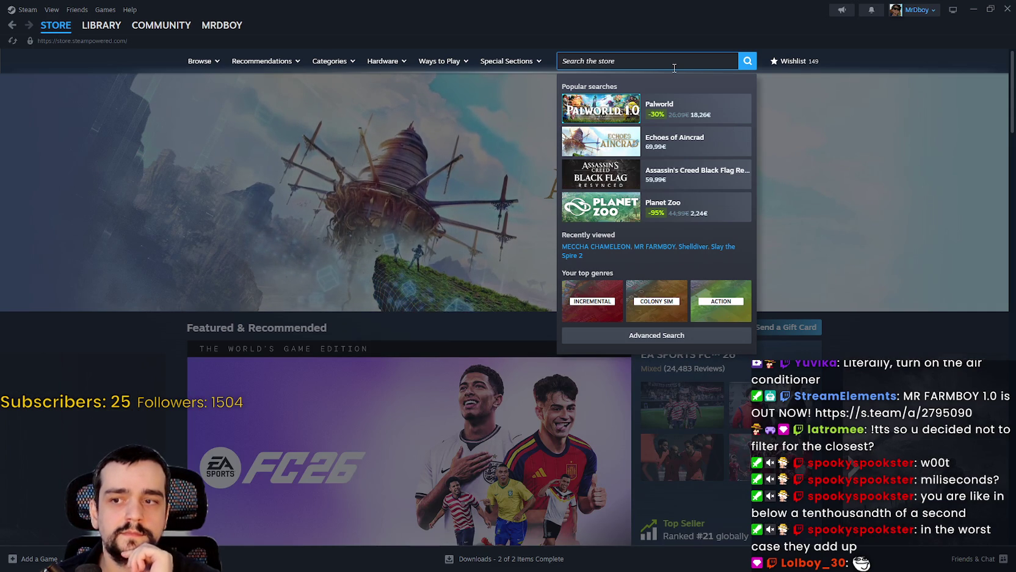
{"action": "type", "text": "cpen"}
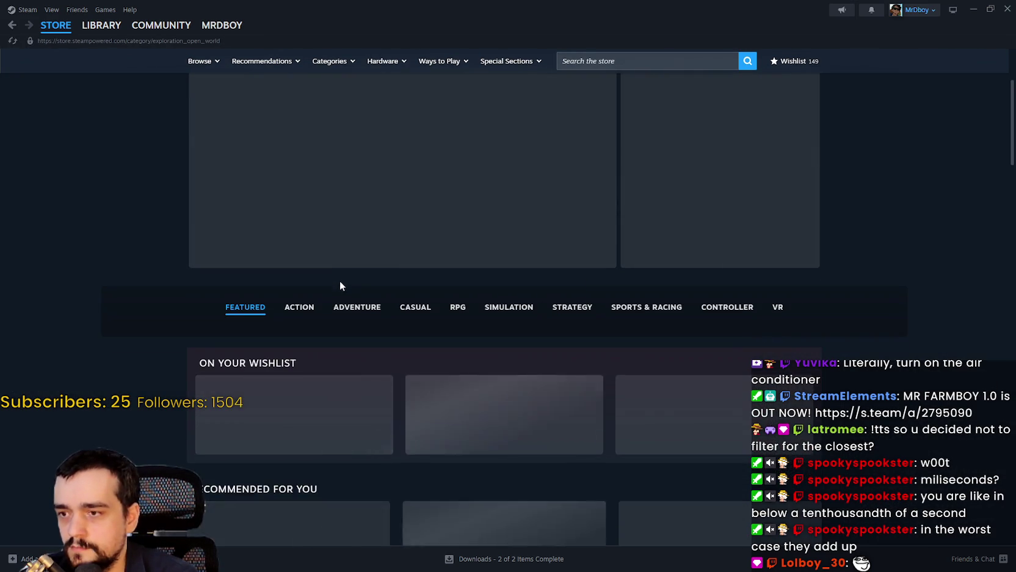
Step: Scroll the Open World results and load three more batches of games with Show more
{"action": "scroll", "coordinate": [210, 317], "scroll_direction": "down", "scroll_amount": 3}
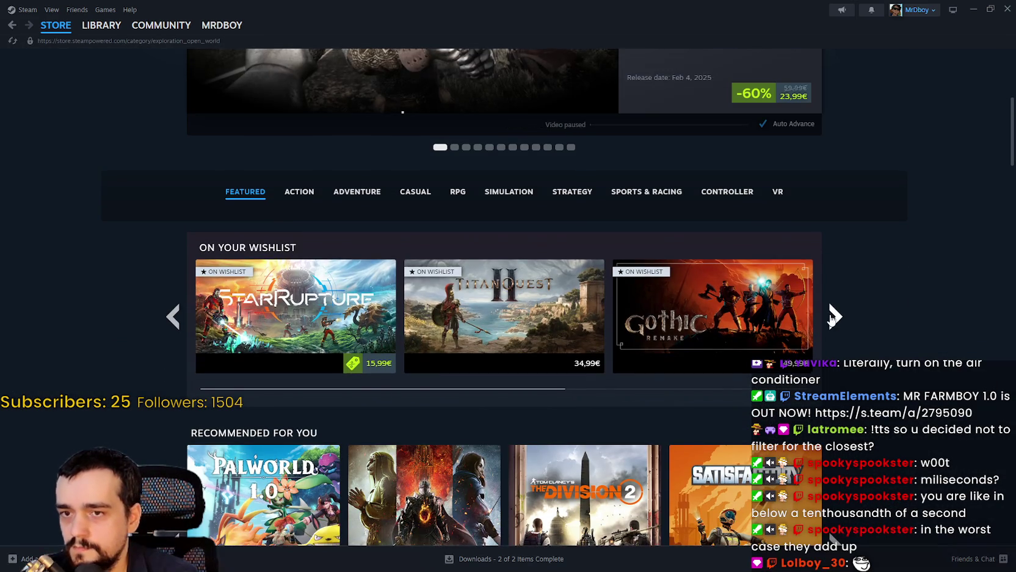
{"action": "scroll", "coordinate": [871, 379], "scroll_direction": "down", "scroll_amount": 10}
{"action": "scroll", "coordinate": [869, 374], "scroll_direction": "down", "scroll_amount": 15}
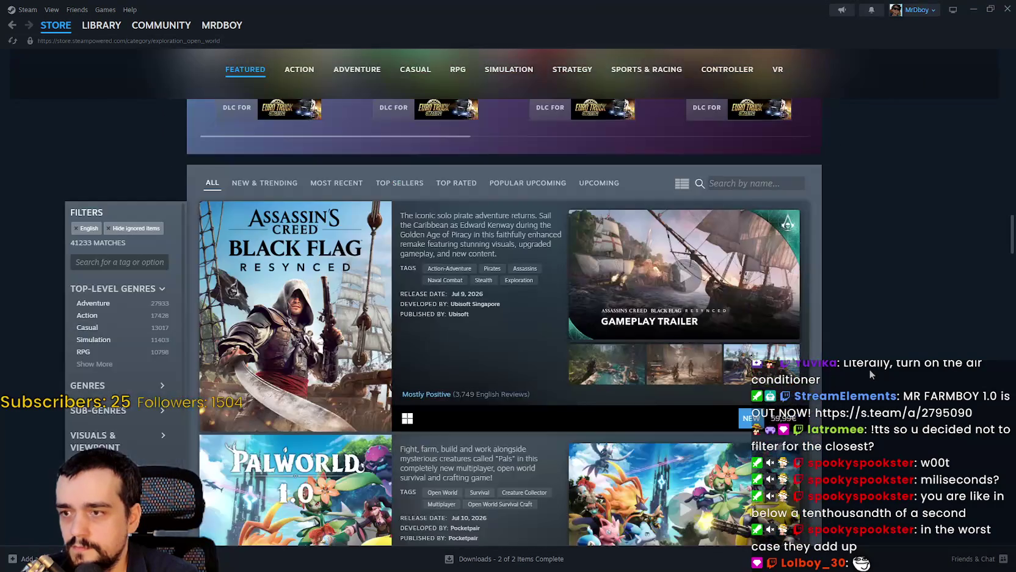
{"action": "scroll", "coordinate": [870, 369], "scroll_direction": "down", "scroll_amount": 13}
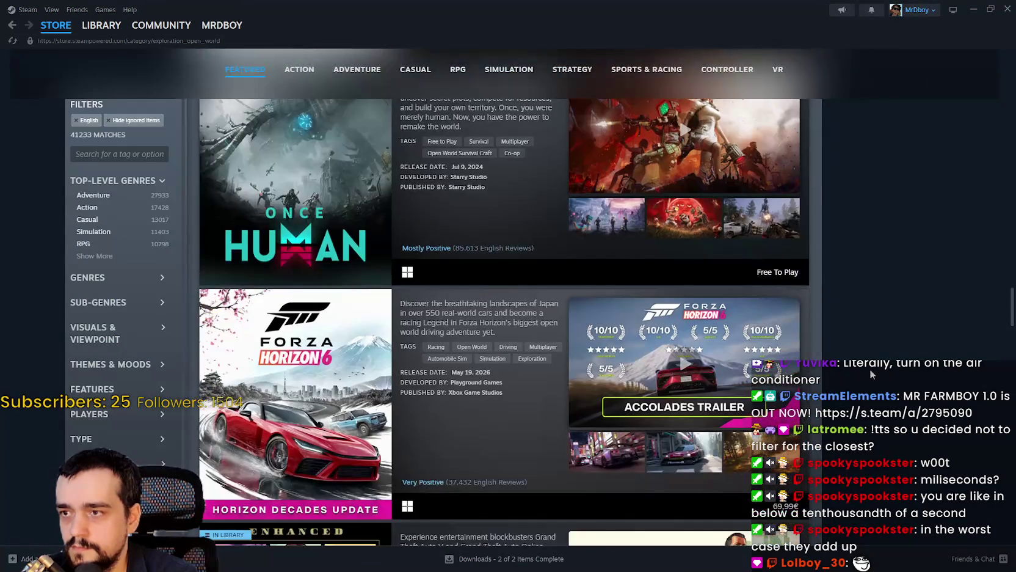
{"action": "scroll", "coordinate": [870, 369], "scroll_direction": "down", "scroll_amount": 15}
{"action": "scroll", "coordinate": [873, 365], "scroll_direction": "down", "scroll_amount": 13}
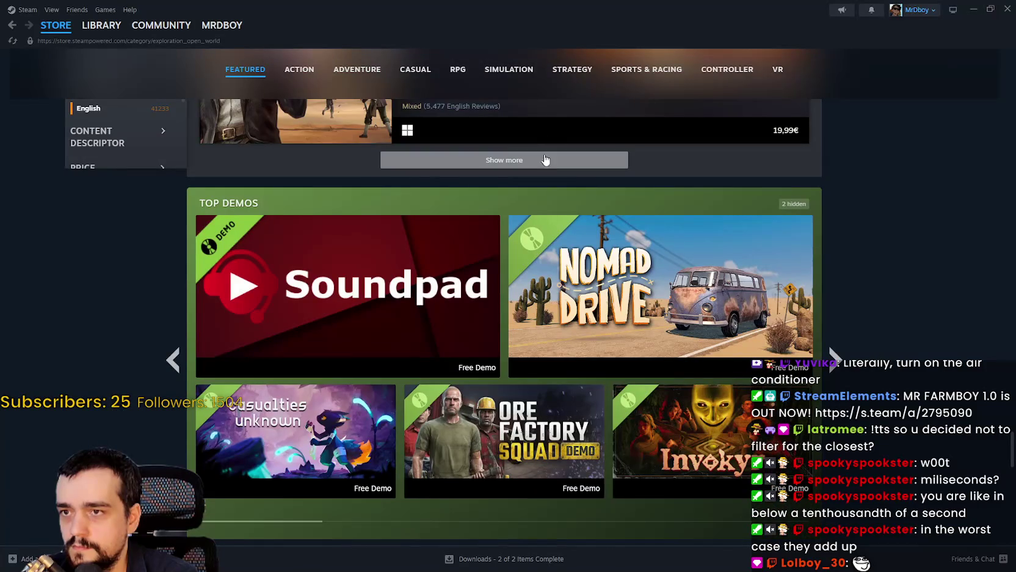
{"action": "left_click", "coordinate": [544, 157]}
{"action": "scroll", "coordinate": [877, 358], "scroll_direction": "down", "scroll_amount": 2}
{"action": "scroll", "coordinate": [560, 315], "scroll_direction": "down", "scroll_amount": 20}
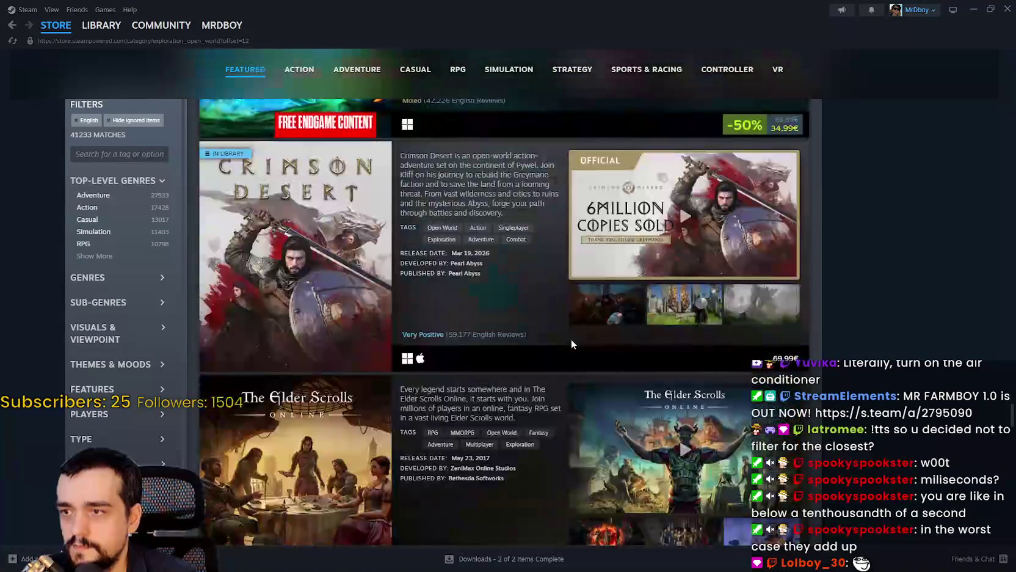
{"action": "scroll", "coordinate": [571, 341], "scroll_direction": "down", "scroll_amount": 15}
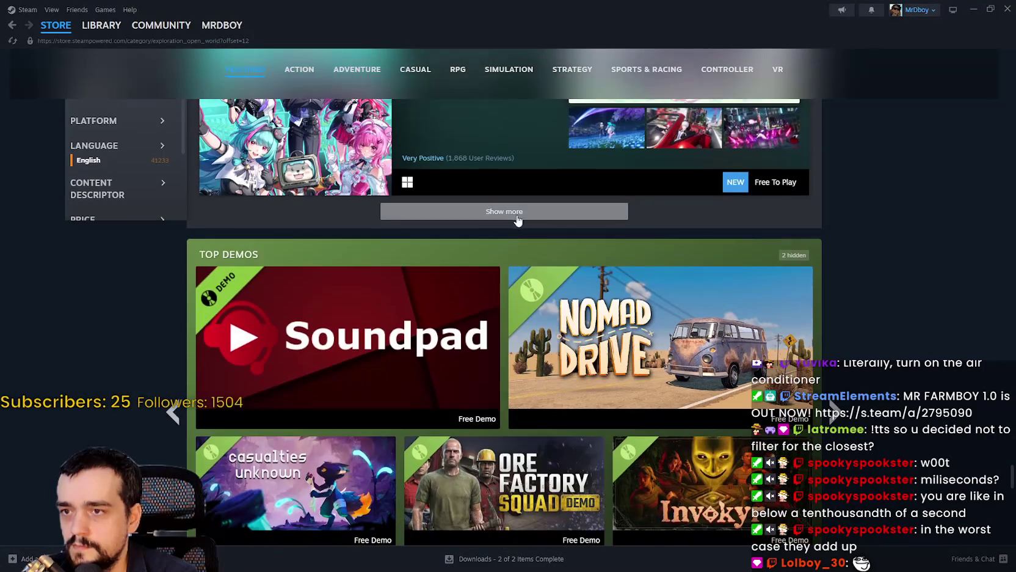
{"action": "left_click", "coordinate": [515, 220]}
{"action": "scroll", "coordinate": [450, 329], "scroll_direction": "down", "scroll_amount": 15}
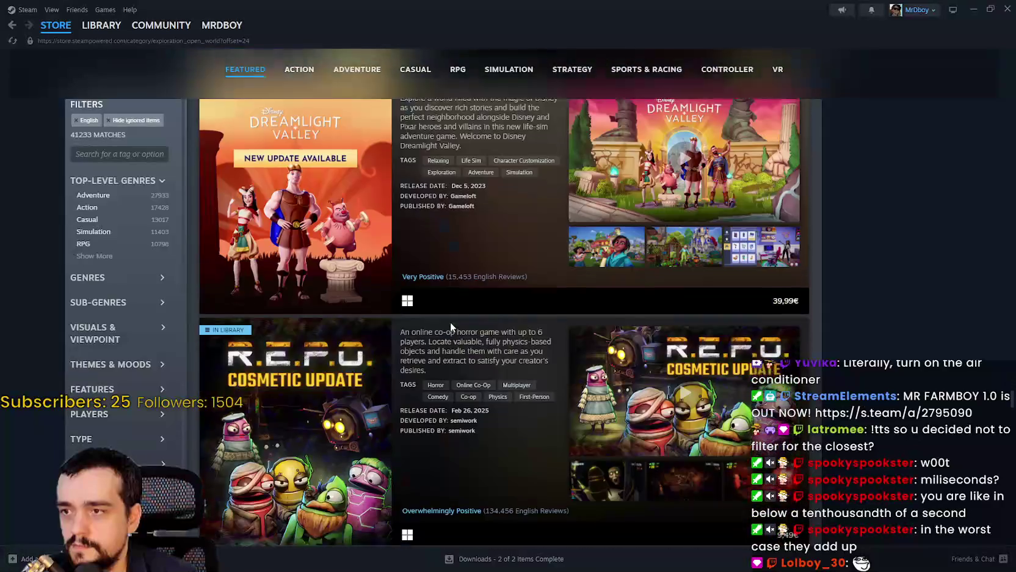
{"action": "scroll", "coordinate": [462, 309], "scroll_direction": "down", "scroll_amount": 20}
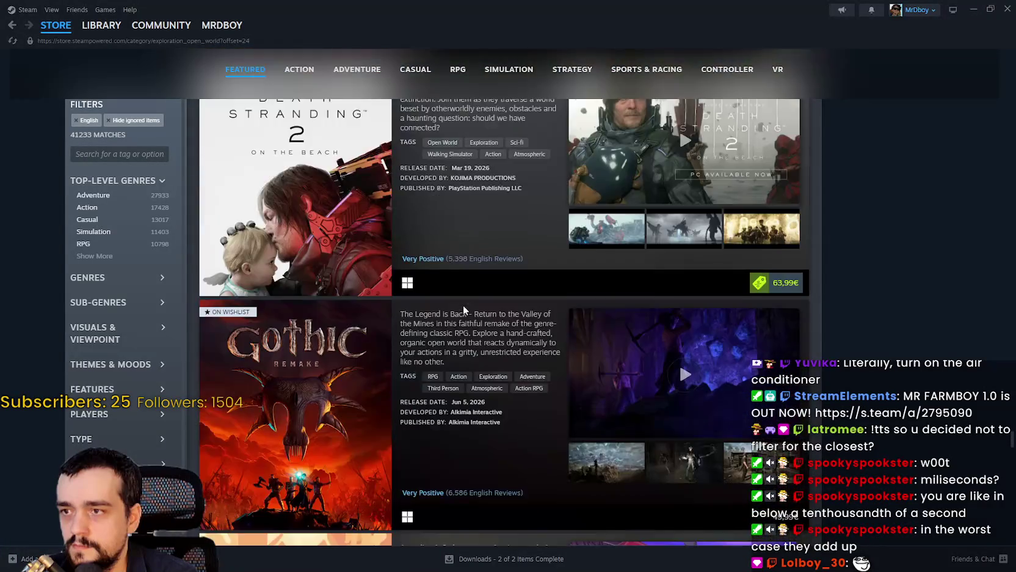
{"action": "scroll", "coordinate": [483, 335], "scroll_direction": "down", "scroll_amount": 5}
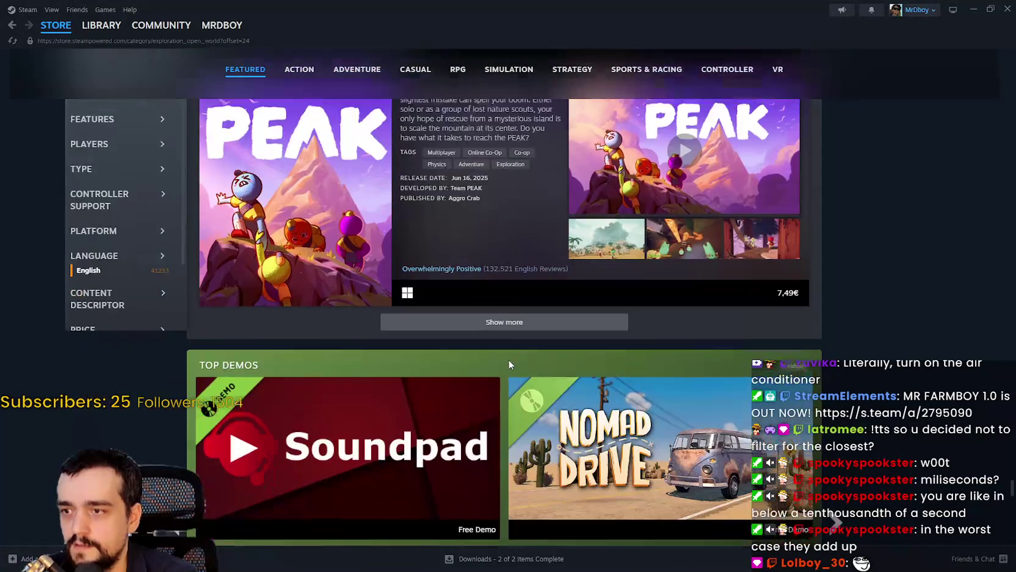
{"action": "left_click", "coordinate": [502, 317]}
Step: Load three further batches of Open World games and browse through the added titles
{"action": "scroll", "coordinate": [491, 363], "scroll_direction": "down", "scroll_amount": 15}
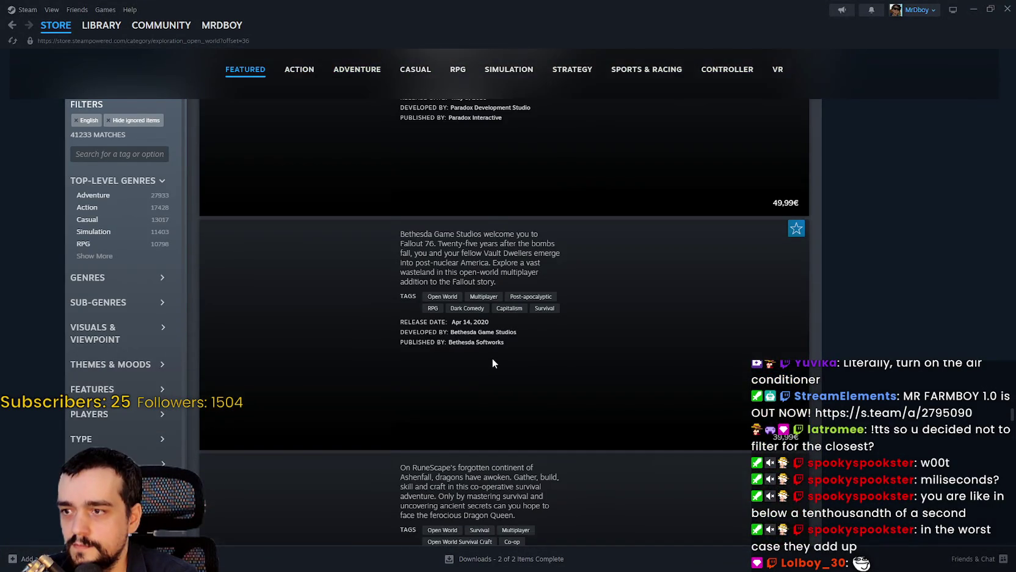
{"action": "scroll", "coordinate": [496, 347], "scroll_direction": "down", "scroll_amount": 20}
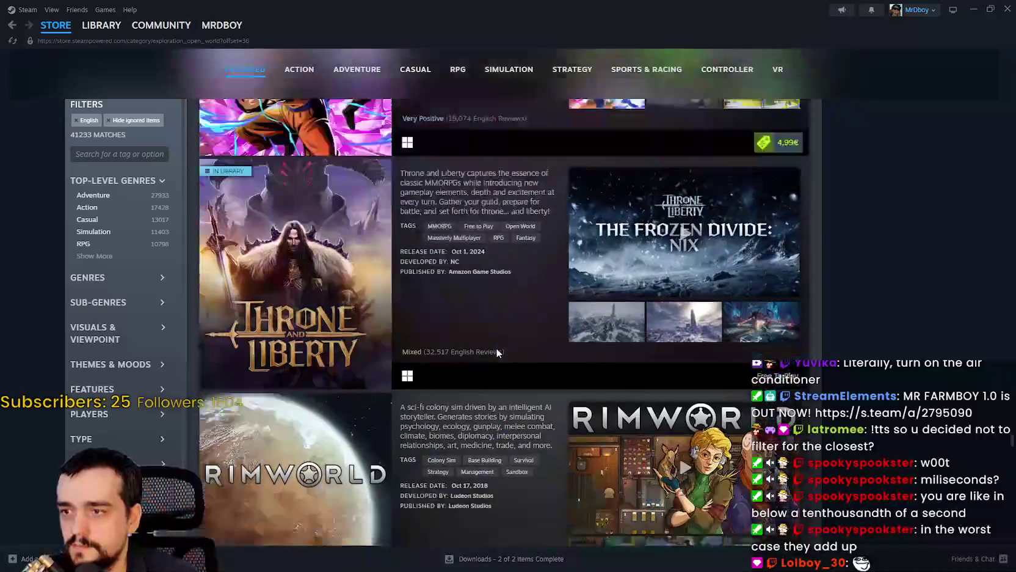
{"action": "scroll", "coordinate": [497, 347], "scroll_direction": "down", "scroll_amount": 12}
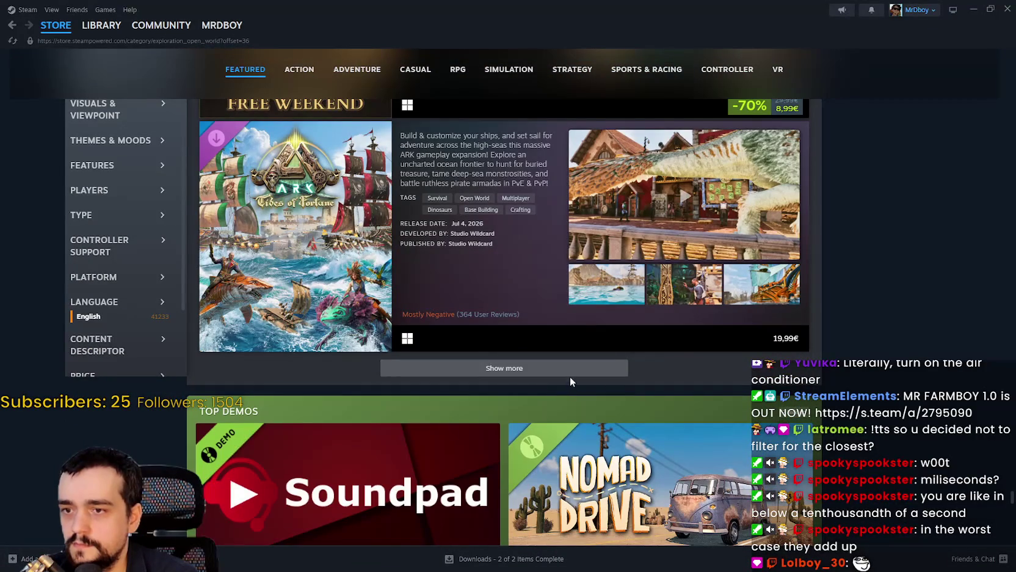
{"action": "left_click", "coordinate": [568, 370]}
{"action": "scroll", "coordinate": [468, 339], "scroll_direction": "down", "scroll_amount": 15}
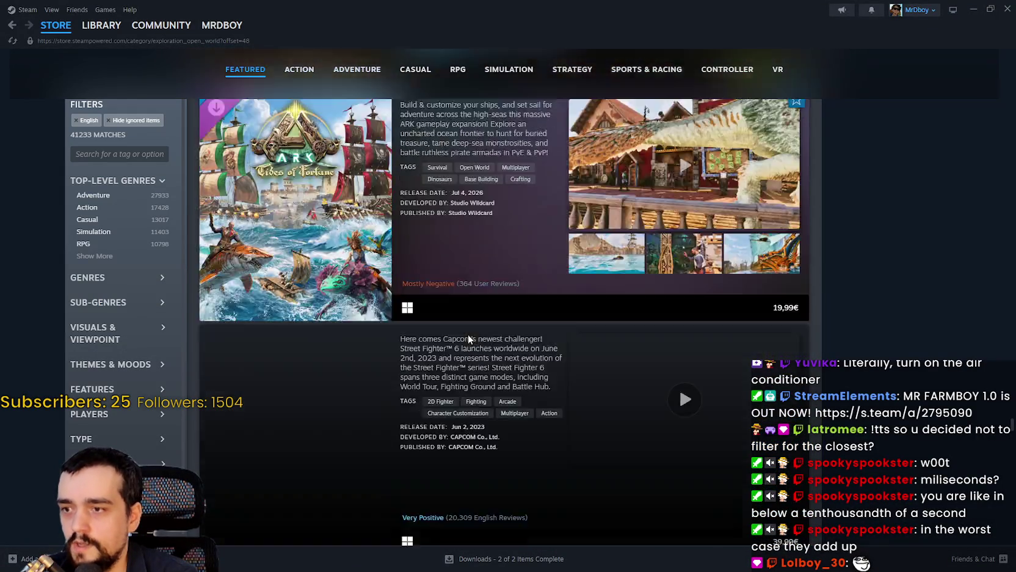
{"action": "scroll", "coordinate": [525, 318], "scroll_direction": "up", "scroll_amount": 10}
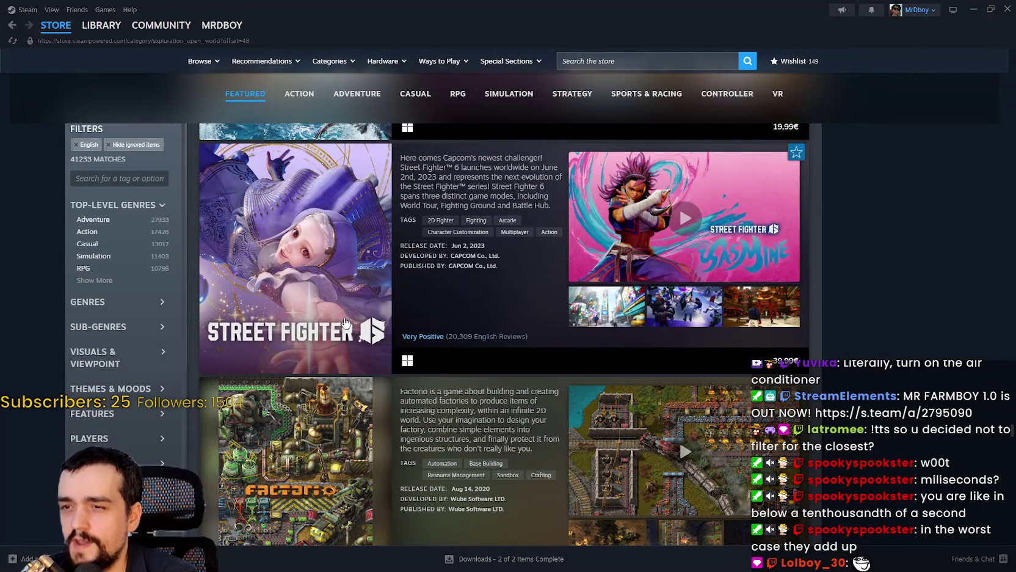
{"action": "mouse_move", "coordinate": [306, 397]}
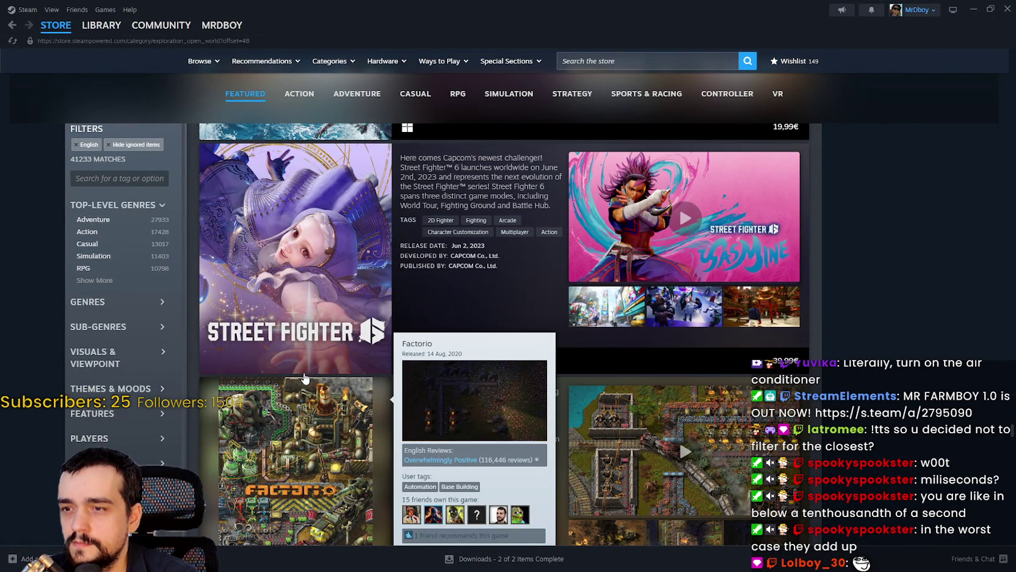
{"action": "scroll", "coordinate": [305, 375], "scroll_direction": "down", "scroll_amount": 10}
{"action": "scroll", "coordinate": [307, 302], "scroll_direction": "down", "scroll_amount": 15}
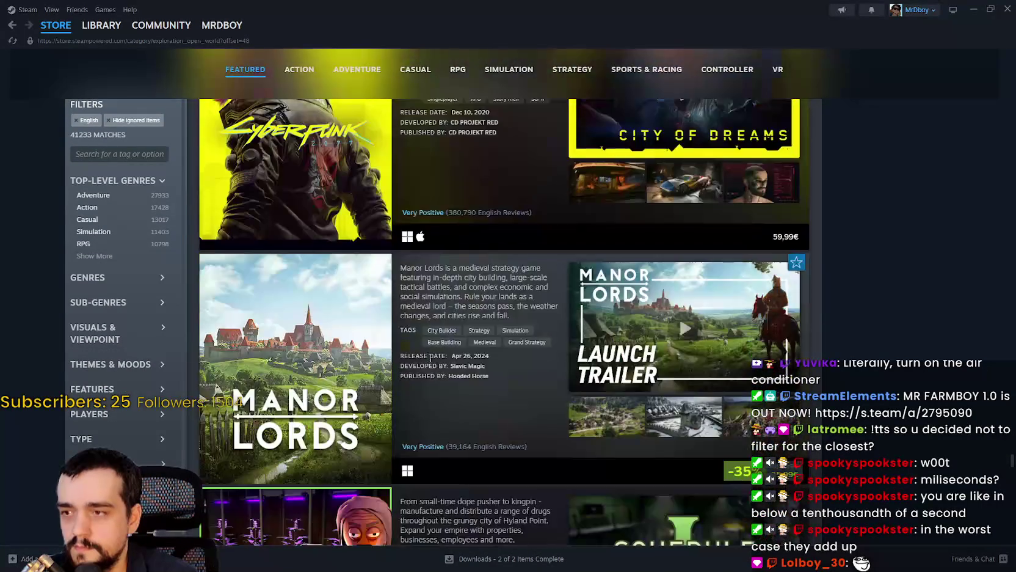
{"action": "scroll", "coordinate": [431, 365], "scroll_direction": "down", "scroll_amount": 7}
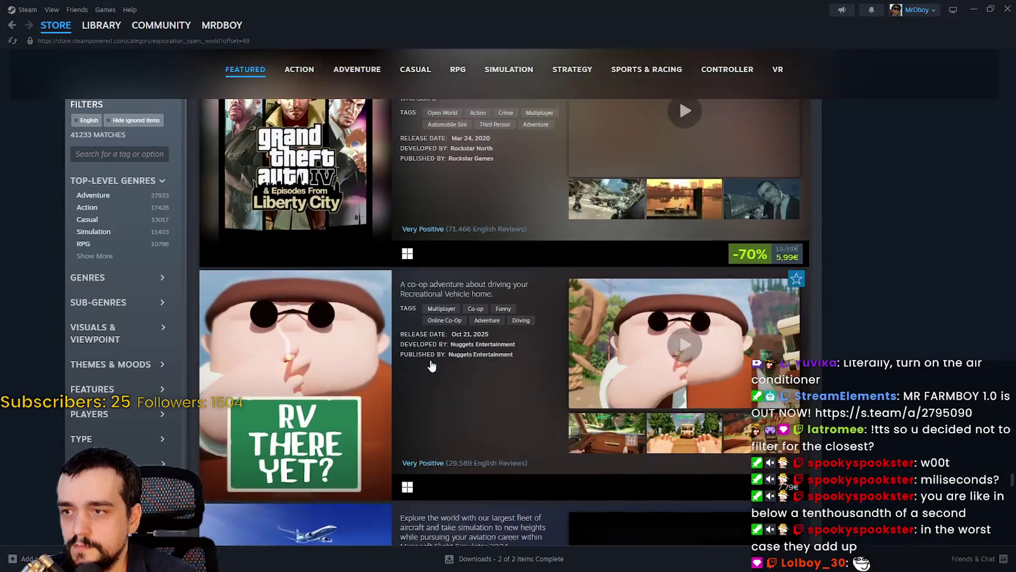
{"action": "scroll", "coordinate": [430, 348], "scroll_direction": "down", "scroll_amount": 10}
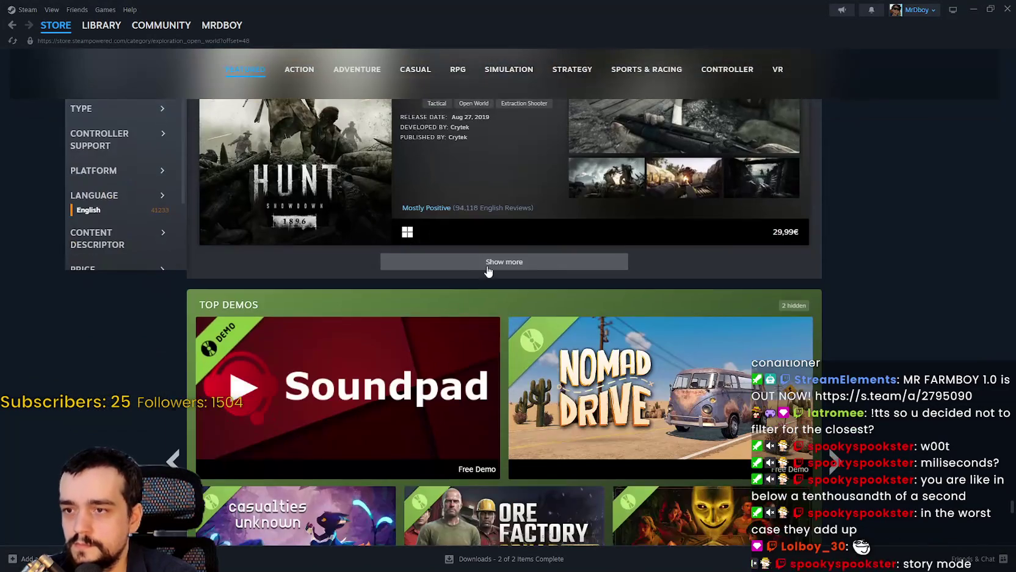
{"action": "left_click", "coordinate": [489, 262]}
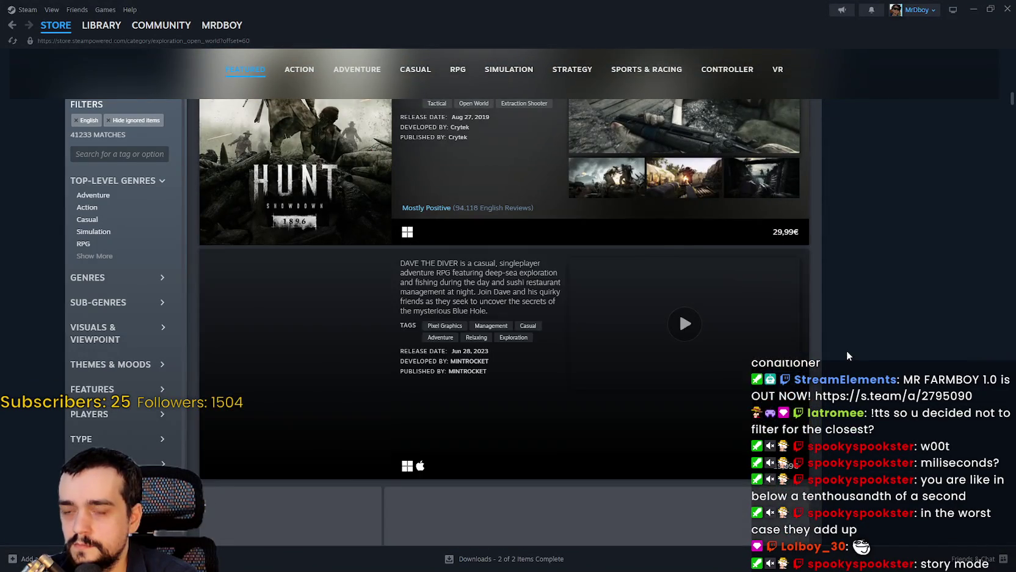
{"action": "scroll", "coordinate": [847, 348], "scroll_direction": "down", "scroll_amount": 10}
{"action": "scroll", "coordinate": [851, 342], "scroll_direction": "down", "scroll_amount": 12}
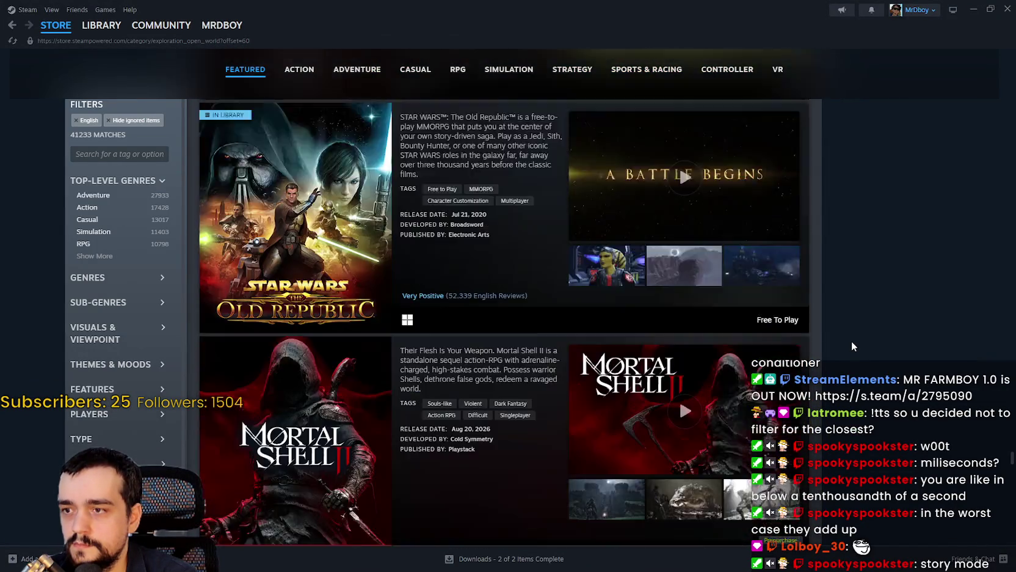
{"action": "scroll", "coordinate": [855, 330], "scroll_direction": "down", "scroll_amount": 12}
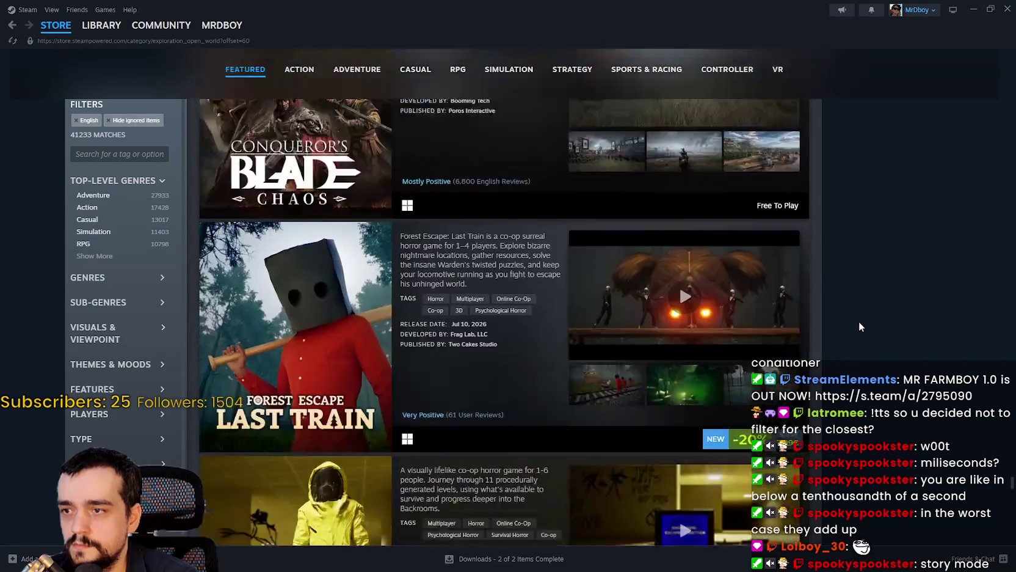
{"action": "scroll", "coordinate": [875, 306], "scroll_direction": "down", "scroll_amount": 4}
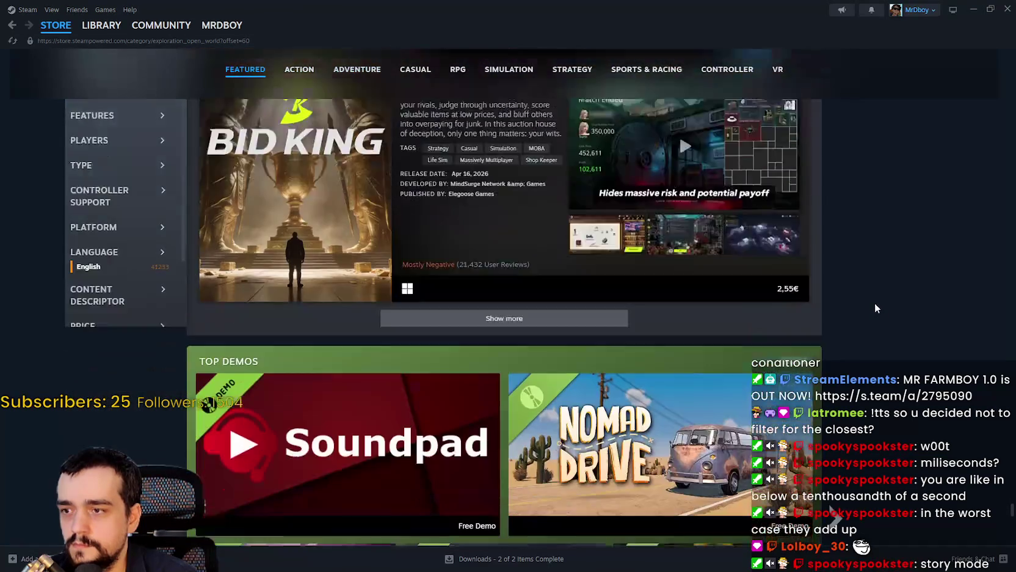
{"action": "left_click", "coordinate": [496, 261]}
{"action": "scroll", "coordinate": [917, 326], "scroll_direction": "up", "scroll_amount": 5}
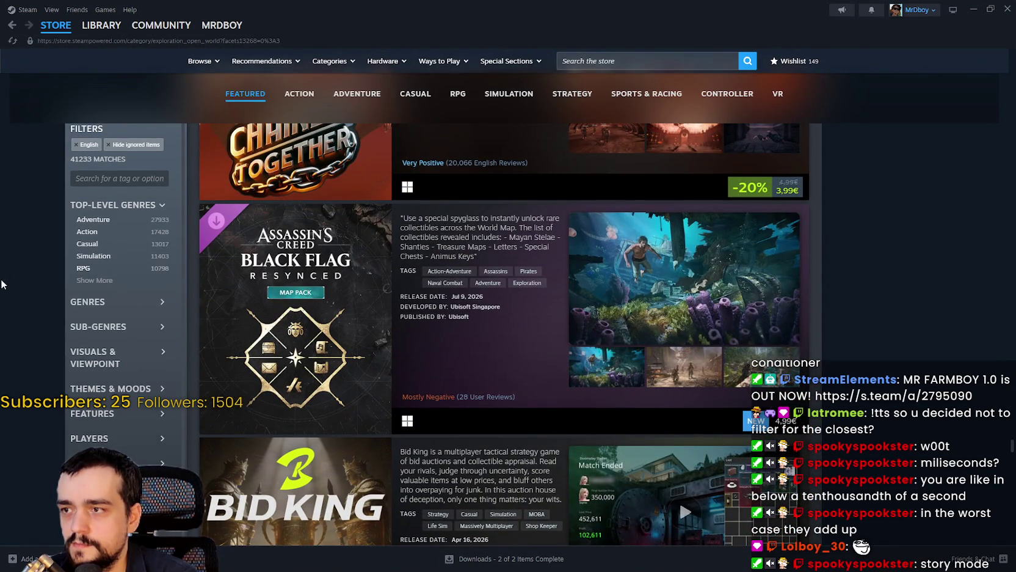
{"action": "scroll", "coordinate": [19, 278], "scroll_direction": "down", "scroll_amount": 15}
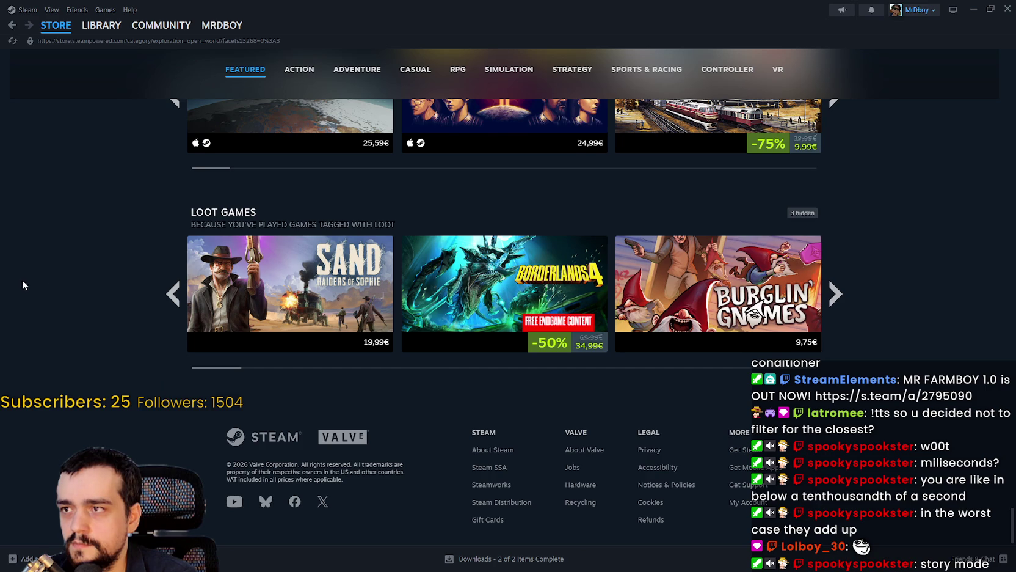
{"action": "scroll", "coordinate": [19, 279], "scroll_direction": "up", "scroll_amount": 3}
{"action": "scroll", "coordinate": [164, 264], "scroll_direction": "down", "scroll_amount": 3}
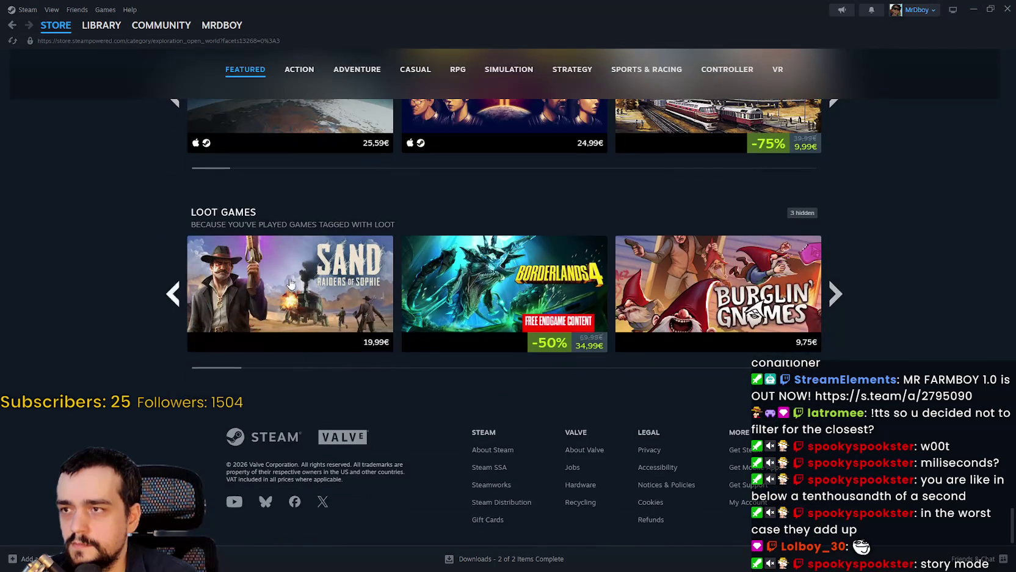
{"action": "scroll", "coordinate": [403, 342], "scroll_direction": "up", "scroll_amount": 15}
Step: Expand the full Top-Level Genres list, then return to the store front page
{"action": "scroll", "coordinate": [403, 342], "scroll_direction": "up", "scroll_amount": 10}
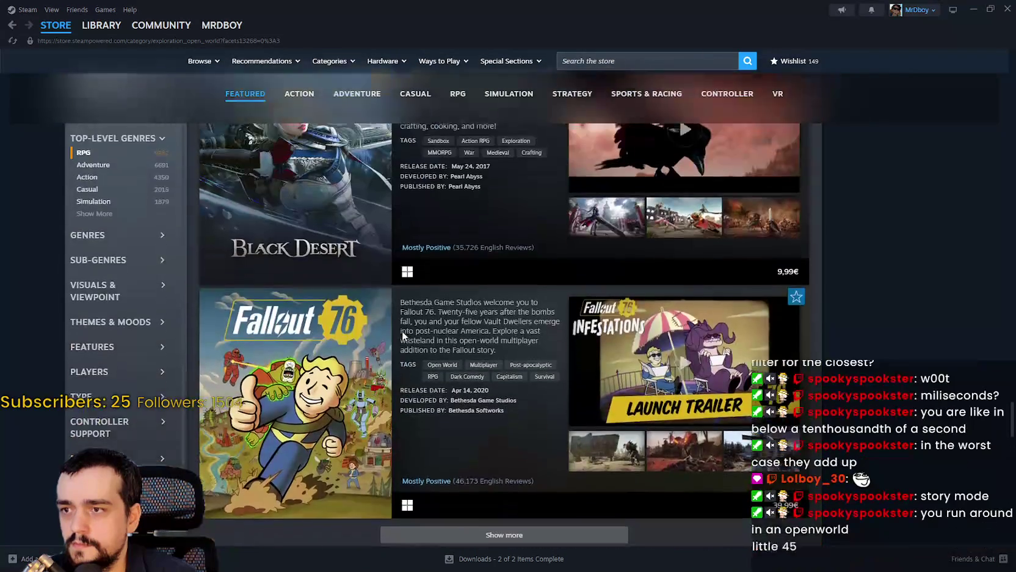
{"action": "scroll", "coordinate": [395, 335], "scroll_direction": "up", "scroll_amount": 8}
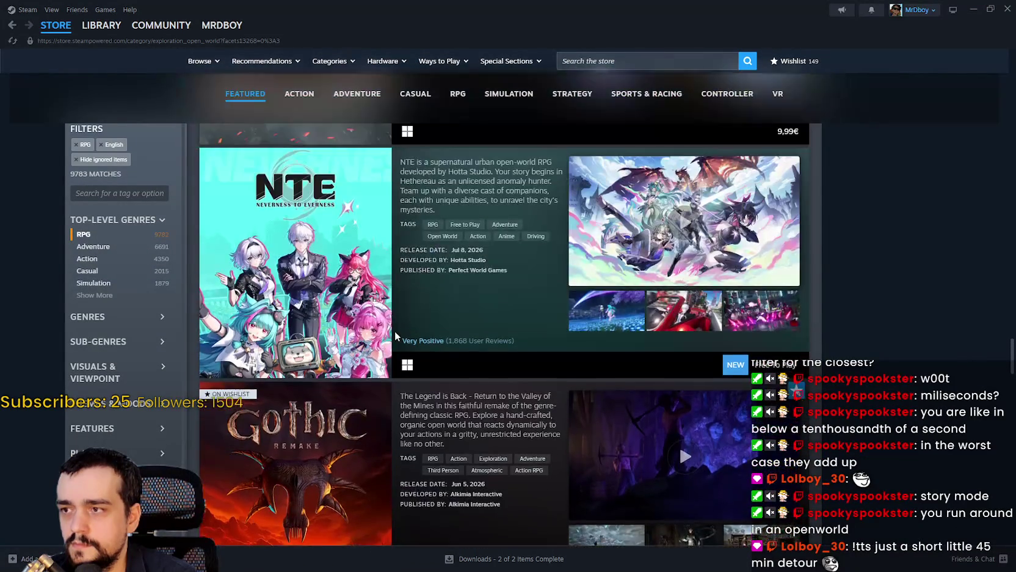
{"action": "left_click", "coordinate": [86, 295]}
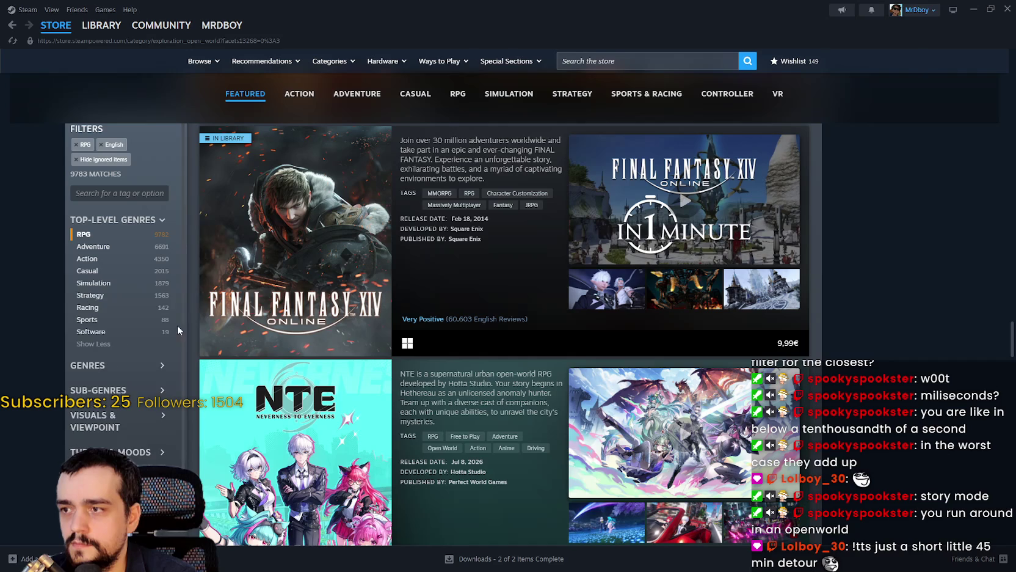
{"action": "left_click", "coordinate": [56, 25]}
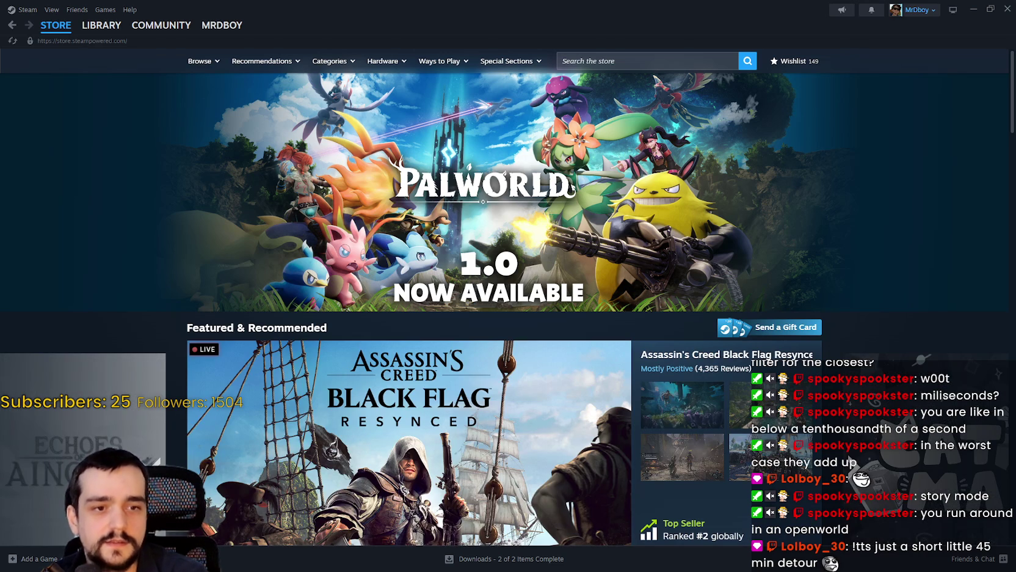
Step: Search 'Ghost' and open the Ghost of Tsushima DIRECTOR'S CUT store page
{"action": "left_click", "coordinate": [661, 61]}
{"action": "type", "text": "Ghost"}
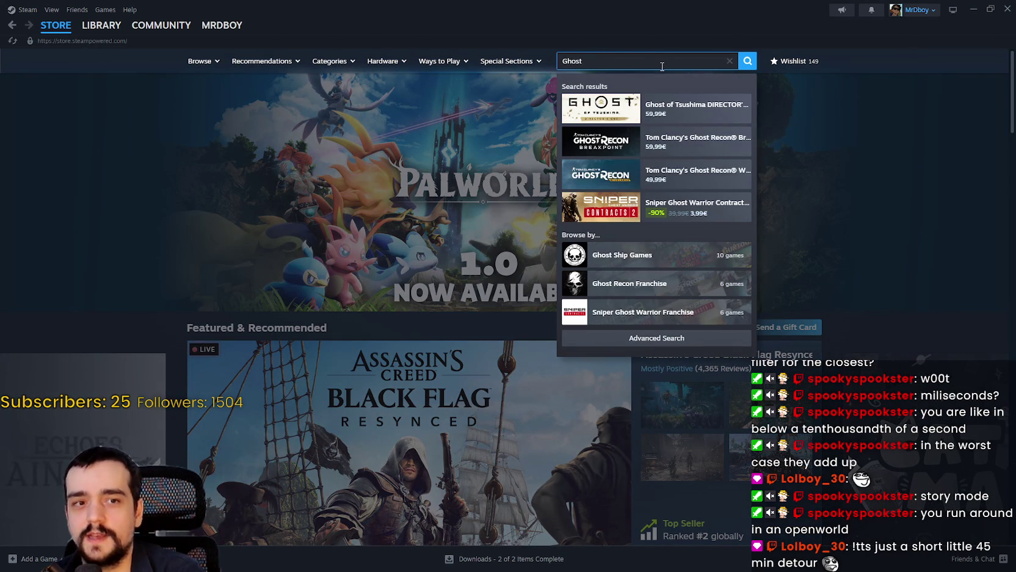
{"action": "left_click", "coordinate": [666, 116]}
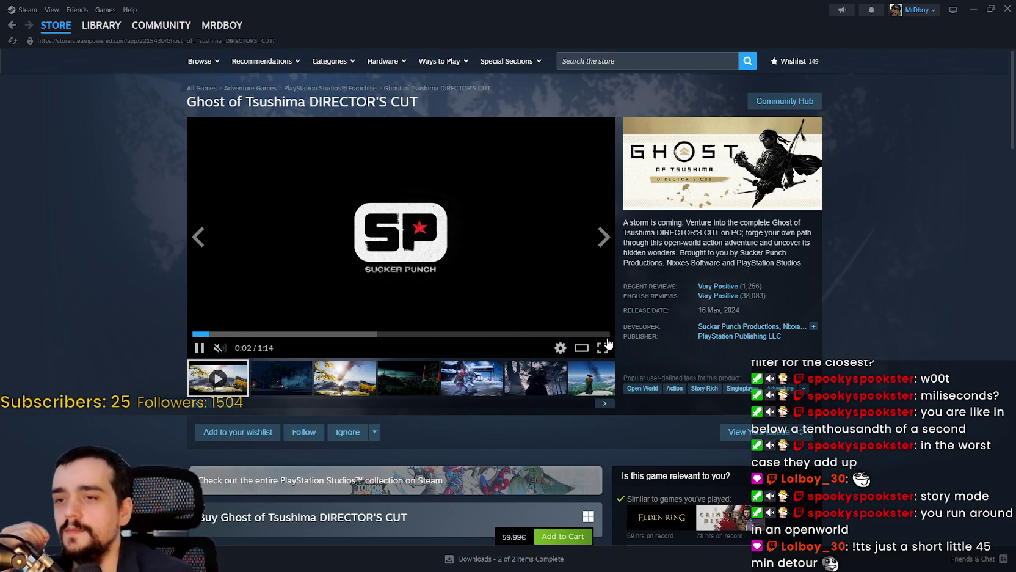
{"action": "scroll", "coordinate": [581, 342], "scroll_direction": "down", "scroll_amount": 1}
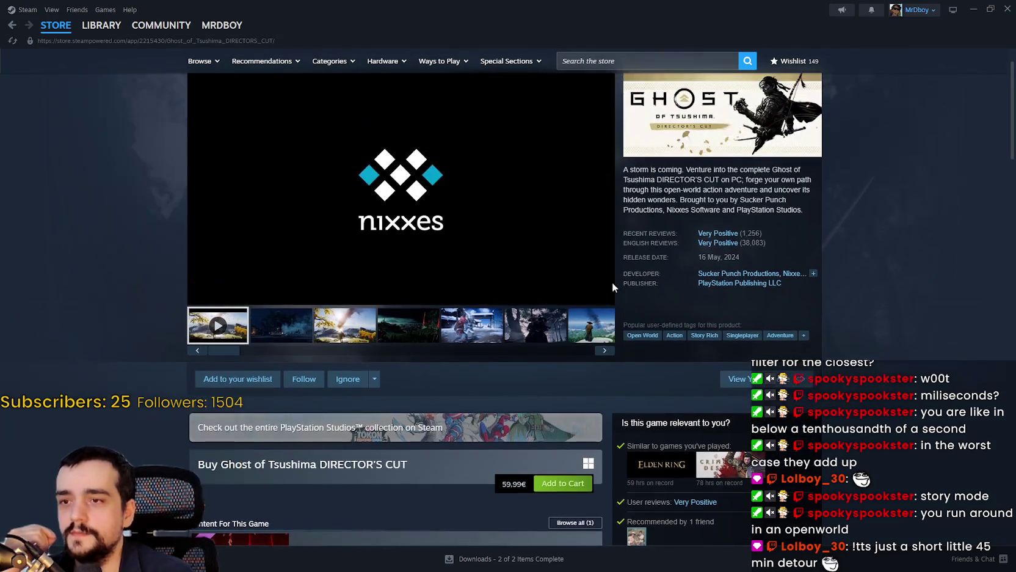
Step: Watch the trailer fullscreen, skipping ahead to its final card, then exit fullscreen
{"action": "left_click", "coordinate": [603, 295]}
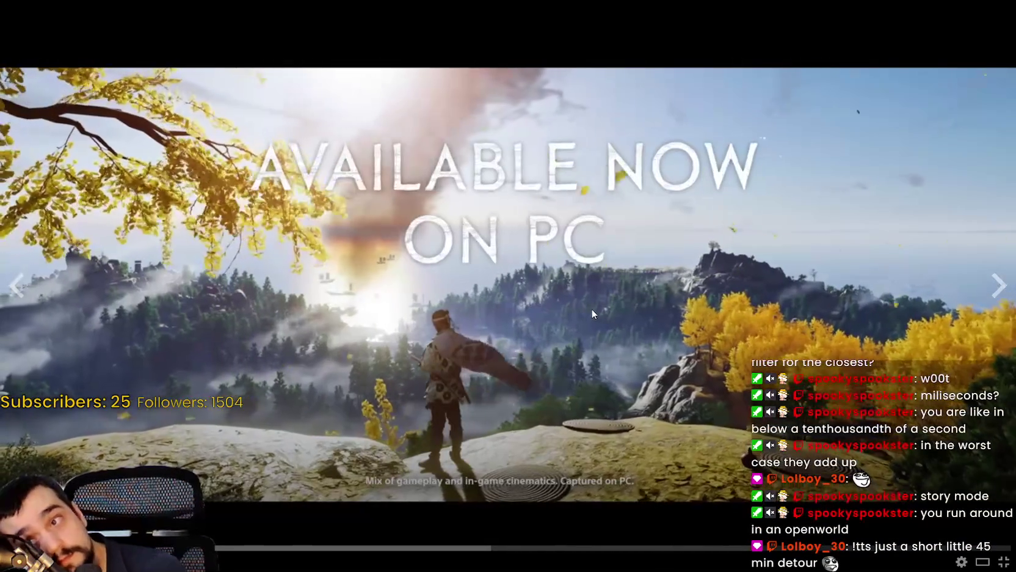
{"action": "left_click", "coordinate": [229, 548]}
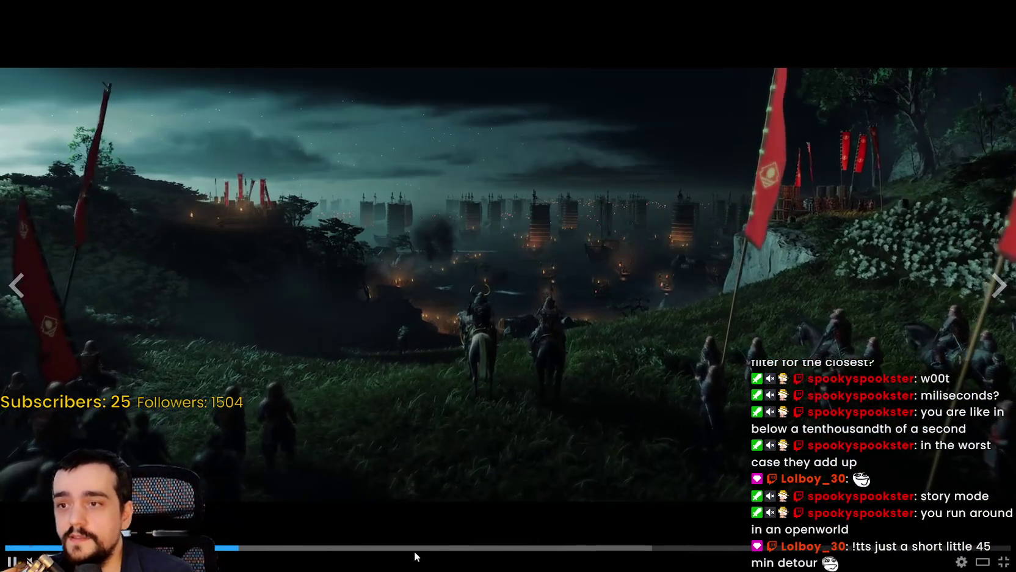
{"action": "left_click", "coordinate": [440, 547]}
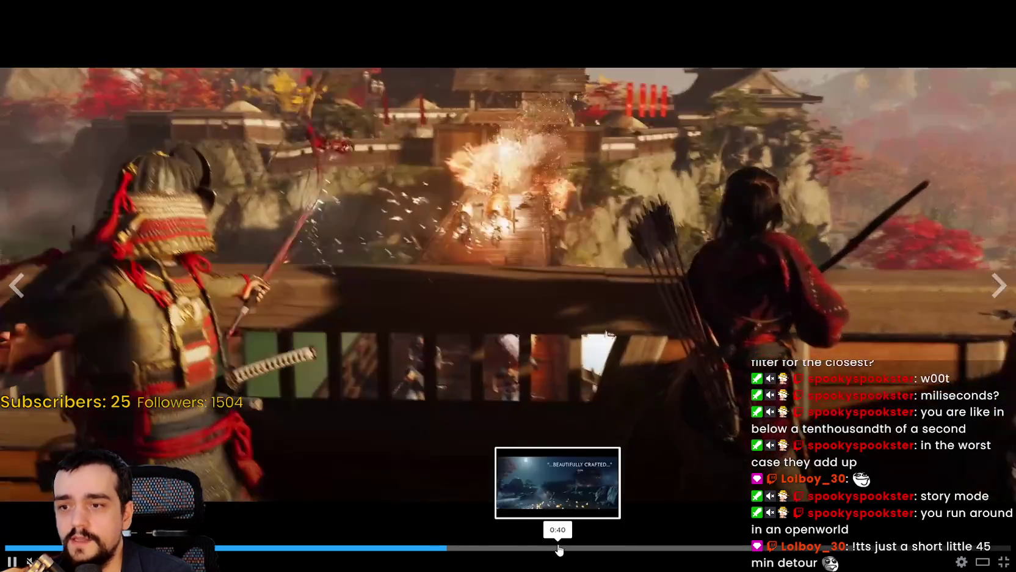
{"action": "left_click", "coordinate": [679, 546]}
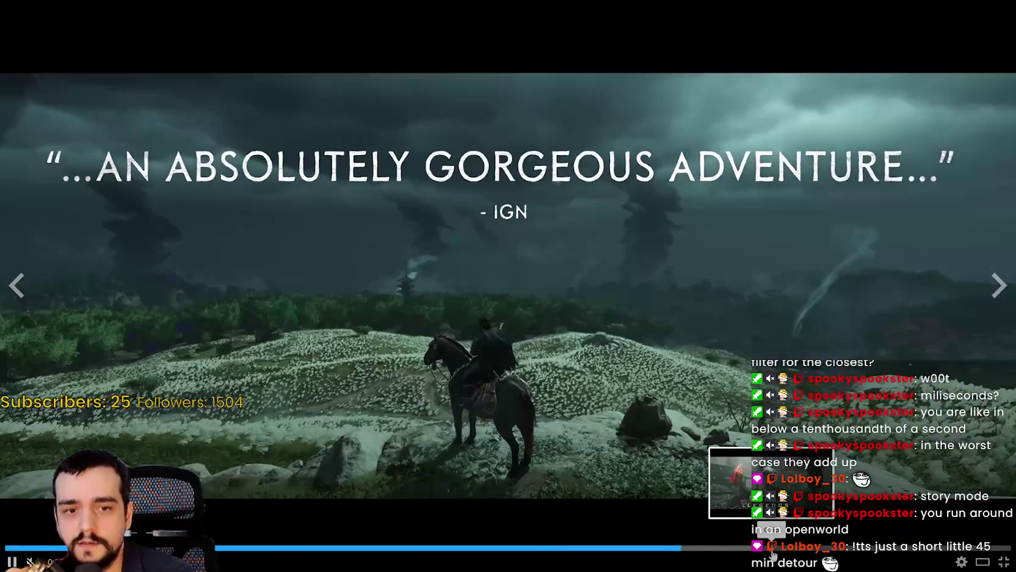
{"action": "left_click", "coordinate": [773, 547]}
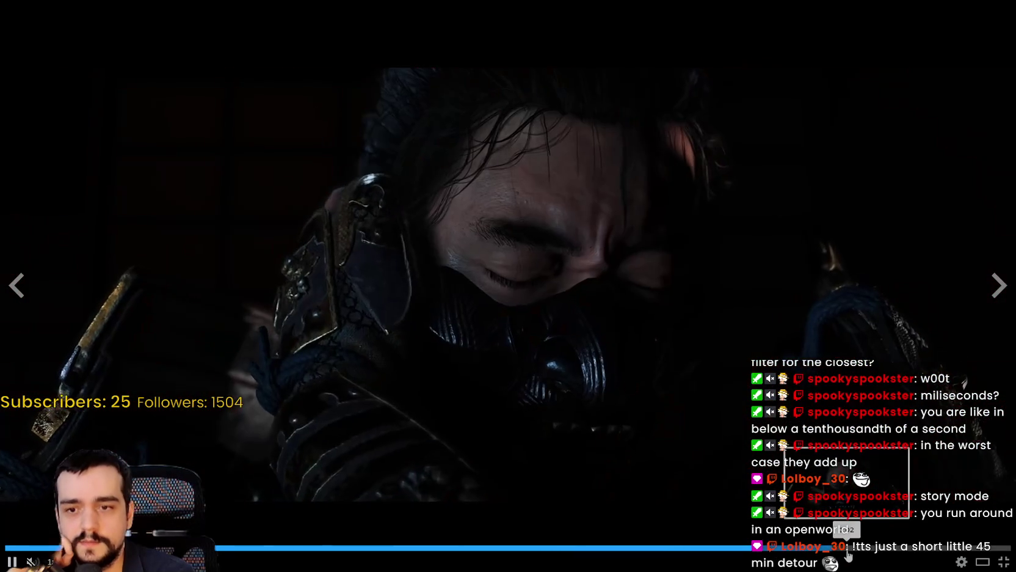
{"action": "left_click", "coordinate": [930, 547]}
{"action": "key", "text": "Escape"}
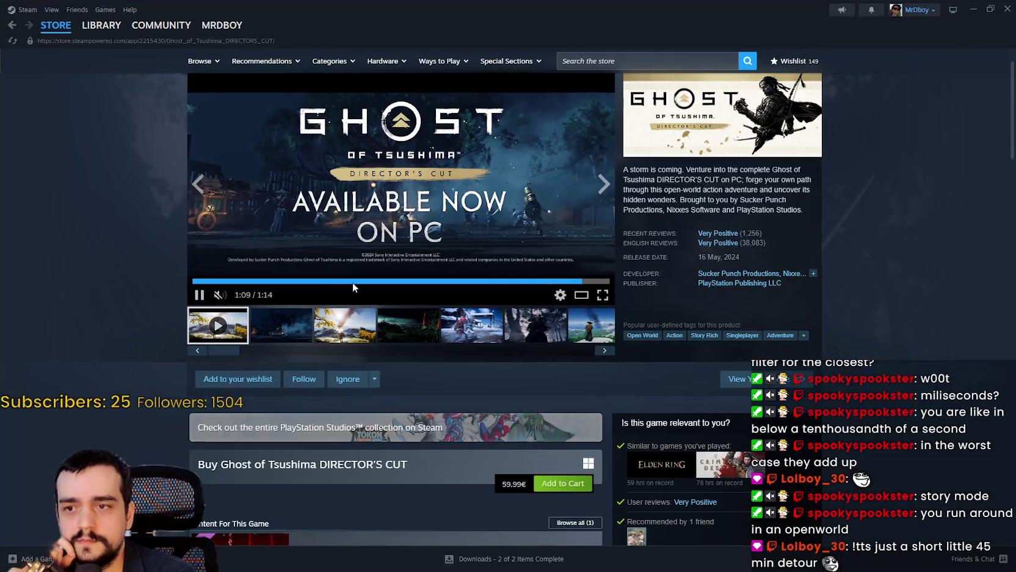
Step: Enlarge the dark battle screenshot, advance one image, then close the viewer
{"action": "left_click", "coordinate": [276, 321]}
{"action": "left_click", "coordinate": [599, 205]}
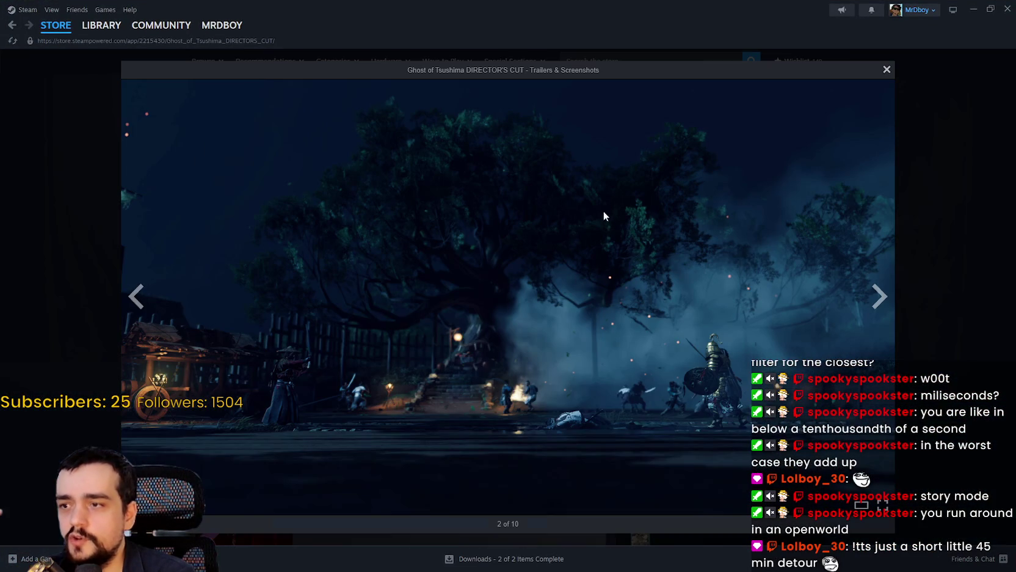
{"action": "left_click", "coordinate": [880, 298]}
{"action": "left_click", "coordinate": [947, 316]}
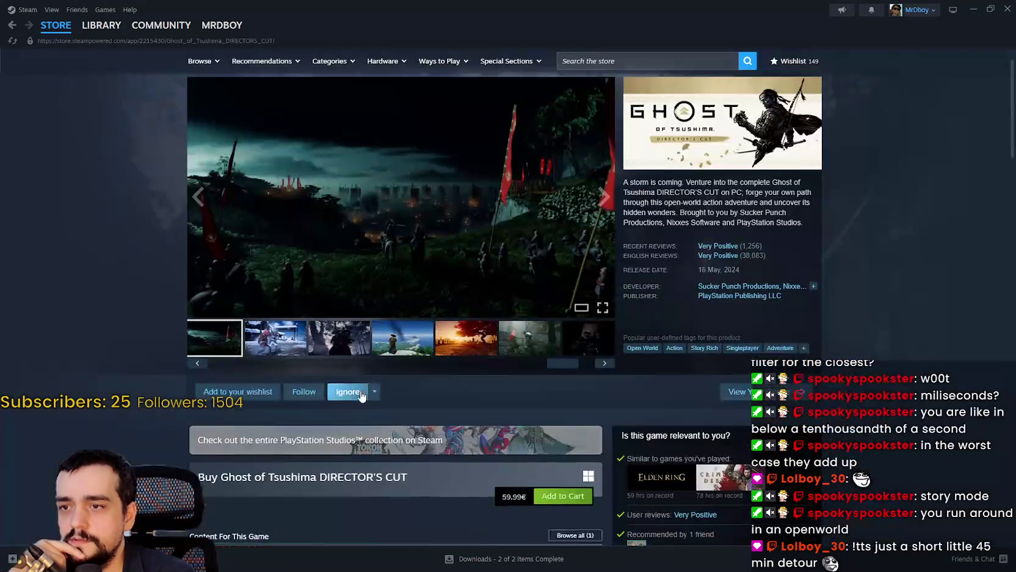
{"action": "scroll", "coordinate": [299, 391], "scroll_direction": "up", "scroll_amount": 1}
Step: Enlarge the snowy duel screenshot and page forward to the last screenshot
{"action": "left_click", "coordinate": [299, 388]}
{"action": "left_click_drag", "start_coordinate": [322, 405], "coordinate": [160, 397]}
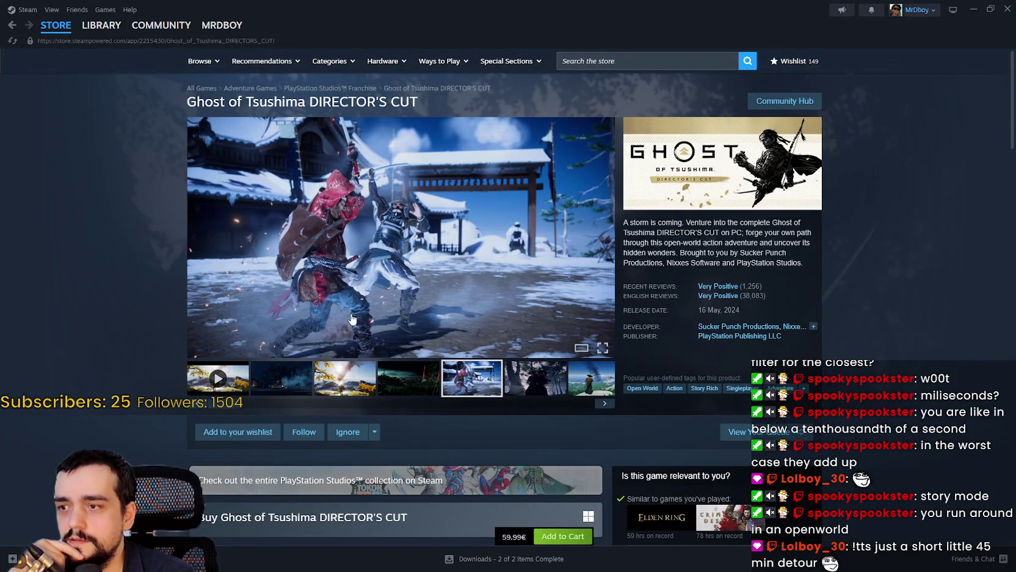
{"action": "left_click", "coordinate": [419, 285]}
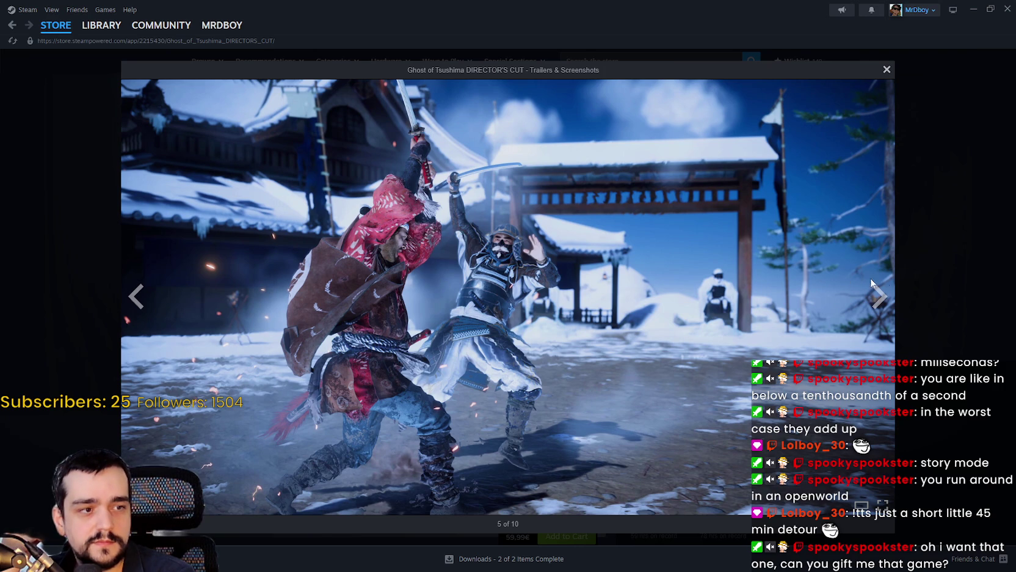
{"action": "left_click", "coordinate": [878, 299]}
{"action": "left_click", "coordinate": [879, 299]}
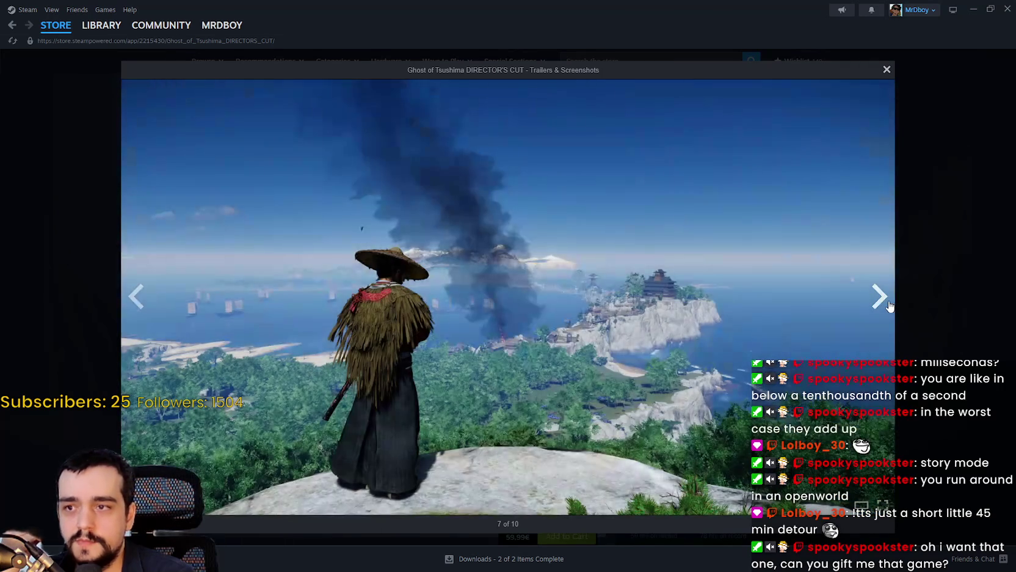
{"action": "left_click", "coordinate": [880, 298]}
{"action": "left_click", "coordinate": [879, 298]}
{"action": "left_click", "coordinate": [879, 297]}
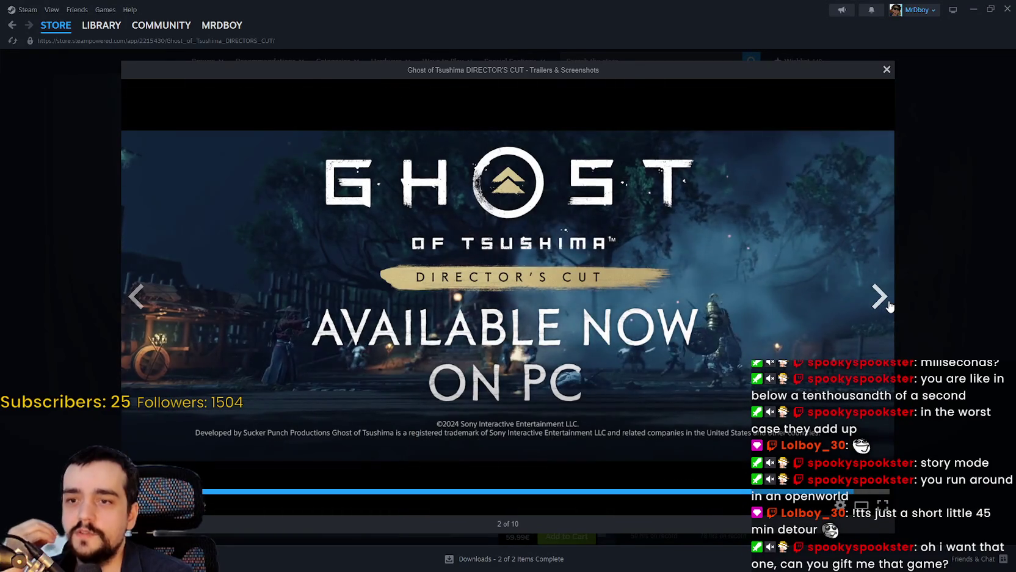
Step: Cycle the gallery round to the straw-hat samurai landscape, view it fullscreen, then close it
{"action": "left_click", "coordinate": [888, 304]}
{"action": "left_click", "coordinate": [889, 304]}
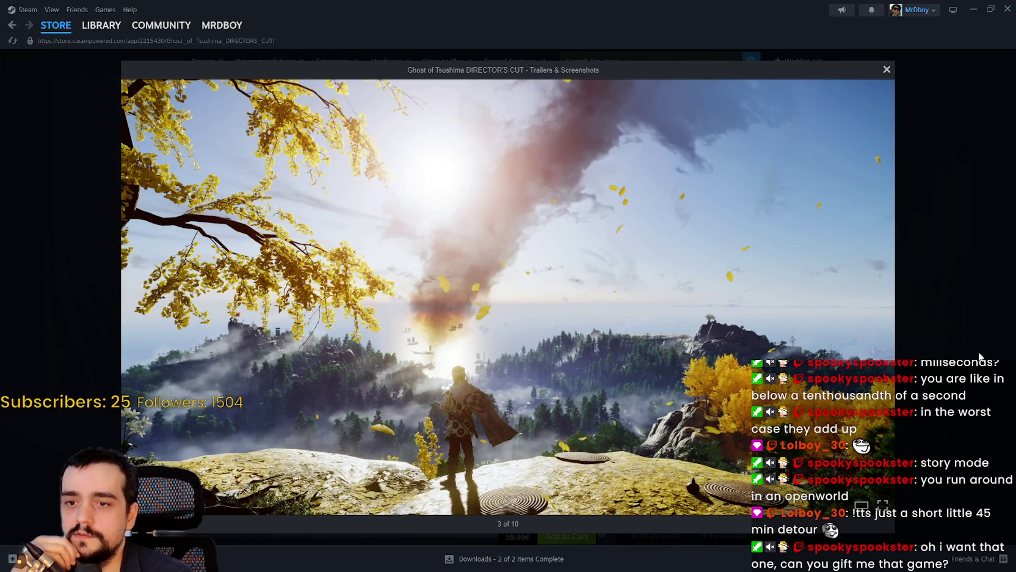
{"action": "left_click", "coordinate": [887, 299]}
{"action": "left_click", "coordinate": [887, 299]}
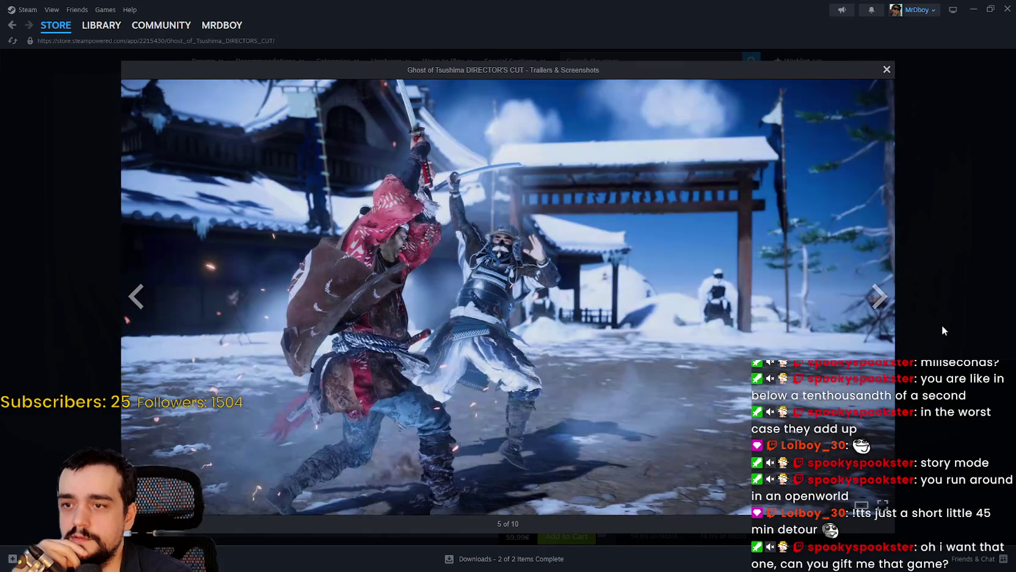
{"action": "left_click", "coordinate": [882, 299]}
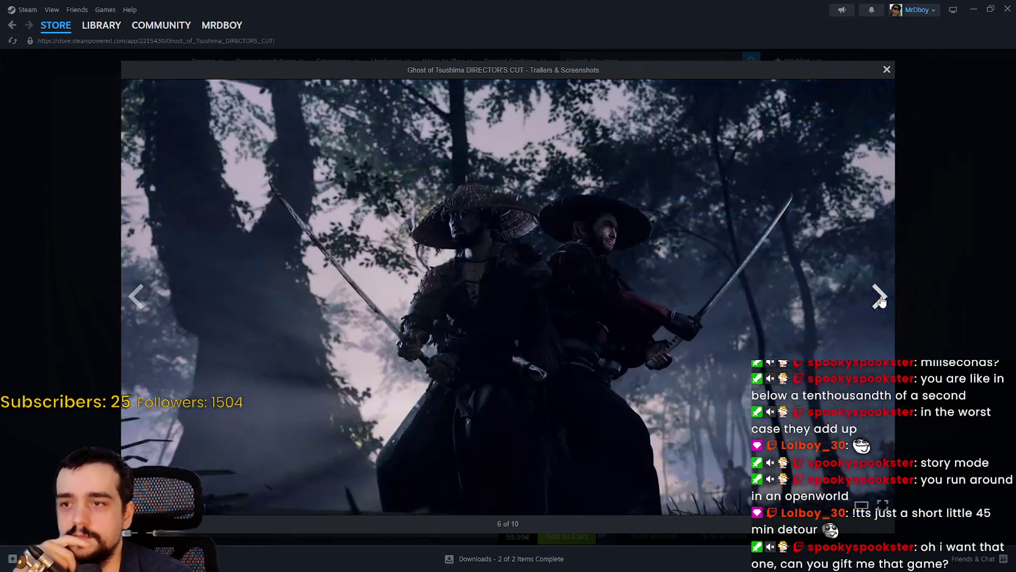
{"action": "left_click", "coordinate": [881, 299]}
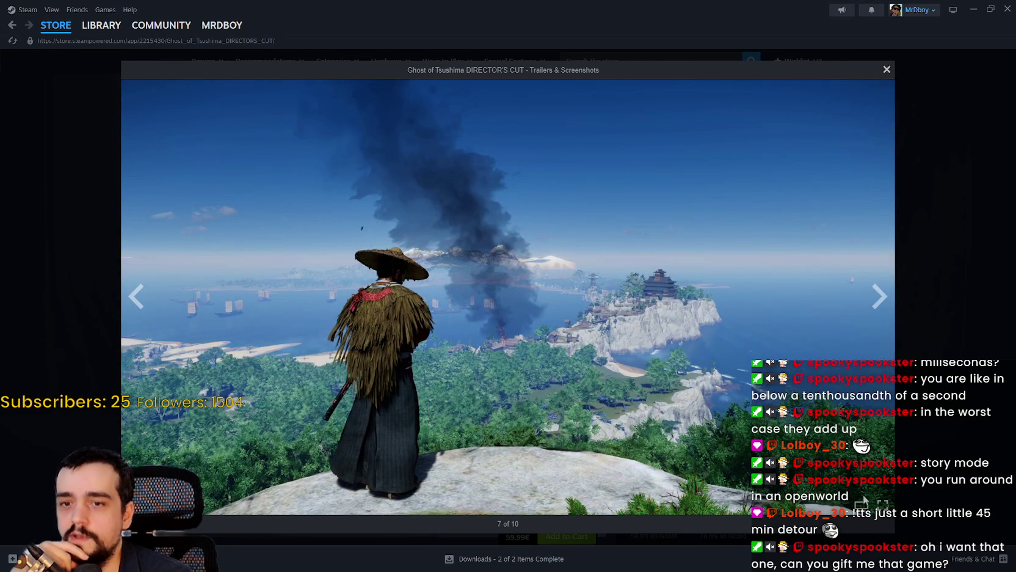
{"action": "left_click", "coordinate": [883, 504]}
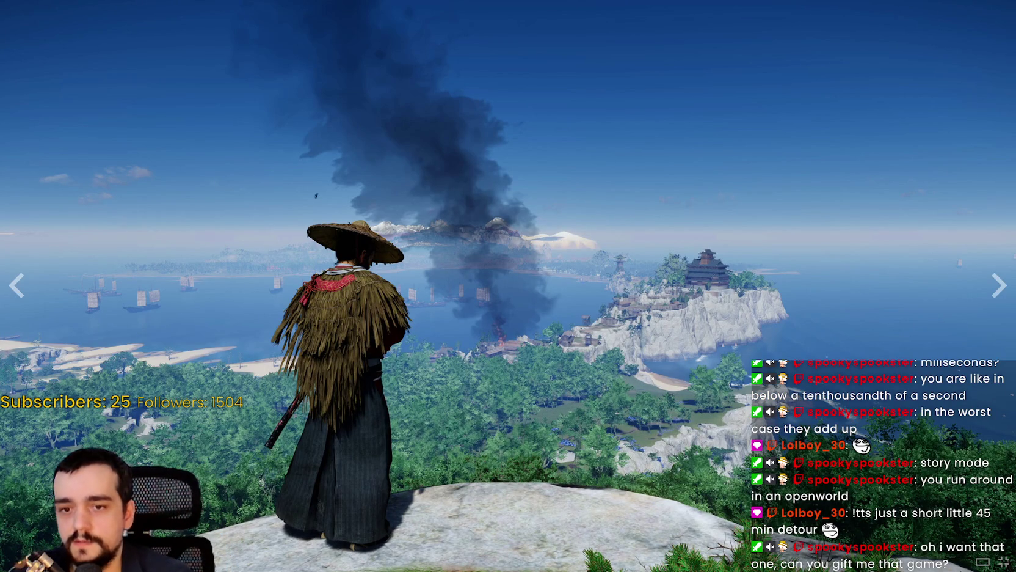
{"action": "key", "text": "Escape"}
Step: Scroll through PlayStation Studios' New Releases list, including God of War Ragnarök
{"action": "scroll", "coordinate": [940, 298], "scroll_direction": "down", "scroll_amount": 5}
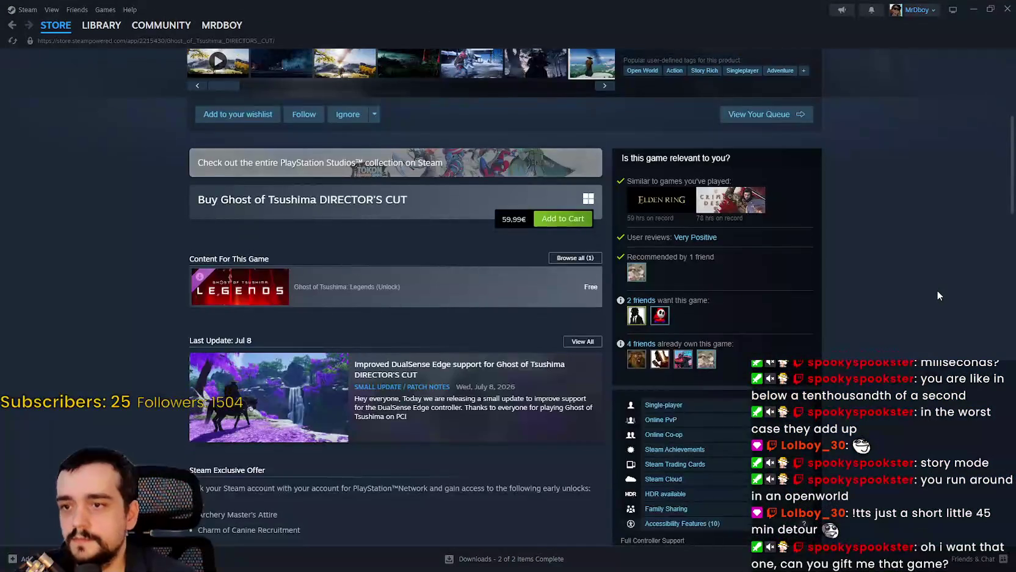
{"action": "scroll", "coordinate": [939, 287], "scroll_direction": "down", "scroll_amount": 6}
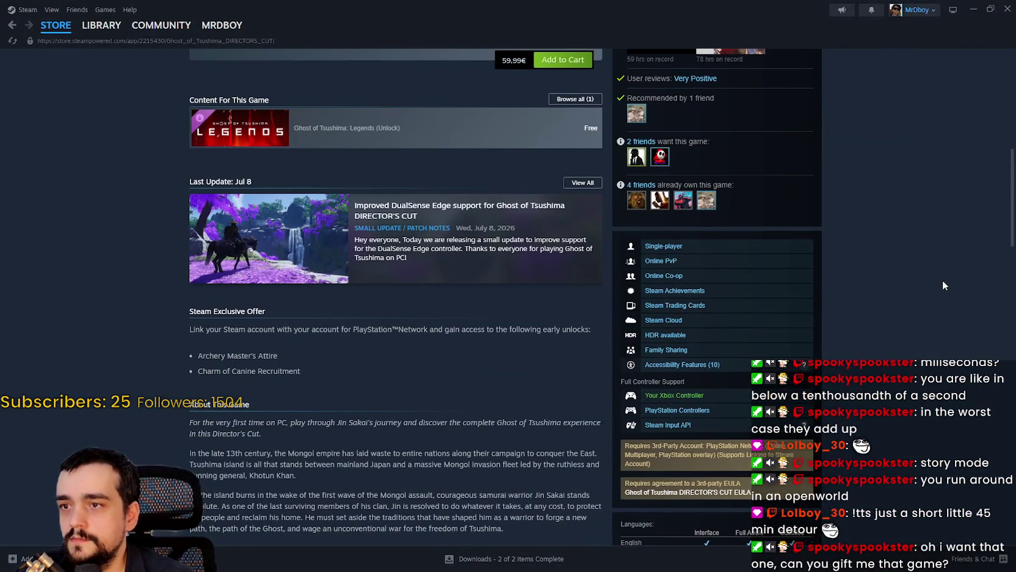
{"action": "scroll", "coordinate": [943, 280], "scroll_direction": "up", "scroll_amount": 10}
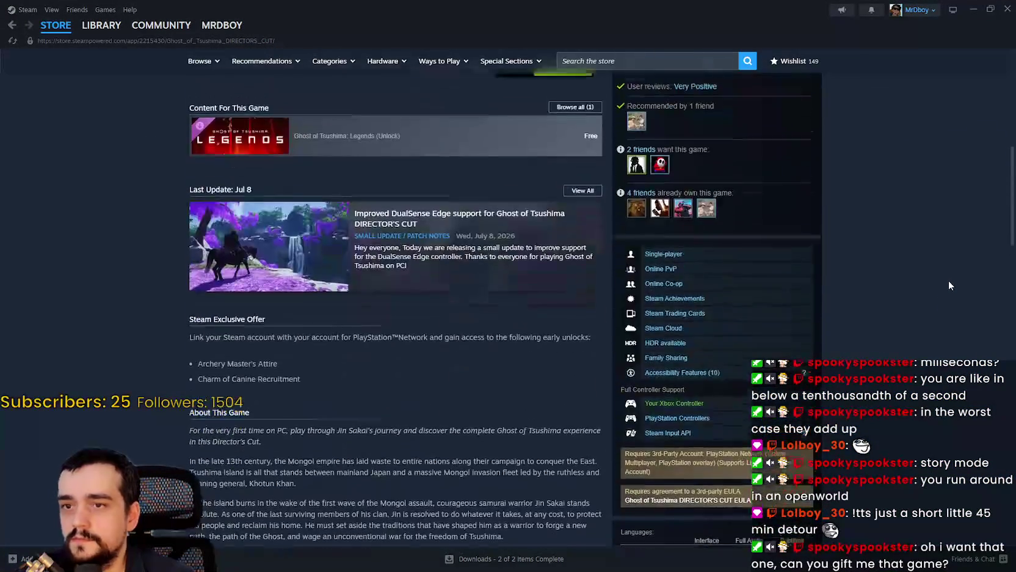
{"action": "scroll", "coordinate": [710, 397], "scroll_direction": "up", "scroll_amount": 3}
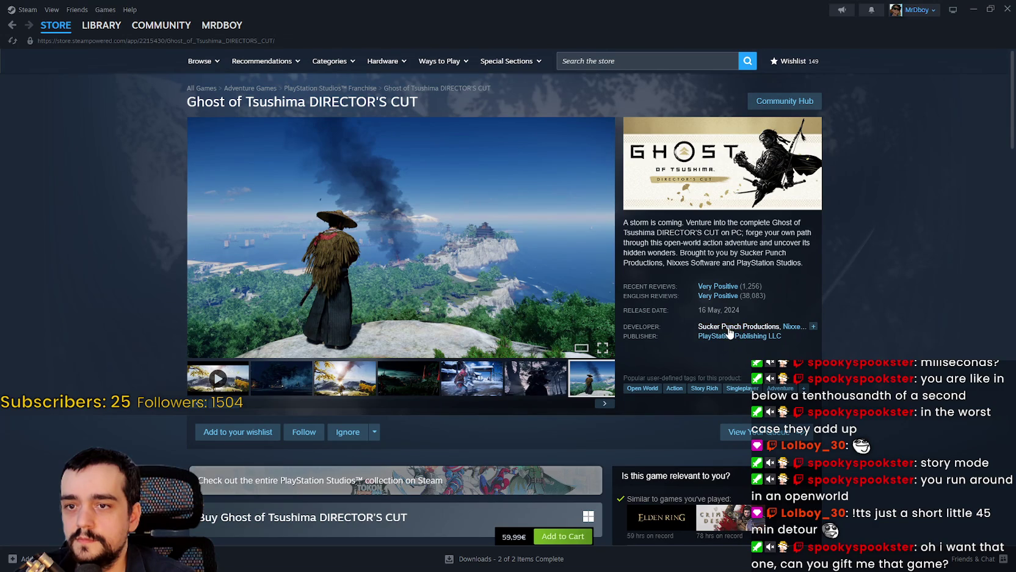
{"action": "scroll", "coordinate": [842, 378], "scroll_direction": "down", "scroll_amount": 8}
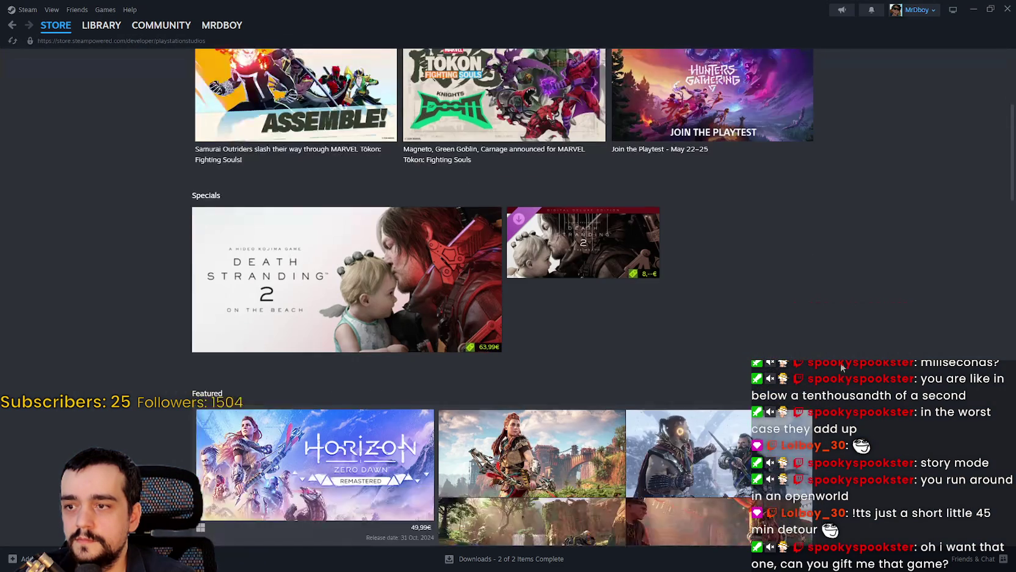
{"action": "scroll", "coordinate": [840, 362], "scroll_direction": "down", "scroll_amount": 15}
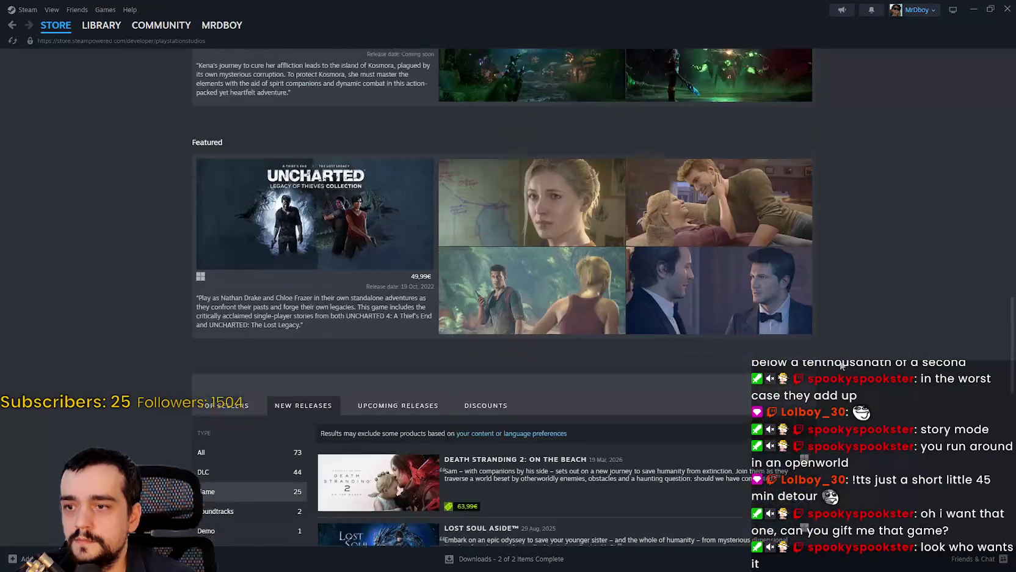
{"action": "scroll", "coordinate": [842, 363], "scroll_direction": "down", "scroll_amount": 3}
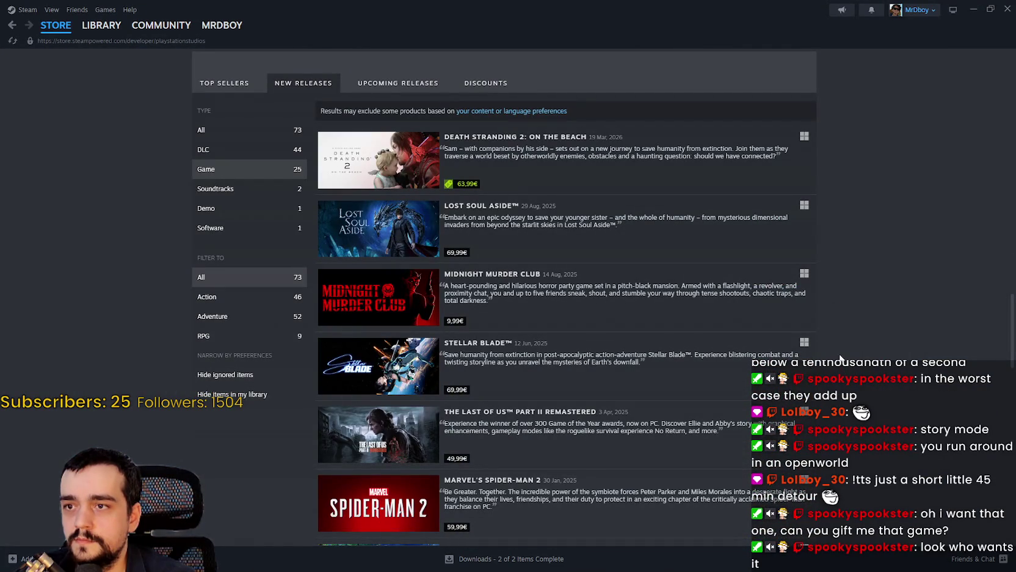
{"action": "scroll", "coordinate": [841, 358], "scroll_direction": "down", "scroll_amount": 8}
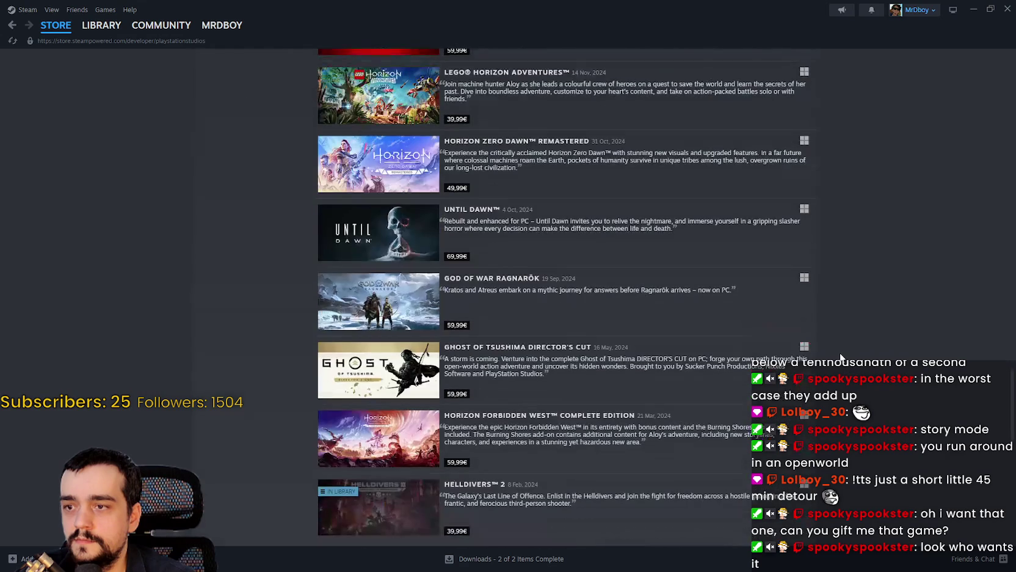
{"action": "scroll", "coordinate": [841, 357], "scroll_direction": "down", "scroll_amount": 1}
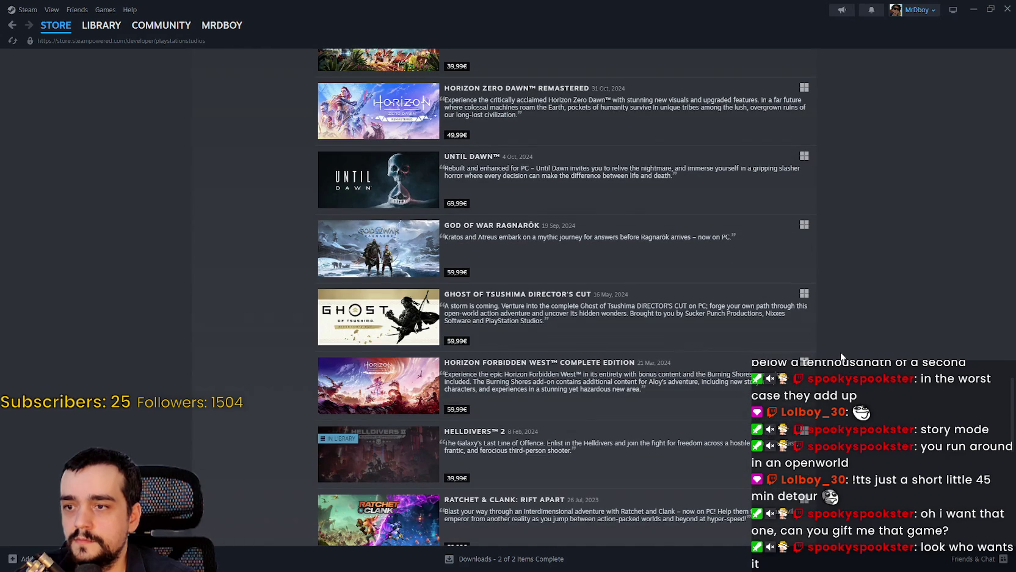
{"action": "scroll", "coordinate": [841, 358], "scroll_direction": "up", "scroll_amount": 3}
{"action": "mouse_move", "coordinate": [41, 24]}
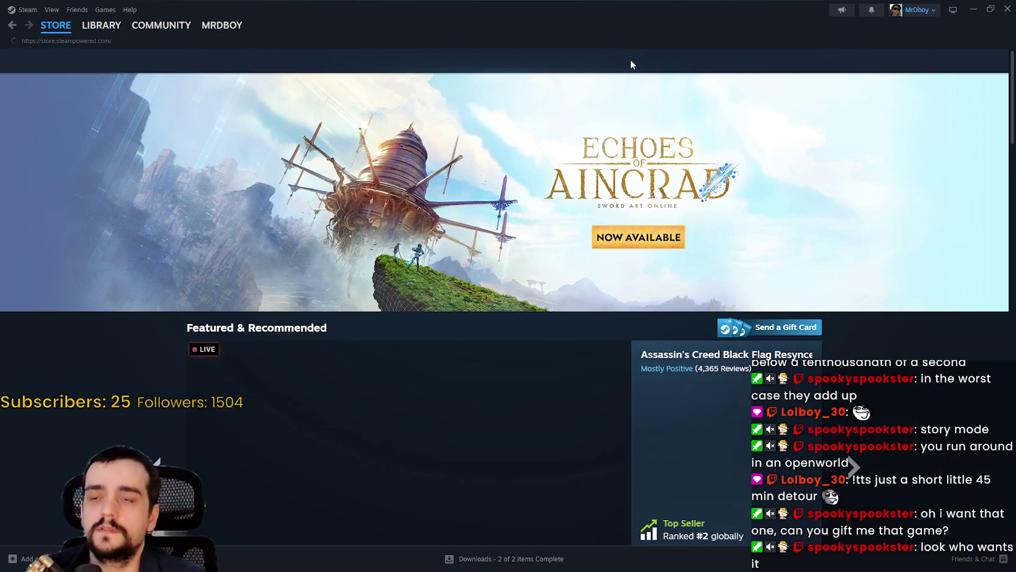
Step: Search the store for 'Ghost of' and open the Ghost of Tsushima DIRECTOR'S CUT page
{"action": "left_click", "coordinate": [630, 61]}
{"action": "type", "text": "Ghost of y"}
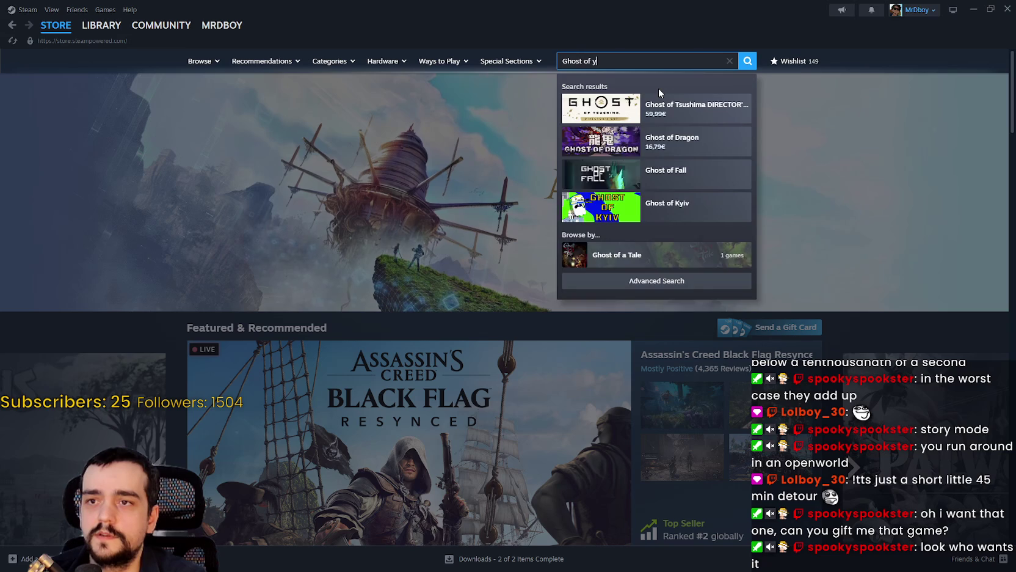
{"action": "key", "text": "BackSpace"}
{"action": "key", "text": "BackSpace"}
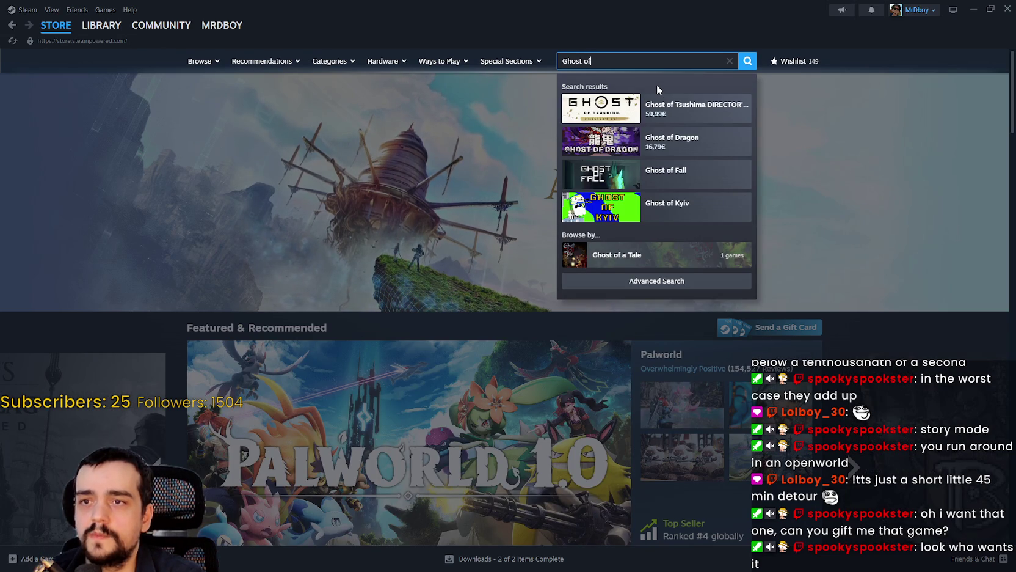
{"action": "key", "text": "BackSpace"}
{"action": "key", "text": "BackSpace"}
{"action": "type", "text": "of"}
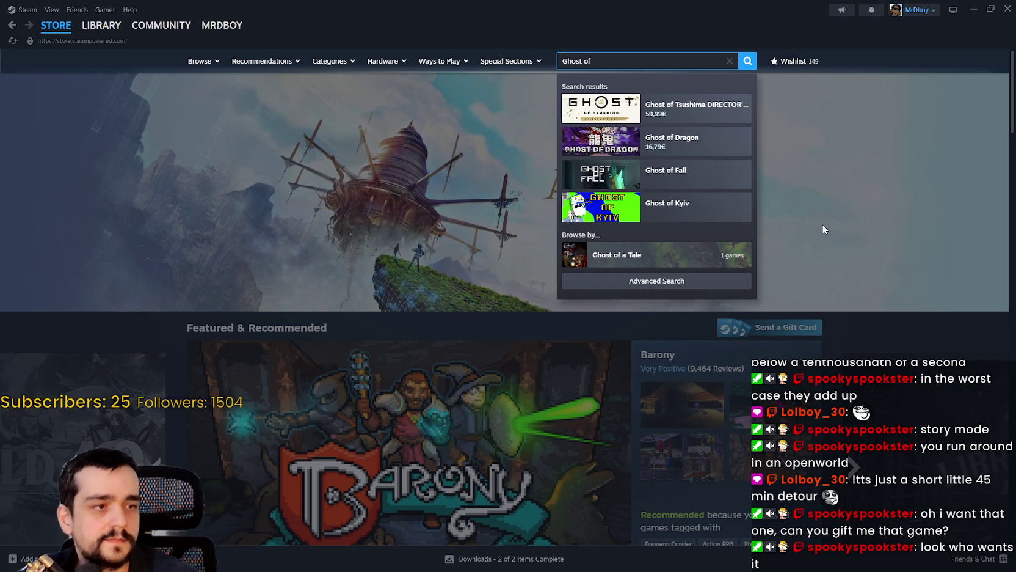
{"action": "left_click", "coordinate": [696, 108]}
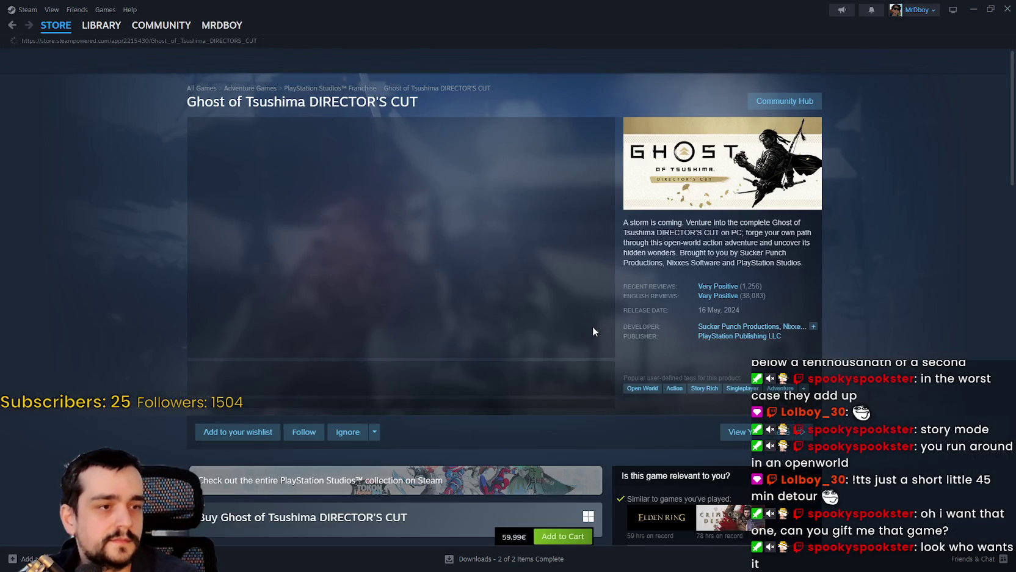
Step: Show the third Ghost of Tsushima screenshot, then open the Crimson Desert store page
{"action": "scroll", "coordinate": [534, 361], "scroll_direction": "down", "scroll_amount": 3}
{"action": "scroll", "coordinate": [388, 315], "scroll_direction": "down", "scroll_amount": 1}
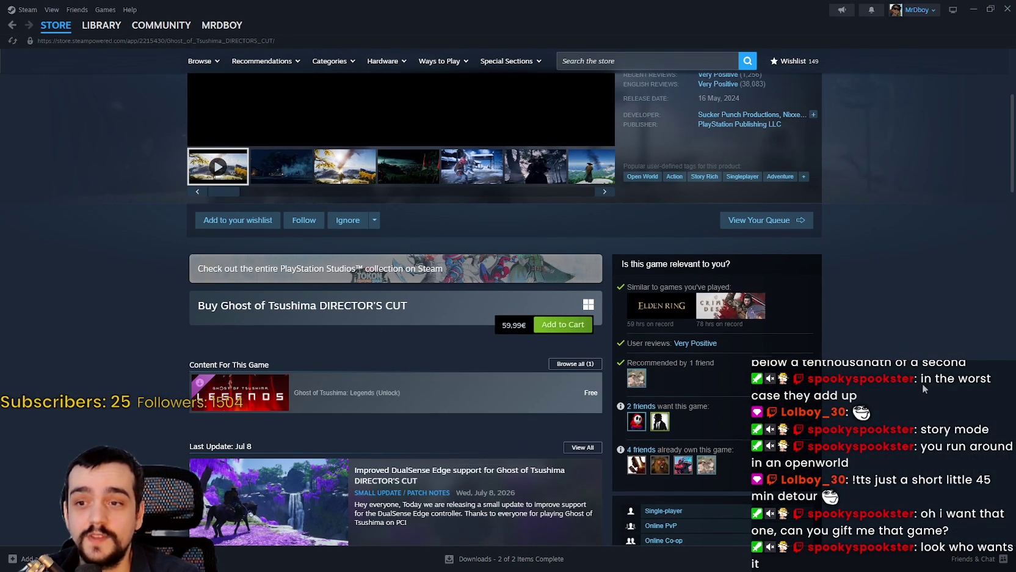
{"action": "scroll", "coordinate": [923, 388], "scroll_direction": "up", "scroll_amount": 4}
{"action": "left_click", "coordinate": [360, 382]}
{"action": "scroll", "coordinate": [311, 377], "scroll_direction": "down", "scroll_amount": 5}
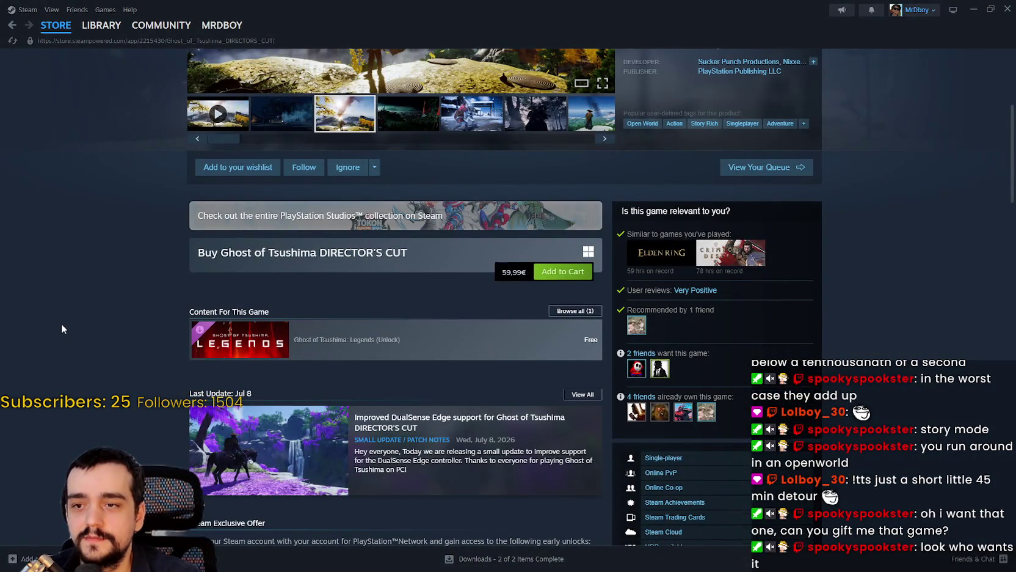
{"action": "scroll", "coordinate": [60, 321], "scroll_direction": "up", "scroll_amount": 5}
{"action": "scroll", "coordinate": [765, 292], "scroll_direction": "down", "scroll_amount": 4}
{"action": "left_click", "coordinate": [715, 313]}
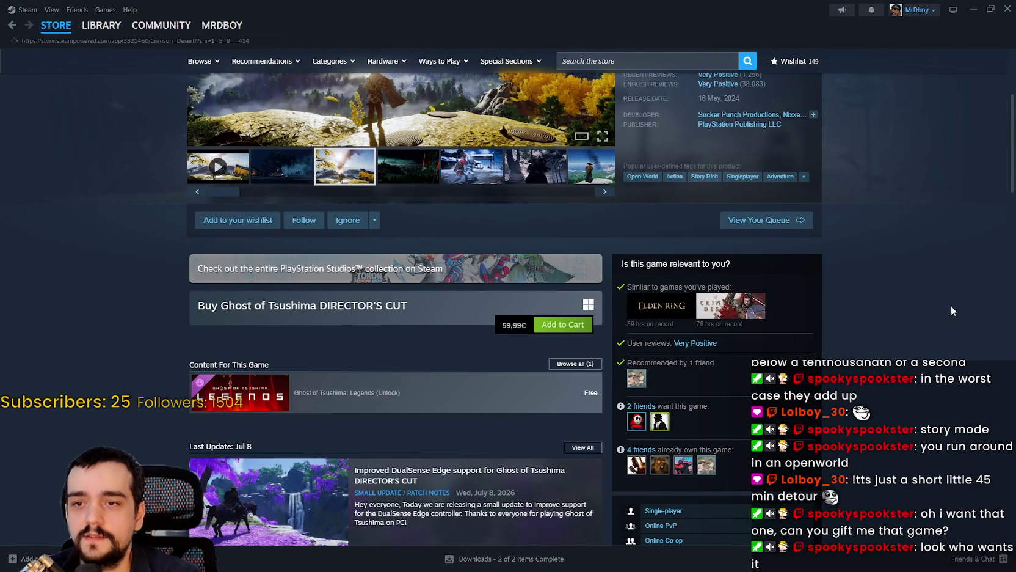
Step: Open Crimson Desert's fourth screenshot in the enlarged screenshot viewer
{"action": "scroll", "coordinate": [918, 308], "scroll_direction": "down", "scroll_amount": 6}
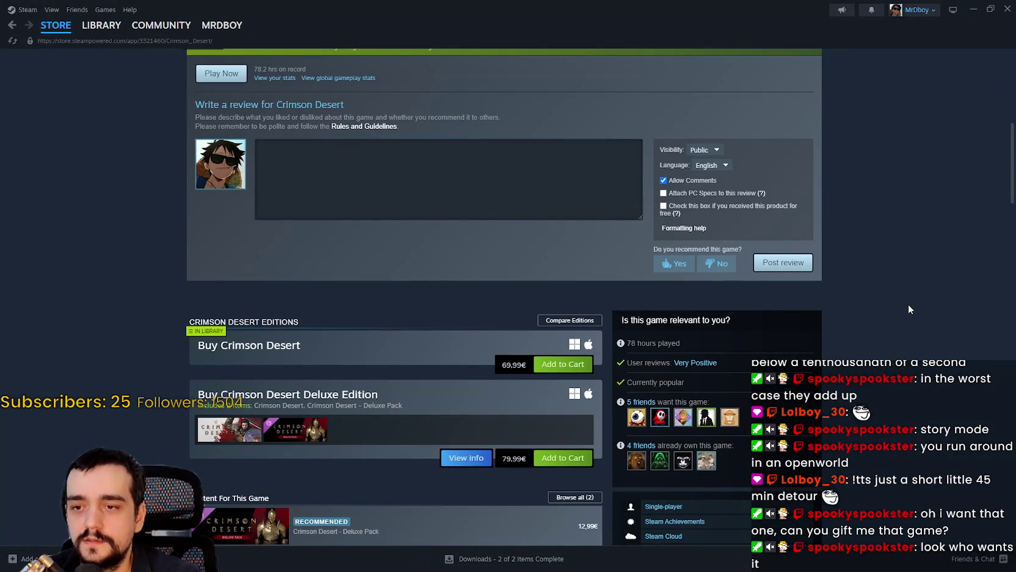
{"action": "scroll", "coordinate": [908, 308], "scroll_direction": "up", "scroll_amount": 7}
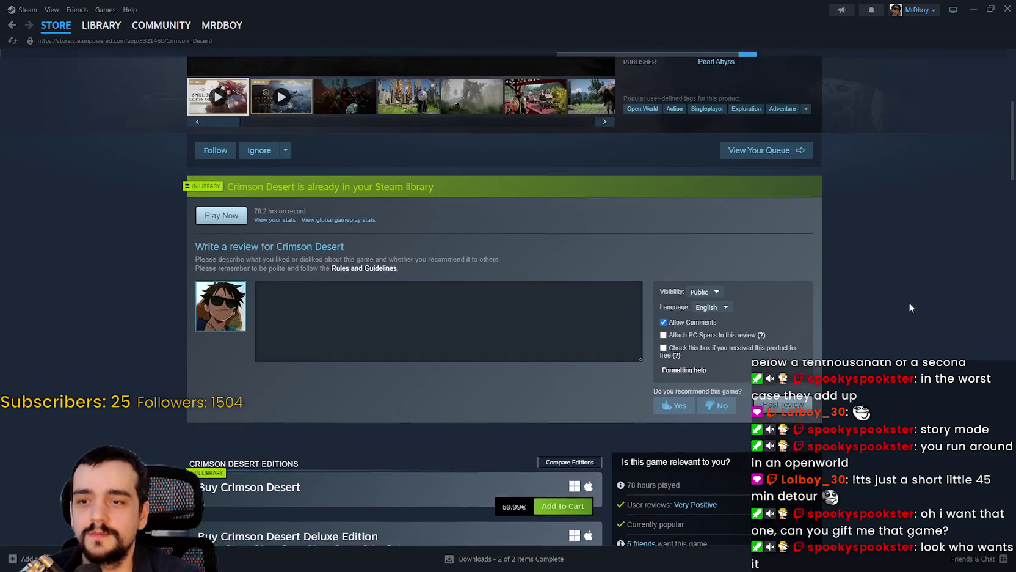
{"action": "left_click", "coordinate": [345, 389]}
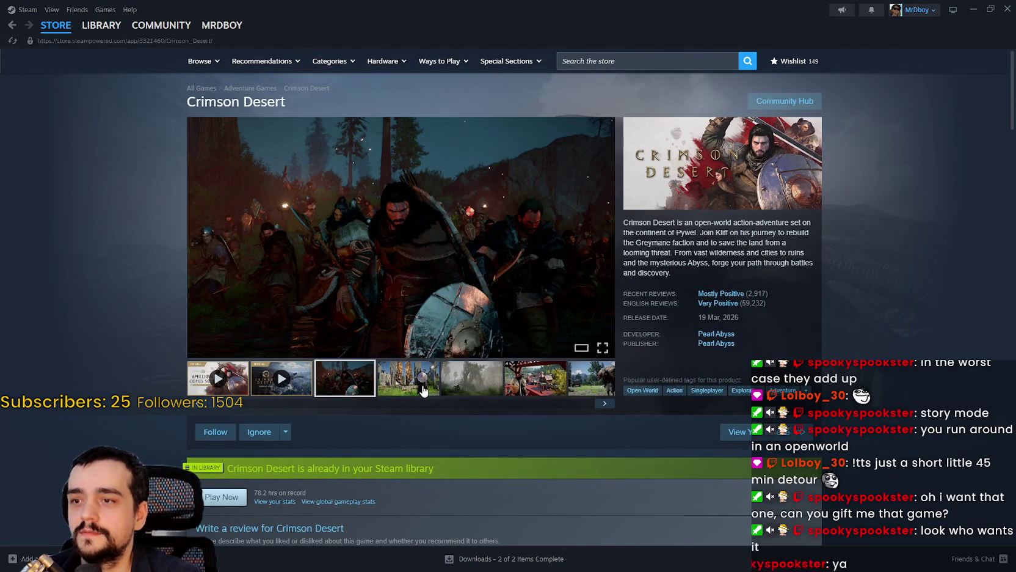
{"action": "left_click", "coordinate": [408, 378]}
{"action": "left_click", "coordinate": [484, 294]}
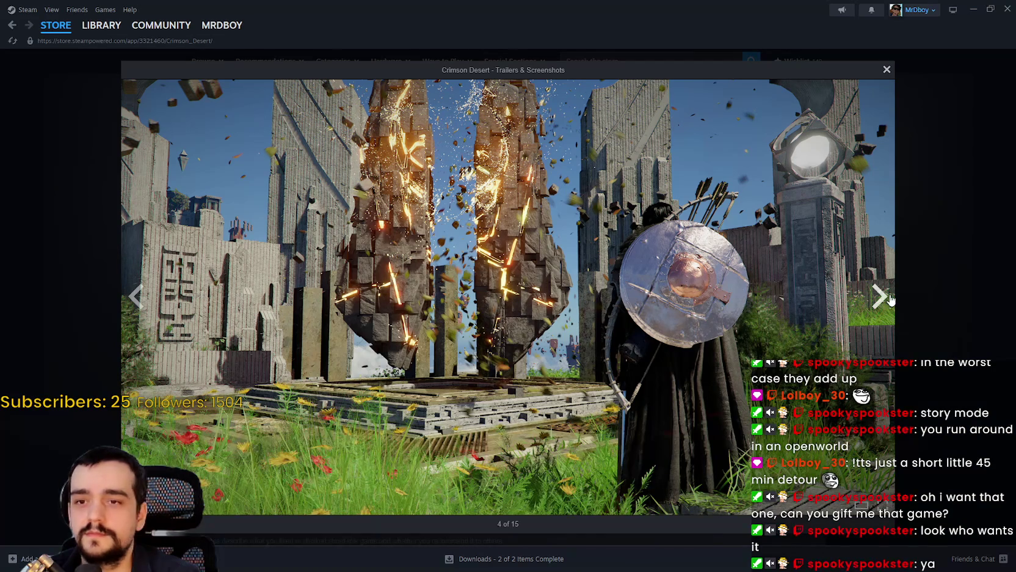
Step: Page through four more screenshots, close the viewer and return to the store front page
{"action": "left_click", "coordinate": [887, 298]}
{"action": "left_click", "coordinate": [879, 299]}
{"action": "left_click", "coordinate": [878, 301]}
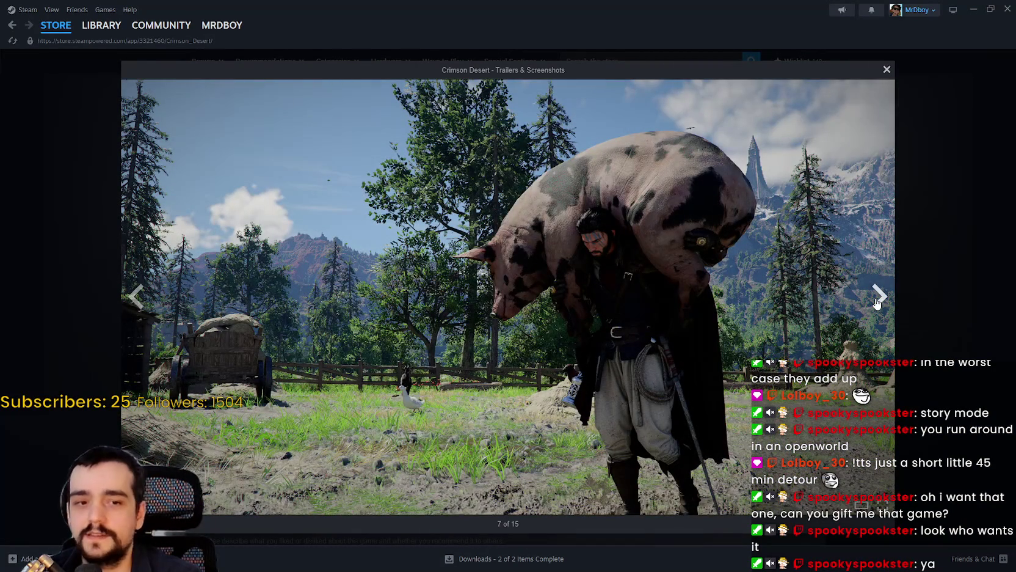
{"action": "left_click", "coordinate": [877, 299]}
{"action": "left_click", "coordinate": [918, 272]}
{"action": "left_click", "coordinate": [55, 27]}
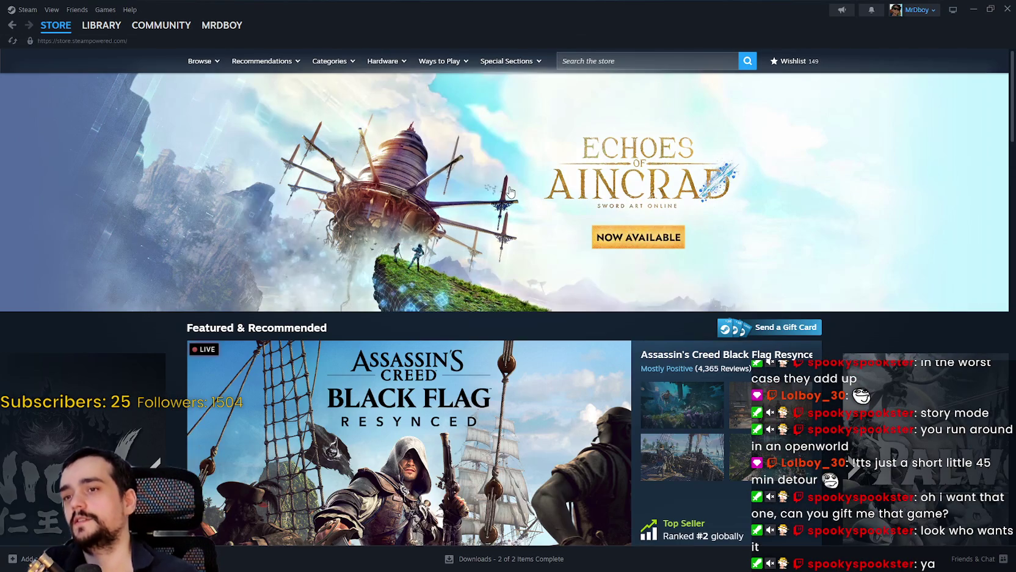
Step: Visit Echoes of Aincrad's store page and Community Hub, then Alt+Tab back to Harvest Mage
{"action": "left_click", "coordinate": [559, 164]}
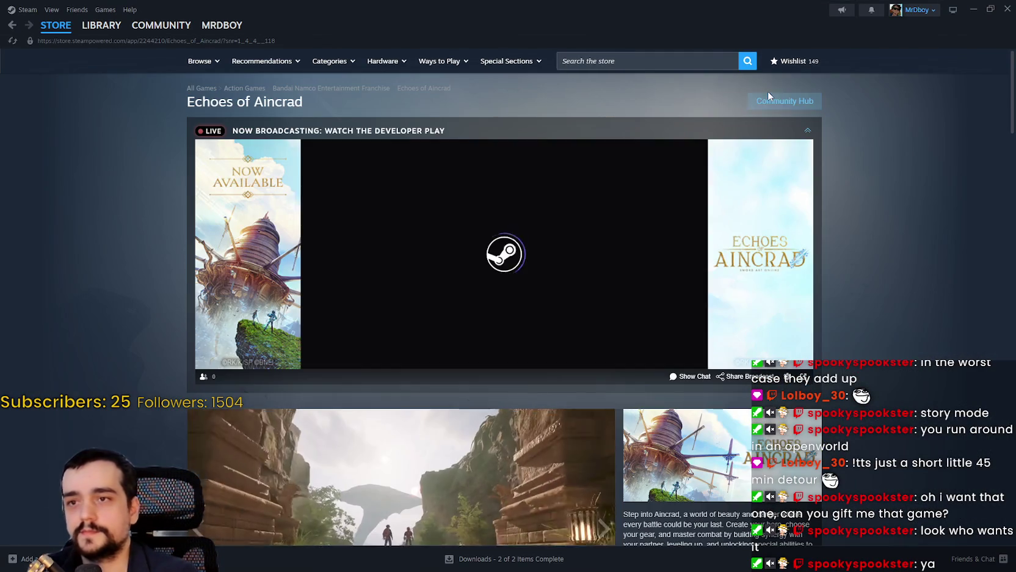
{"action": "left_click", "coordinate": [771, 99]}
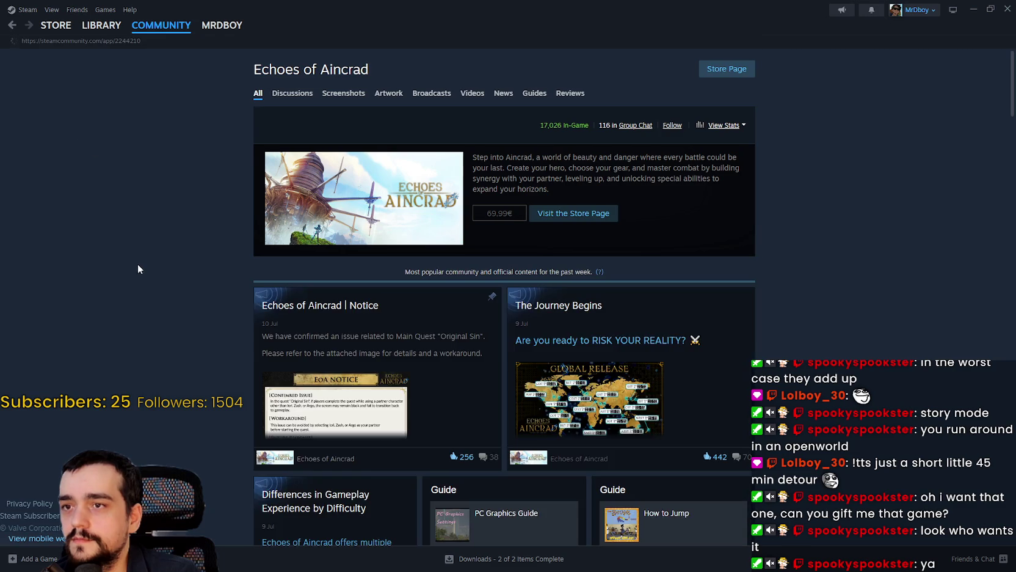
{"action": "scroll", "coordinate": [132, 263], "scroll_direction": "down", "scroll_amount": 3}
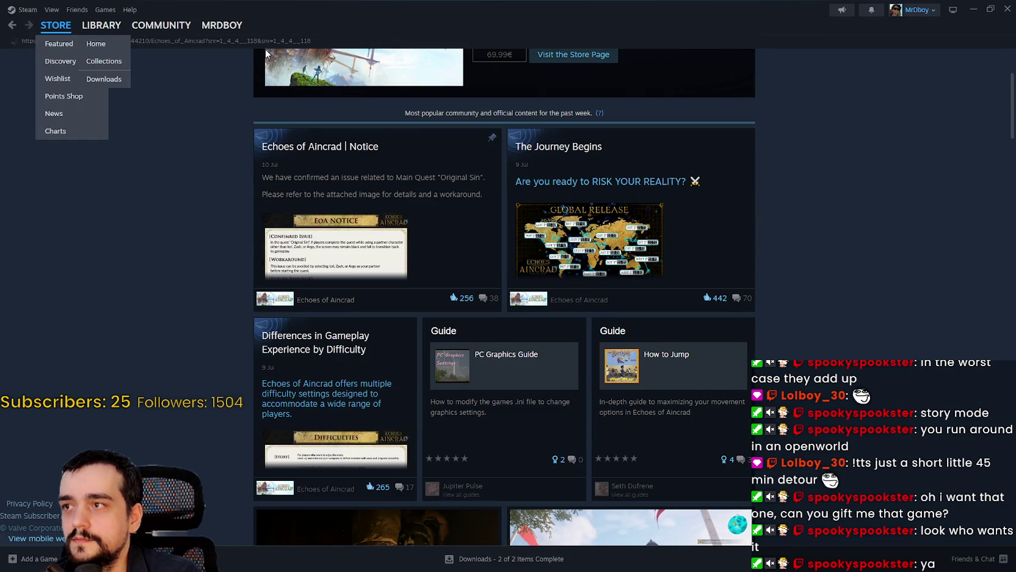
{"action": "left_click", "coordinate": [55, 26]}
{"action": "key", "text": "alt+Tab"}
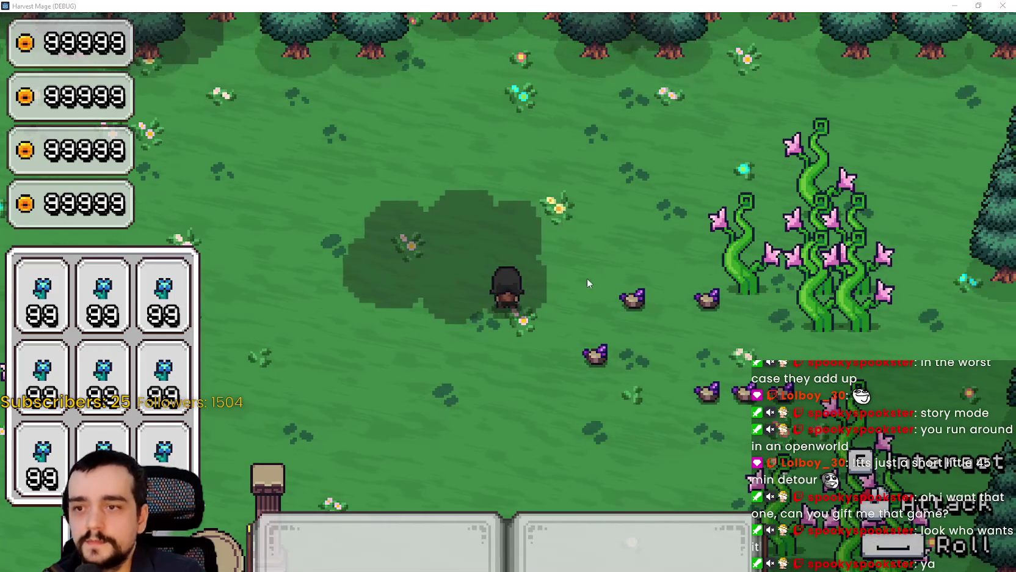
Step: Resume play and swing the pickaxe repeatedly at the marked rock beside the character
{"action": "key", "text": "Escape"}
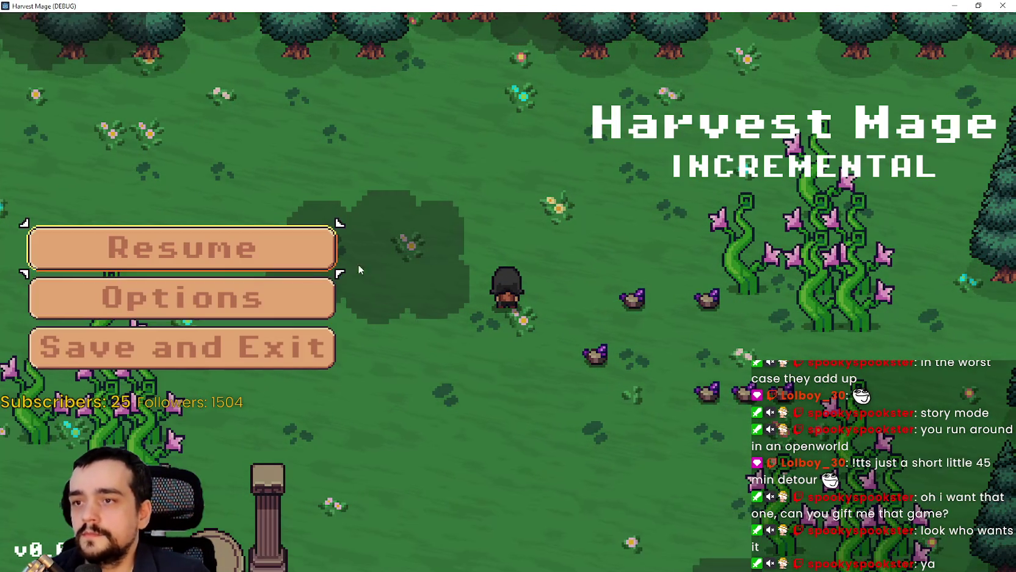
{"action": "key", "text": "Escape"}
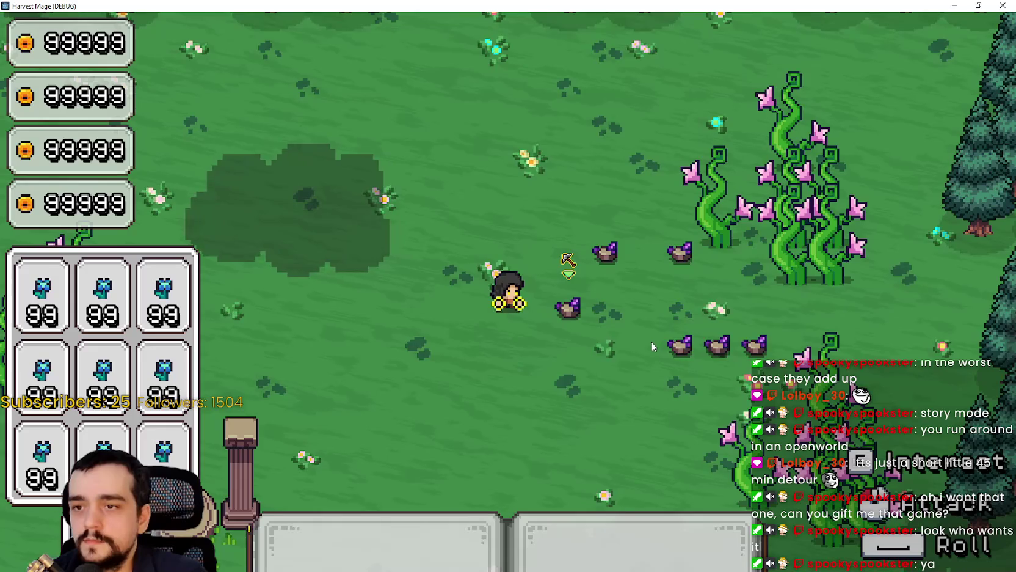
{"action": "left_click", "coordinate": [651, 340]}
{"action": "left_click", "coordinate": [650, 340]}
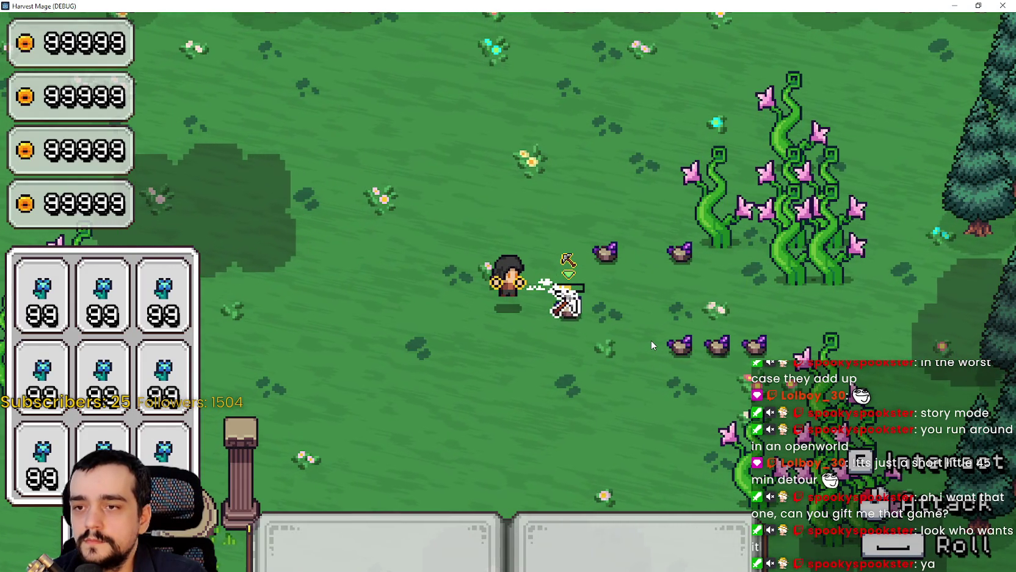
{"action": "left_click", "coordinate": [651, 339]}
{"action": "left_click", "coordinate": [651, 345]}
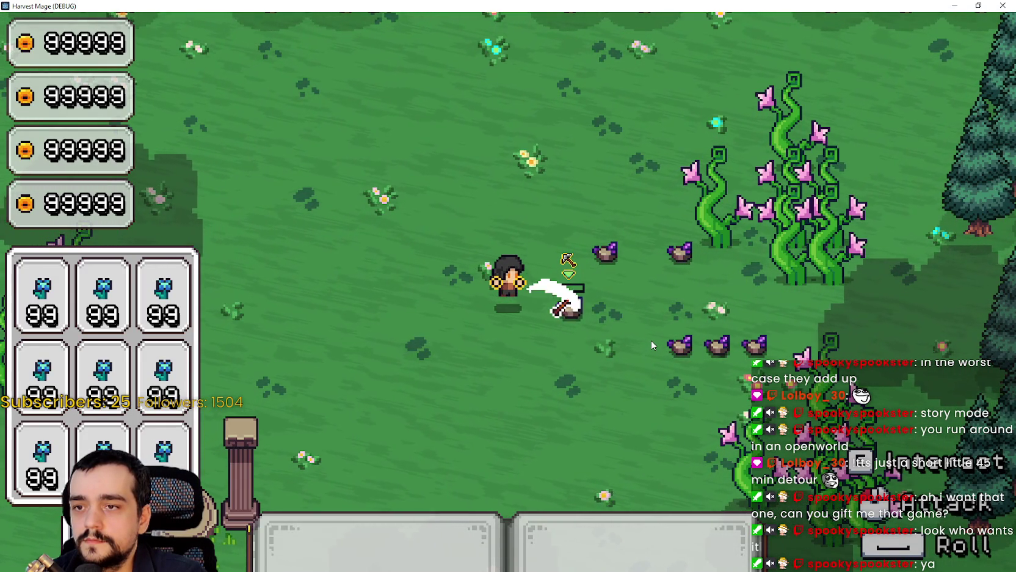
{"action": "left_click", "coordinate": [651, 345]}
{"action": "key", "text": "d"}
{"action": "left_click", "coordinate": [651, 345]}
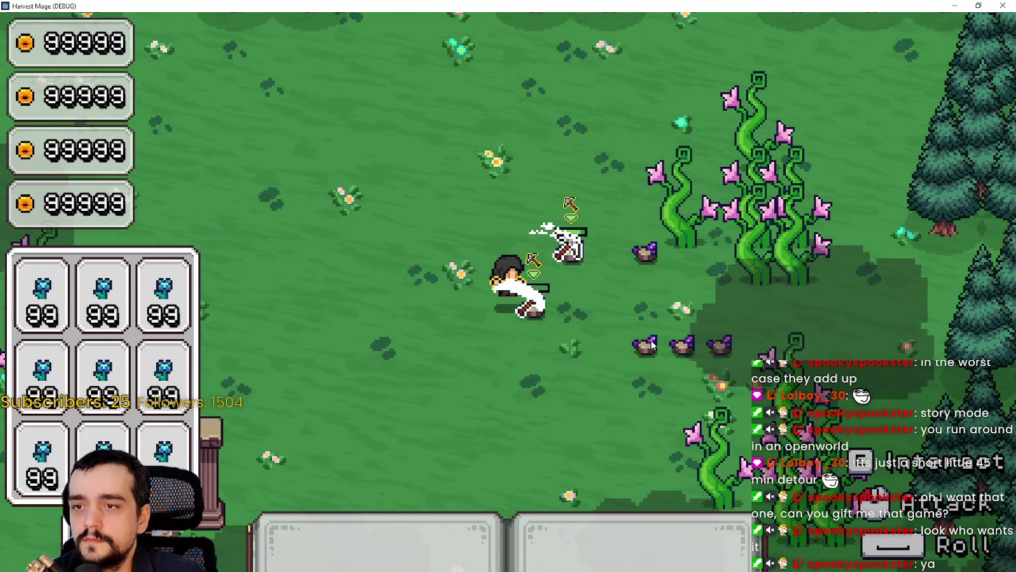
{"action": "key", "text": "w+d"}
{"action": "left_click", "coordinate": [534, 251]}
{"action": "left_click", "coordinate": [564, 318]}
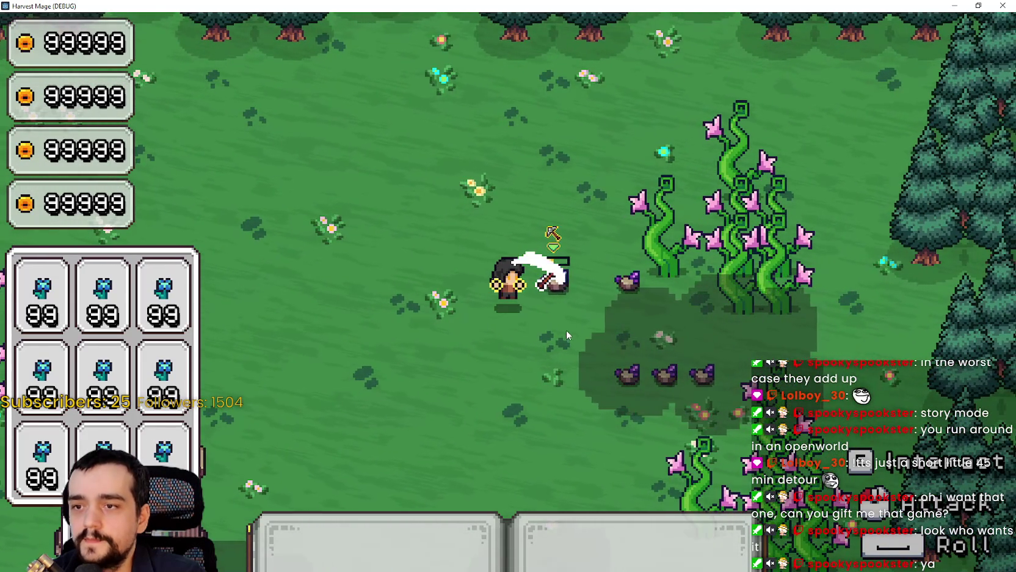
{"action": "key", "text": "s+d"}
{"action": "left_click", "coordinate": [570, 331]}
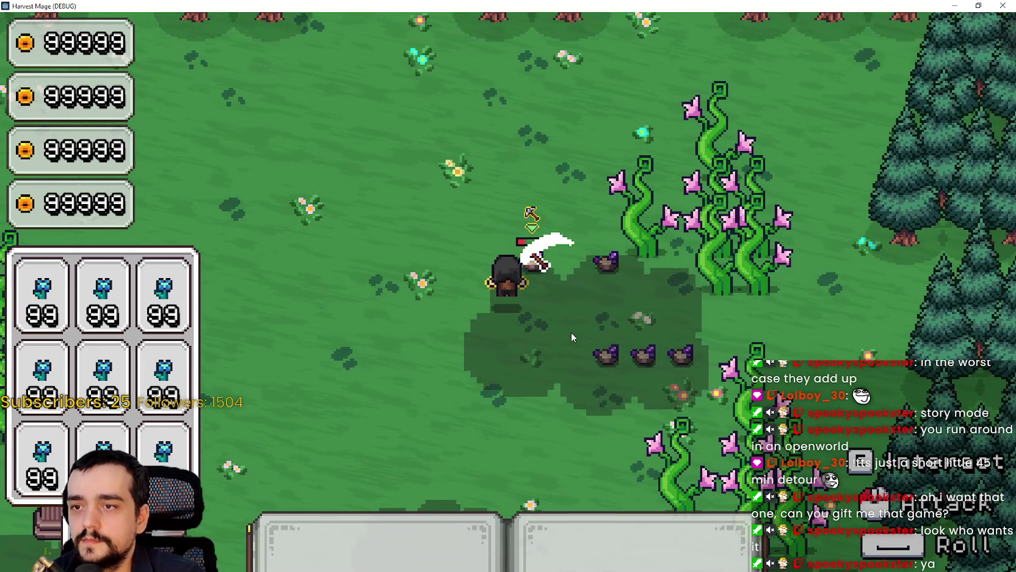
{"action": "left_click", "coordinate": [571, 337]}
Step: Mine the remaining upper and lower rocks in the cluster, then exit fullscreen with F11
{"action": "key", "text": "a"}
{"action": "key", "text": "d"}
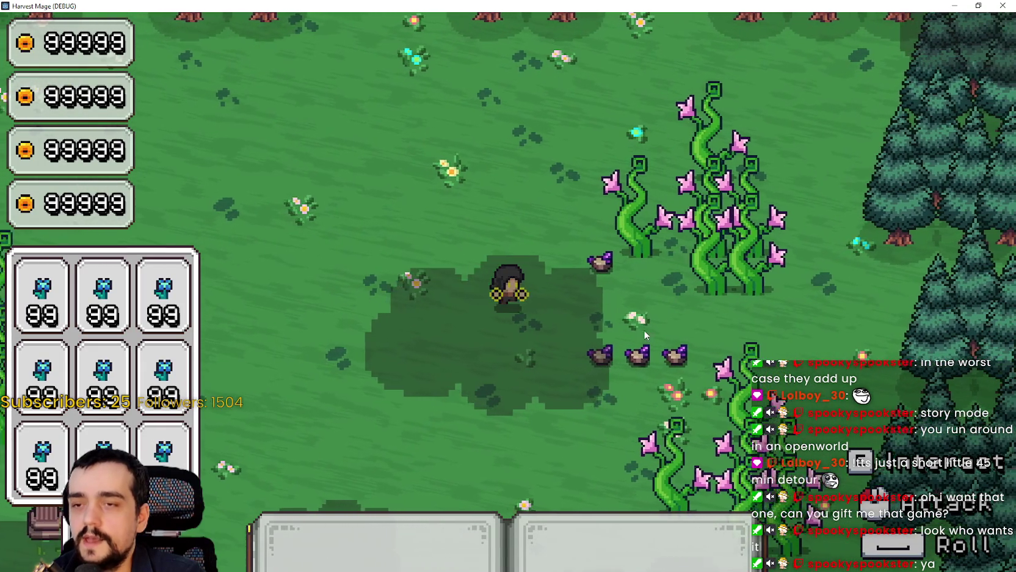
{"action": "left_click", "coordinate": [611, 281]}
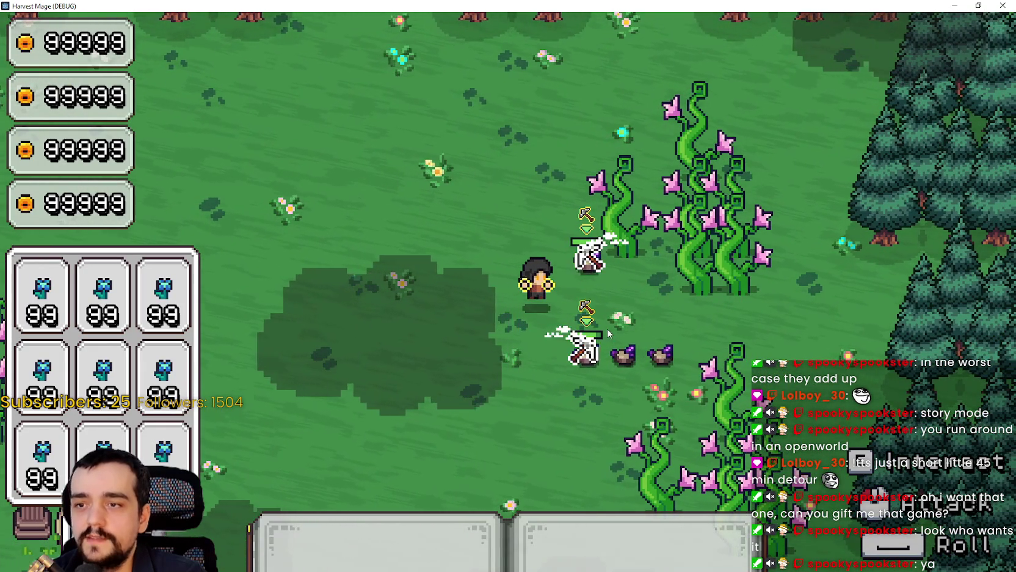
{"action": "key", "text": "w"}
{"action": "left_click", "coordinate": [580, 226]}
{"action": "left_click", "coordinate": [607, 350]}
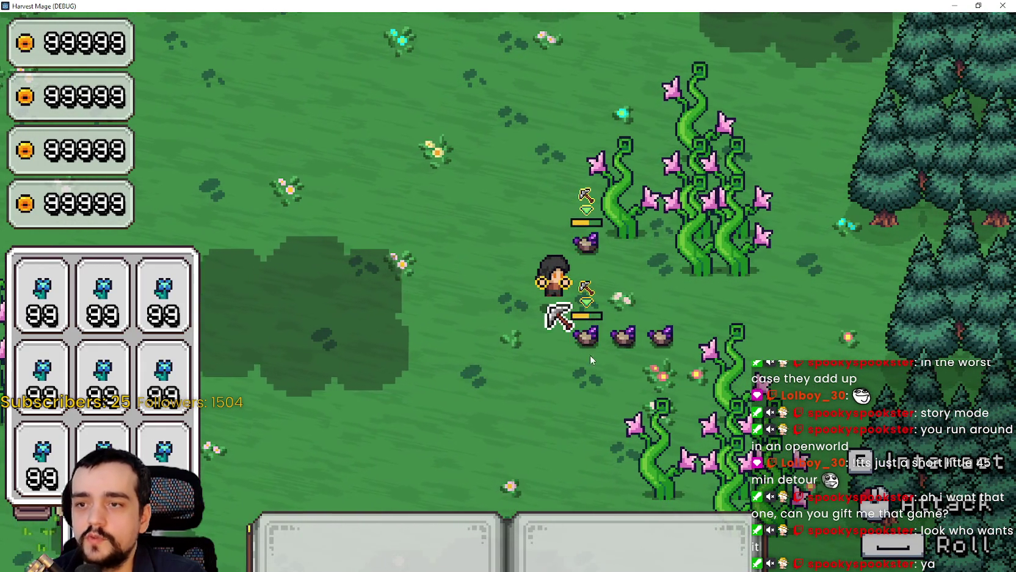
{"action": "left_click", "coordinate": [552, 316]}
{"action": "left_click", "coordinate": [586, 333]}
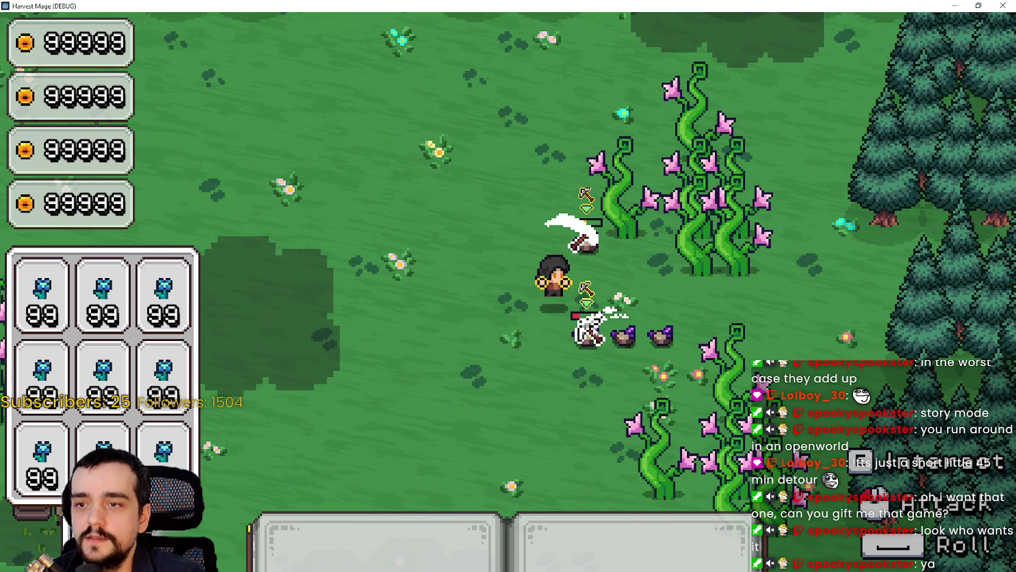
{"action": "left_click", "coordinate": [585, 352]}
{"action": "left_click", "coordinate": [613, 217]}
{"action": "left_click", "coordinate": [587, 336]}
{"action": "left_click", "coordinate": [592, 331]}
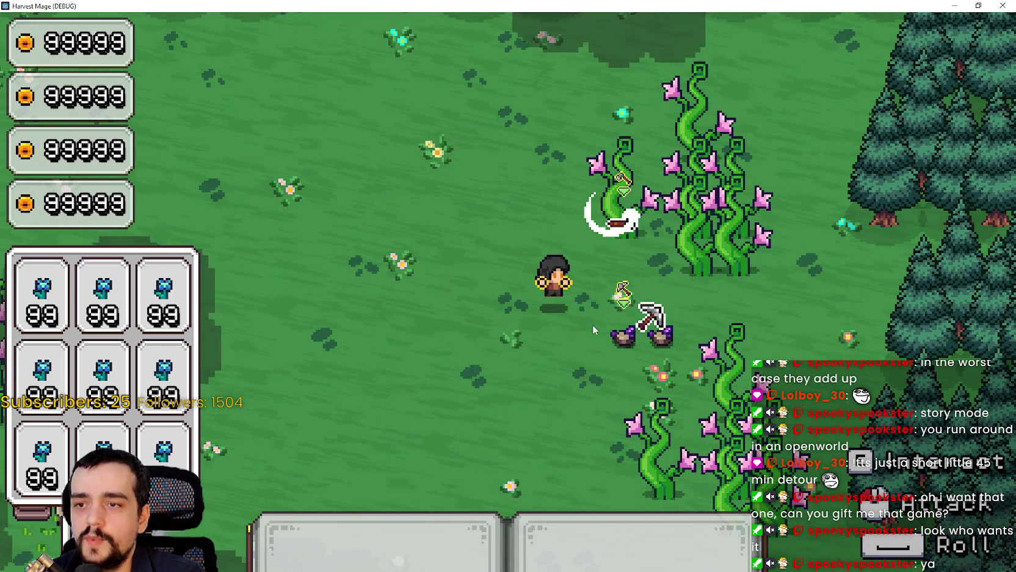
{"action": "left_click", "coordinate": [621, 256]}
{"action": "left_click", "coordinate": [621, 257]}
{"action": "left_click", "coordinate": [622, 257]}
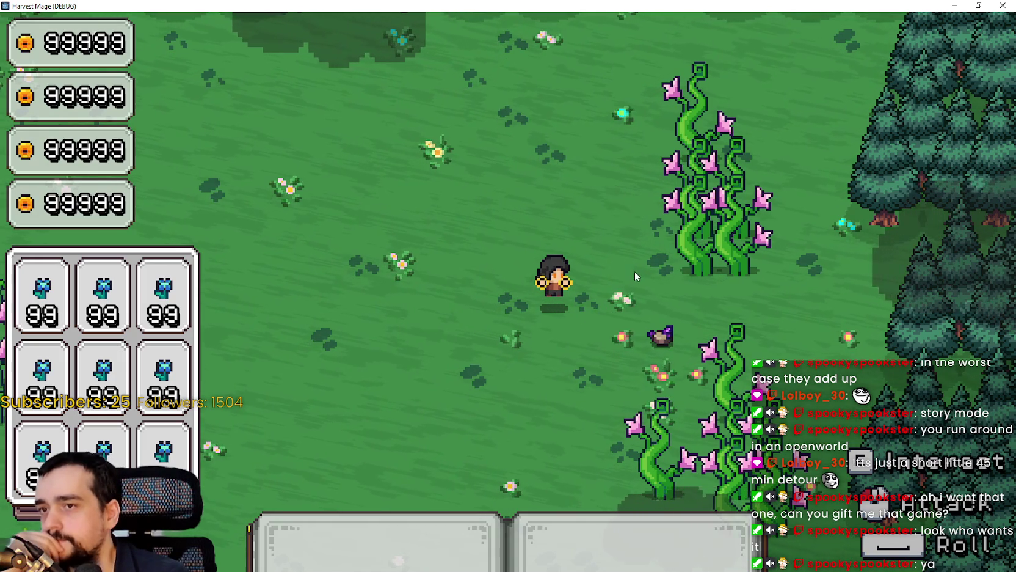
{"action": "key", "text": "s"}
{"action": "key", "text": "F11"}
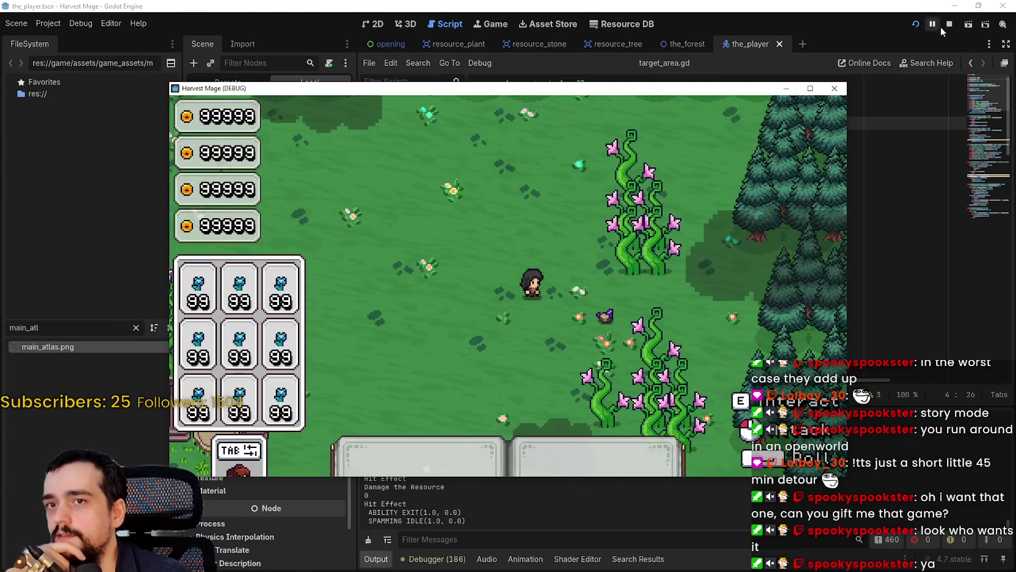
Step: Stop the running debug game and return to the target_area.gd code
{"action": "left_click", "coordinate": [949, 24]}
{"action": "left_click", "coordinate": [639, 215]}
{"action": "left_click", "coordinate": [616, 229]}
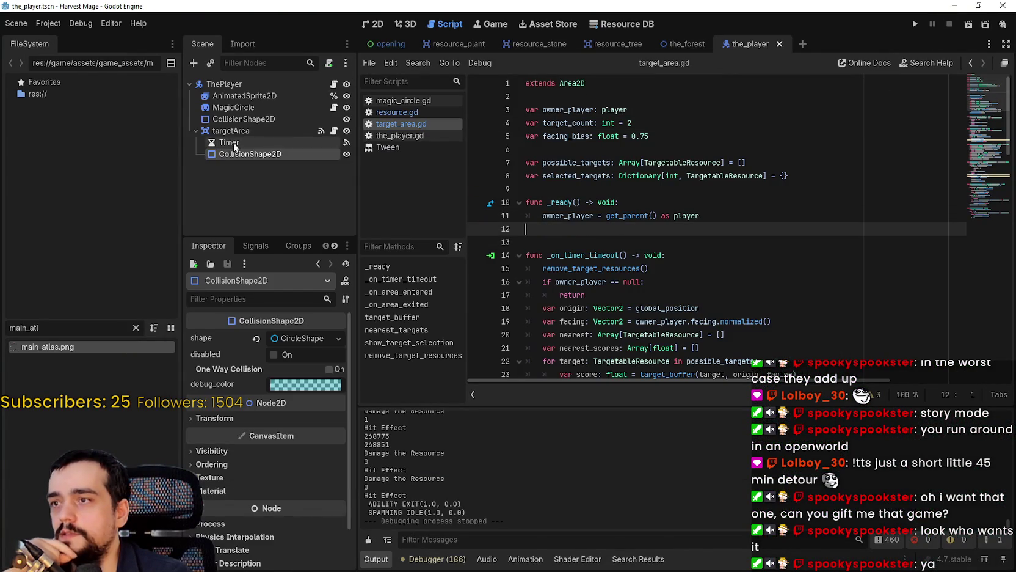
{"action": "left_click", "coordinate": [195, 131]}
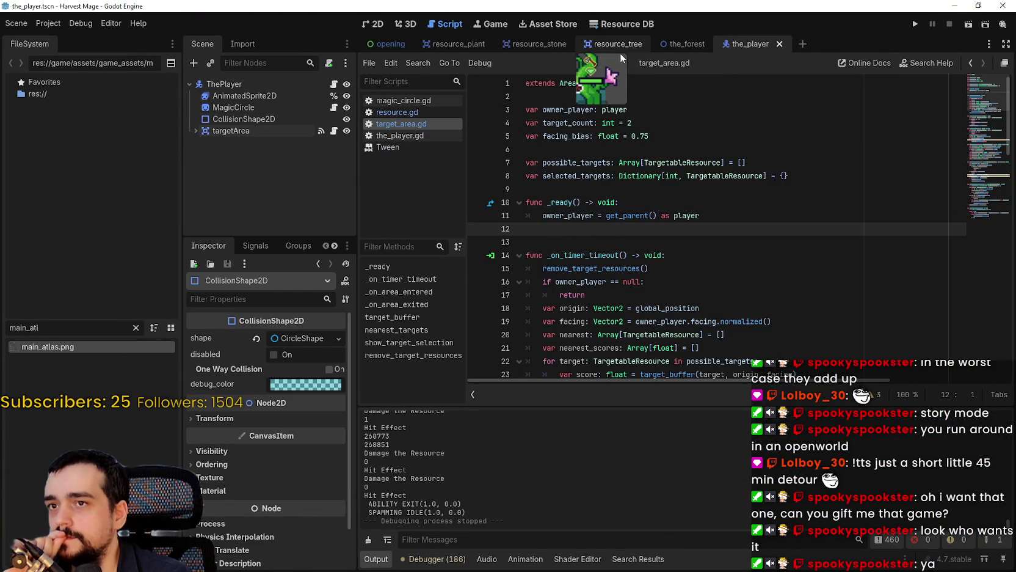
Step: Switch to the resource_plant scene and open resource.gd, scrolling down the script
{"action": "left_click", "coordinate": [453, 44]}
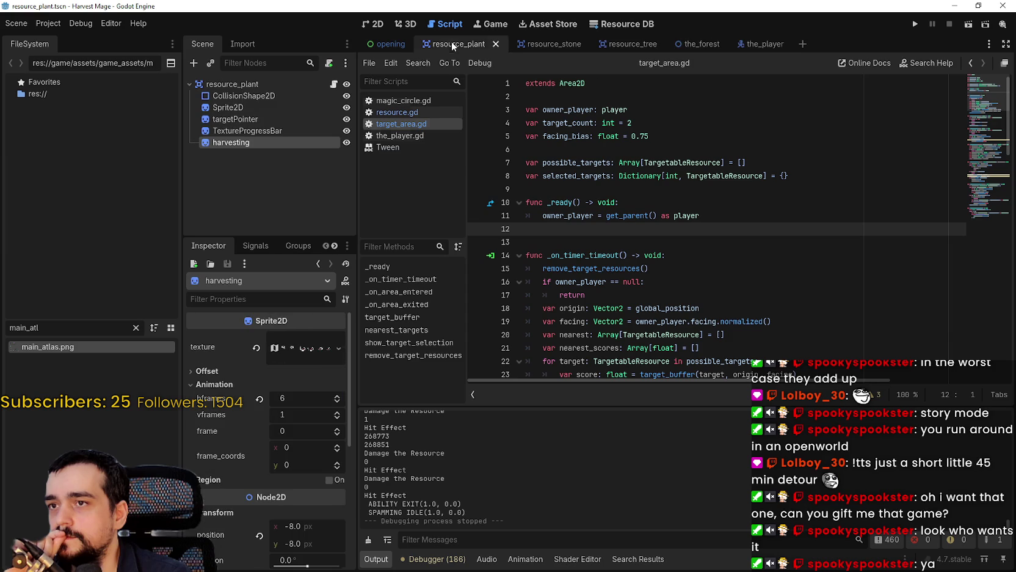
{"action": "left_click", "coordinate": [334, 84]}
{"action": "scroll", "coordinate": [680, 249], "scroll_direction": "down", "scroll_amount": 2}
{"action": "scroll", "coordinate": [680, 249], "scroll_direction": "up", "scroll_amount": 3}
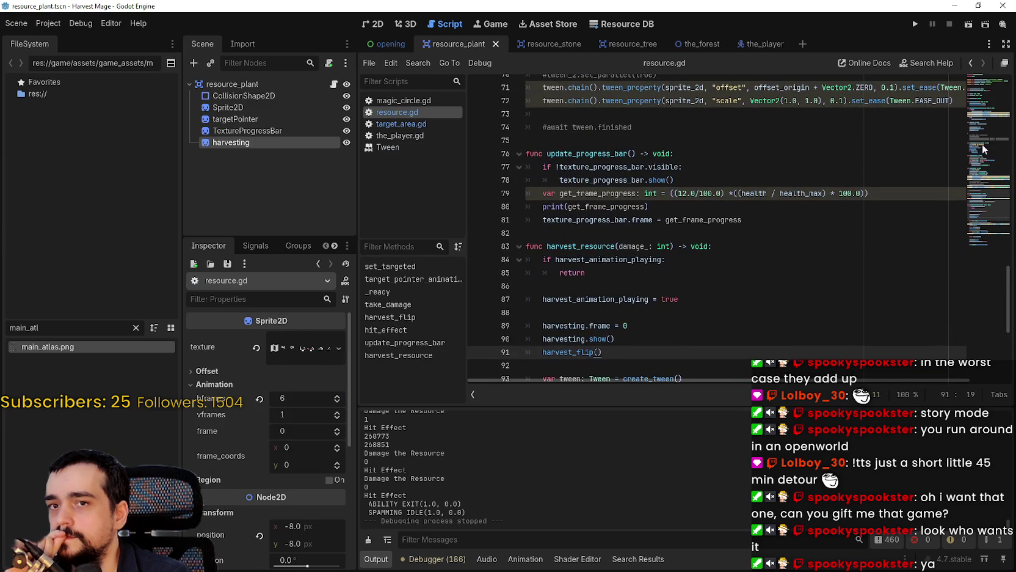
{"action": "left_click", "coordinate": [981, 161]}
{"action": "mouse_move", "coordinate": [982, 162]}
{"action": "left_mouse_down"}
{"action": "mouse_move", "coordinate": [985, 93]}
{"action": "mouse_move", "coordinate": [984, 139]}
{"action": "left_mouse_up"}
Step: Insert a blank line after take_damage's 'if health <= 0' check, above queue_free()
{"action": "scroll", "coordinate": [611, 229], "scroll_direction": "down", "scroll_amount": 2}
{"action": "left_click_drag", "start_coordinate": [610, 228], "coordinate": [527, 214]}
{"action": "key", "text": "End"}
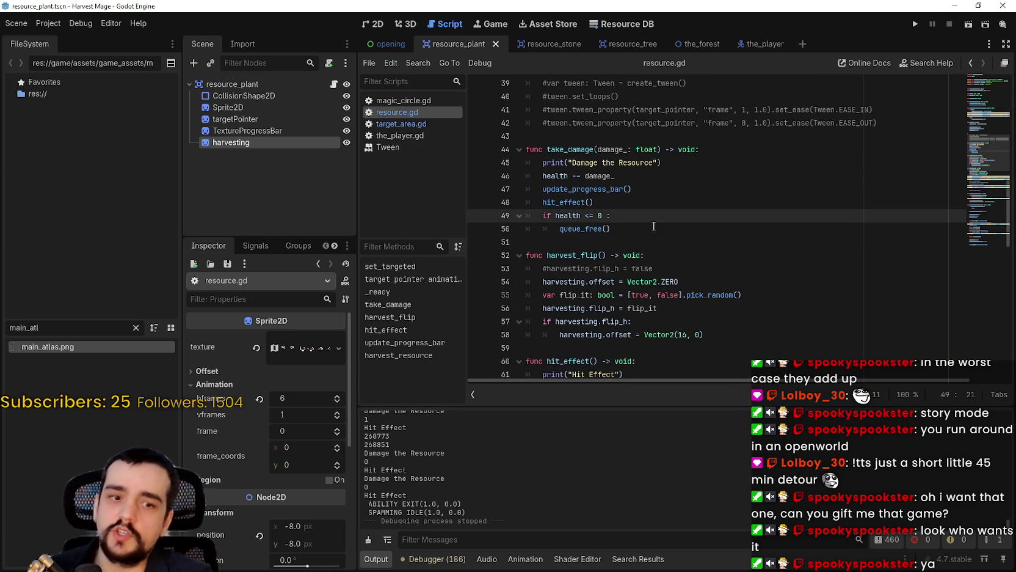
{"action": "key", "text": "Return"}
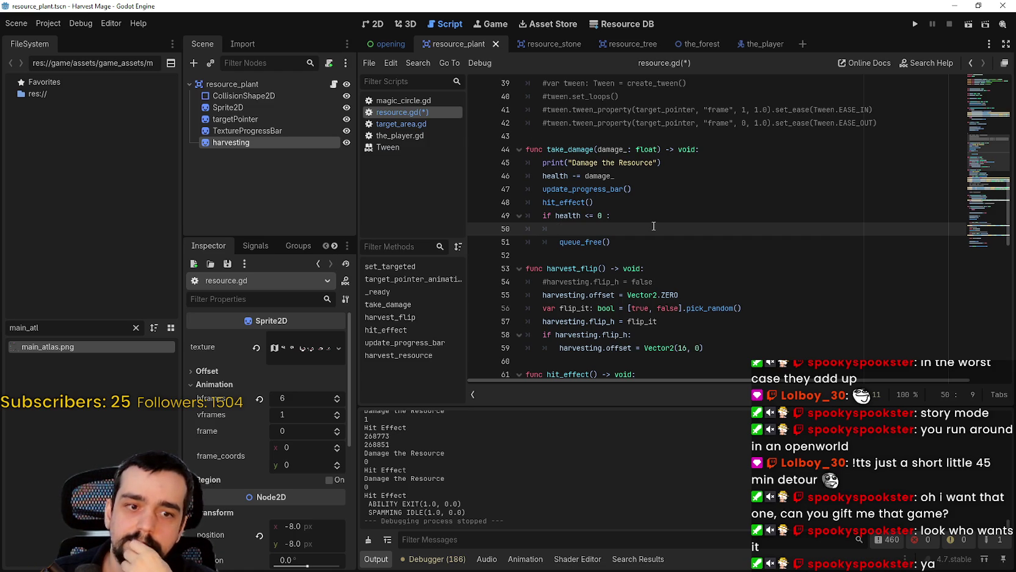
{"action": "key", "text": "BackSpace"}
{"action": "key", "text": "BackSpace"}
{"action": "key", "text": "BackSpace"}
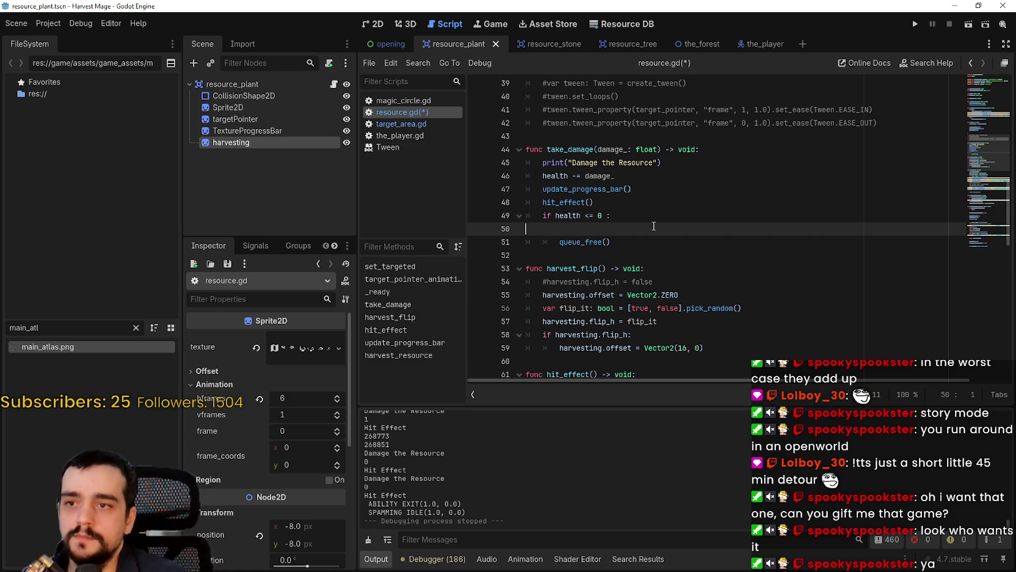
Step: Add a 'func kill_resource() -> void:' declaration above the health check block
{"action": "left_click", "coordinate": [631, 205]}
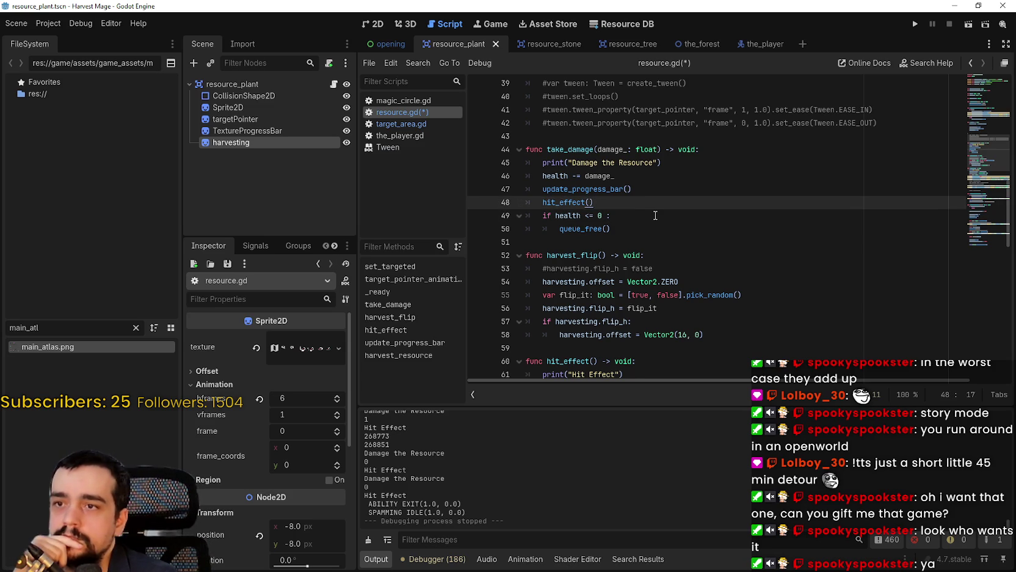
{"action": "key", "text": "Return"}
{"action": "key", "text": "BackSpace"}
{"action": "key", "text": "Return"}
{"action": "key", "text": "BackSpace"}
{"action": "key", "text": "BackSpace"}
{"action": "type", "text": "nc kill_"}
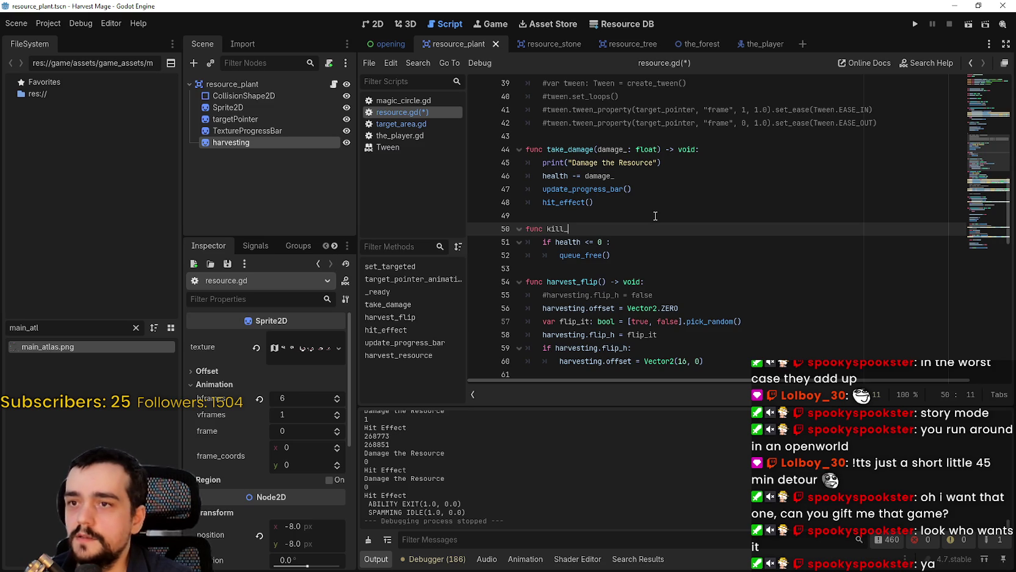
{"action": "type", "text": "resource() -"}
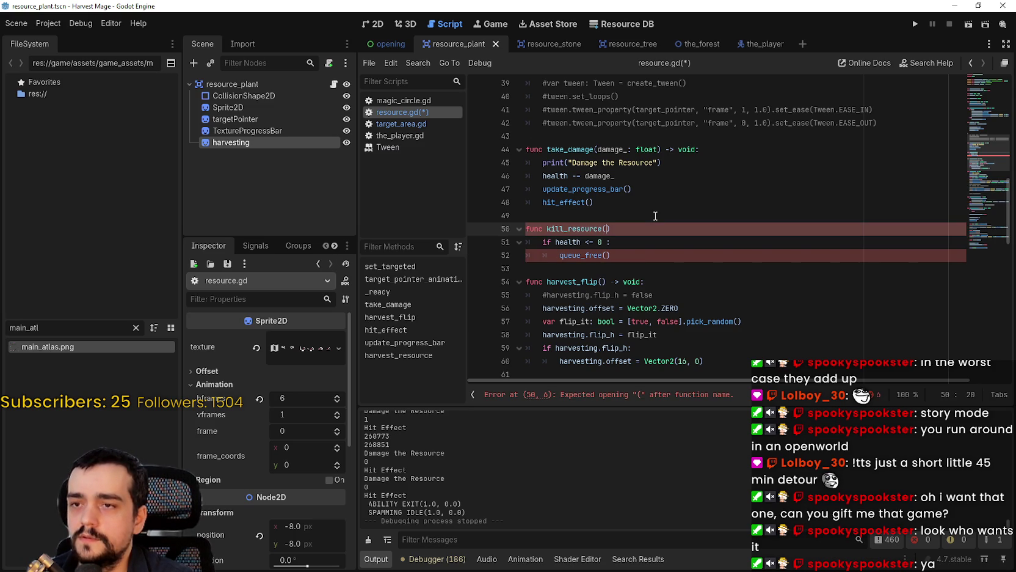
{"action": "type", "text": "> voi"}
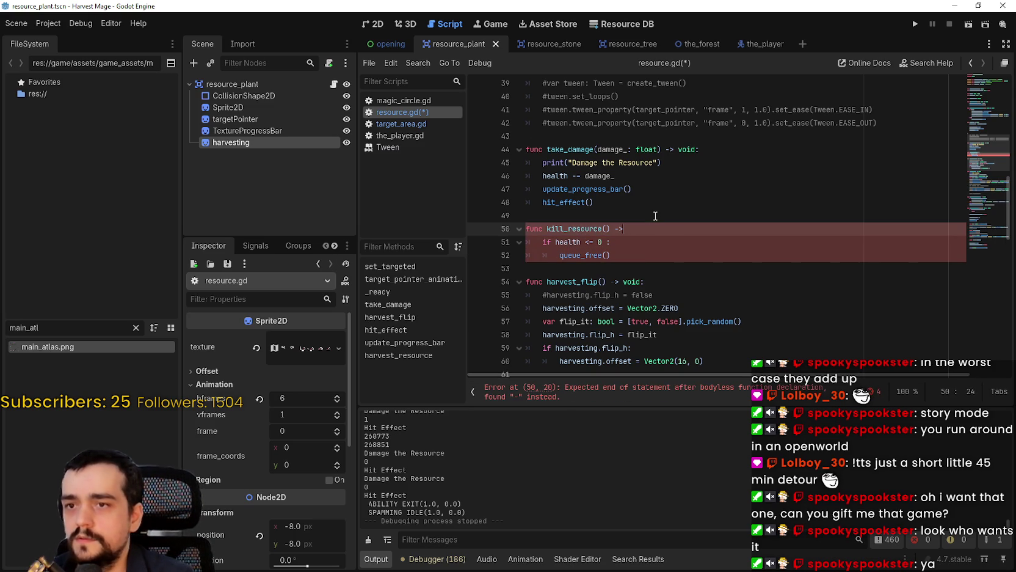
{"action": "type", "text": "d:"}
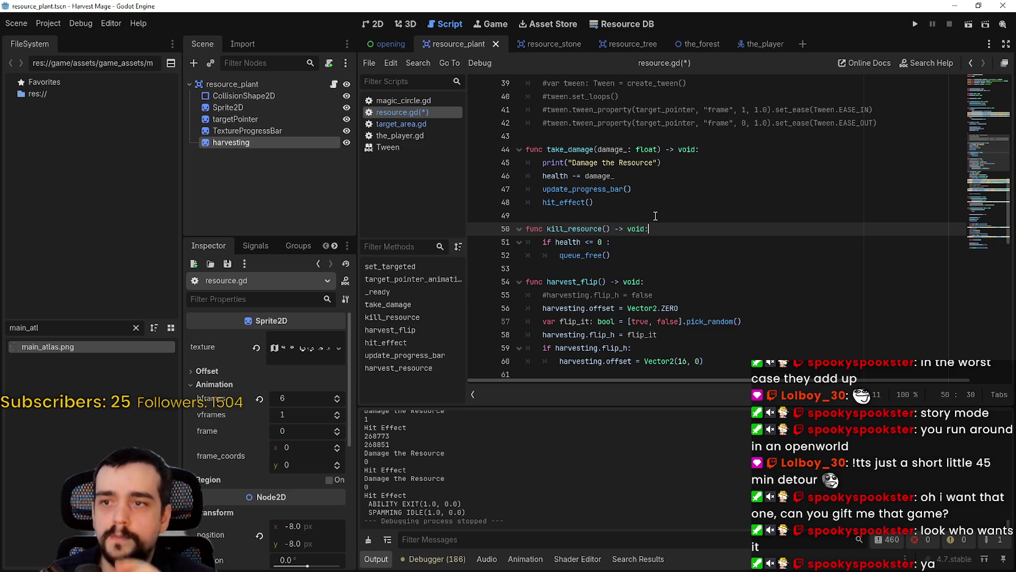
Step: Copy the 'if health <= 0:' line into take_damage after hit_effect() with an indented line below
{"action": "mouse_move", "coordinate": [572, 201]}
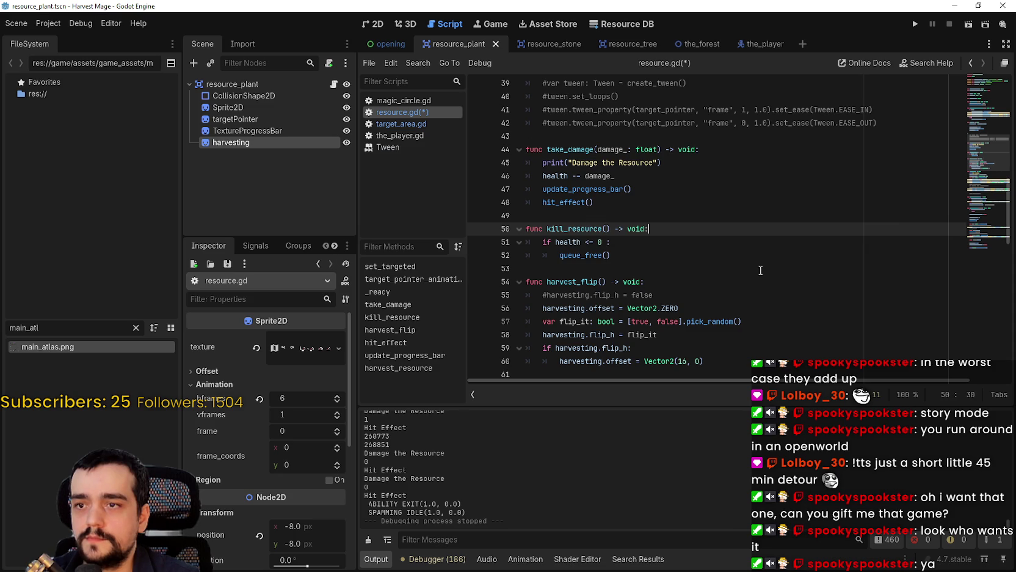
{"action": "left_click", "coordinate": [652, 208]}
{"action": "left_click_drag", "start_coordinate": [610, 242], "coordinate": [537, 243]}
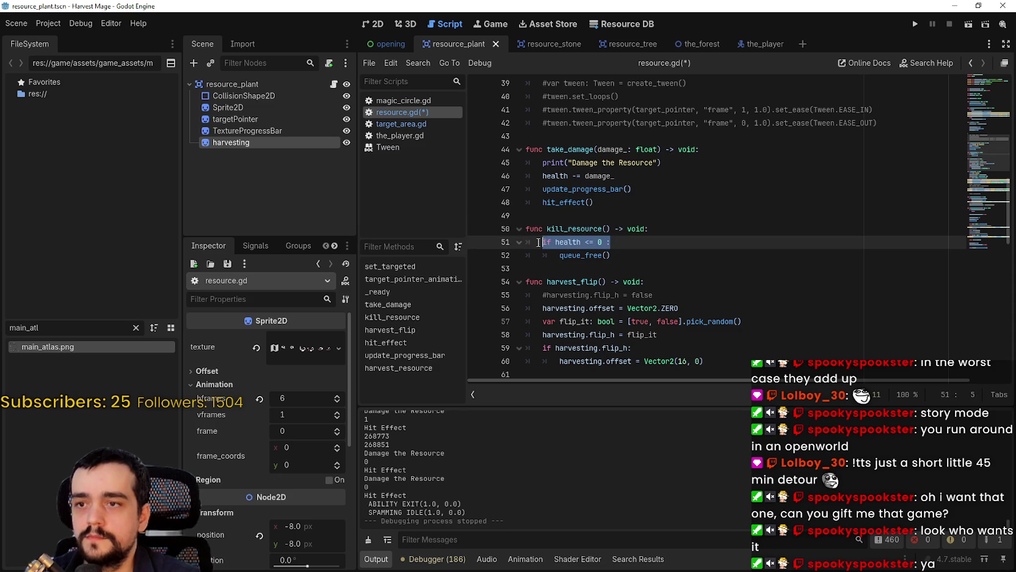
{"action": "key", "text": "ctrl+c"}
{"action": "left_click", "coordinate": [629, 209]}
{"action": "key", "text": "Return"}
{"action": "key", "text": "ctrl+v"}
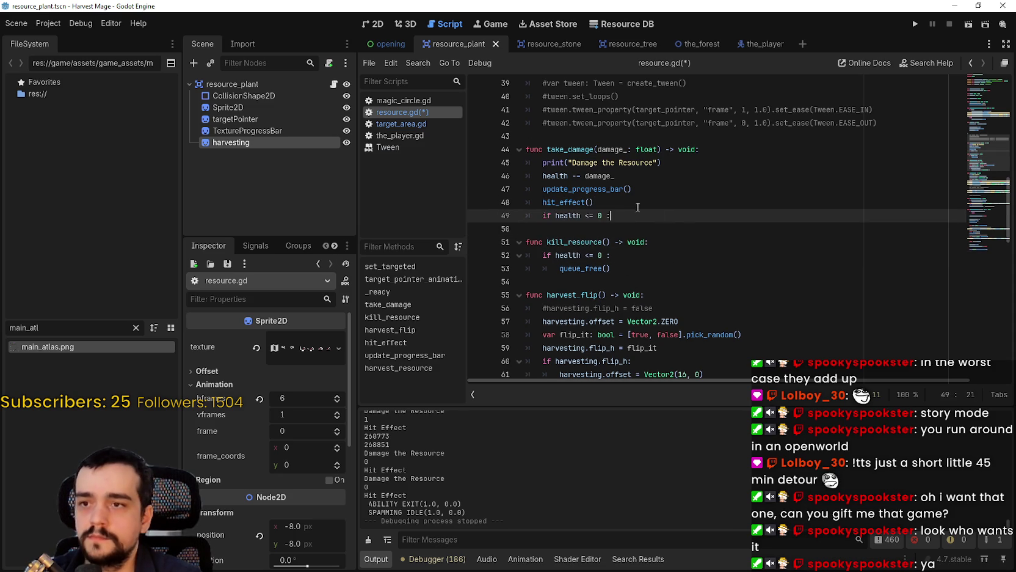
{"action": "key", "text": "Return"}
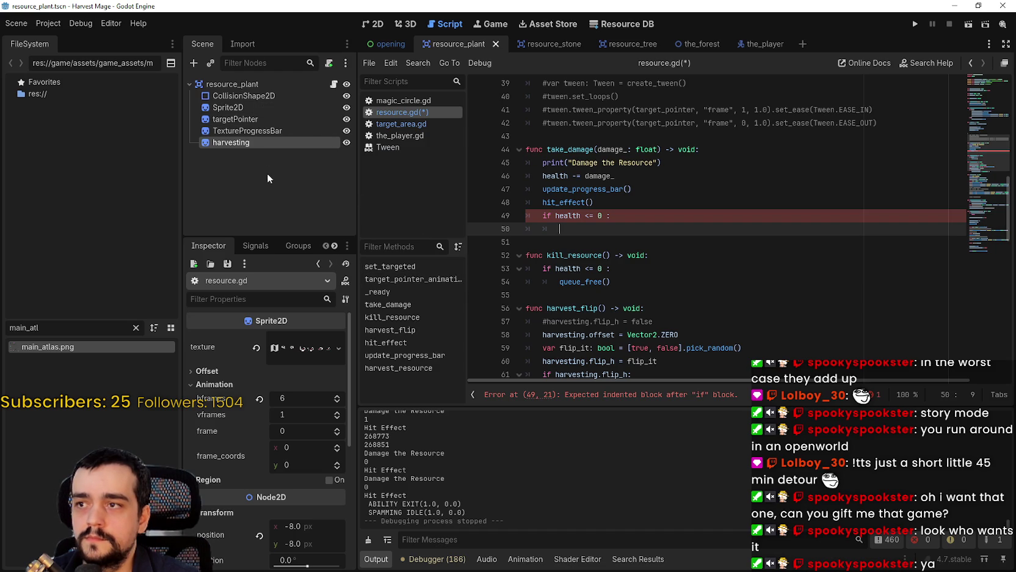
{"action": "left_click", "coordinate": [256, 131]}
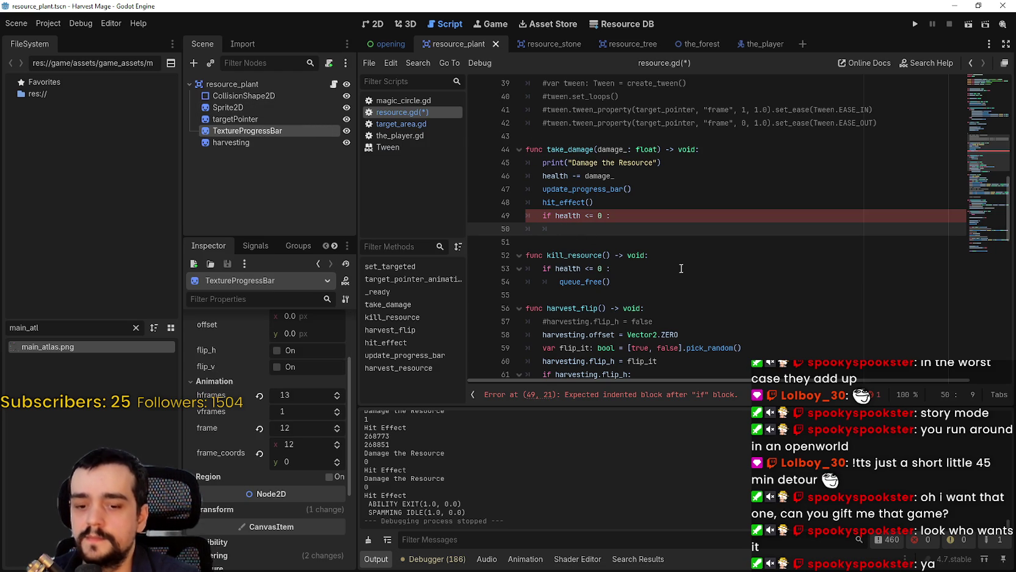
Step: Add sprite_2d.hide() and target_pointer.hide() under the zero-health check using autocomplete
{"action": "scroll", "coordinate": [681, 263], "scroll_direction": "up", "scroll_amount": 2}
{"action": "scroll", "coordinate": [682, 257], "scroll_direction": "down", "scroll_amount": 2}
{"action": "type", "text": "sprite"}
{"action": "key", "text": "Return"}
{"action": "type", "text": ".hide"}
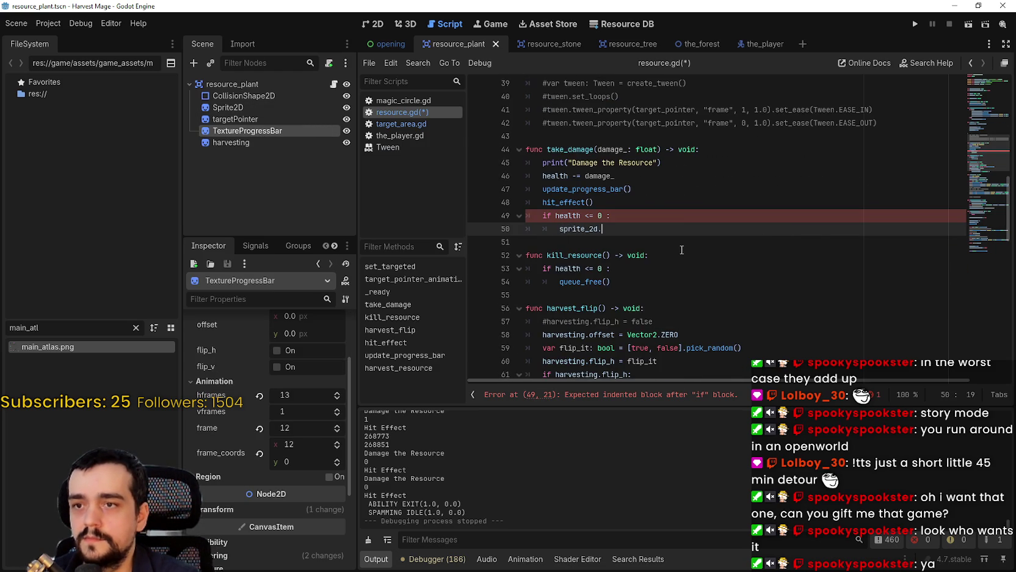
{"action": "key", "text": "Return"}
{"action": "key", "text": "Return"}
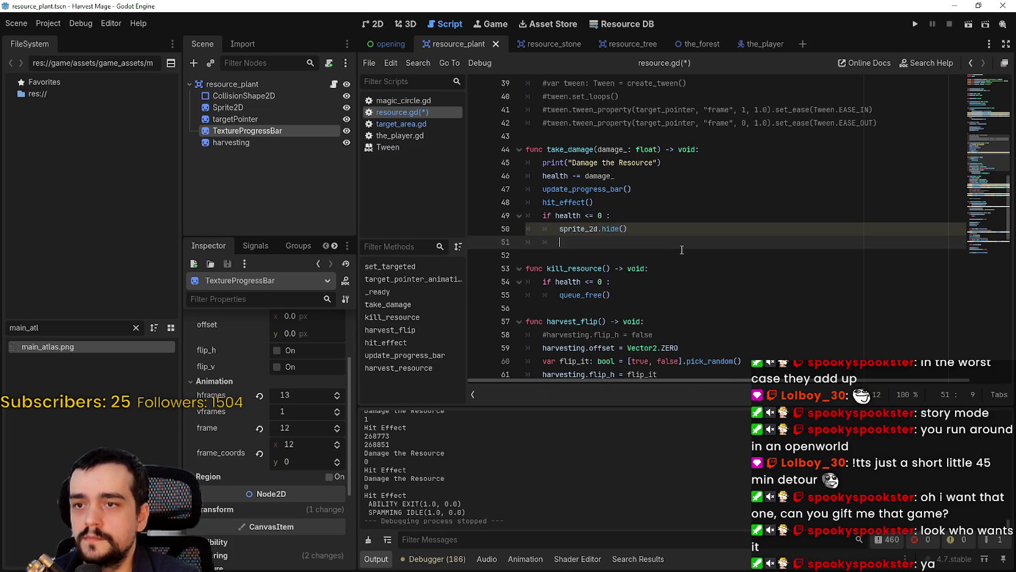
{"action": "type", "text": "targ"}
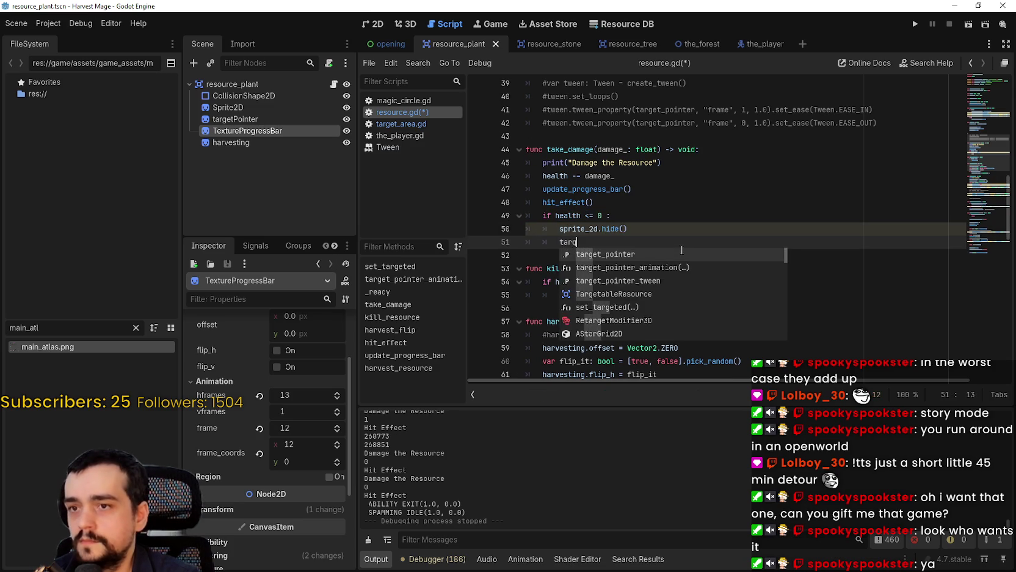
{"action": "key", "text": "Return"}
{"action": "type", "text": ".hidde"}
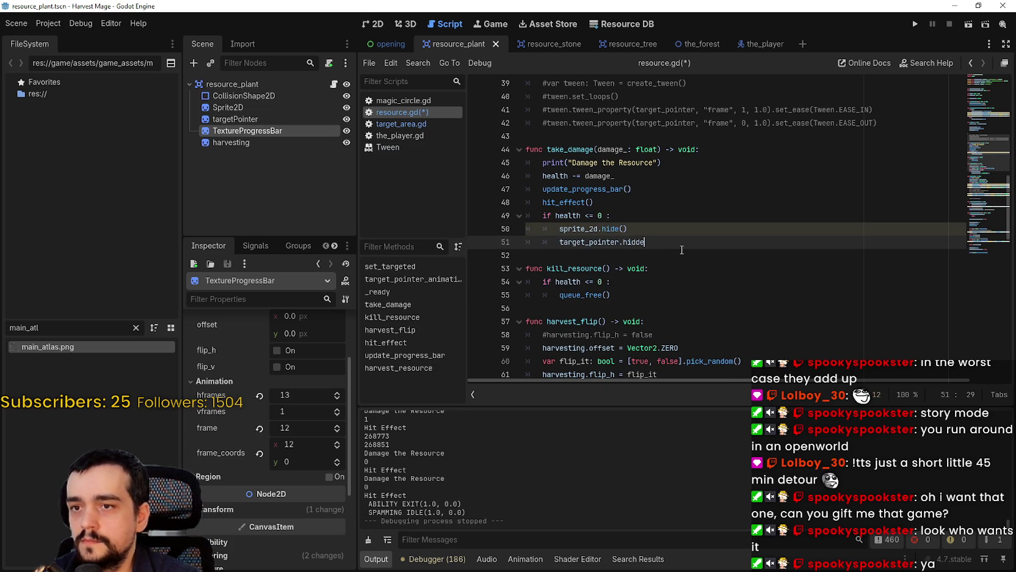
{"action": "type", "text": "("}
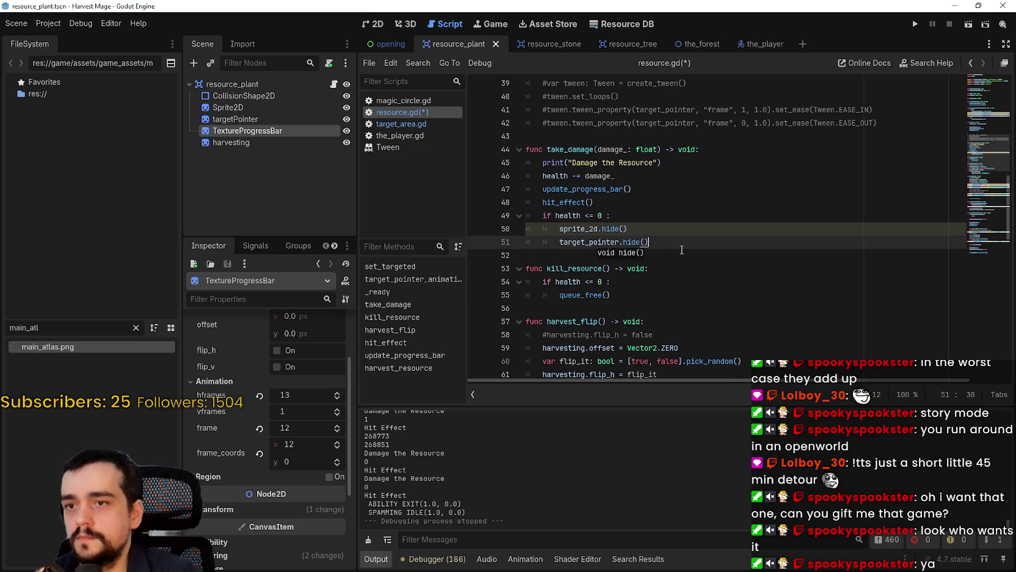
{"action": "key", "text": "Return"}
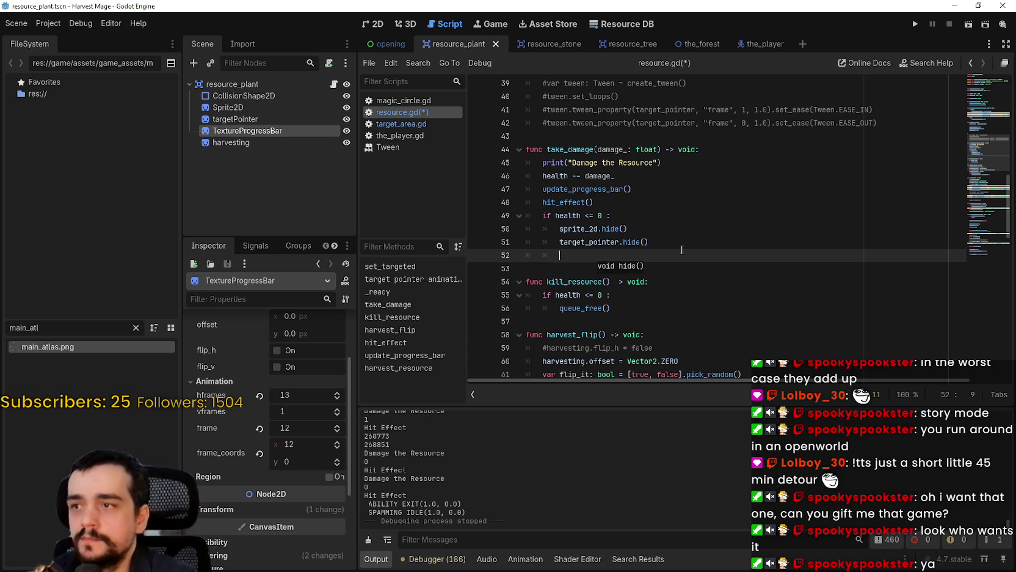
Step: Add texture_progress_bar.hide() as the third line of the zero-health block
{"action": "type", "text": "h"}
{"action": "key", "text": "BackSpace"}
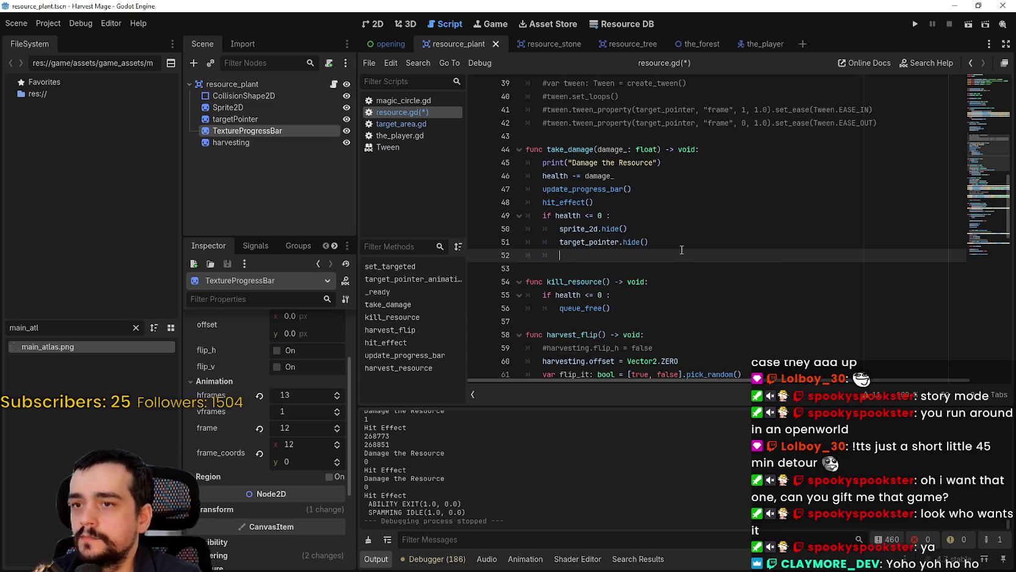
{"action": "type", "text": "tex"}
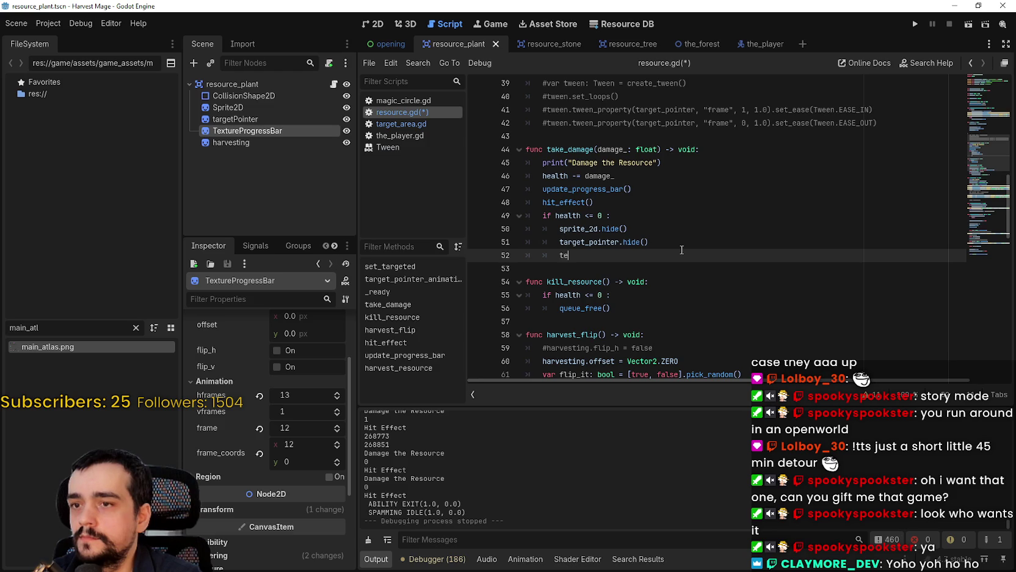
{"action": "key", "text": "Return"}
{"action": "type", "text": ".hide"}
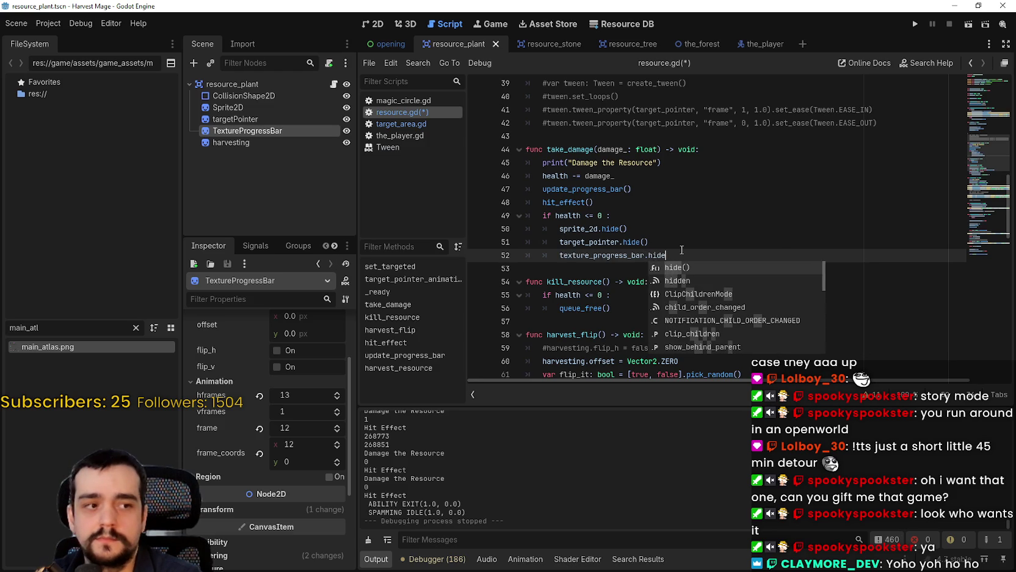
{"action": "key", "text": "Return"}
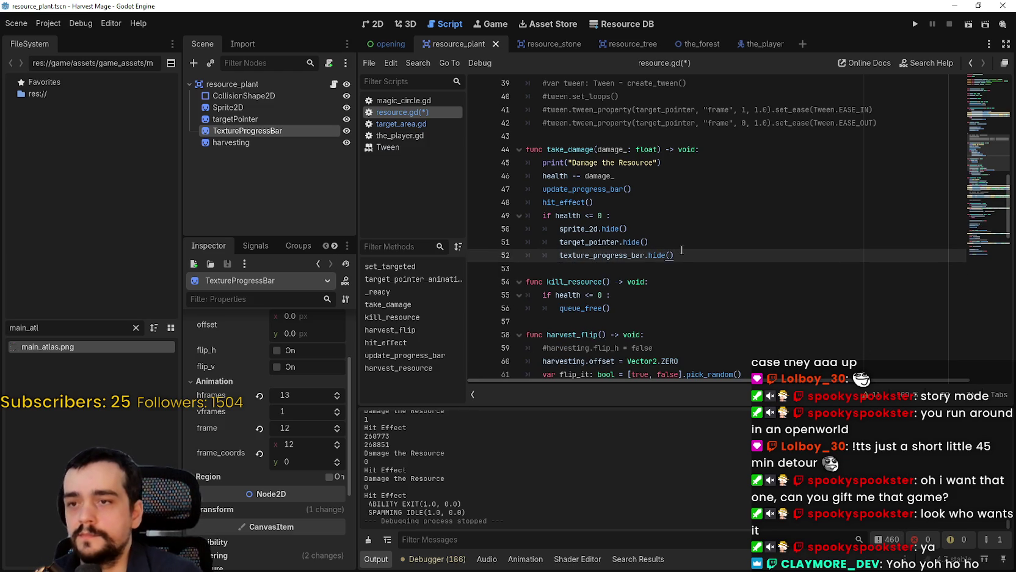
{"action": "left_click", "coordinate": [627, 217]}
{"action": "left_click", "coordinate": [713, 244]}
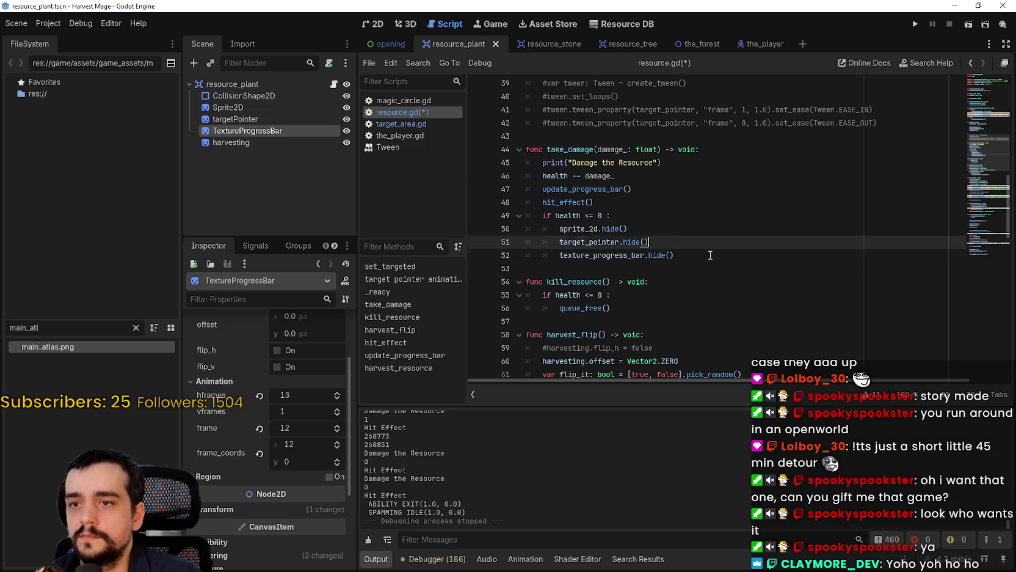
Step: Look up the hit_effect symbol and scroll down to harvest_resource's tween_2 await
{"action": "left_click", "coordinate": [716, 257]}
{"action": "right_click", "coordinate": [577, 201]}
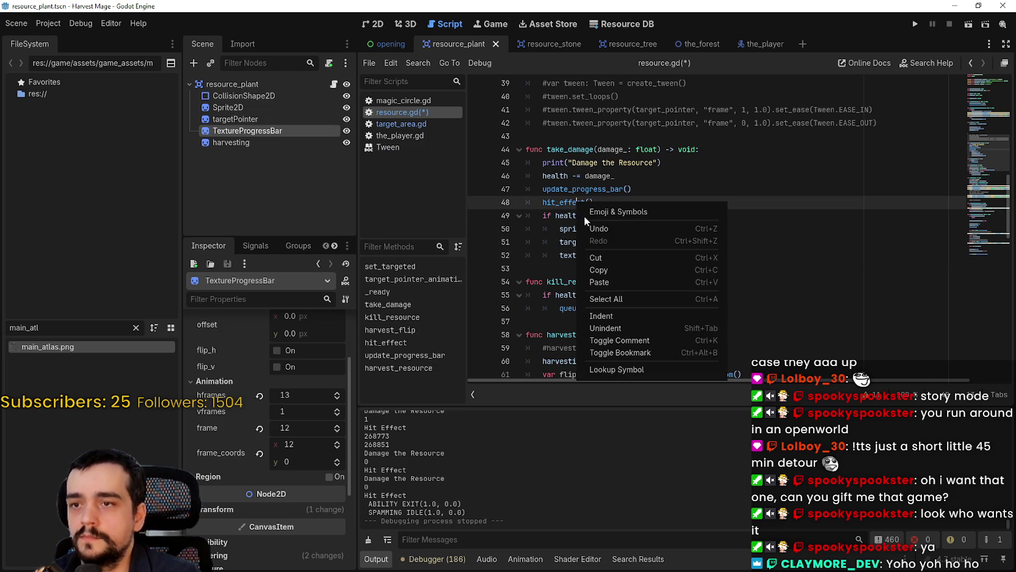
{"action": "left_click", "coordinate": [625, 370]}
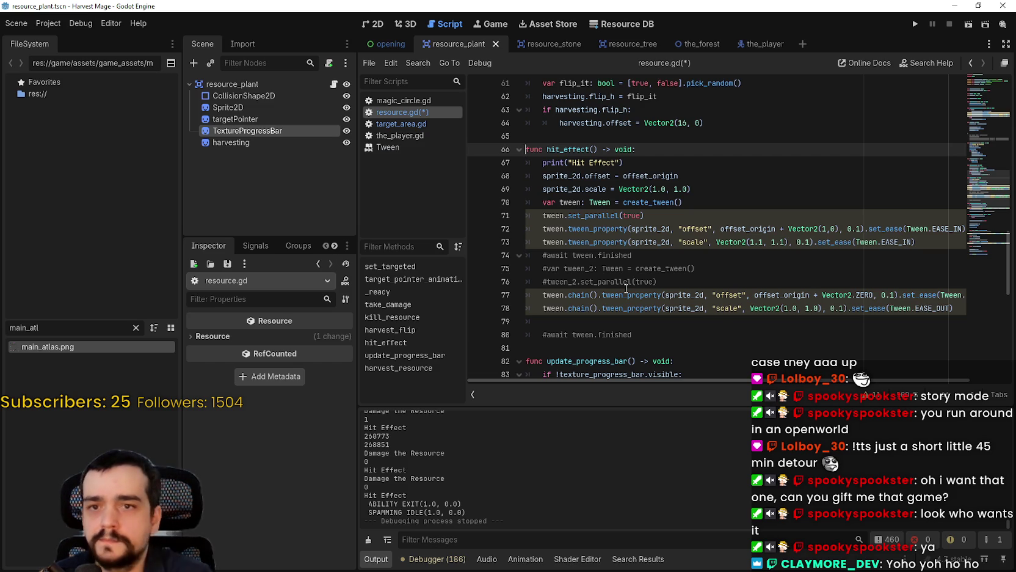
{"action": "scroll", "coordinate": [626, 288], "scroll_direction": "down", "scroll_amount": 9}
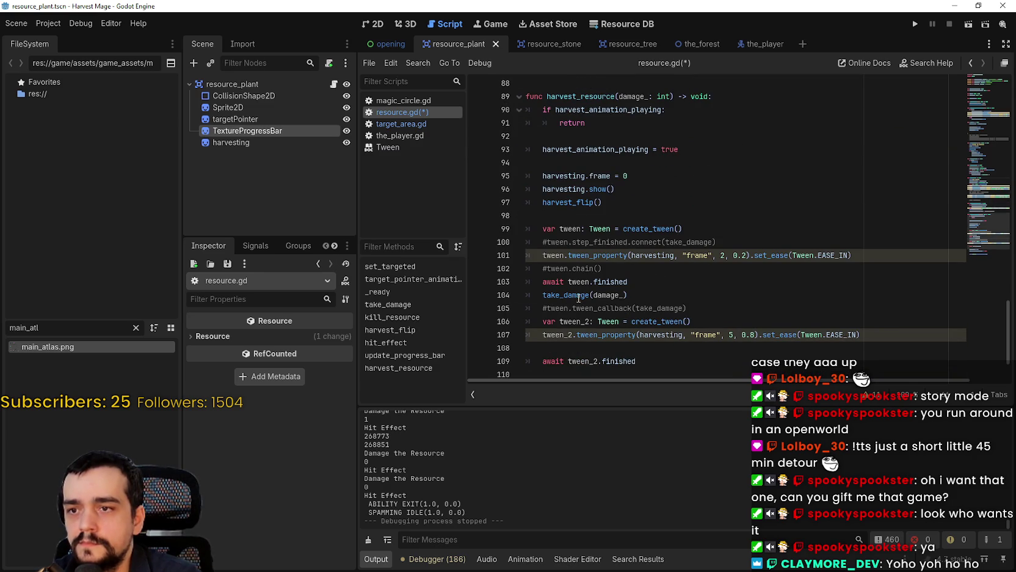
{"action": "triple_click", "coordinate": [579, 298]}
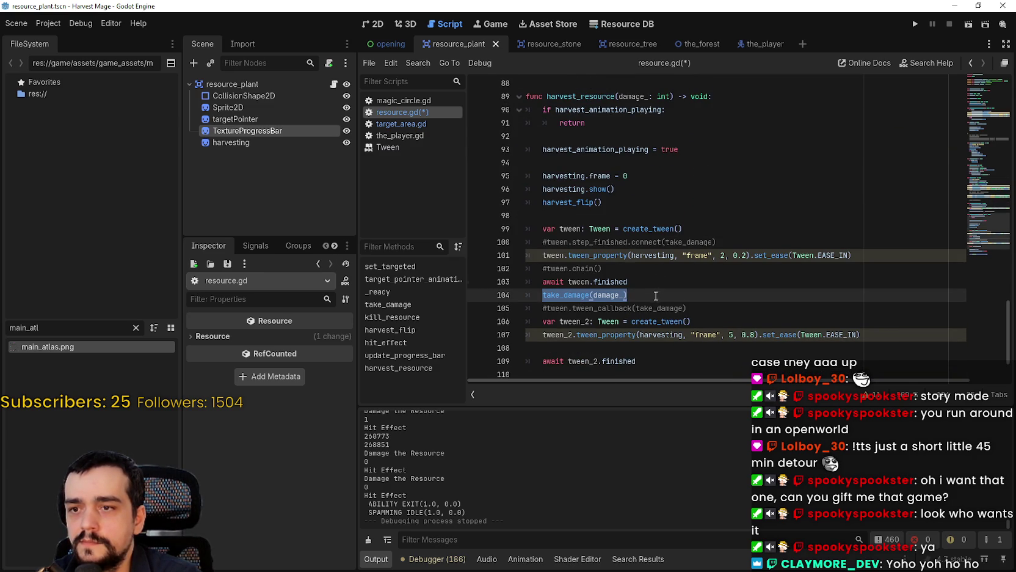
{"action": "scroll", "coordinate": [656, 295], "scroll_direction": "down", "scroll_amount": 2}
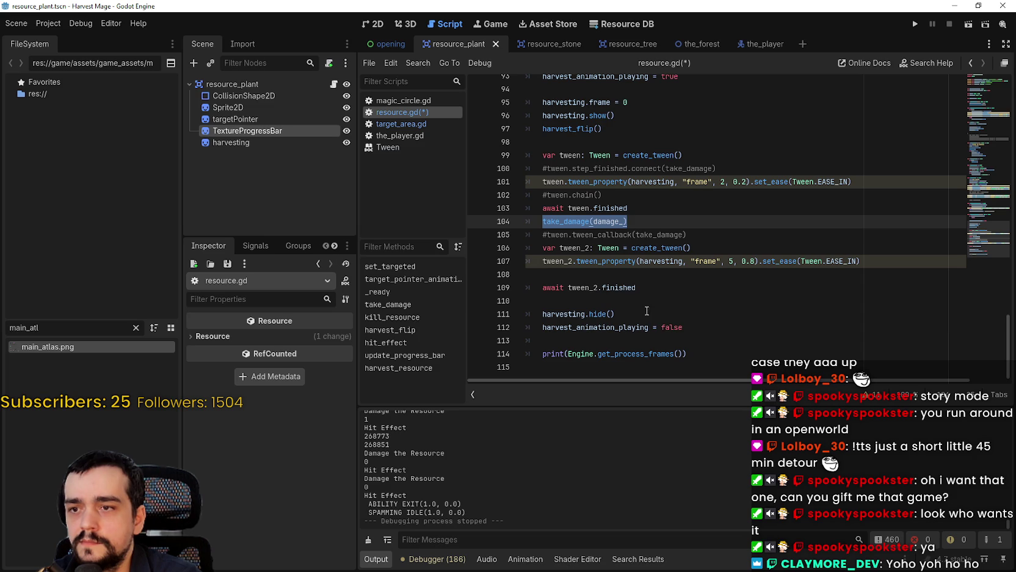
{"action": "left_click_drag", "start_coordinate": [636, 287], "coordinate": [568, 287]}
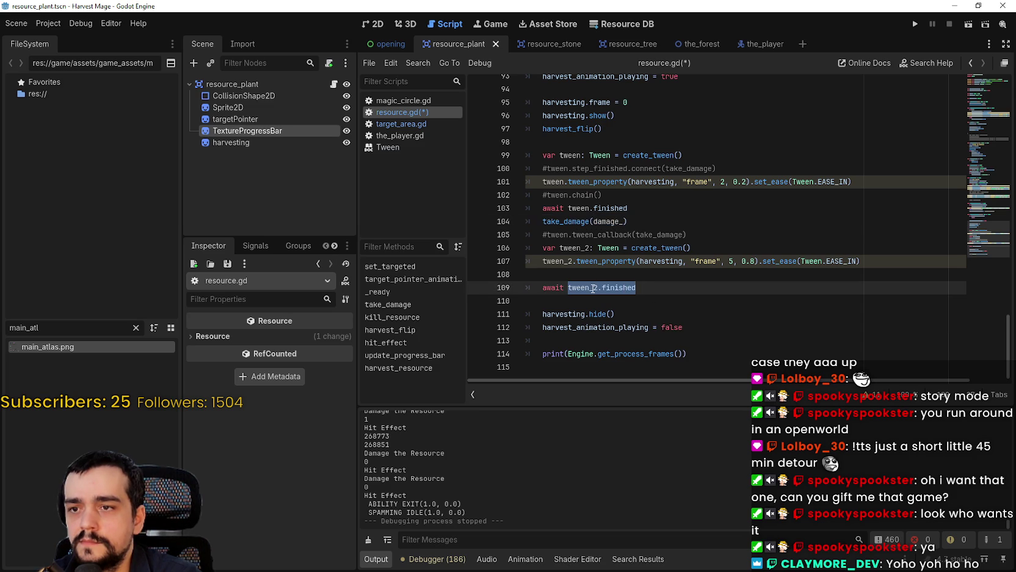
{"action": "key", "text": "Down"}
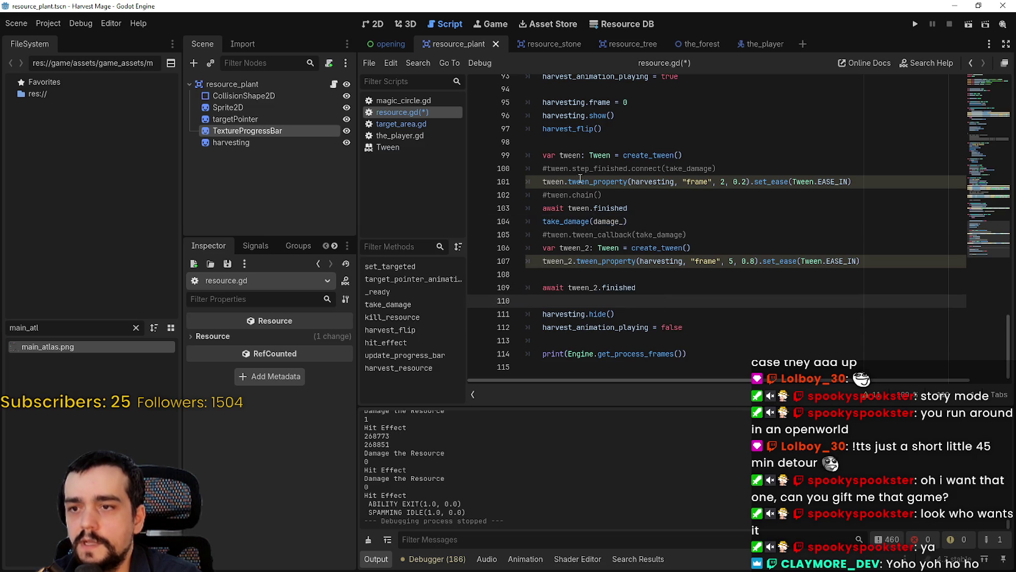
Step: Add new empty lines after harvest_animation_playing = false at the end of harvest_resource
{"action": "left_click", "coordinate": [686, 287]}
{"action": "key", "text": "Return"}
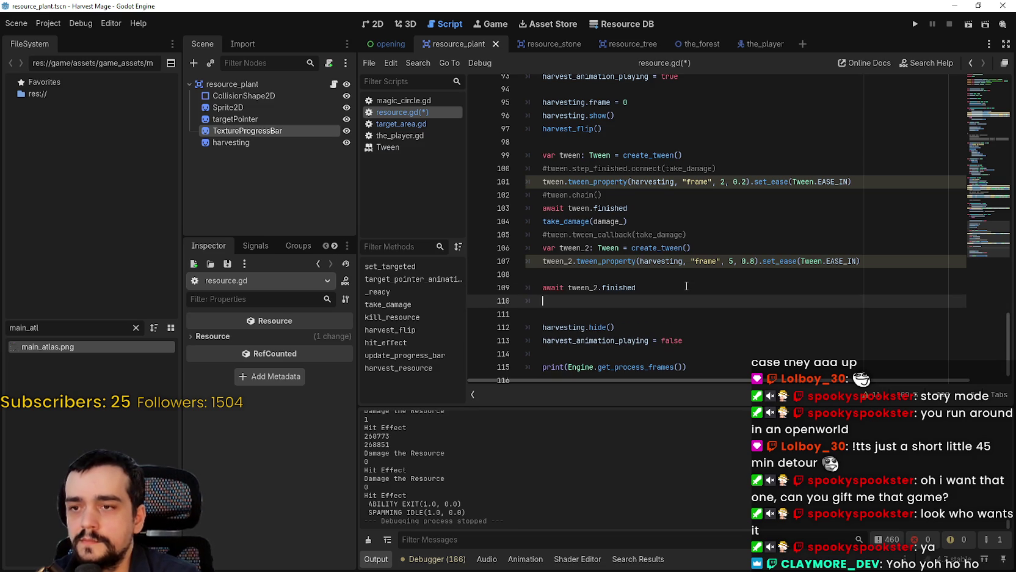
{"action": "key", "text": "BackSpace"}
{"action": "key", "text": "BackSpace"}
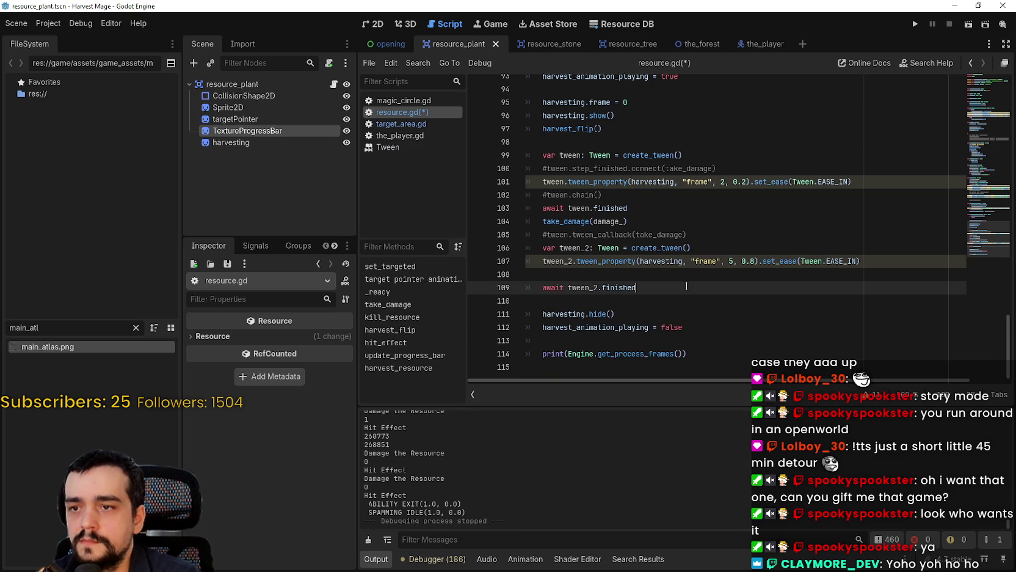
{"action": "left_click", "coordinate": [741, 324]}
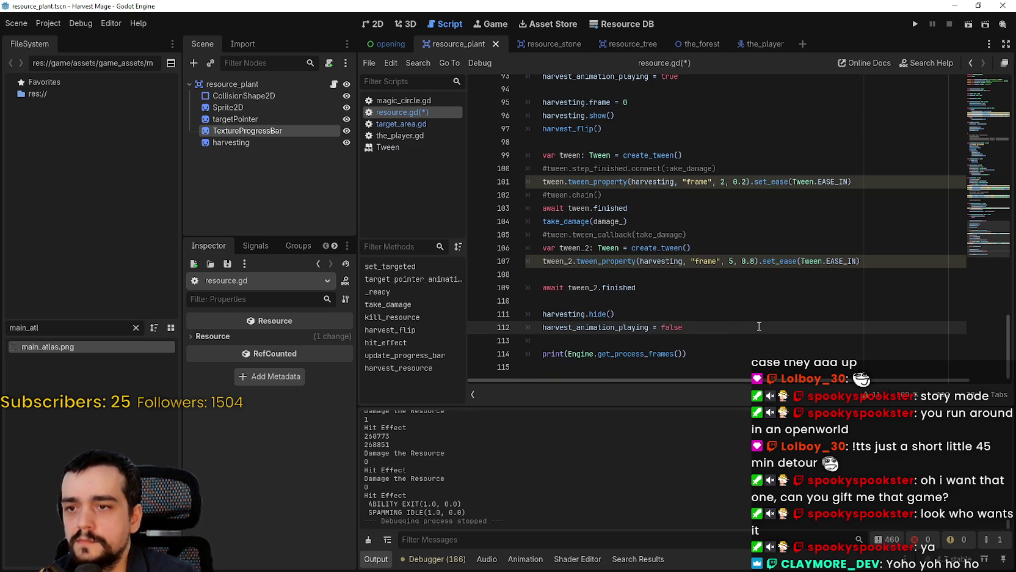
{"action": "key", "text": "Return"}
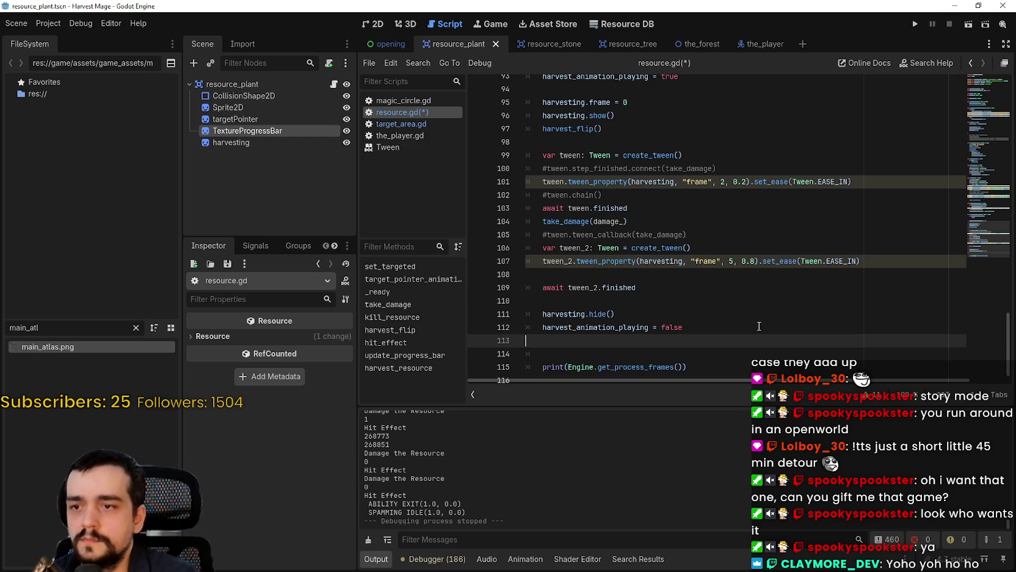
{"action": "key", "text": "Return"}
Step: Start an 'if' on line 113 and strip kill_resource down to an unindented queue_free()
{"action": "type", "text": "if"}
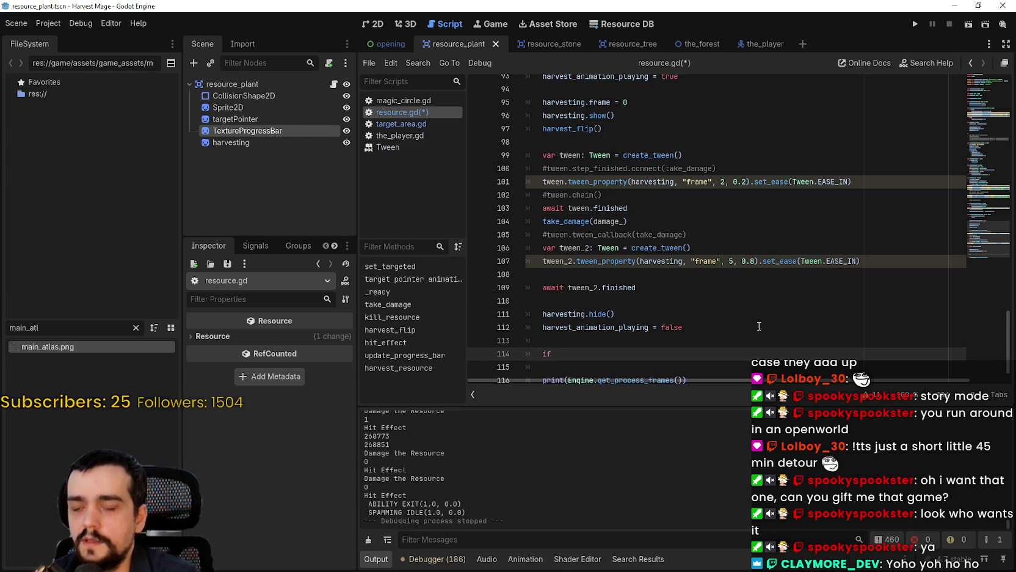
{"action": "scroll", "coordinate": [733, 314], "scroll_direction": "down", "scroll_amount": 1}
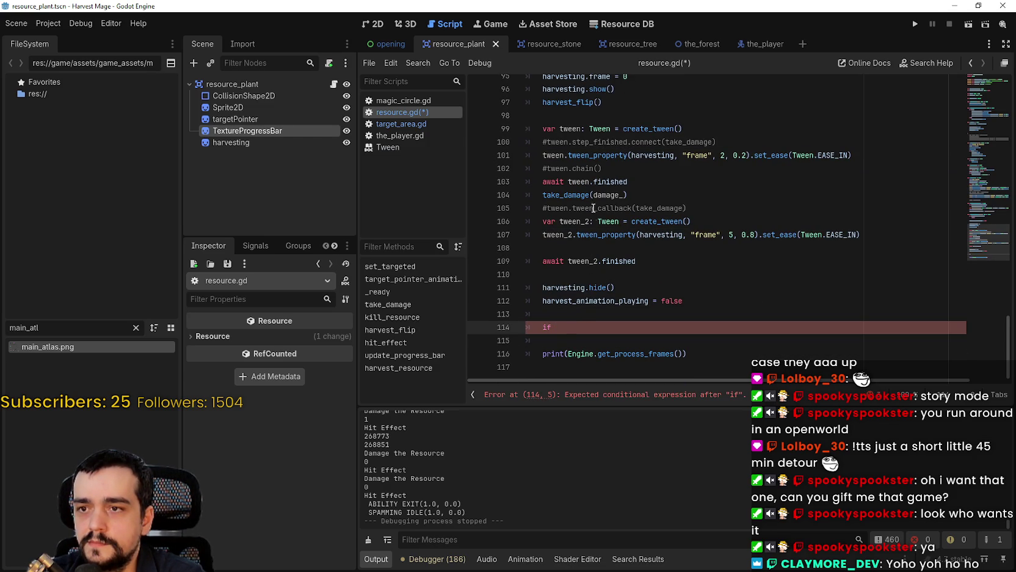
{"action": "scroll", "coordinate": [575, 317], "scroll_direction": "up", "scroll_amount": 12}
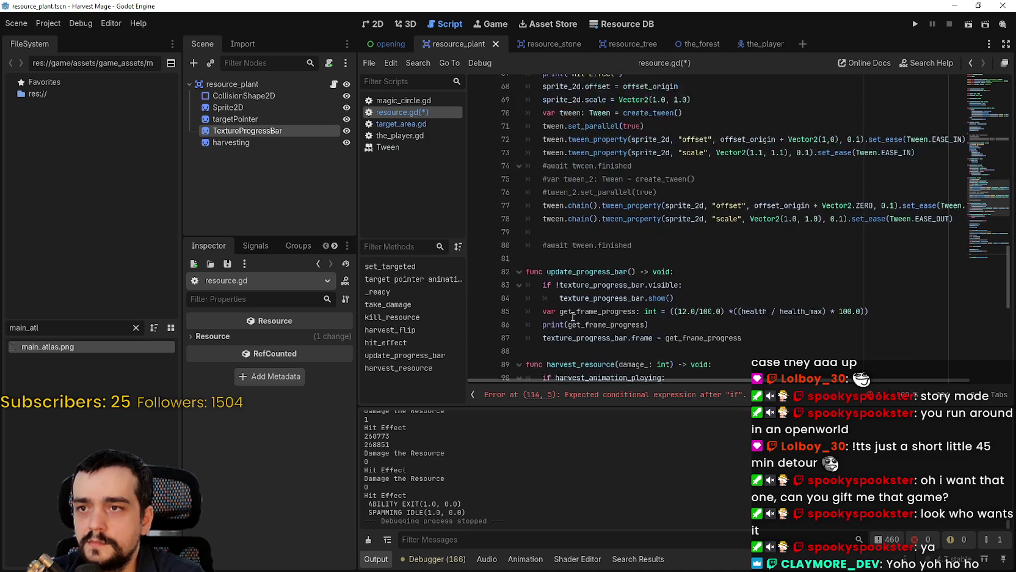
{"action": "scroll", "coordinate": [575, 300], "scroll_direction": "up", "scroll_amount": 6}
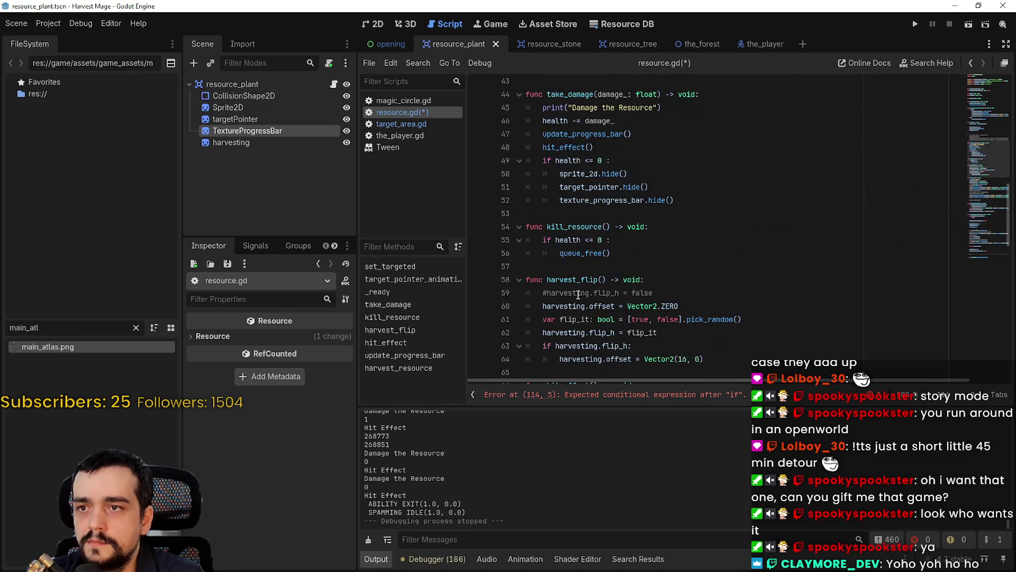
{"action": "left_click_drag", "start_coordinate": [624, 245], "coordinate": [544, 240]}
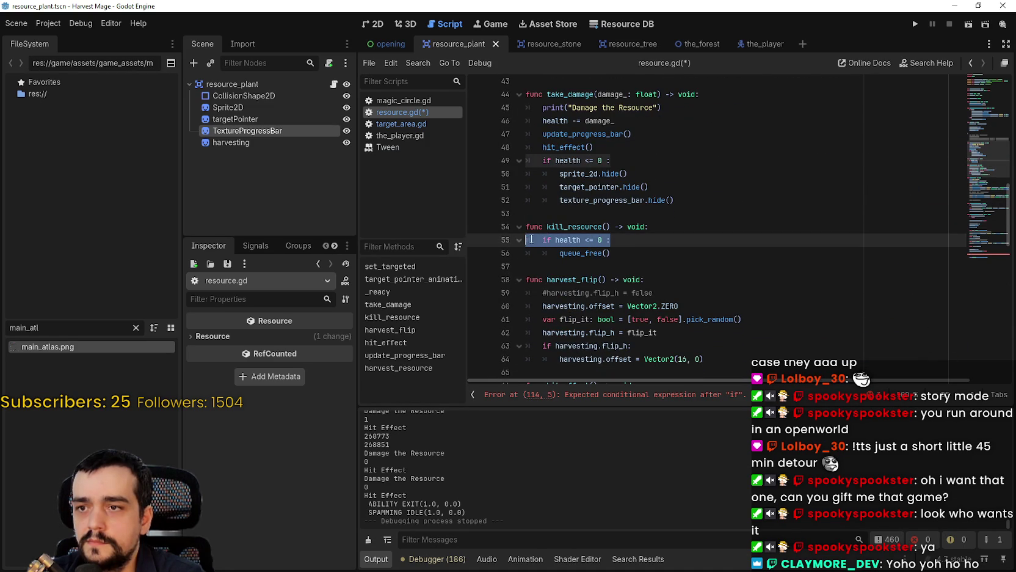
{"action": "key", "text": "ctrl+shift+k"}
{"action": "key", "text": "shift+Tab"}
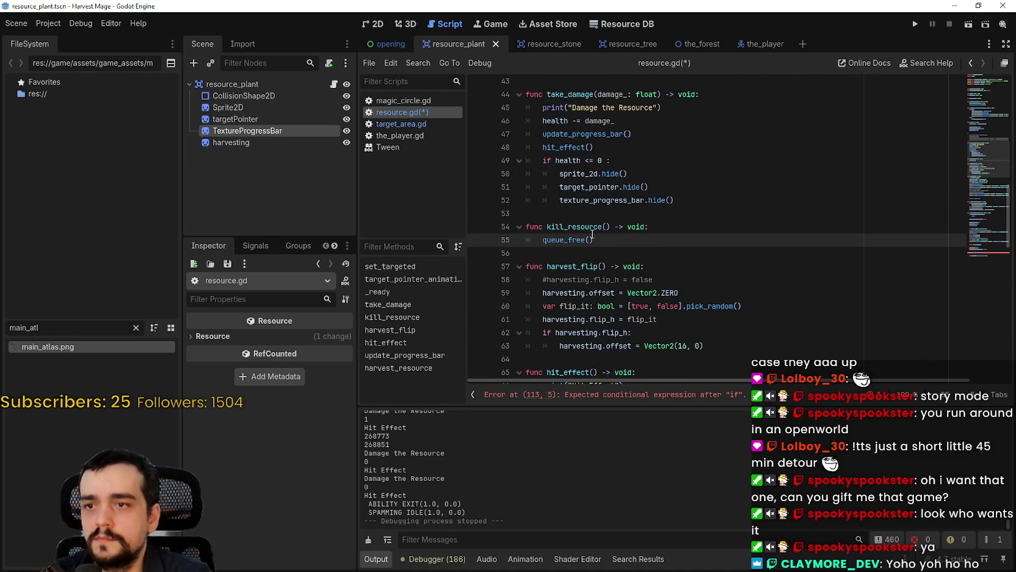
{"action": "left_click_drag", "start_coordinate": [547, 227], "coordinate": [612, 231]}
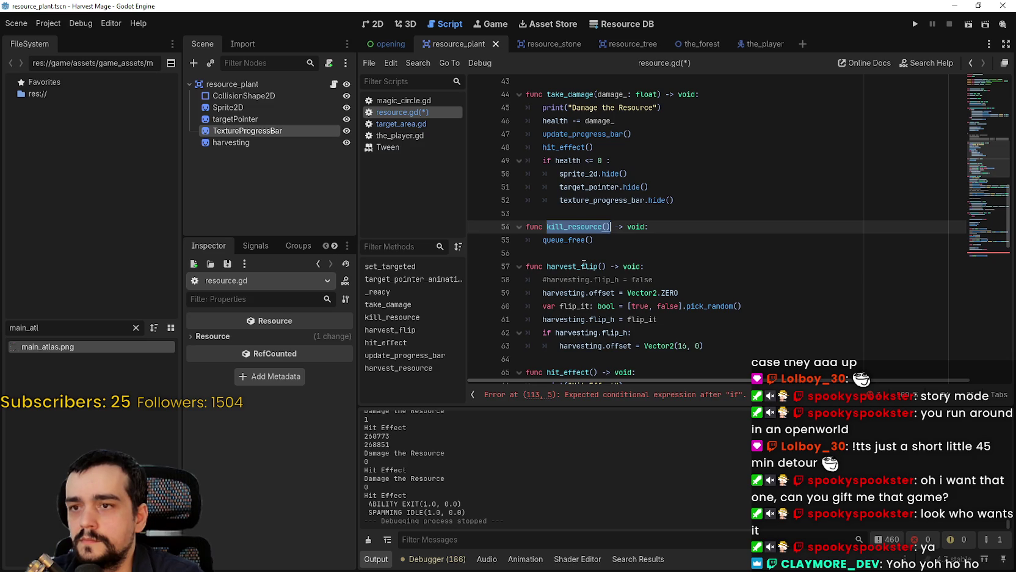
Step: Complete line 113 as 'if health <= 0:' with kill_resource() indented below
{"action": "scroll", "coordinate": [584, 264], "scroll_direction": "down", "scroll_amount": 15}
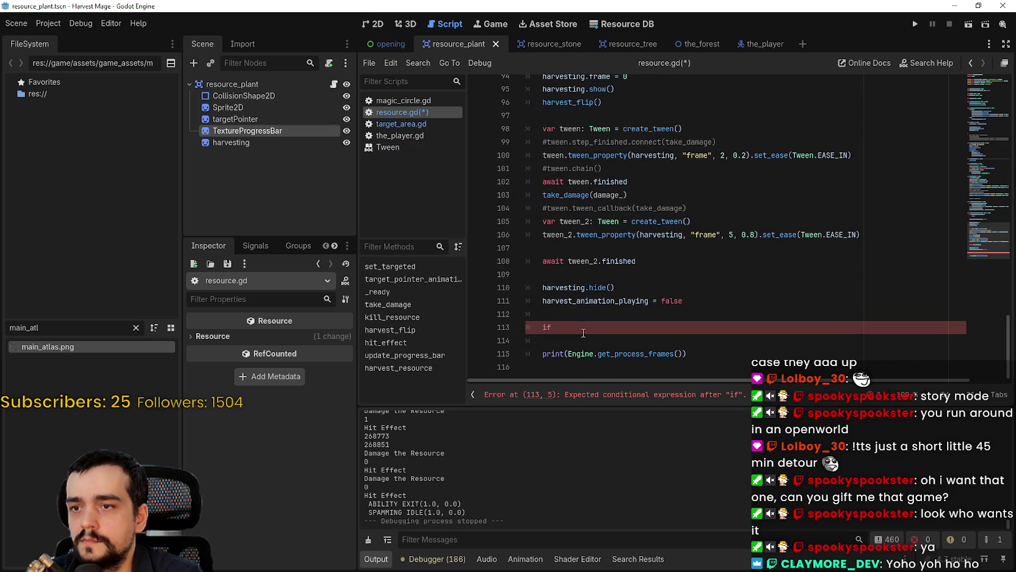
{"action": "left_click", "coordinate": [582, 330]}
{"action": "type", "text": "e"}
{"action": "key", "text": "Return"}
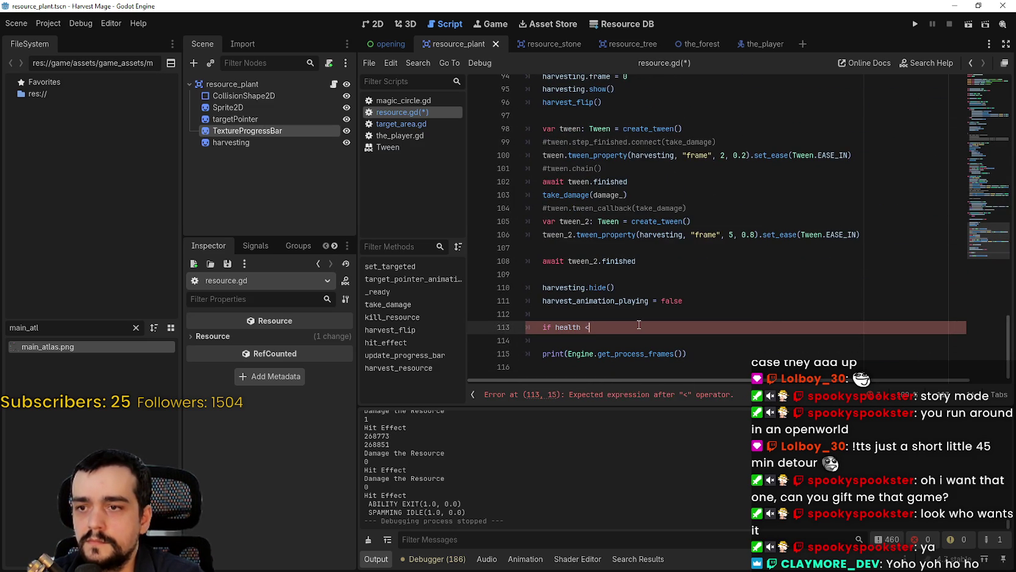
{"action": "key", "text": "BackSpace"}
{"action": "type", "text": "<"}
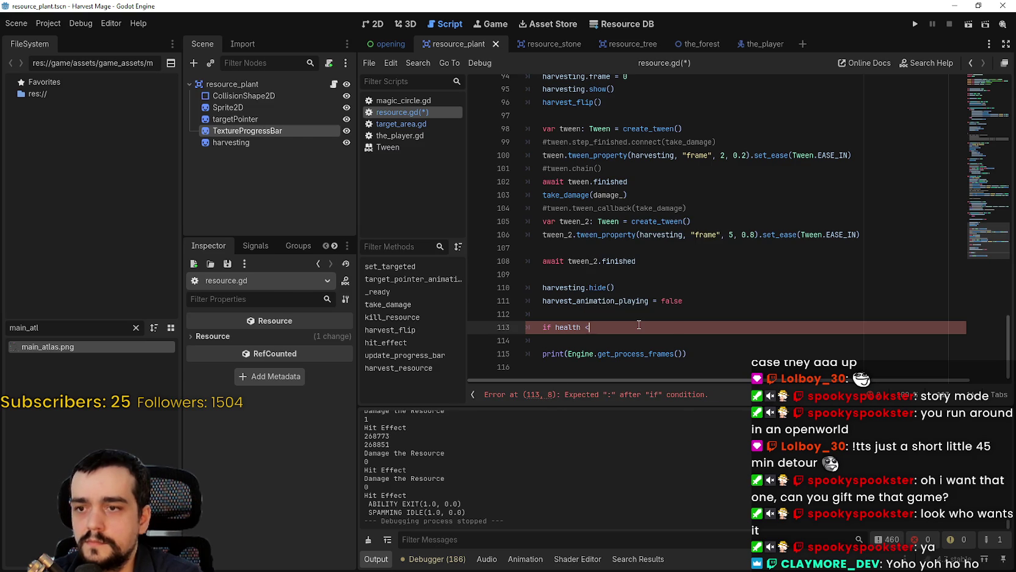
{"action": "type", "text": ")"}
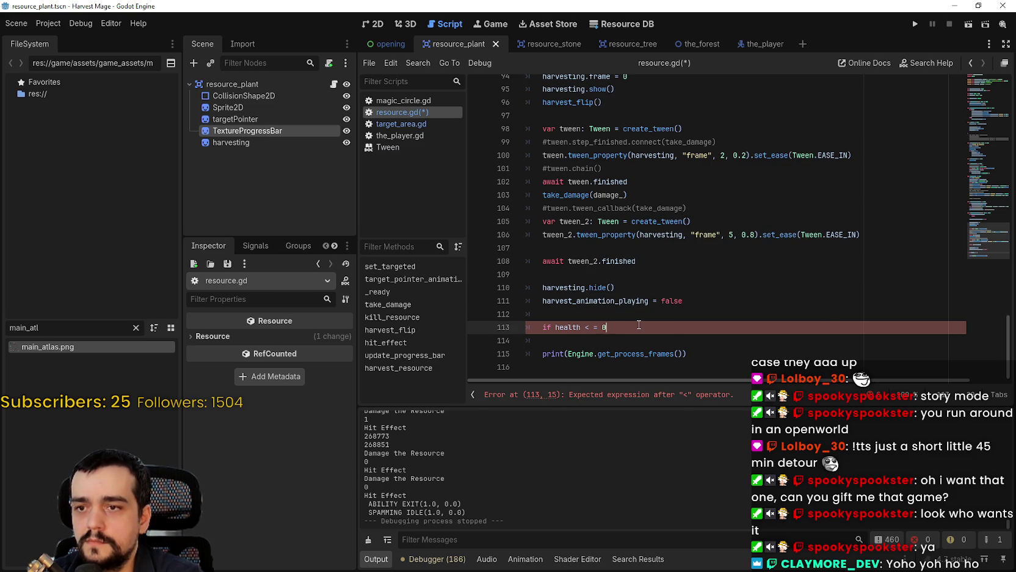
{"action": "type", "text": ":"}
{"action": "key", "text": "Return"}
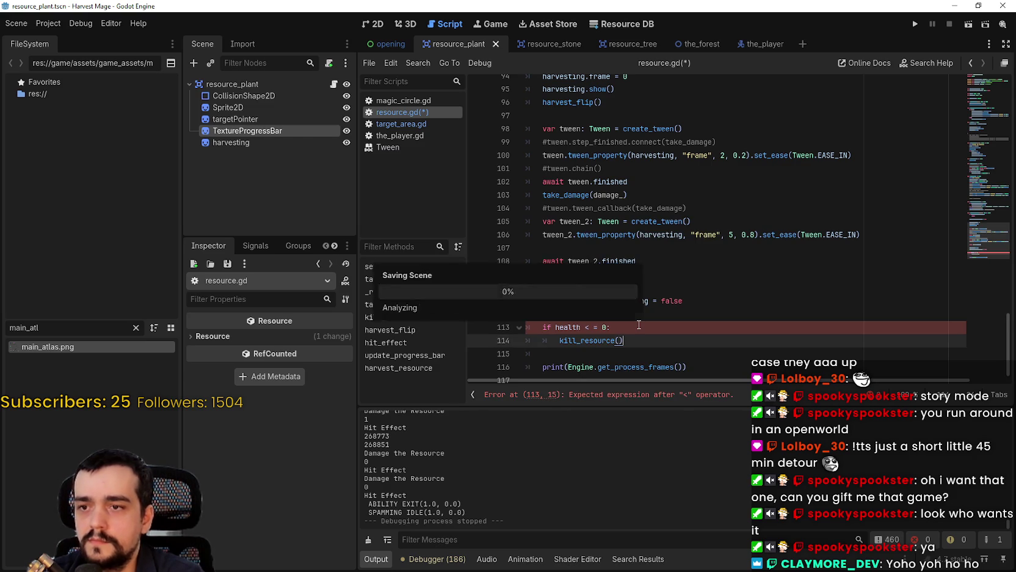
Step: Save resource.gd after fixing the split <= operator, and run the project with F5
{"action": "key", "text": "ctrl+s"}
{"action": "scroll", "coordinate": [639, 324], "scroll_direction": "down", "scroll_amount": 1}
{"action": "left_click", "coordinate": [598, 314]}
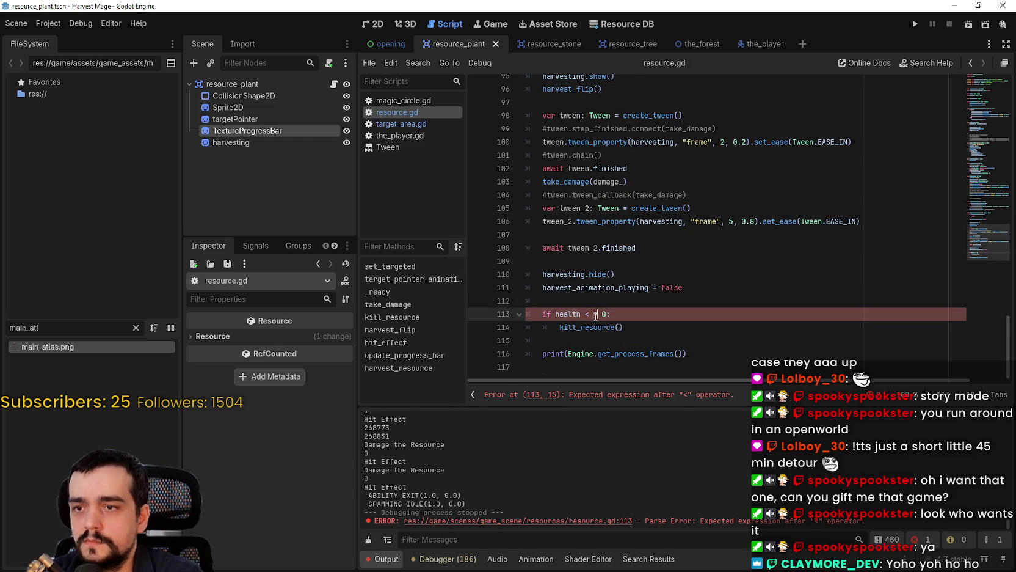
{"action": "key", "text": "ctrl+s"}
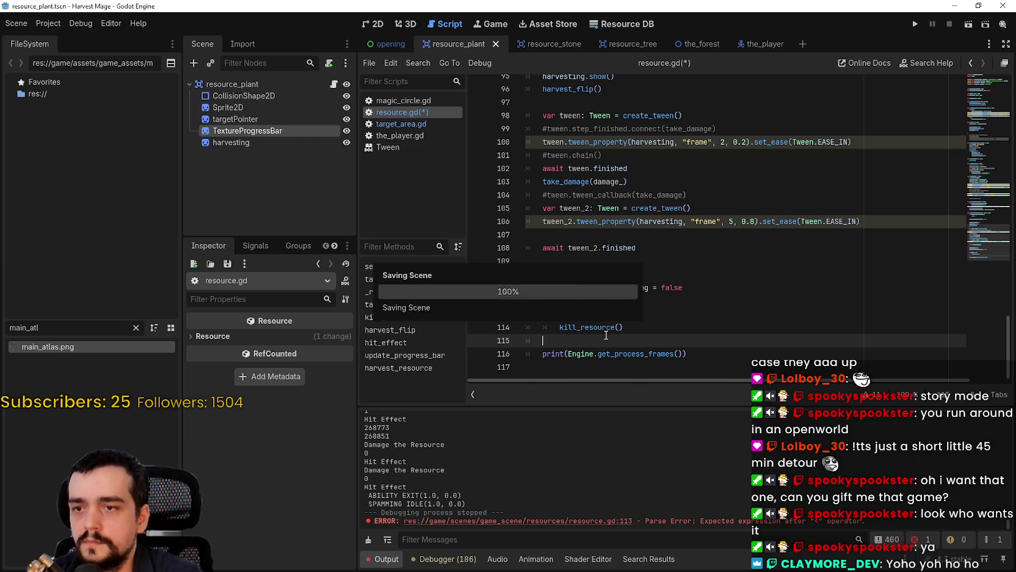
{"action": "left_click", "coordinate": [574, 299]}
{"action": "key", "text": "F5"}
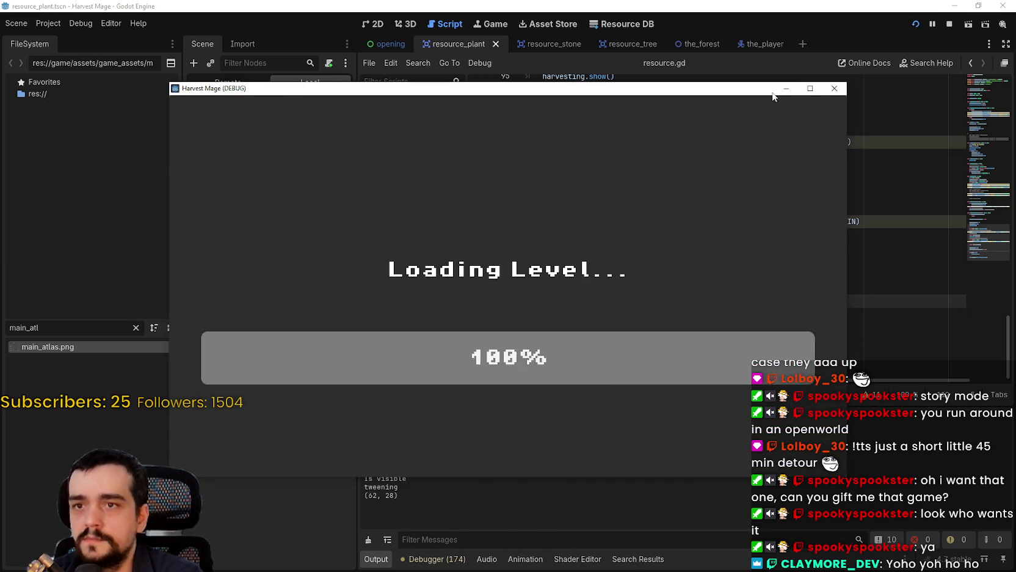
Step: Move the debug window, walk the character into the grassy field, then Alt+Tab to Steam
{"action": "left_click_drag", "start_coordinate": [747, 92], "coordinate": [772, 58]}
{"action": "key", "text": "a"}
{"action": "key", "text": "d"}
{"action": "key", "text": "w"}
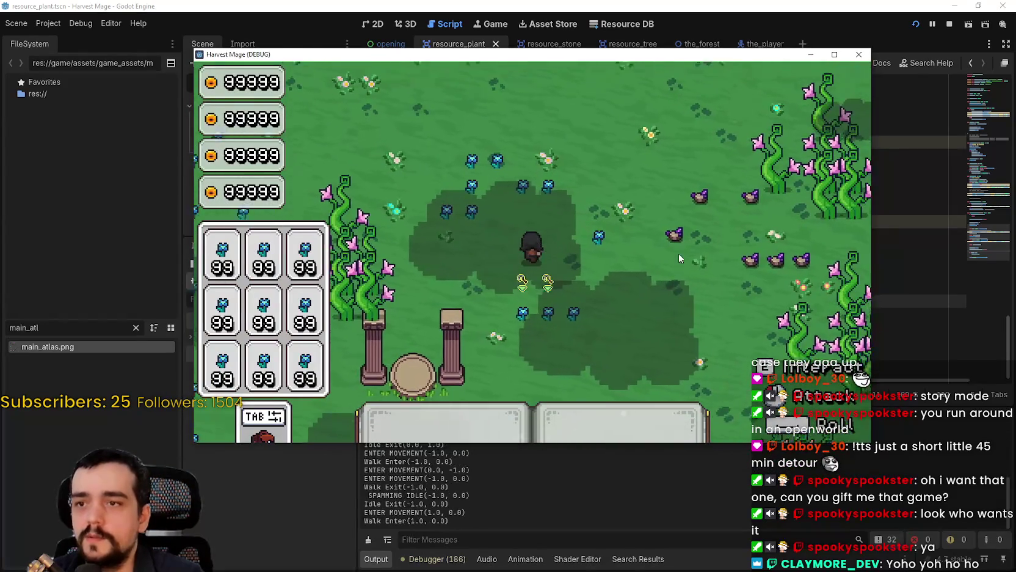
{"action": "key", "text": "d"}
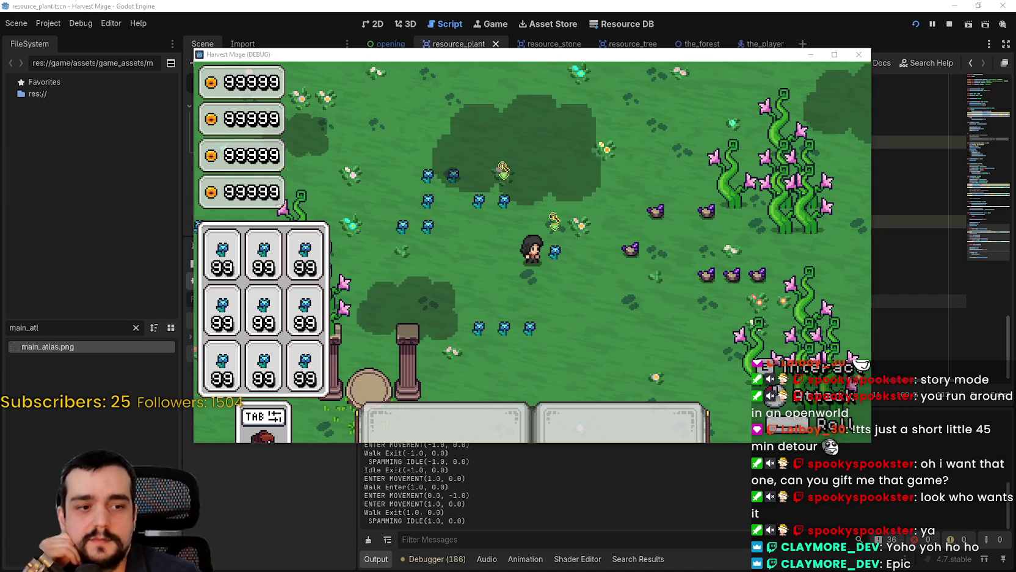
{"action": "key", "text": "alt+Tab"}
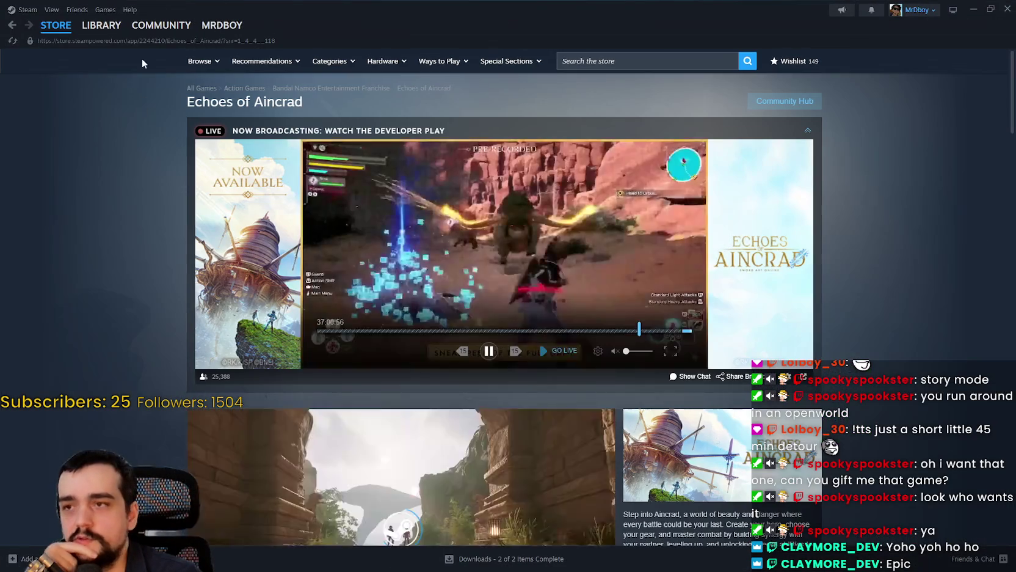
Step: Go from the Steam library to HADALYTH ZERO's store page
{"action": "left_click", "coordinate": [109, 25]}
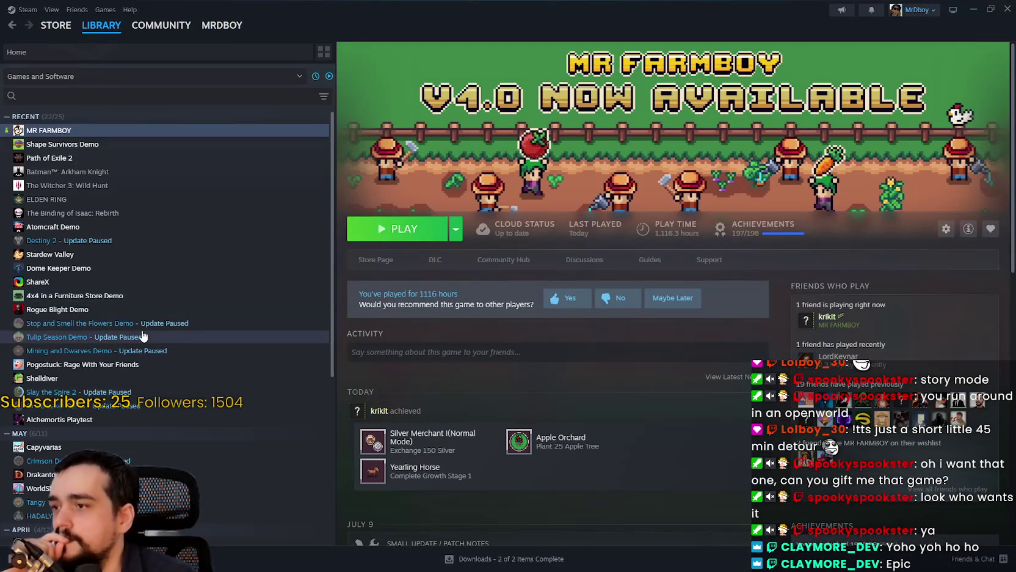
{"action": "scroll", "coordinate": [134, 353], "scroll_direction": "down", "scroll_amount": 3}
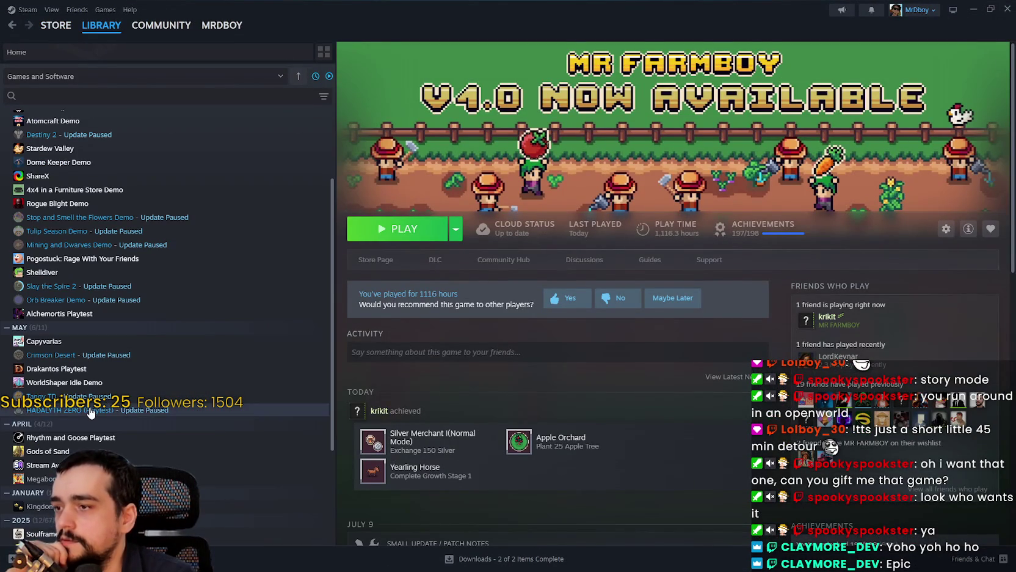
{"action": "left_click", "coordinate": [90, 411]}
{"action": "left_click", "coordinate": [379, 258]}
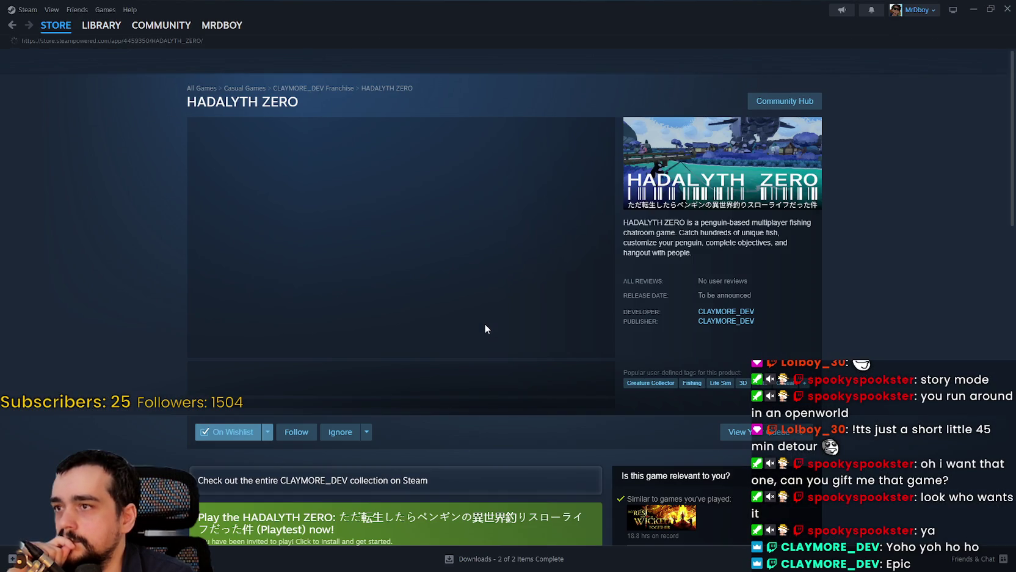
Step: Visit the developer's Steam page, then return to the HADALYTH ZERO store page
{"action": "right_click", "coordinate": [919, 267]}
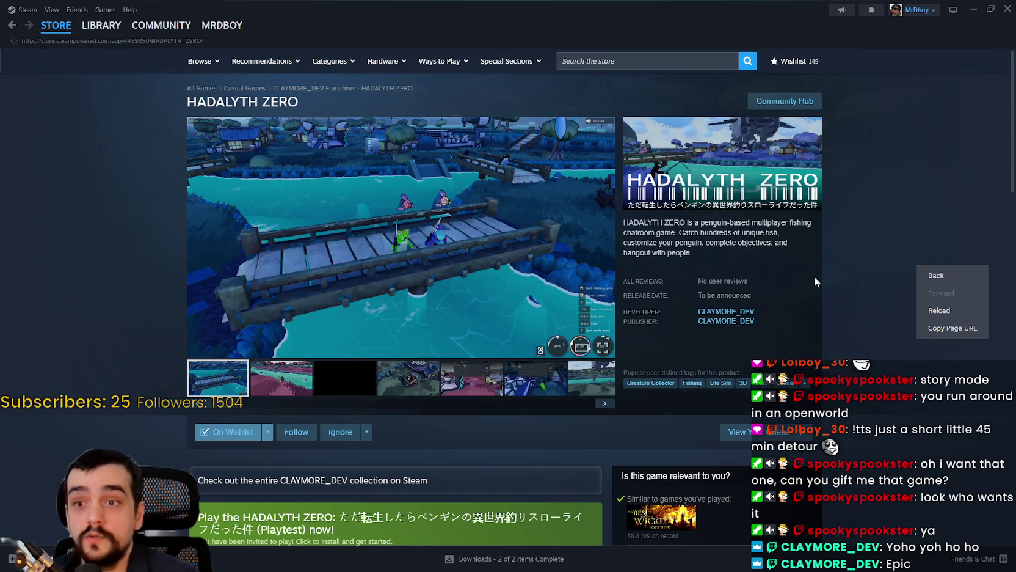
{"action": "left_click", "coordinate": [350, 91]}
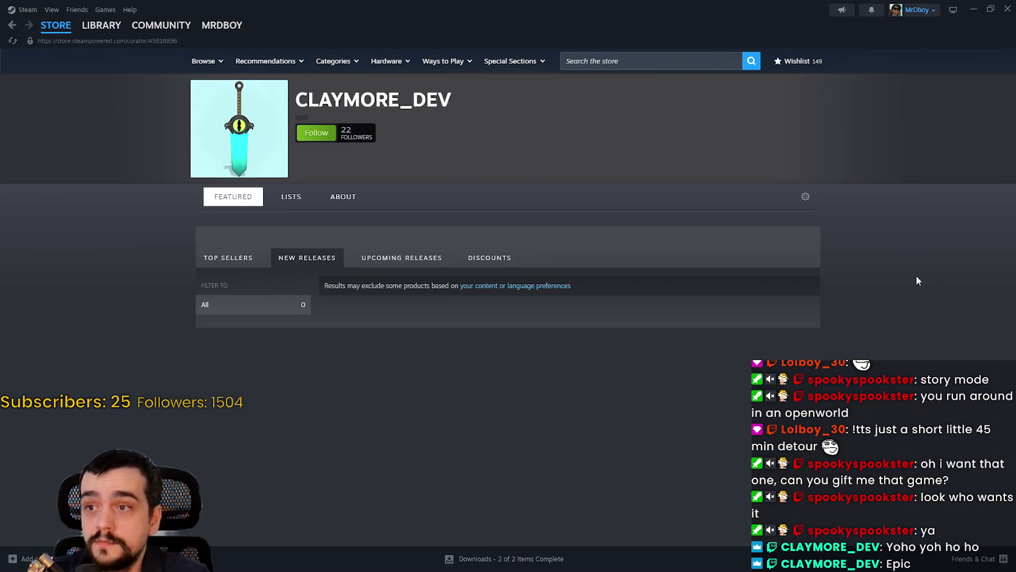
{"action": "left_click", "coordinate": [12, 25]}
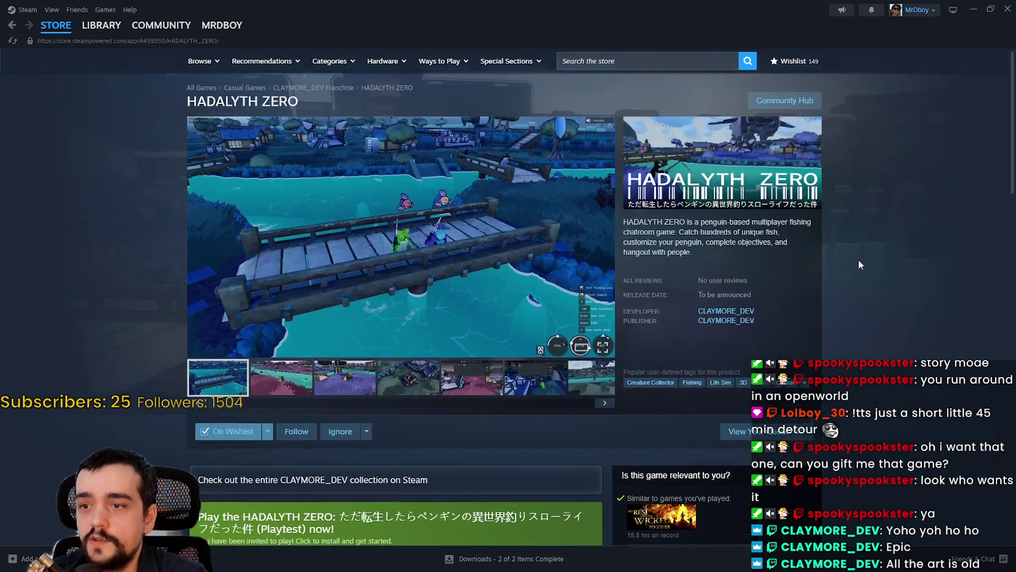
{"action": "right_click", "coordinate": [858, 261]}
{"action": "left_click", "coordinate": [894, 327]}
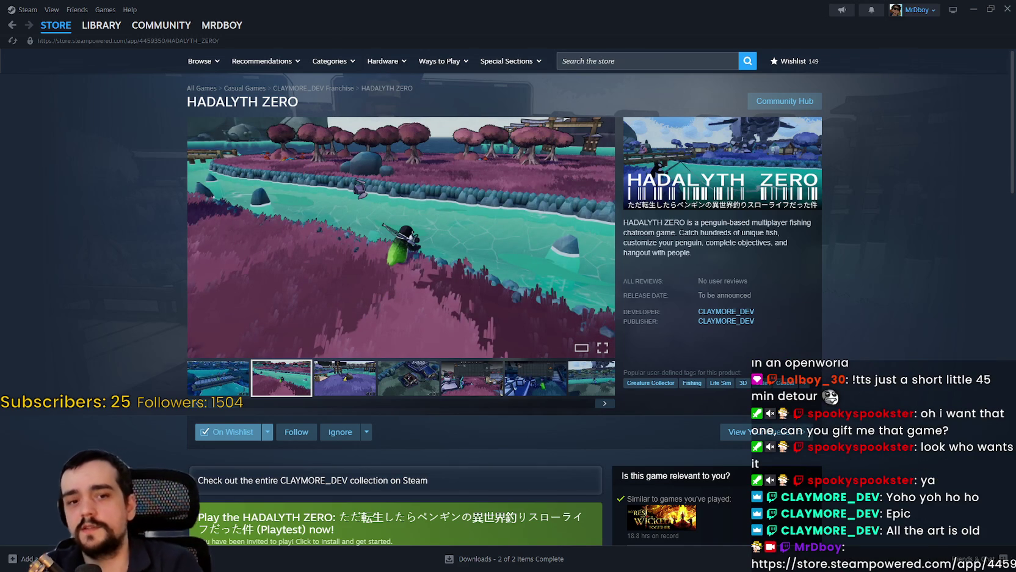
Step: Page through the store screenshots full size from the third onward, then scroll the page
{"action": "left_click", "coordinate": [353, 386]}
{"action": "left_click", "coordinate": [404, 274]}
{"action": "left_click", "coordinate": [891, 296]}
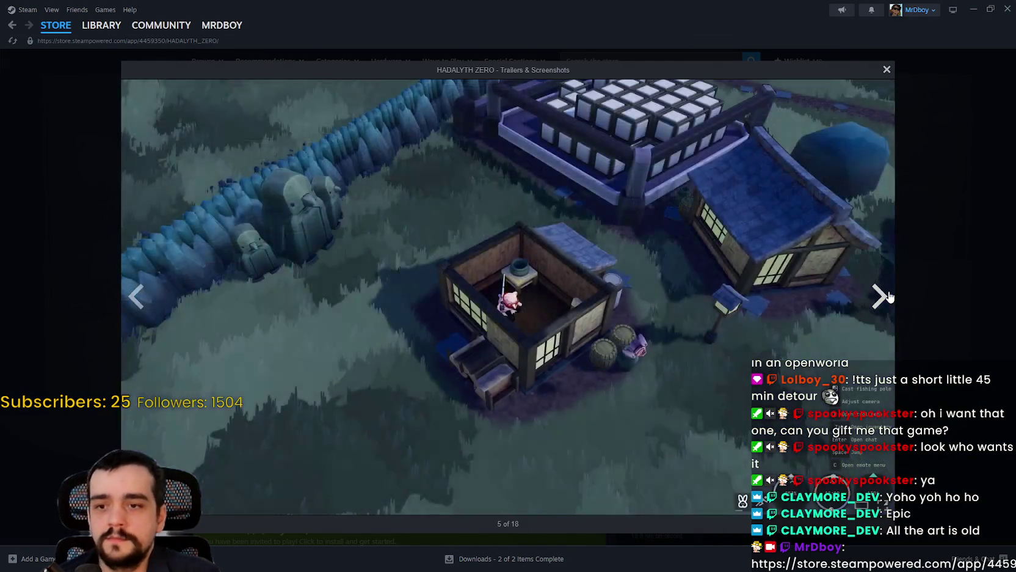
{"action": "left_click", "coordinate": [891, 296]}
{"action": "left_click", "coordinate": [888, 300]}
{"action": "left_click", "coordinate": [889, 301]}
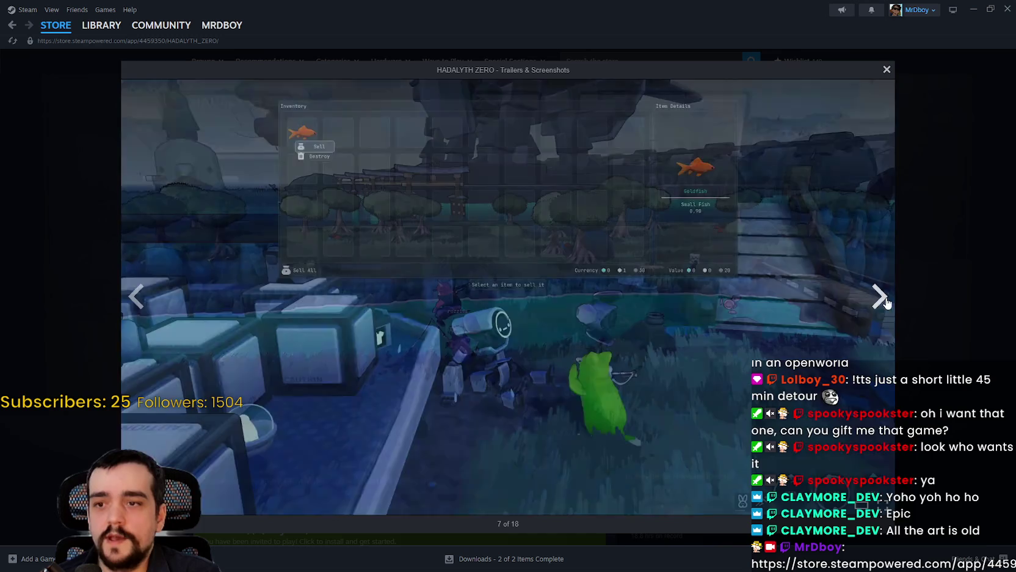
{"action": "left_click", "coordinate": [881, 295]}
{"action": "left_click", "coordinate": [938, 275]}
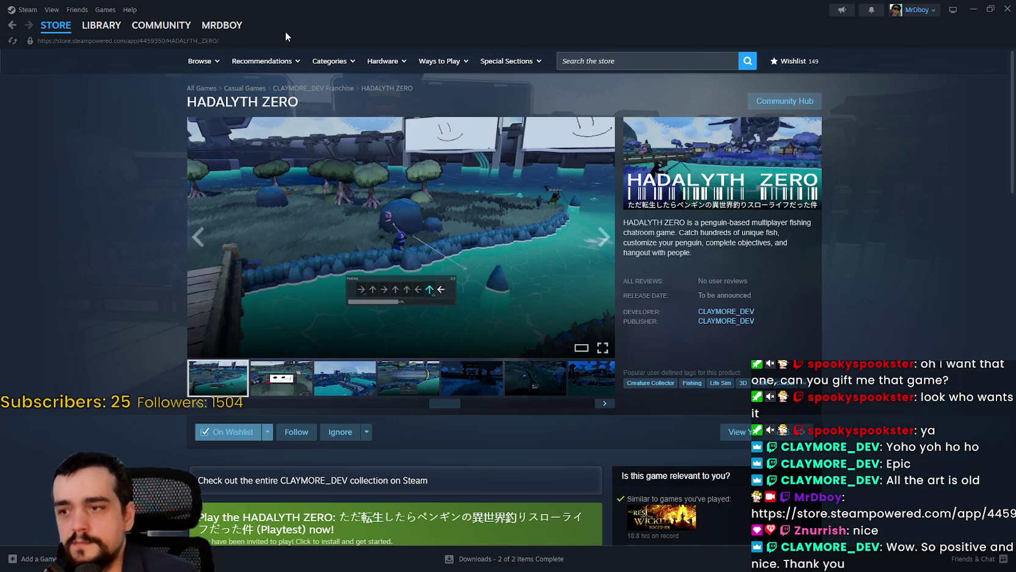
{"action": "scroll", "coordinate": [290, 280], "scroll_direction": "down", "scroll_amount": 3}
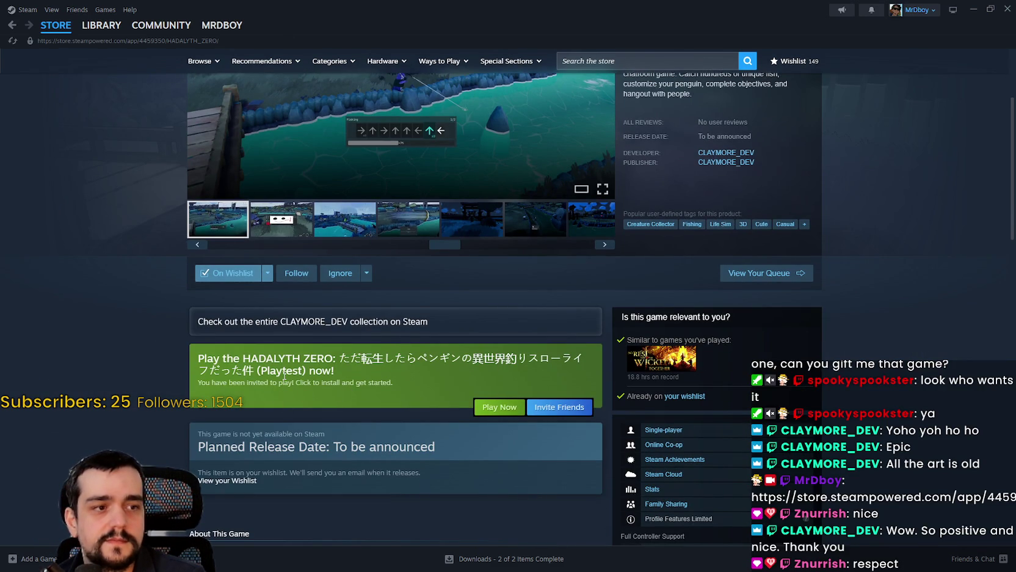
{"action": "scroll", "coordinate": [286, 362], "scroll_direction": "down", "scroll_amount": 1}
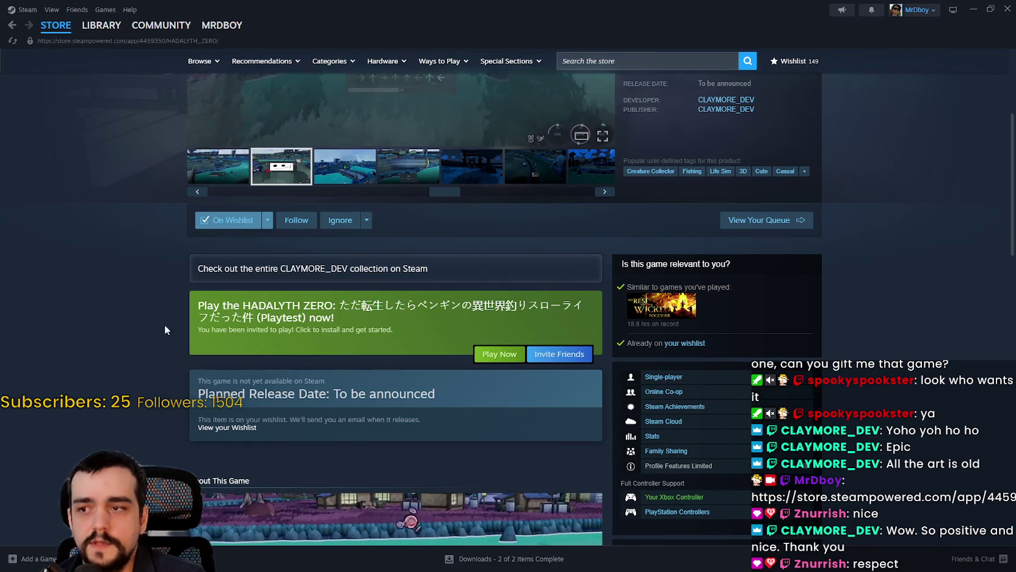
{"action": "scroll", "coordinate": [421, 372], "scroll_direction": "down", "scroll_amount": 1}
{"action": "scroll", "coordinate": [420, 377], "scroll_direction": "up", "scroll_amount": 4}
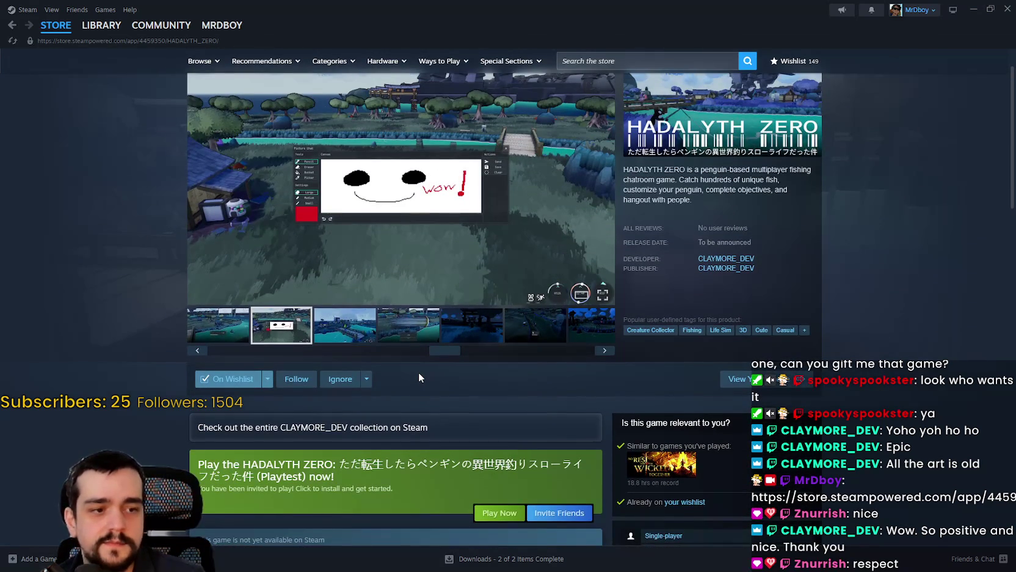
{"action": "scroll", "coordinate": [418, 371], "scroll_direction": "up", "scroll_amount": 1}
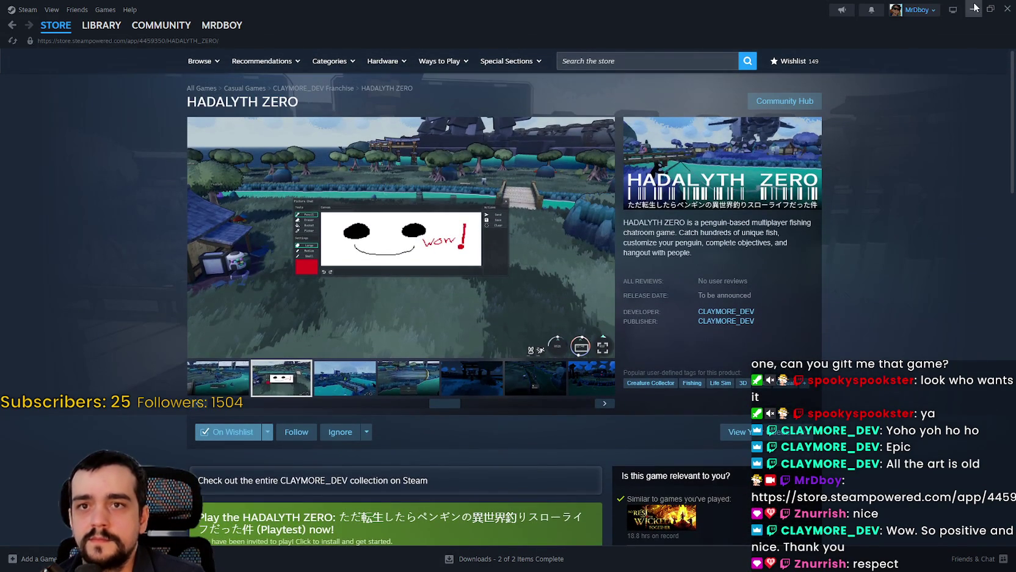
Step: Return to the maximized game window and cast a harvesting spell on a nearby resource
{"action": "left_click", "coordinate": [973, 8]}
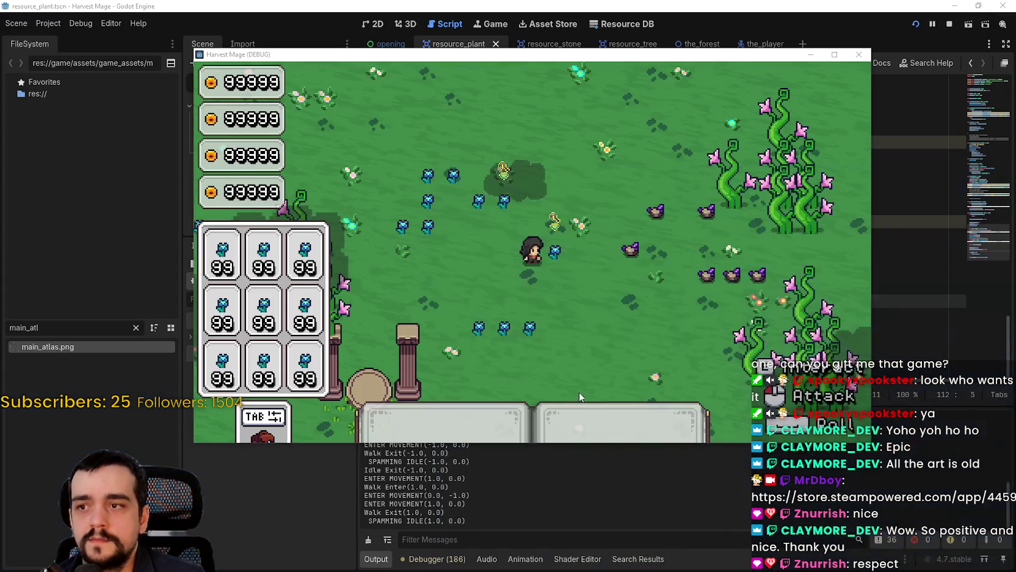
{"action": "left_click", "coordinate": [834, 54]}
{"action": "key", "text": "s"}
{"action": "key", "text": "d"}
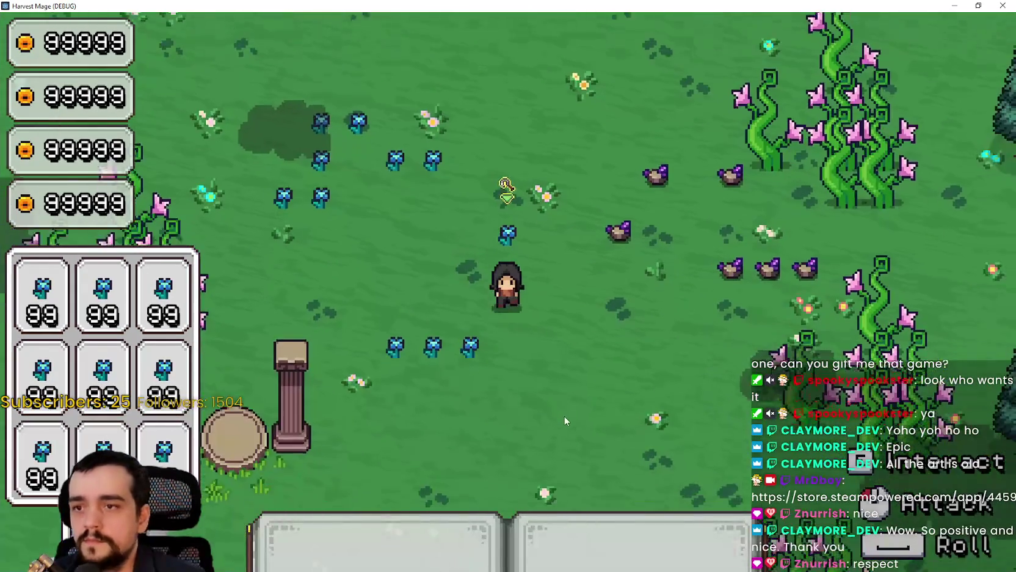
{"action": "left_click", "coordinate": [601, 361]}
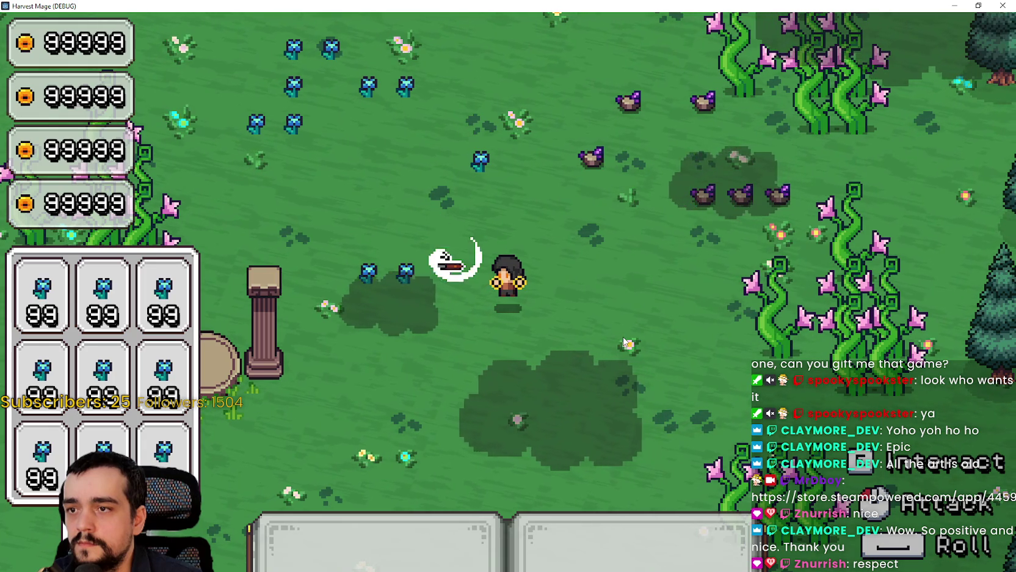
Step: Walk up to the vine monster and hit it five times to finish it off
{"action": "key", "text": "w+a"}
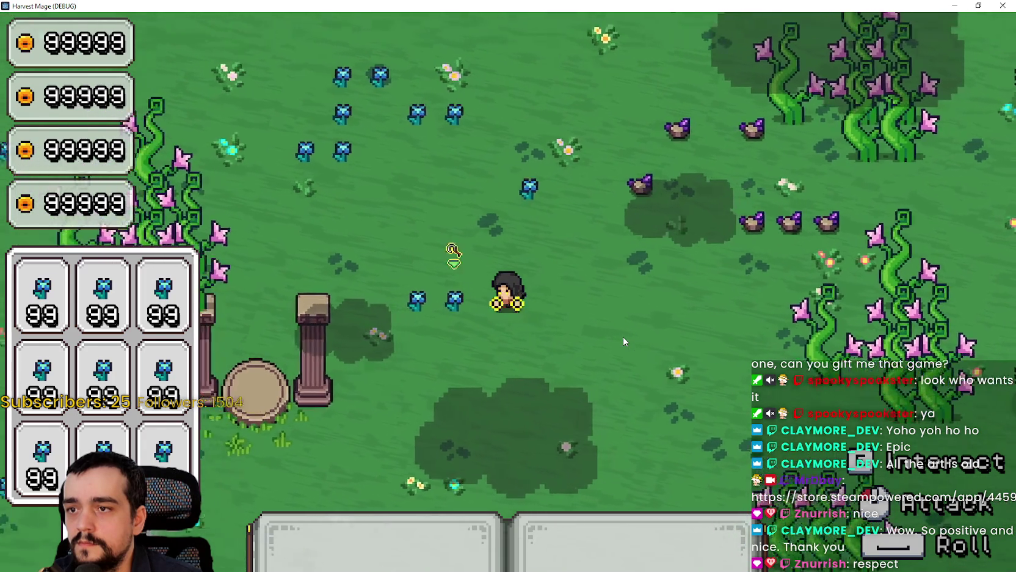
{"action": "key", "text": "s+d"}
{"action": "key", "text": "d"}
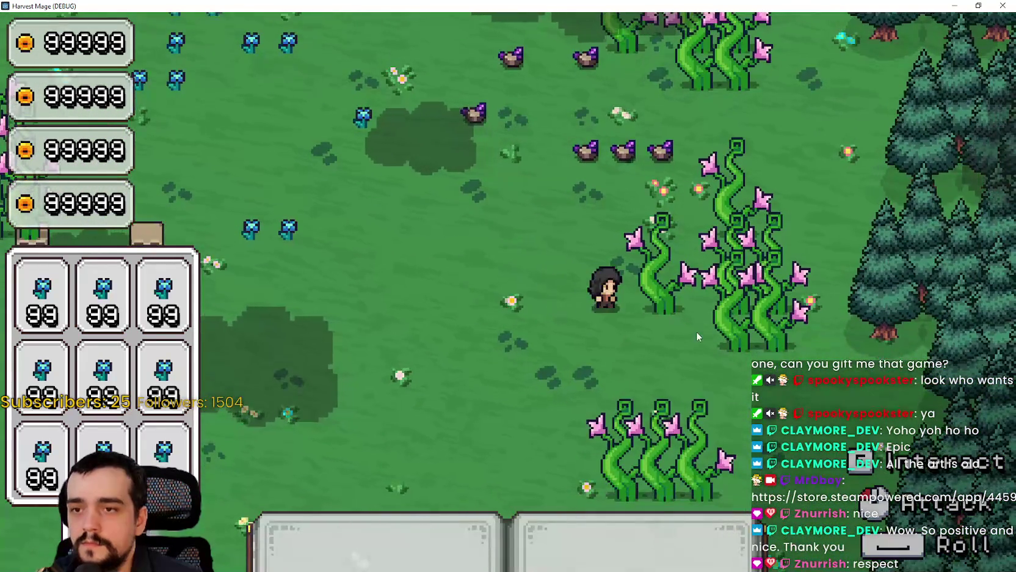
{"action": "left_click", "coordinate": [696, 331]}
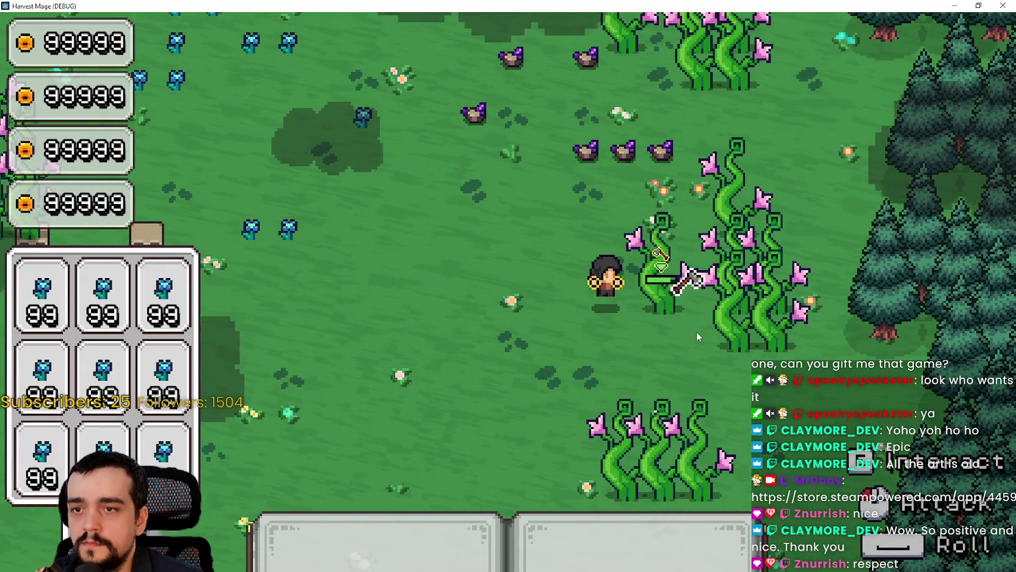
{"action": "left_click", "coordinate": [696, 331]}
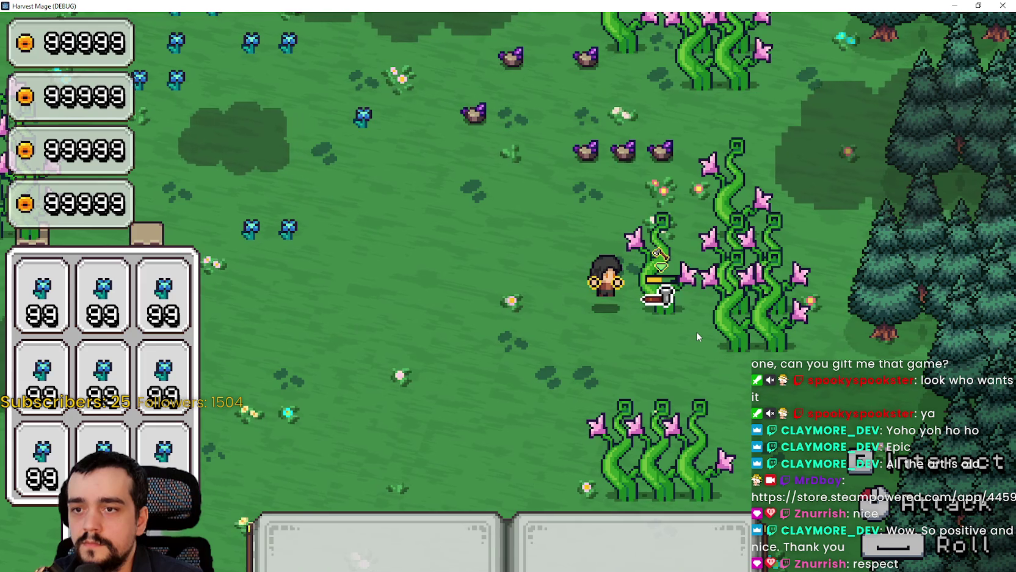
{"action": "left_click", "coordinate": [696, 331]}
{"action": "left_click", "coordinate": [696, 331]}
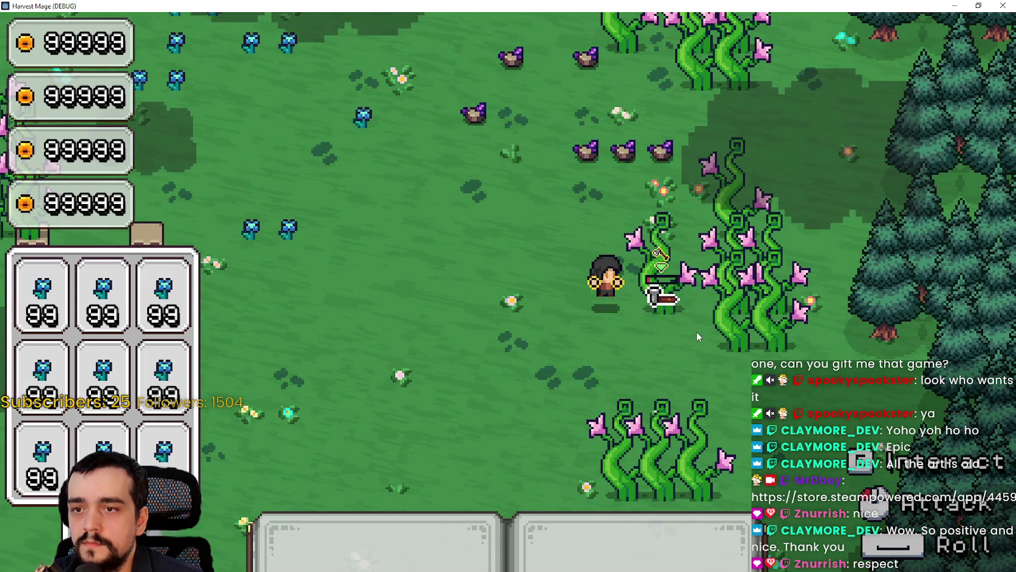
{"action": "left_click", "coordinate": [697, 330]}
Step: Shrink the game window and stop the running game from the editor
{"action": "key", "text": "d"}
{"action": "key", "text": "a"}
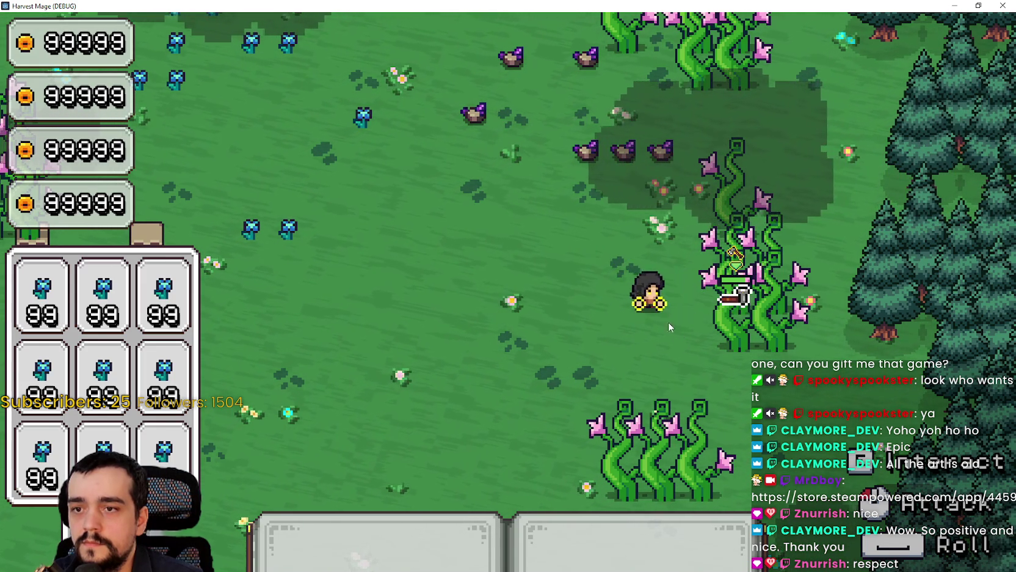
{"action": "key", "text": "super+Down"}
{"action": "left_click", "coordinate": [950, 25]}
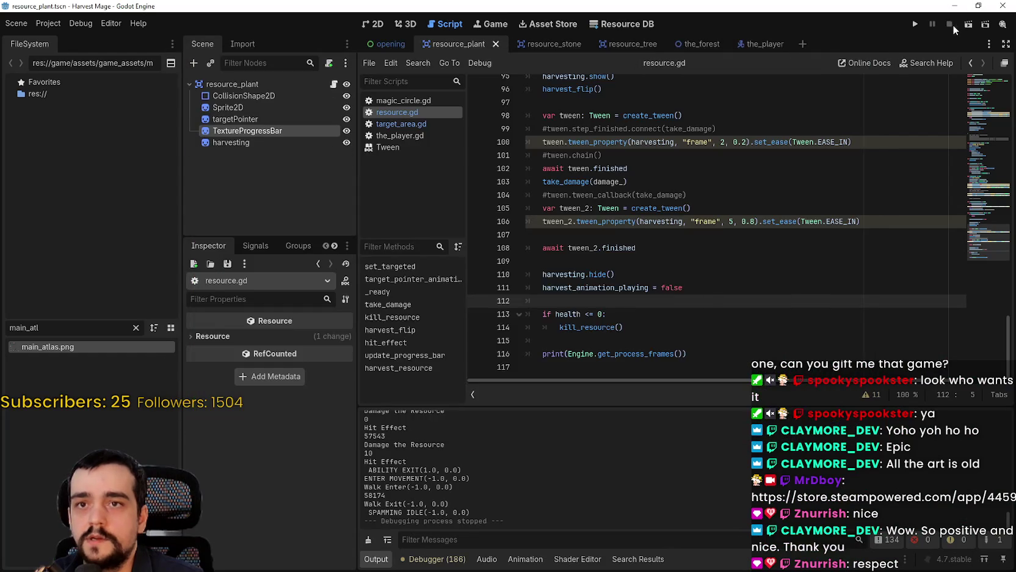
Step: Open a new indented line under take_damage's health check in resource.gd
{"action": "scroll", "coordinate": [677, 258], "scroll_direction": "up", "scroll_amount": 5}
{"action": "scroll", "coordinate": [677, 258], "scroll_direction": "up", "scroll_amount": 9}
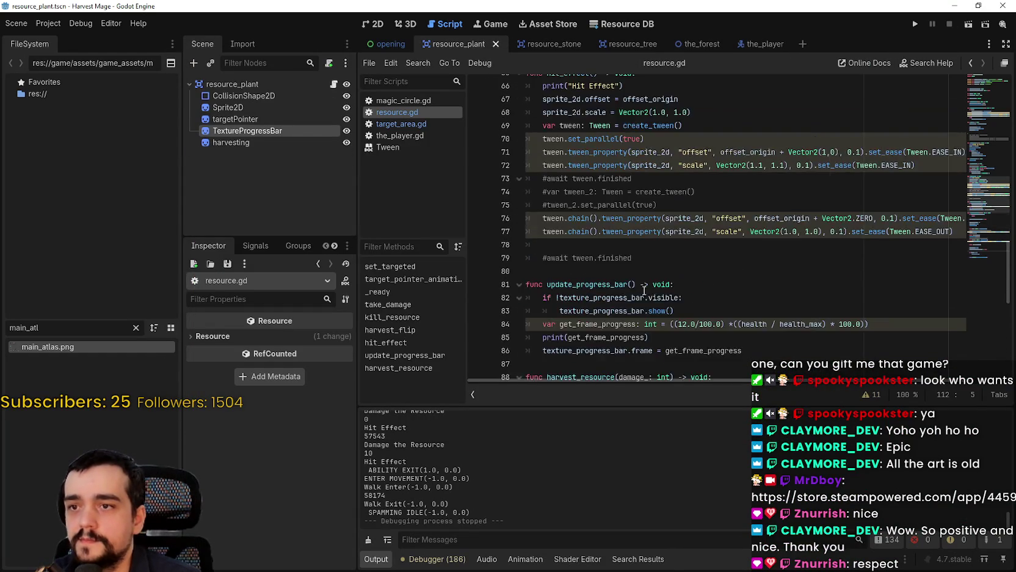
{"action": "left_click", "coordinate": [655, 299]}
{"action": "scroll", "coordinate": [655, 299], "scroll_direction": "up", "scroll_amount": 1}
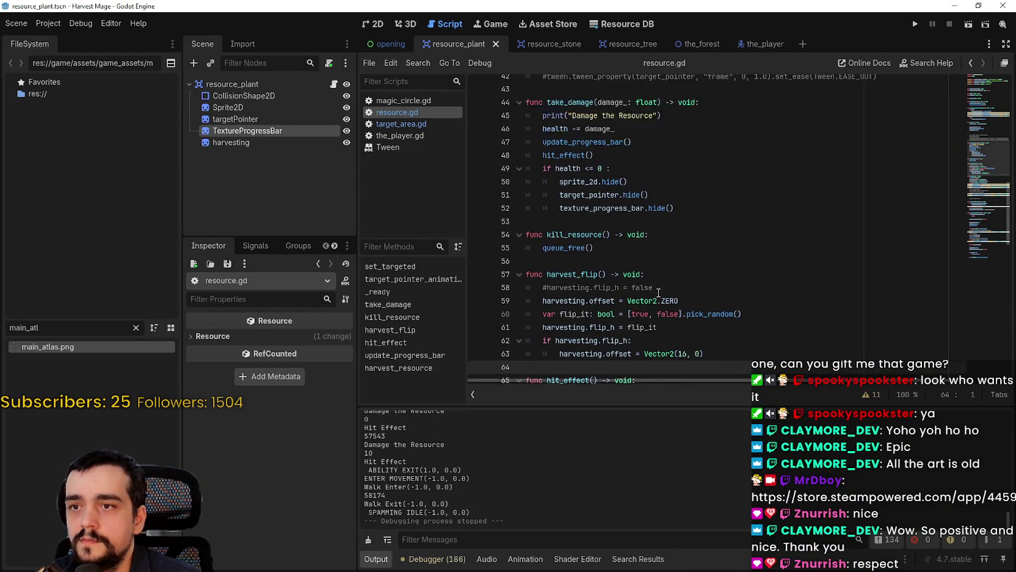
{"action": "scroll", "coordinate": [655, 300], "scroll_direction": "up", "scroll_amount": 2}
{"action": "left_click", "coordinate": [672, 185]}
{"action": "left_click", "coordinate": [671, 212]}
{"action": "scroll", "coordinate": [721, 323], "scroll_direction": "down", "scroll_amount": 2}
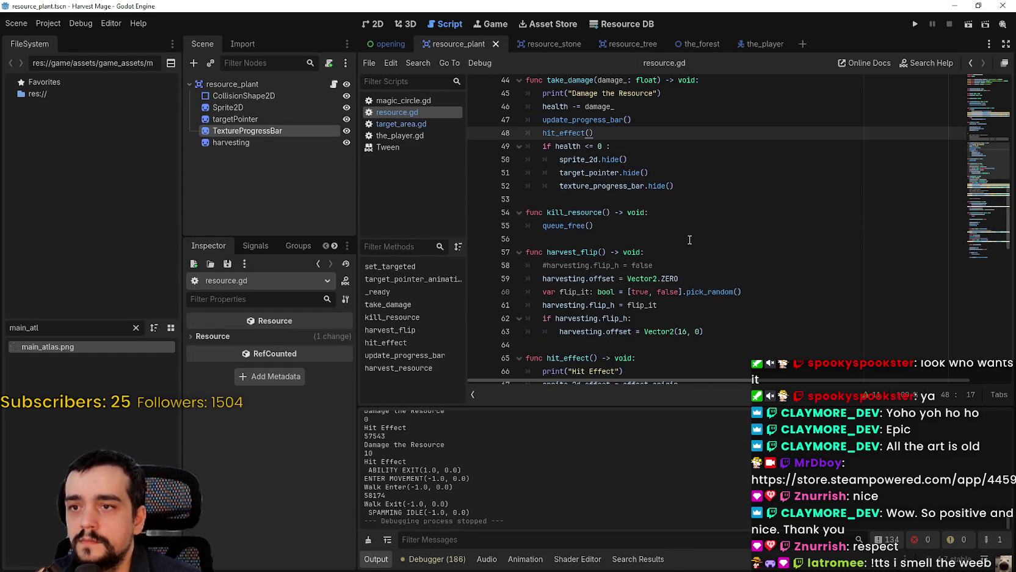
{"action": "left_click", "coordinate": [677, 149]}
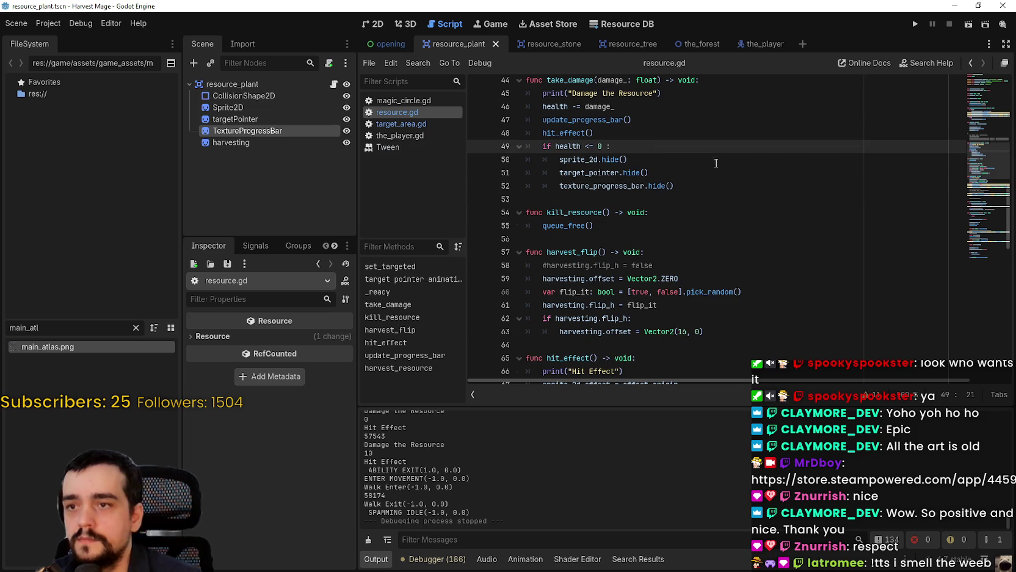
{"action": "key", "text": "Return"}
{"action": "scroll", "coordinate": [748, 125], "scroll_direction": "up", "scroll_amount": 8}
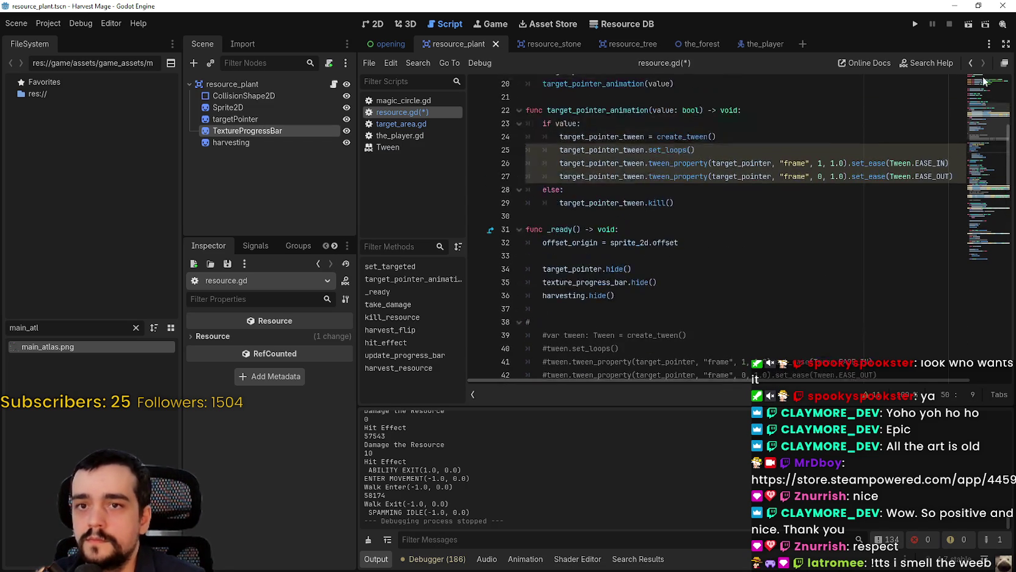
{"action": "left_click", "coordinate": [983, 82]}
{"action": "mouse_move", "coordinate": [223, 100]}
{"action": "left_mouse_down"}
{"action": "mouse_move", "coordinate": [604, 184]}
{"action": "mouse_move", "coordinate": [628, 177]}
{"action": "left_mouse_up"}
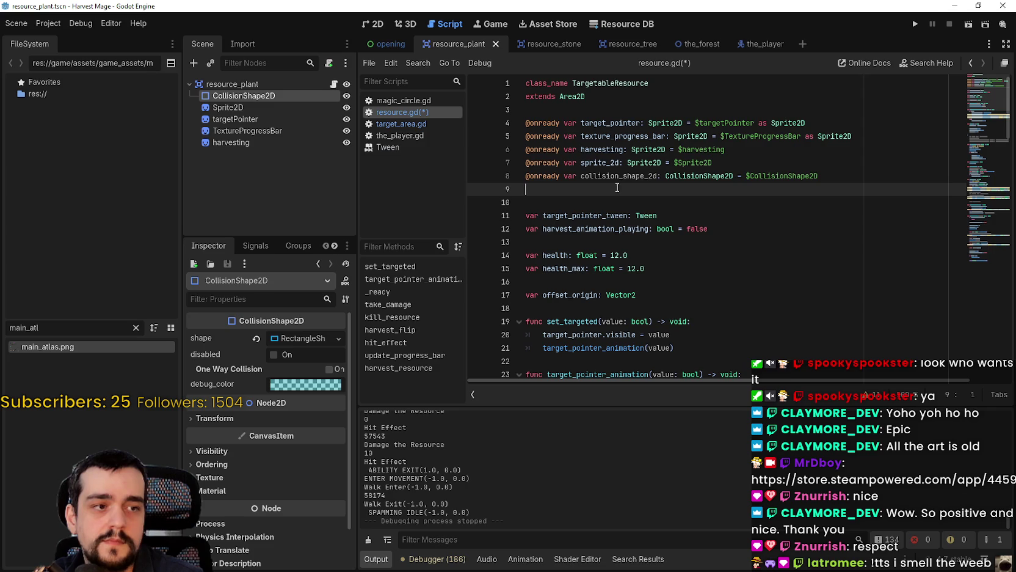
{"action": "double_click", "coordinate": [640, 178]}
{"action": "scroll", "coordinate": [605, 193], "scroll_direction": "down", "scroll_amount": 12}
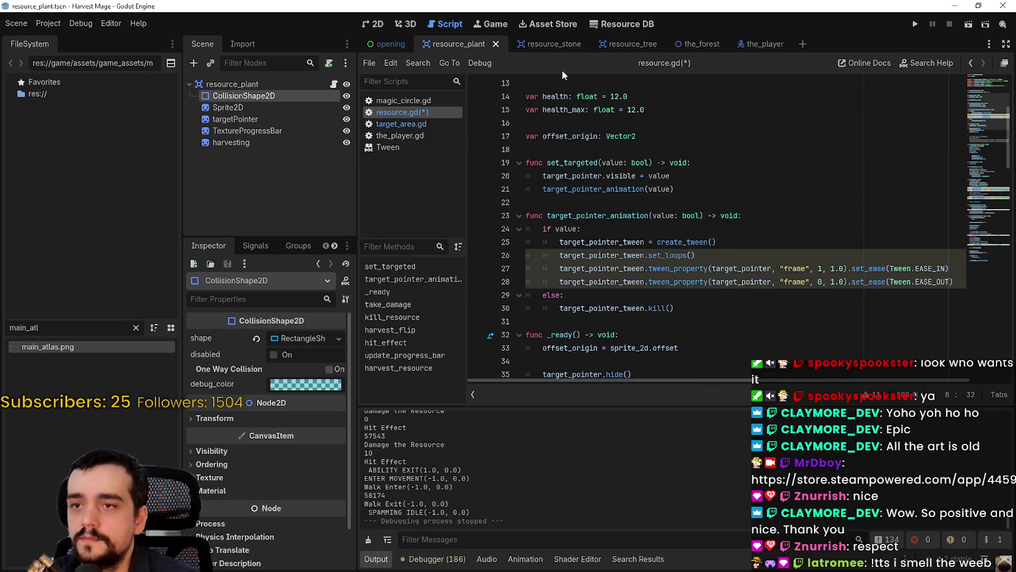
{"action": "scroll", "coordinate": [644, 292], "scroll_direction": "up", "scroll_amount": 5}
{"action": "scroll", "coordinate": [644, 291], "scroll_direction": "up", "scroll_amount": 2}
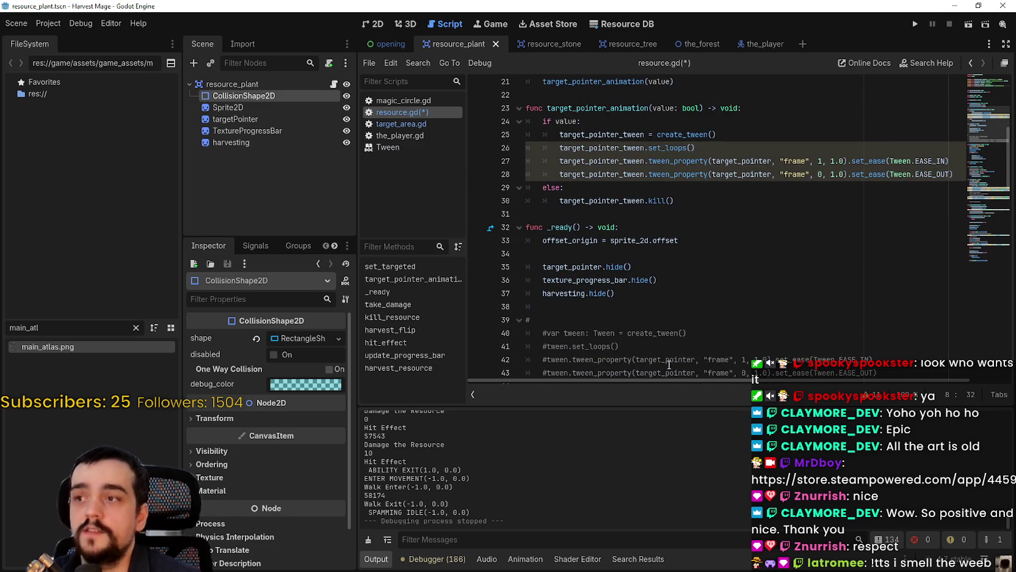
{"action": "scroll", "coordinate": [668, 354], "scroll_direction": "down", "scroll_amount": 13}
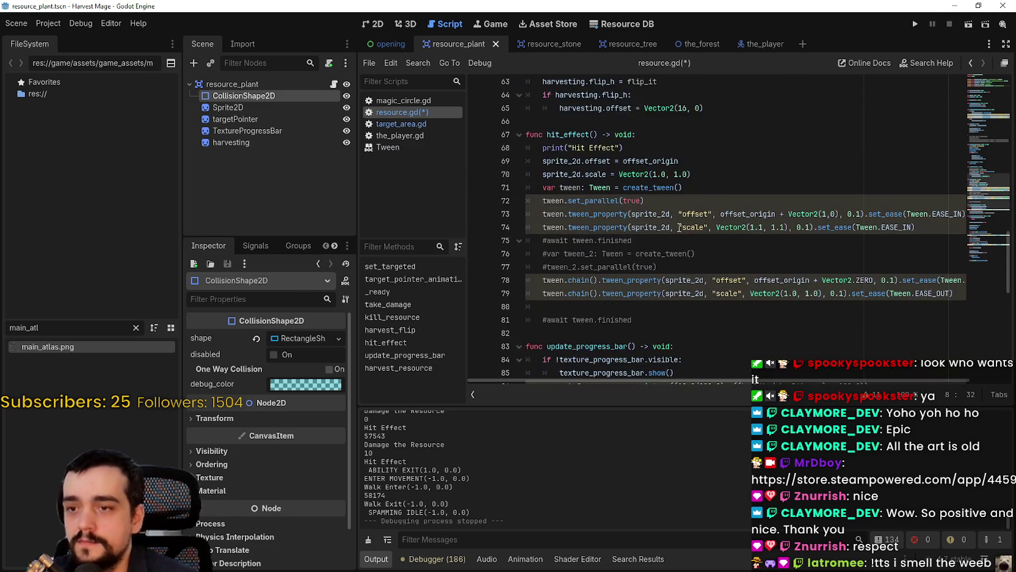
{"action": "scroll", "coordinate": [674, 207], "scroll_direction": "up", "scroll_amount": 5}
Step: Write 'collision_shape_2d.disabled = true' on line 51 and save resource.gd
{"action": "left_click", "coordinate": [665, 169]}
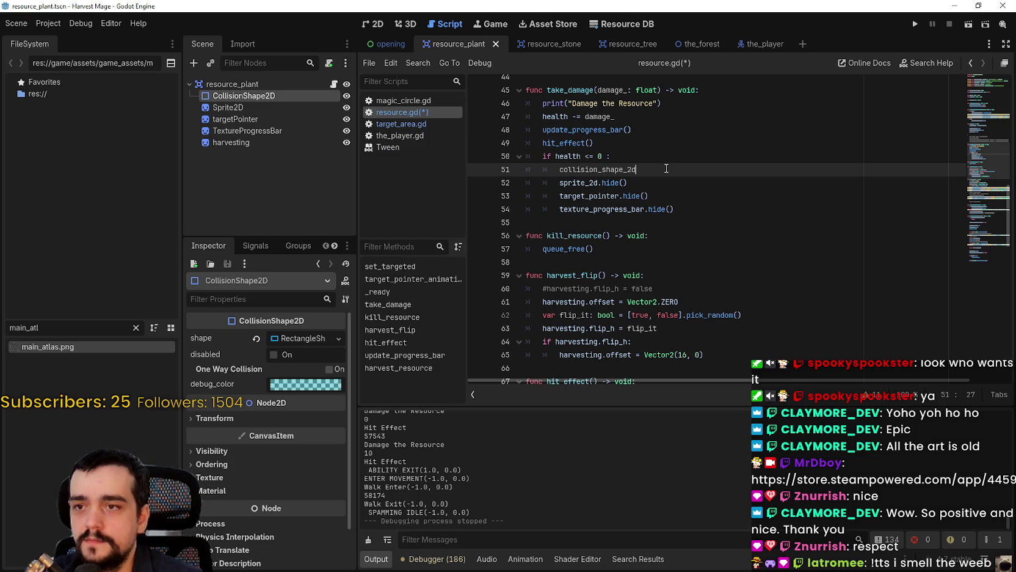
{"action": "type", "text": ".di"}
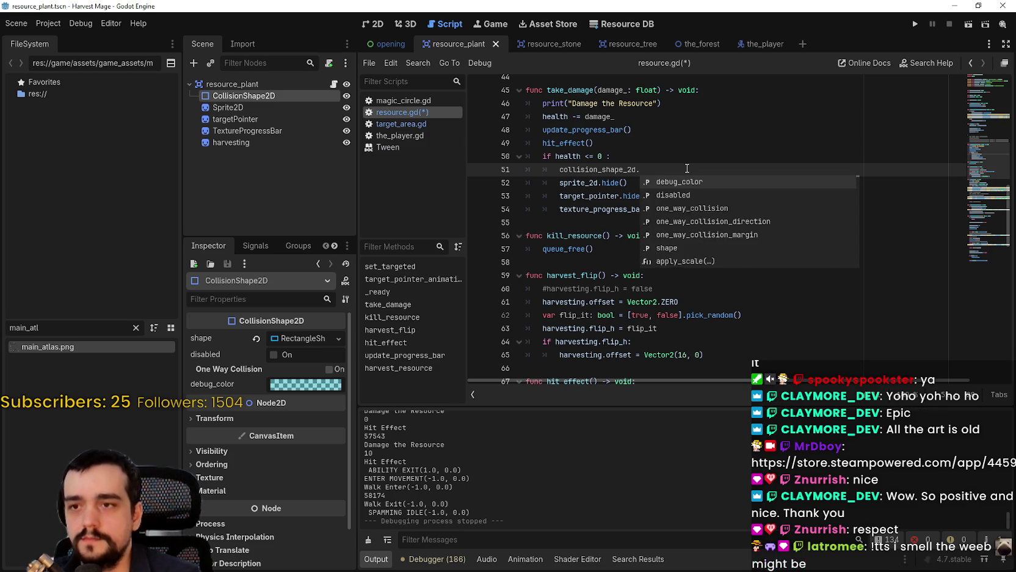
{"action": "key", "text": "Return"}
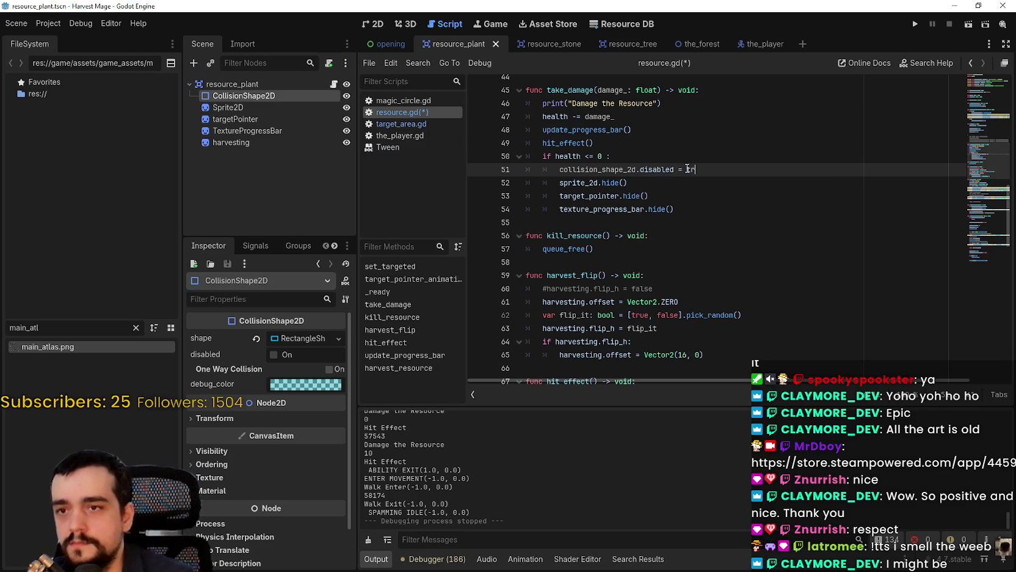
{"action": "key", "text": "ctrl+s"}
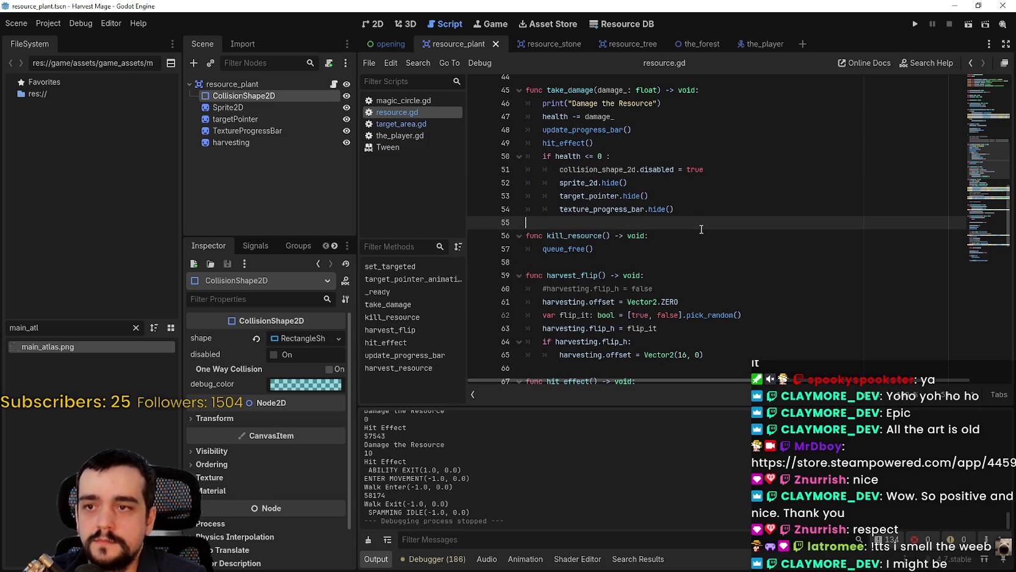
{"action": "scroll", "coordinate": [701, 229], "scroll_direction": "down", "scroll_amount": 6}
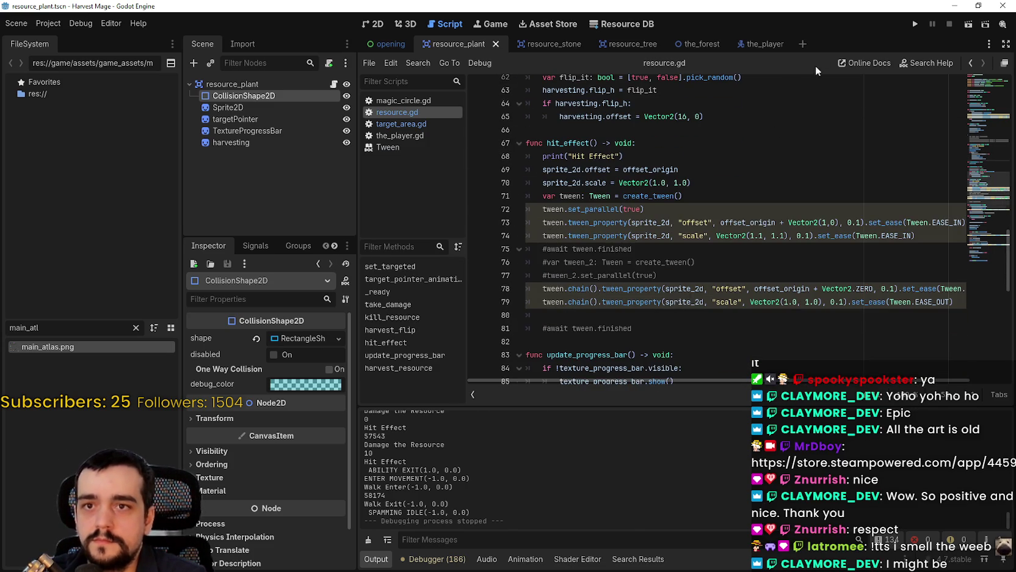
Step: Run the project and walk the player into the field level up to the vines
{"action": "left_click", "coordinate": [913, 24]}
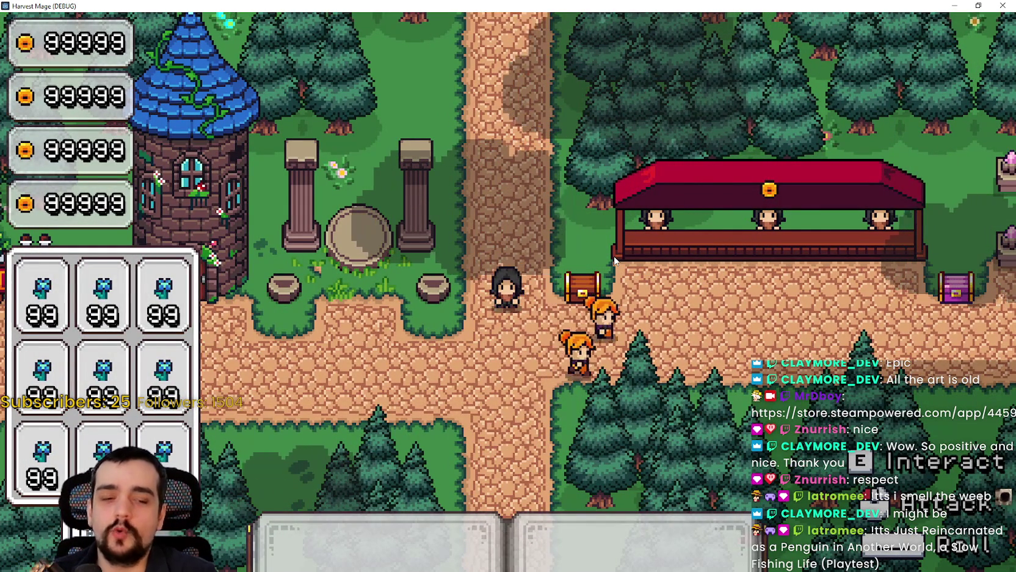
{"action": "key", "text": "s"}
{"action": "key", "text": "a"}
{"action": "key", "text": "F1"}
{"action": "key", "text": "d"}
{"action": "key", "text": "s"}
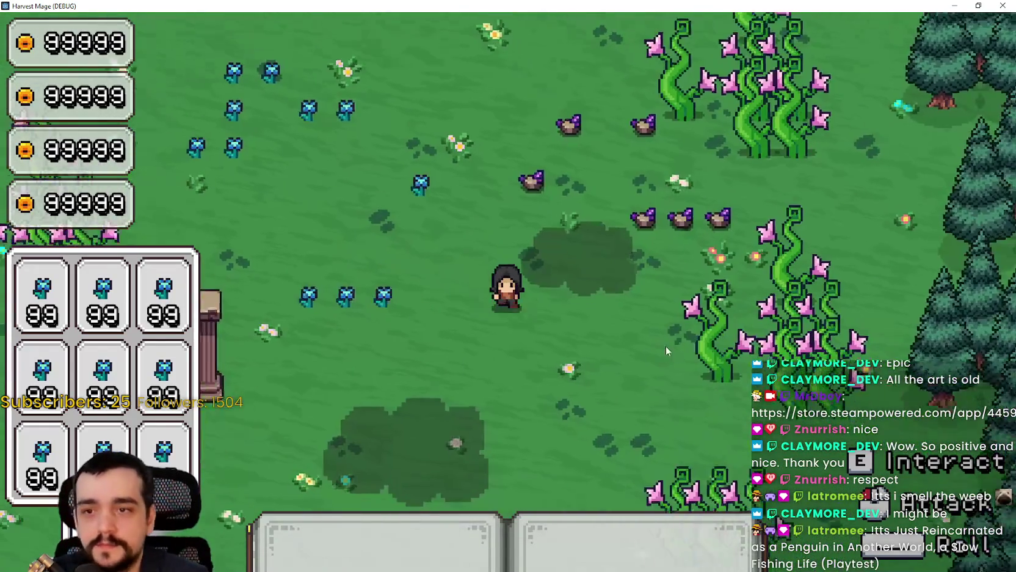
{"action": "key", "text": "d"}
Step: Strike the vine repeatedly to harvest it, then swing at the next resource
{"action": "left_click", "coordinate": [735, 333]}
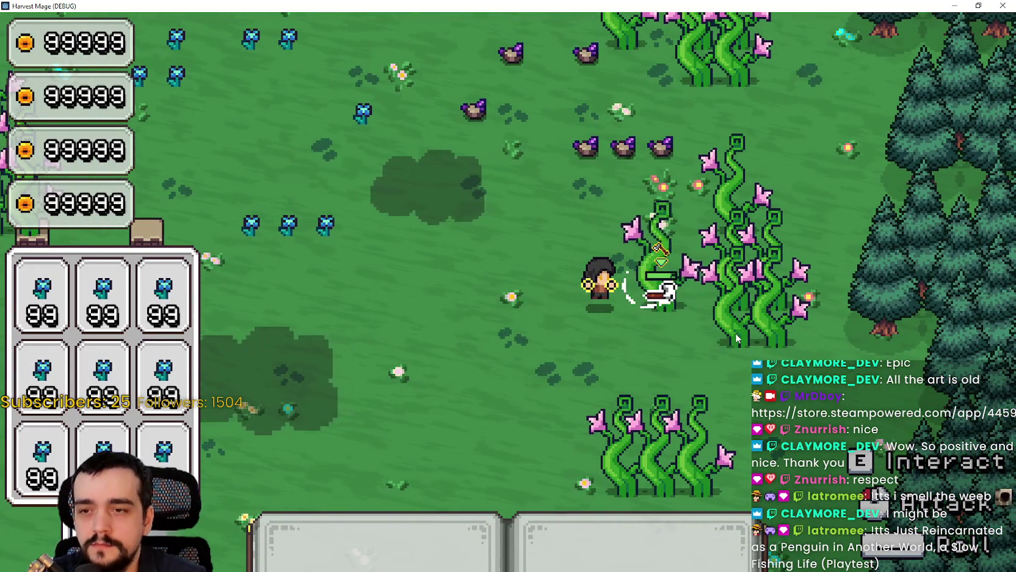
{"action": "left_click", "coordinate": [736, 334]}
{"action": "left_click", "coordinate": [730, 328]}
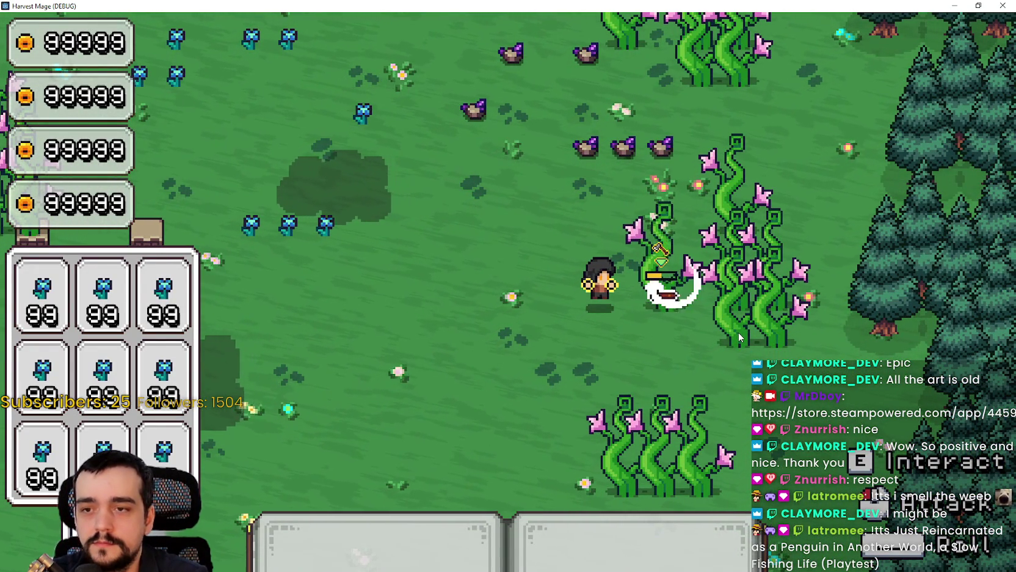
{"action": "left_click", "coordinate": [722, 318]}
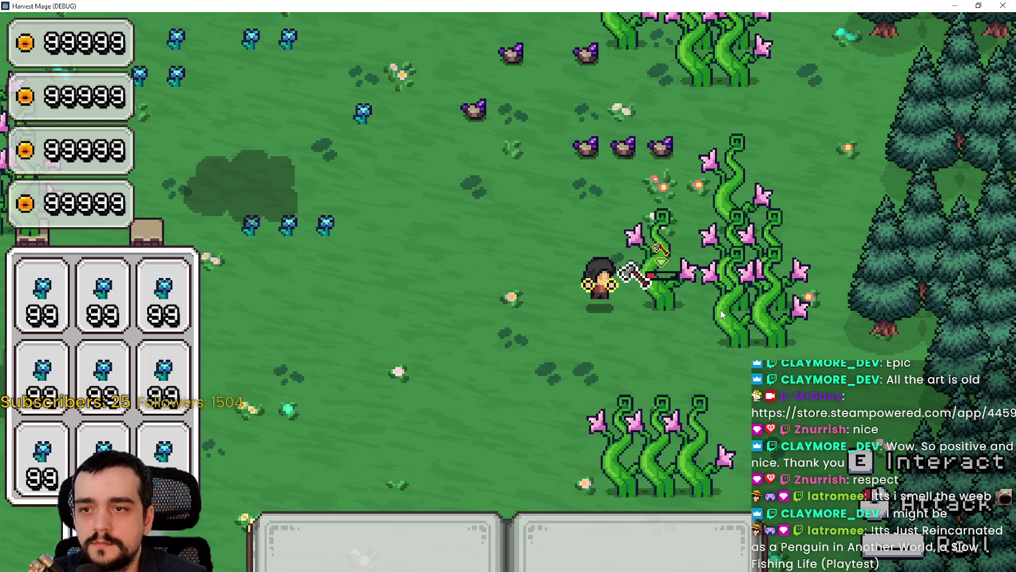
{"action": "left_click", "coordinate": [721, 313]}
{"action": "left_click", "coordinate": [721, 314]}
{"action": "key", "text": "d"}
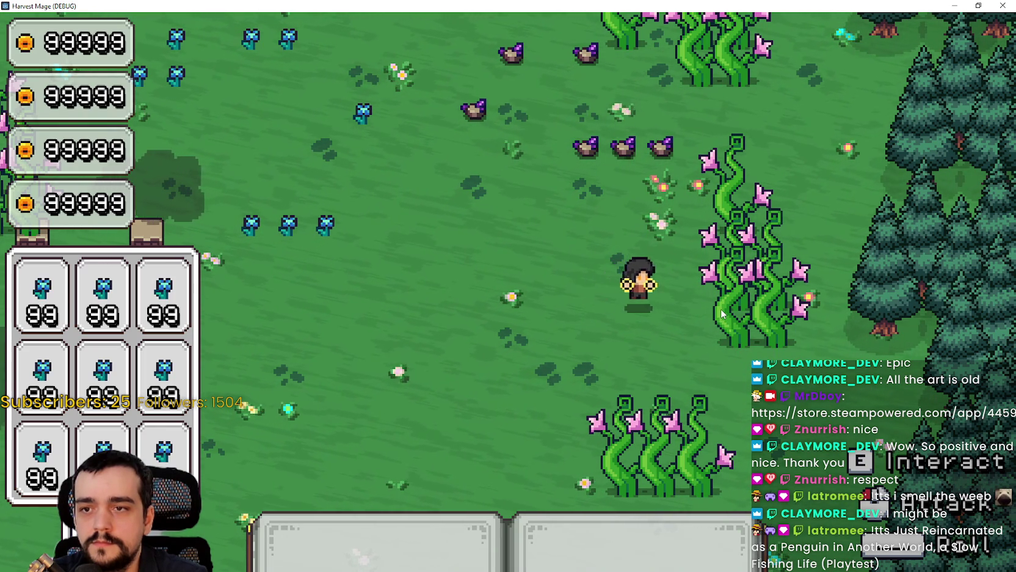
{"action": "left_click", "coordinate": [725, 325]}
Step: Walk through the field, restore the game window, and stop the game
{"action": "key", "text": "w"}
{"action": "key", "text": "w"}
{"action": "key", "text": "a"}
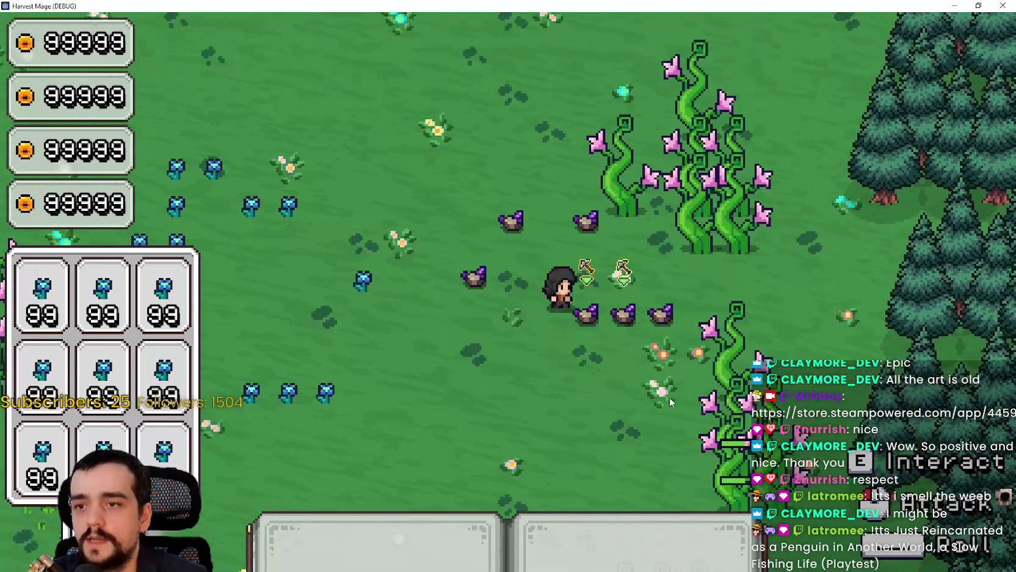
{"action": "key", "text": "a"}
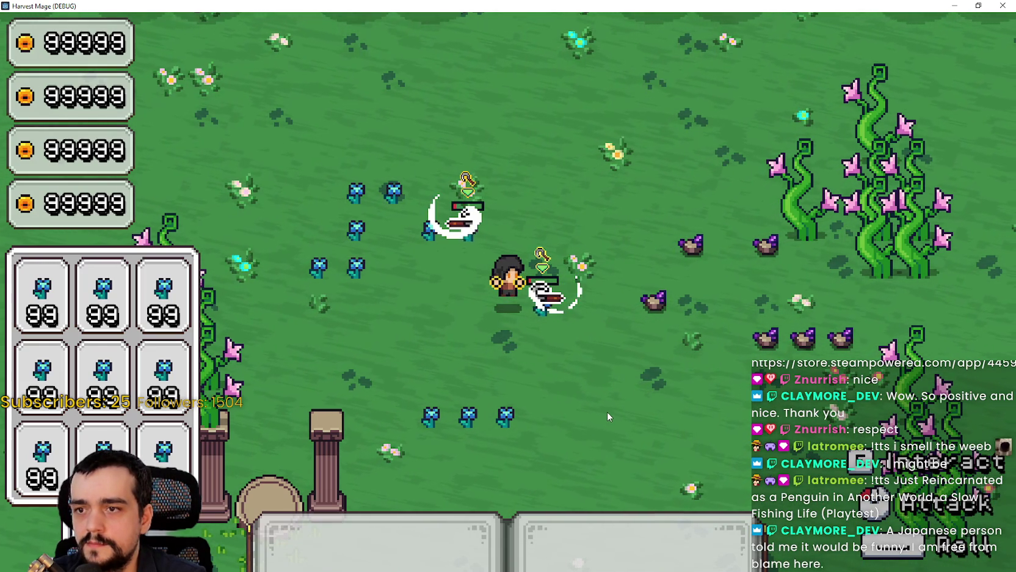
{"action": "key", "text": "d"}
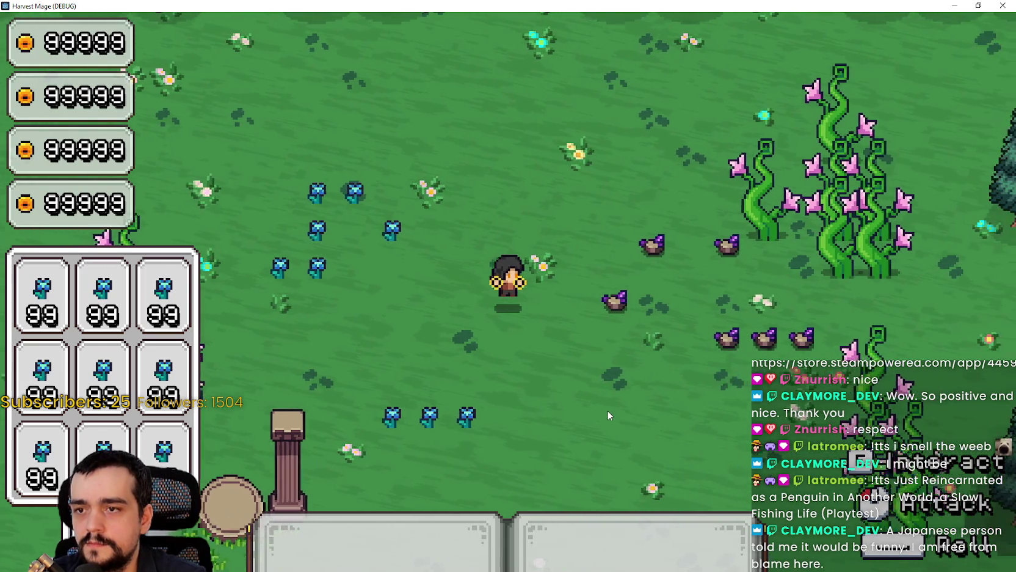
{"action": "key", "text": "super+Down"}
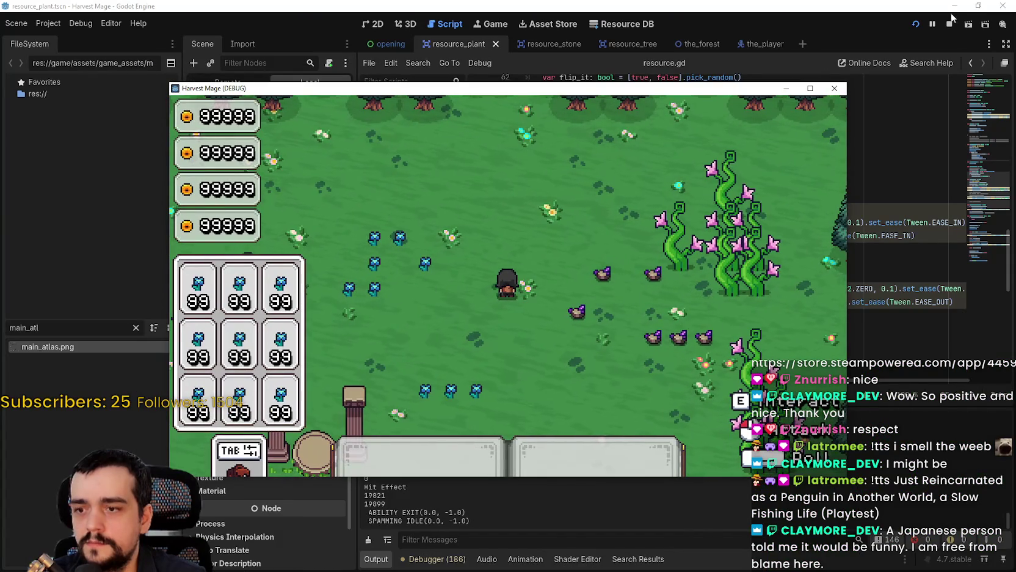
{"action": "left_click", "coordinate": [949, 23]}
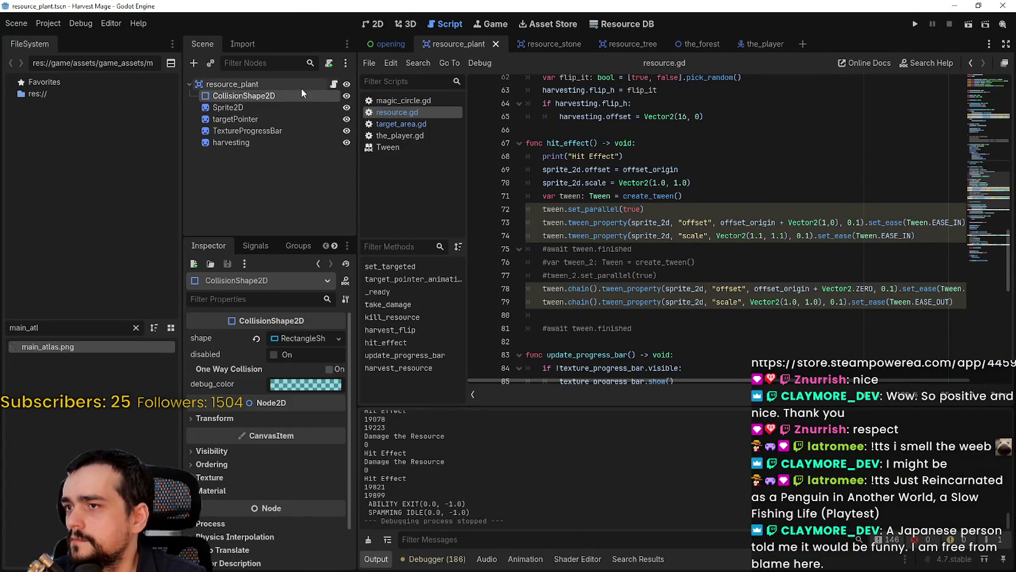
Step: Open the resource_tree scene and select the CollisionShape2D under StaticBody2D
{"action": "left_click", "coordinate": [377, 25]}
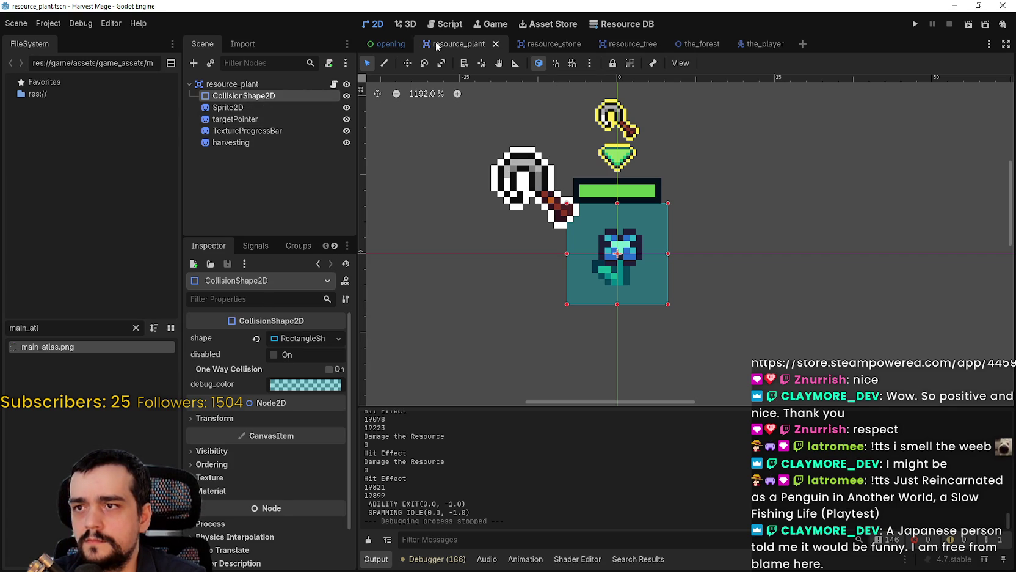
{"action": "left_click", "coordinate": [625, 44]}
{"action": "left_click", "coordinate": [242, 97]}
{"action": "left_click", "coordinate": [194, 97]}
{"action": "left_click", "coordinate": [250, 107]}
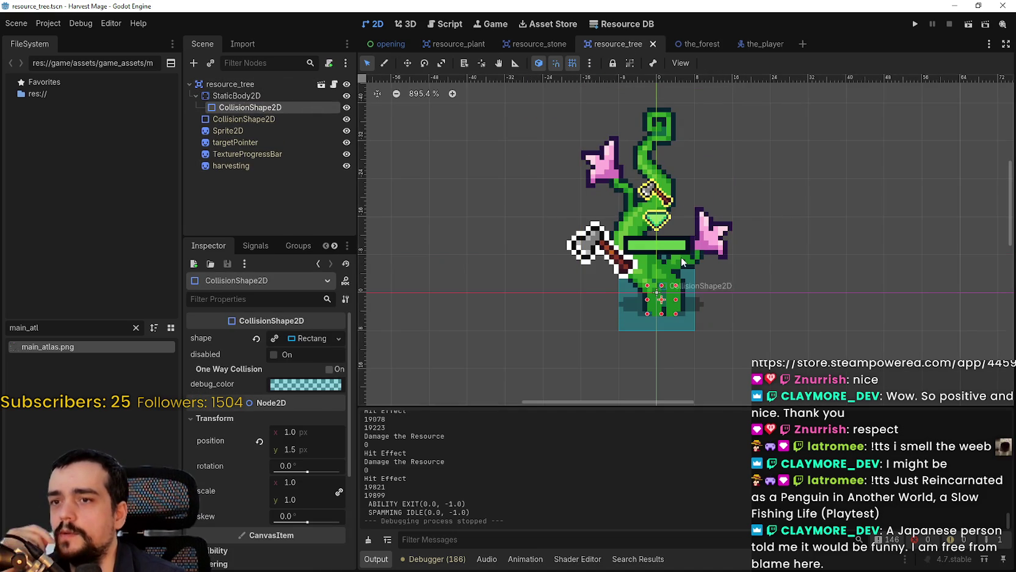
Step: Switch to the resource.gd script code
{"action": "scroll", "coordinate": [672, 252], "scroll_direction": "down", "scroll_amount": 2}
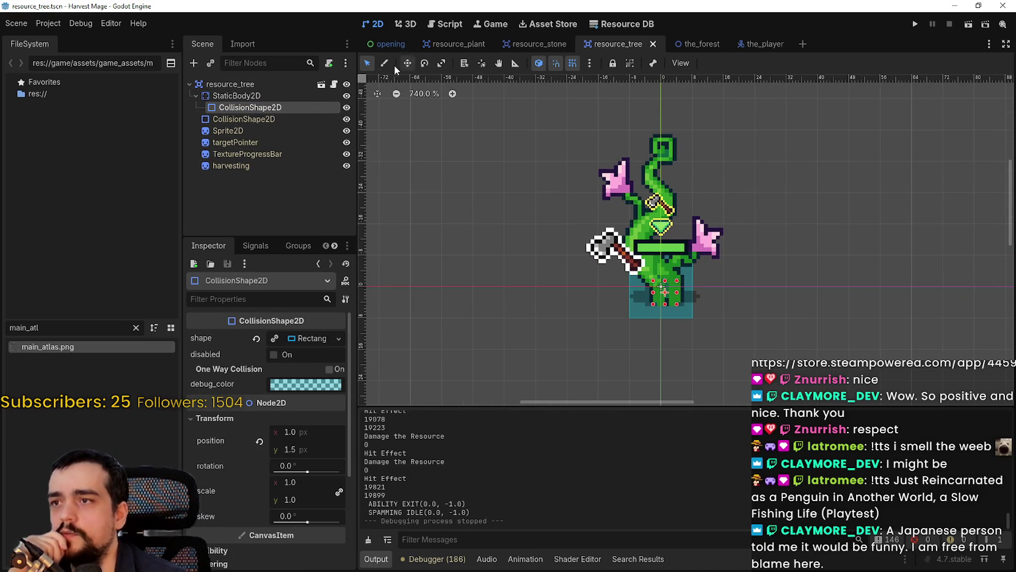
{"action": "left_click", "coordinate": [334, 84]}
{"action": "scroll", "coordinate": [766, 229], "scroll_direction": "up", "scroll_amount": 15}
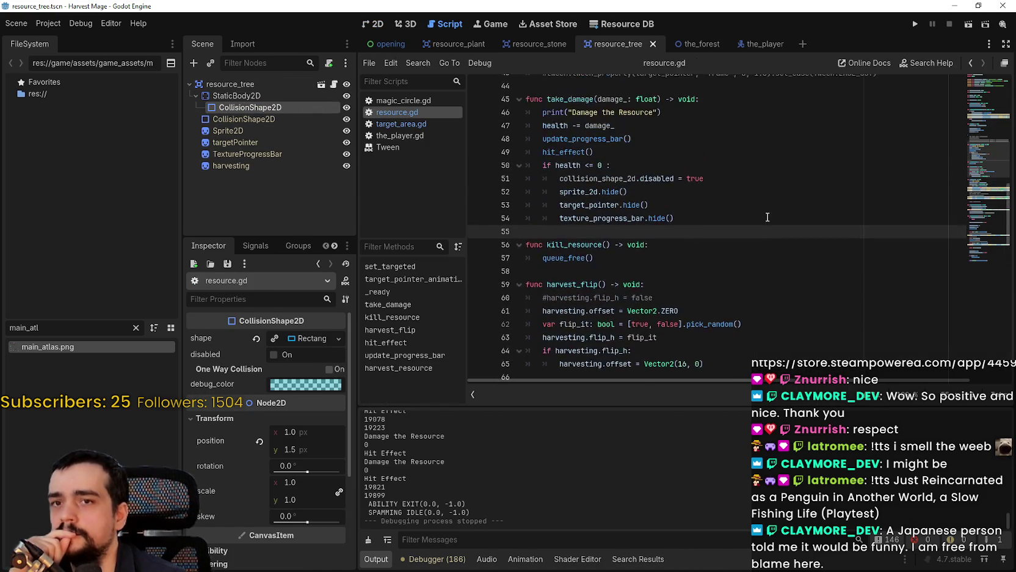
{"action": "scroll", "coordinate": [758, 225], "scroll_direction": "down", "scroll_amount": 10}
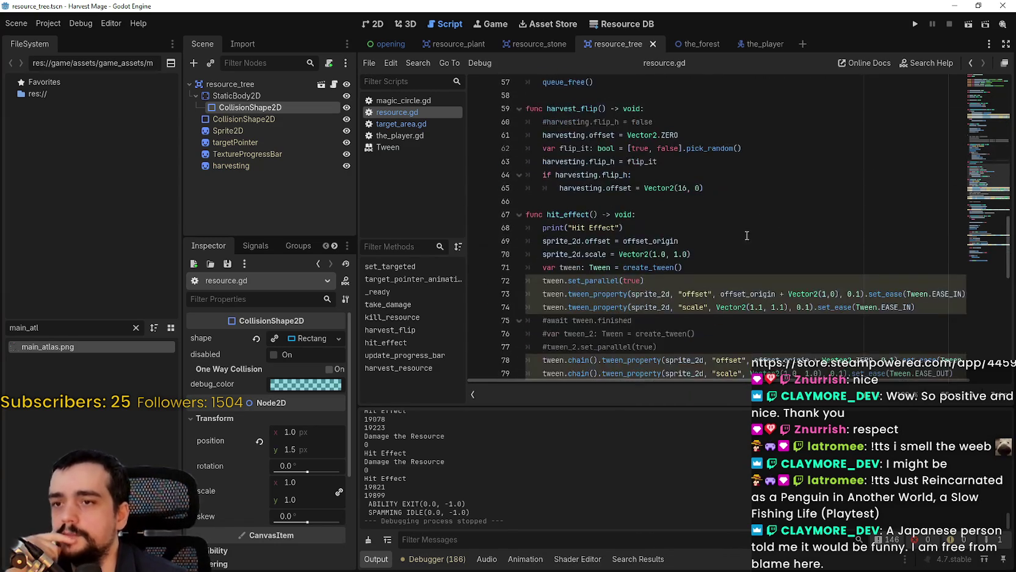
{"action": "left_click_drag", "start_coordinate": [559, 201], "coordinate": [716, 204]}
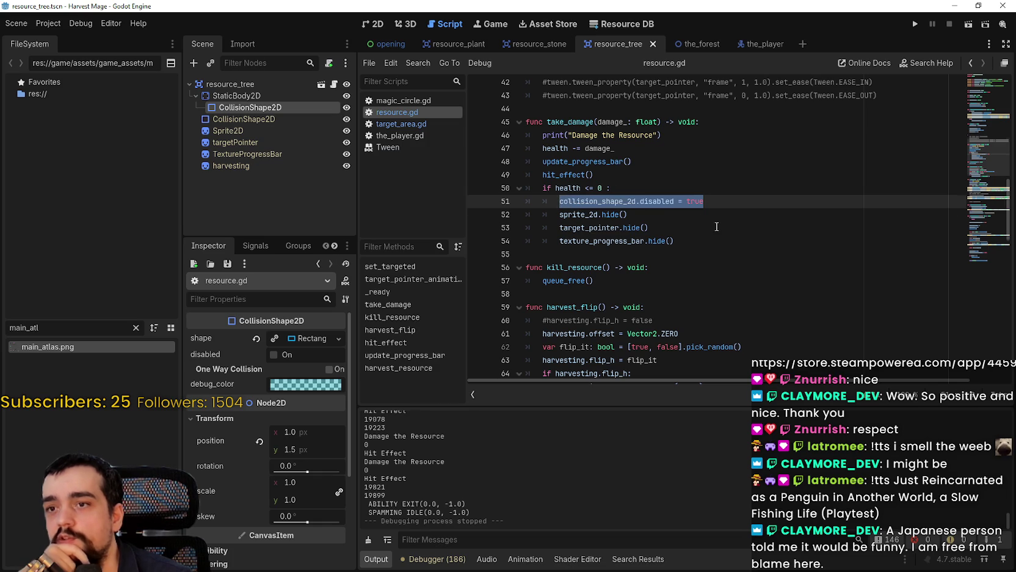
{"action": "scroll", "coordinate": [611, 207], "scroll_direction": "up", "scroll_amount": 1}
{"action": "left_click", "coordinate": [986, 91]}
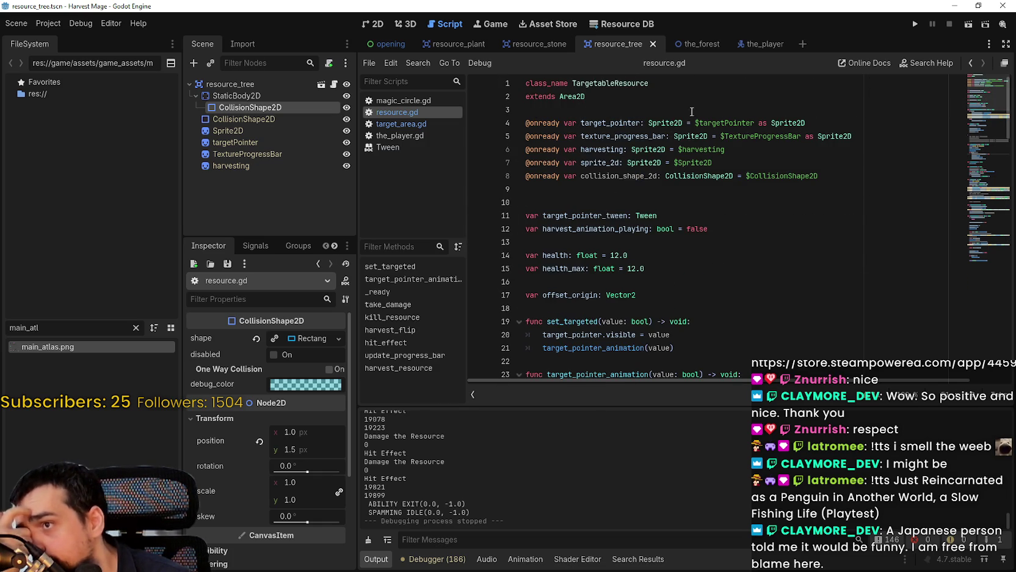
{"action": "mouse_move", "coordinate": [280, 108]}
{"action": "left_mouse_down"}
{"action": "mouse_move", "coordinate": [723, 185]}
{"action": "mouse_move", "coordinate": [674, 196]}
{"action": "left_mouse_up"}
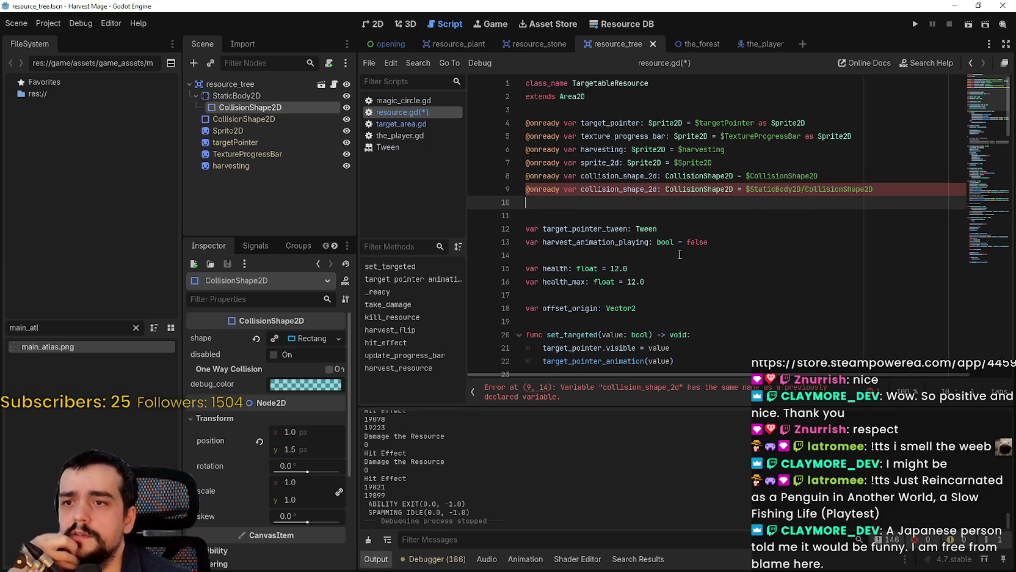
Step: Check StaticBody2D's disable_mode options, keeping Remove, and select the '2d' ending on line 9
{"action": "left_click", "coordinate": [656, 185]}
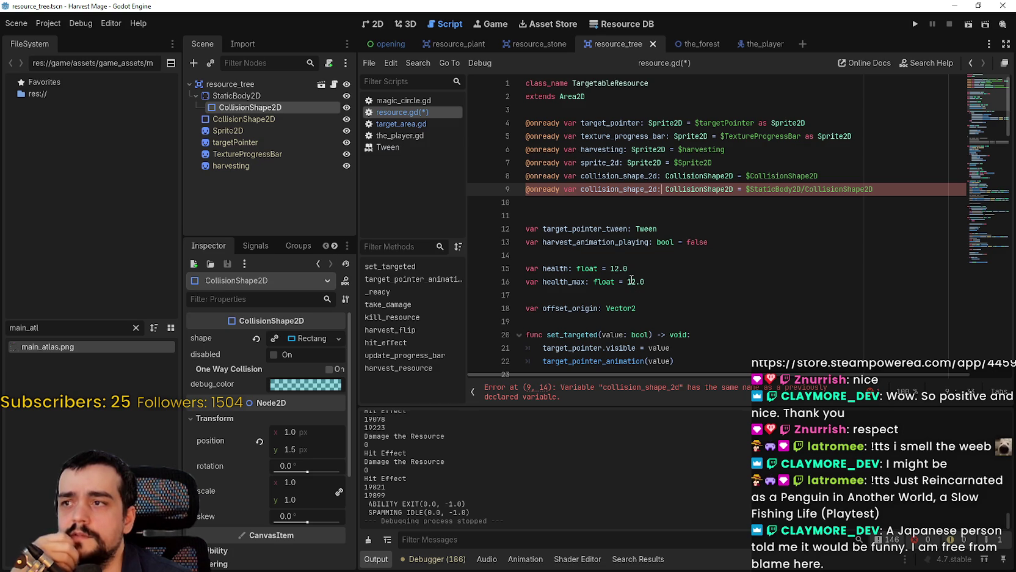
{"action": "left_click", "coordinate": [225, 94]}
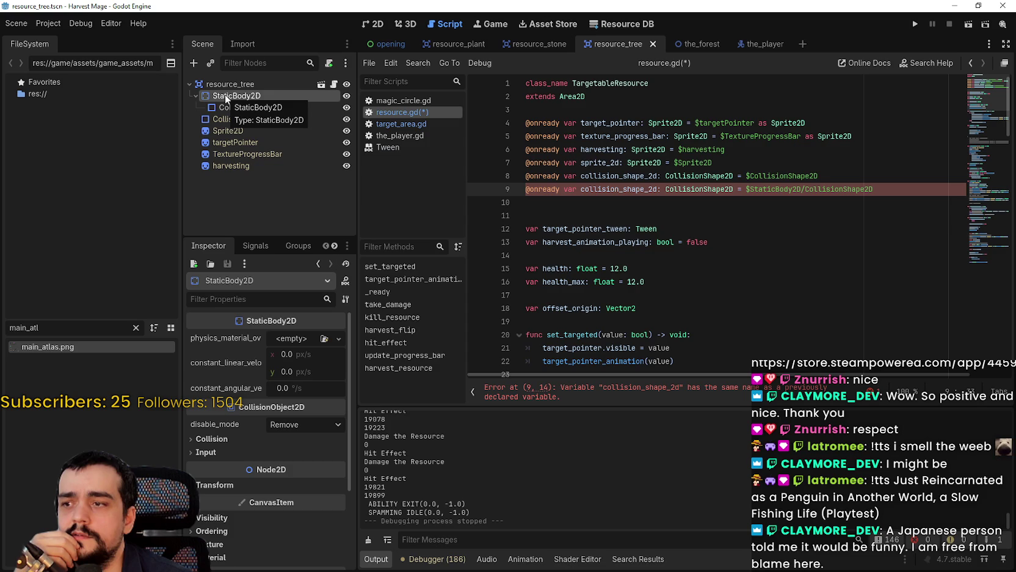
{"action": "left_click", "coordinate": [293, 423]}
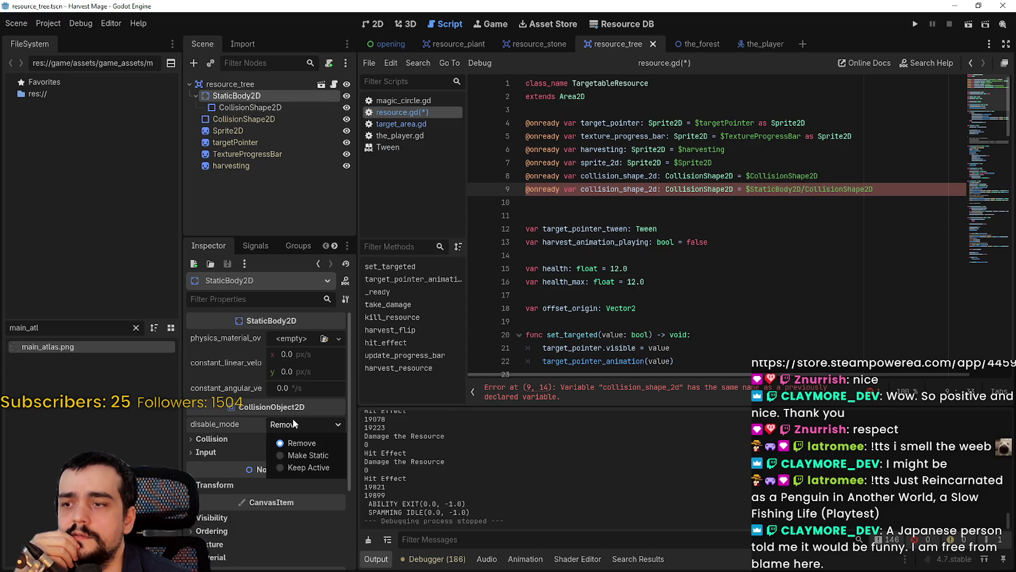
{"action": "left_click", "coordinate": [282, 432]}
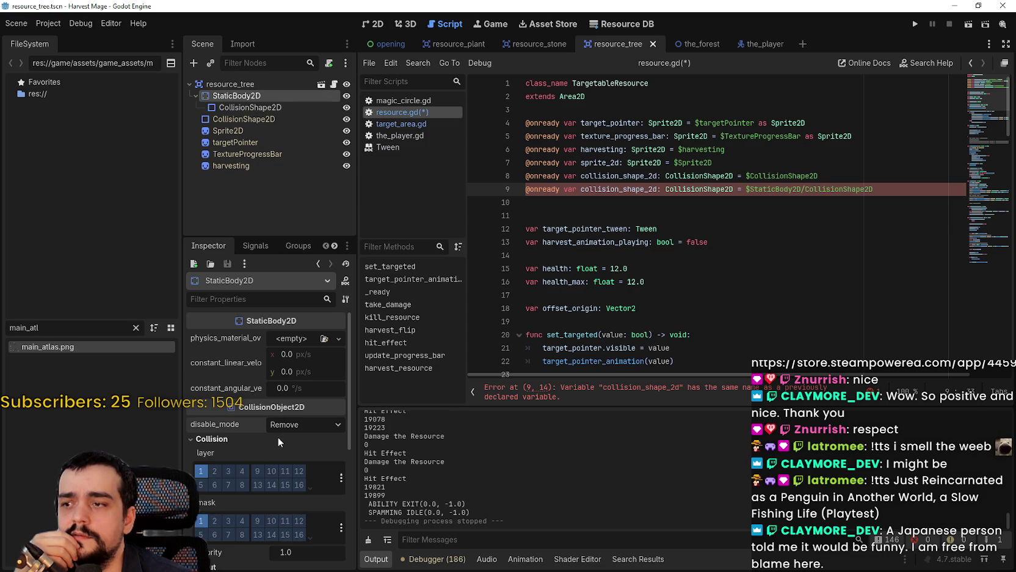
{"action": "left_click_drag", "start_coordinate": [657, 188], "coordinate": [649, 189]}
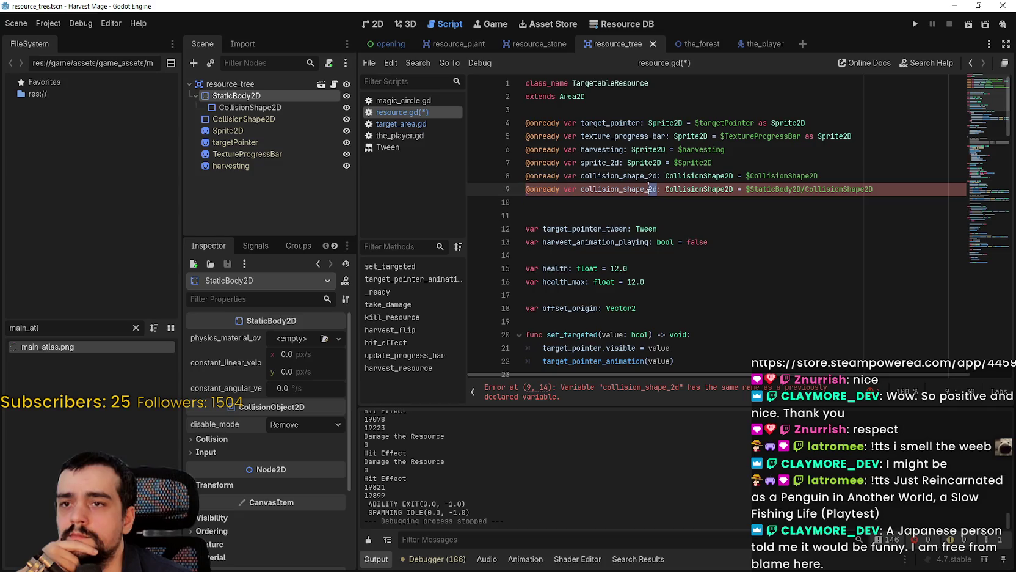
{"action": "left_click", "coordinate": [657, 189]}
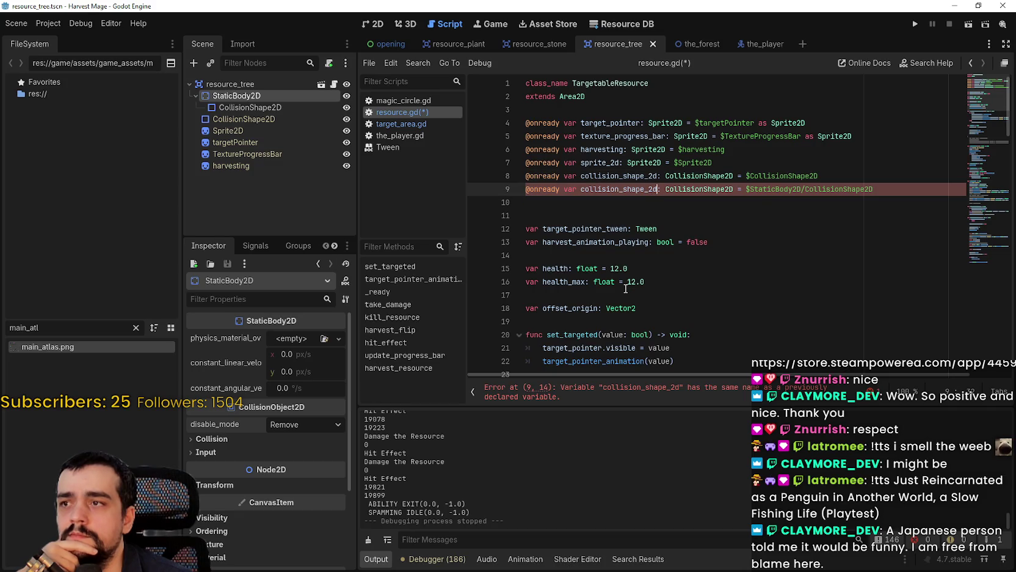
Step: Append '_body' so line 9 declares collision_shape_2d_body
{"action": "type", "text": "_body"}
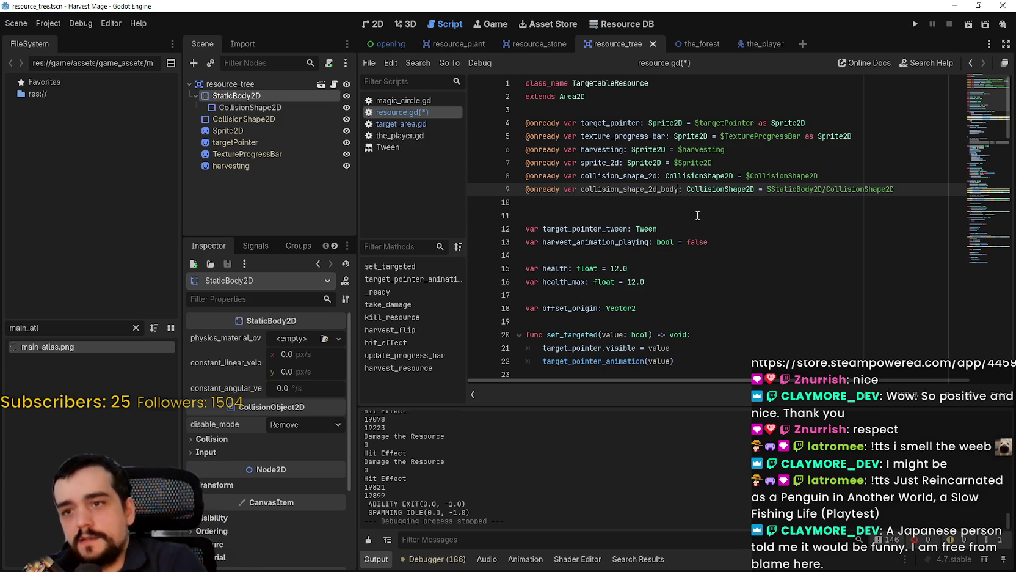
{"action": "key", "text": "shift+Up"}
{"action": "key", "text": "shift+Home"}
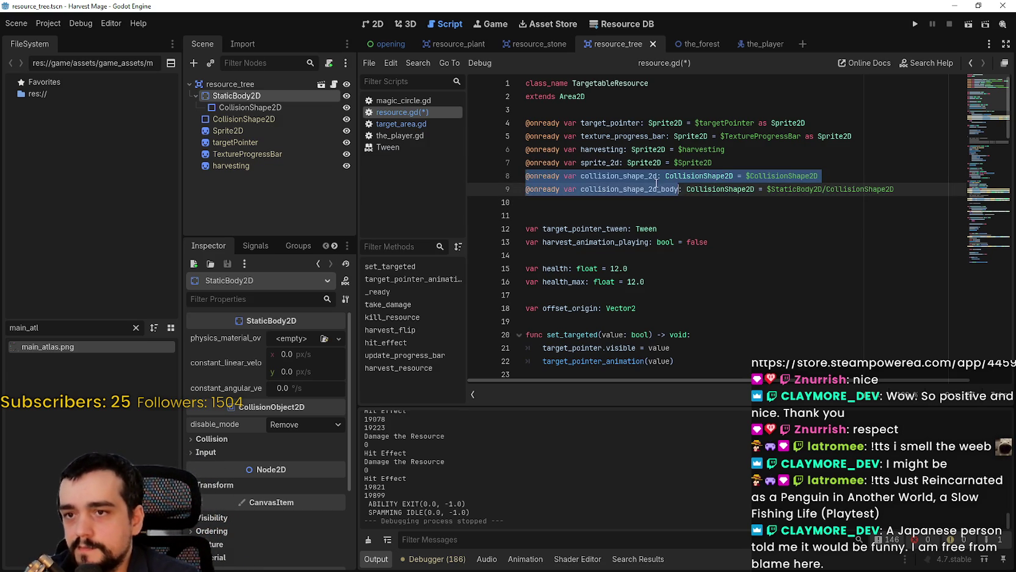
{"action": "left_click", "coordinate": [649, 185]}
{"action": "left_click_drag", "start_coordinate": [905, 189], "coordinate": [489, 191]}
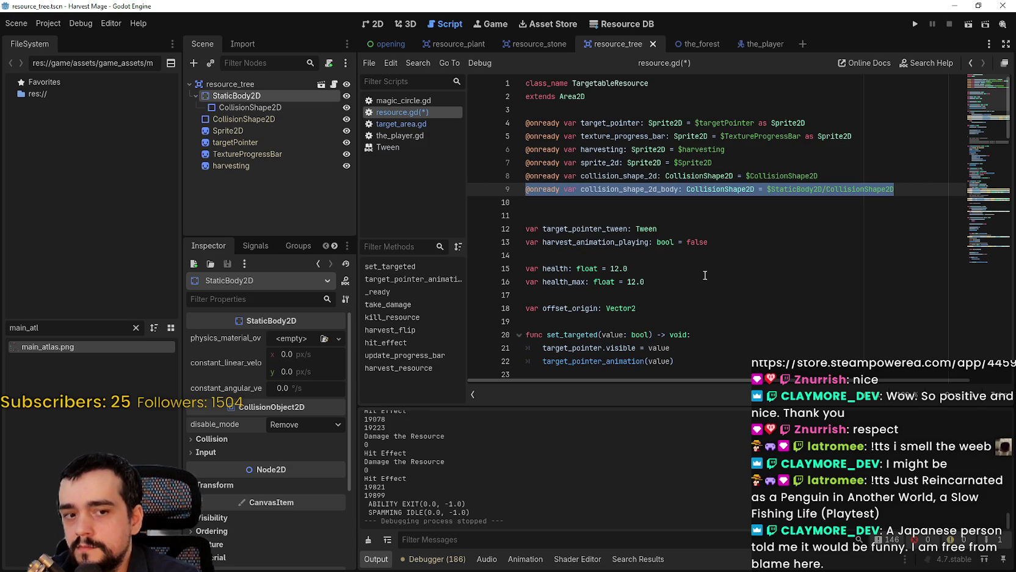
Step: Insert a blank line after line 8, comparing the resource_plant and resource_tree scenes
{"action": "left_click", "coordinate": [846, 180]}
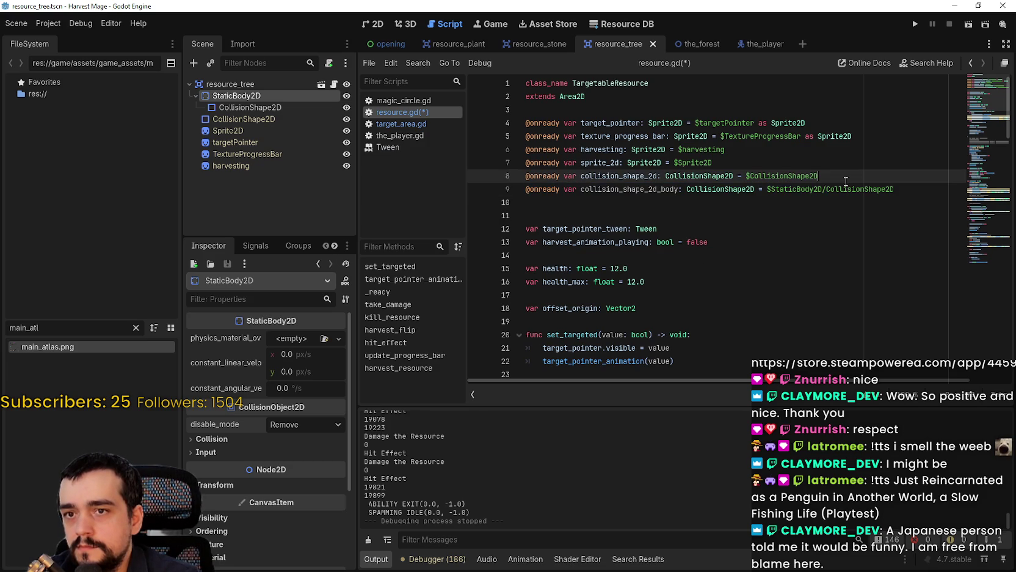
{"action": "mouse_move", "coordinate": [708, 193]}
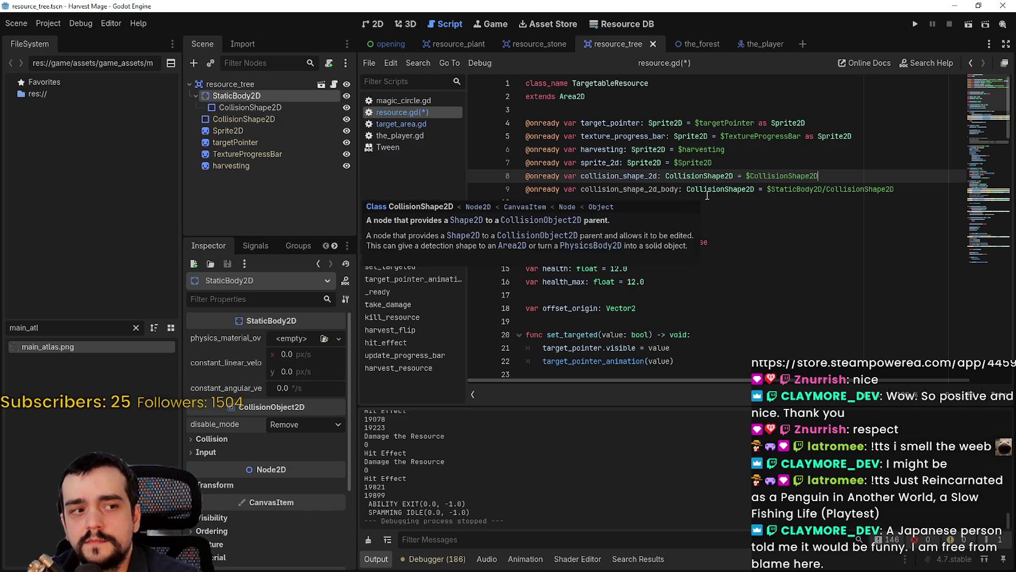
{"action": "left_click", "coordinate": [435, 46]}
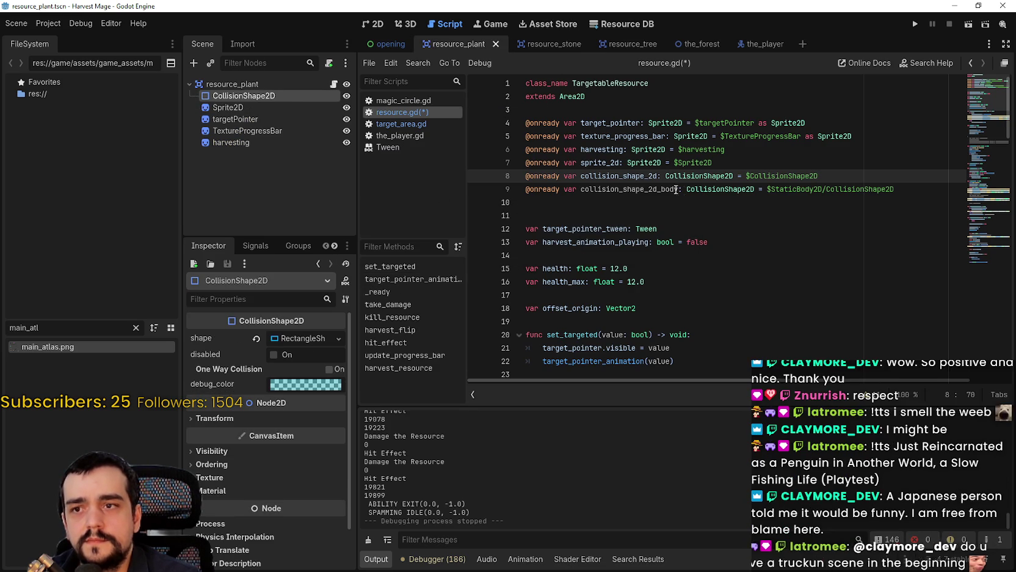
{"action": "left_click", "coordinate": [623, 43]}
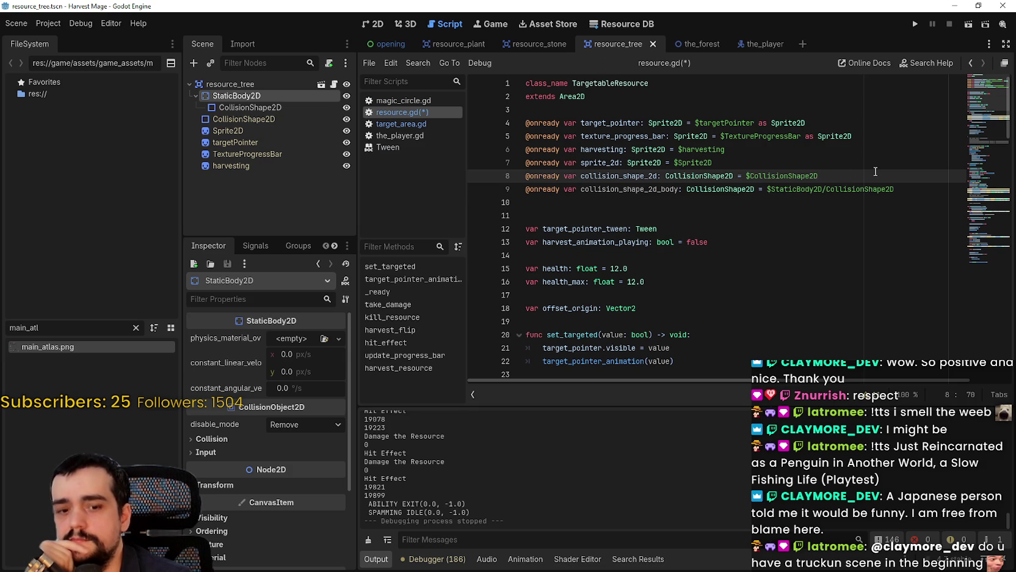
{"action": "key", "text": "Return"}
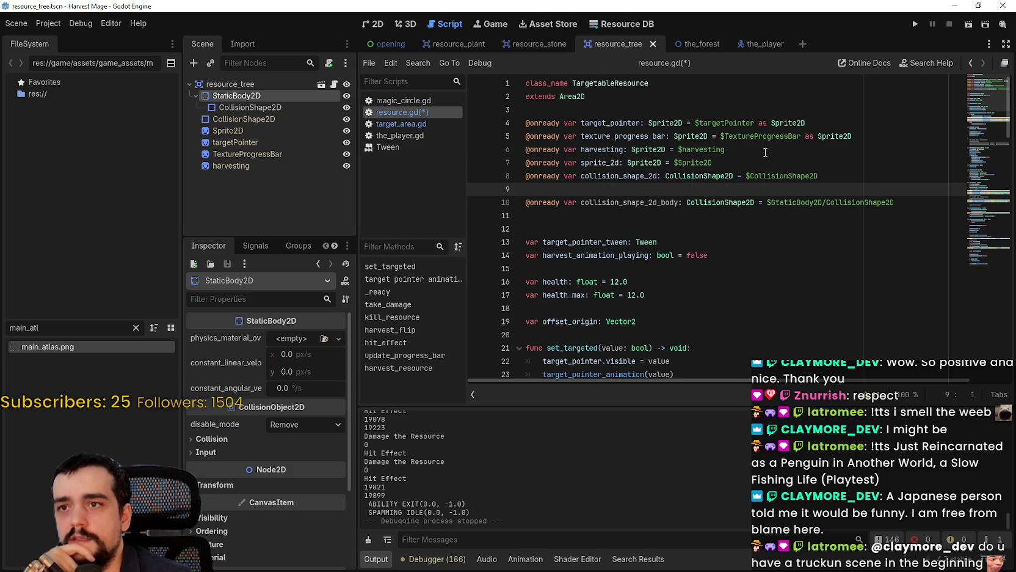
{"action": "left_click", "coordinate": [441, 44]}
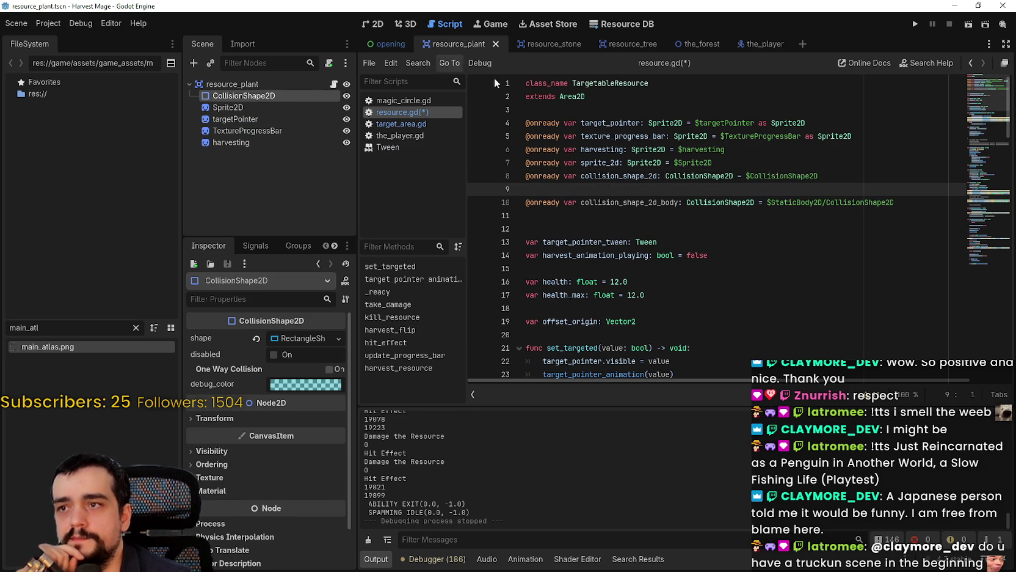
{"action": "left_click", "coordinate": [617, 44]}
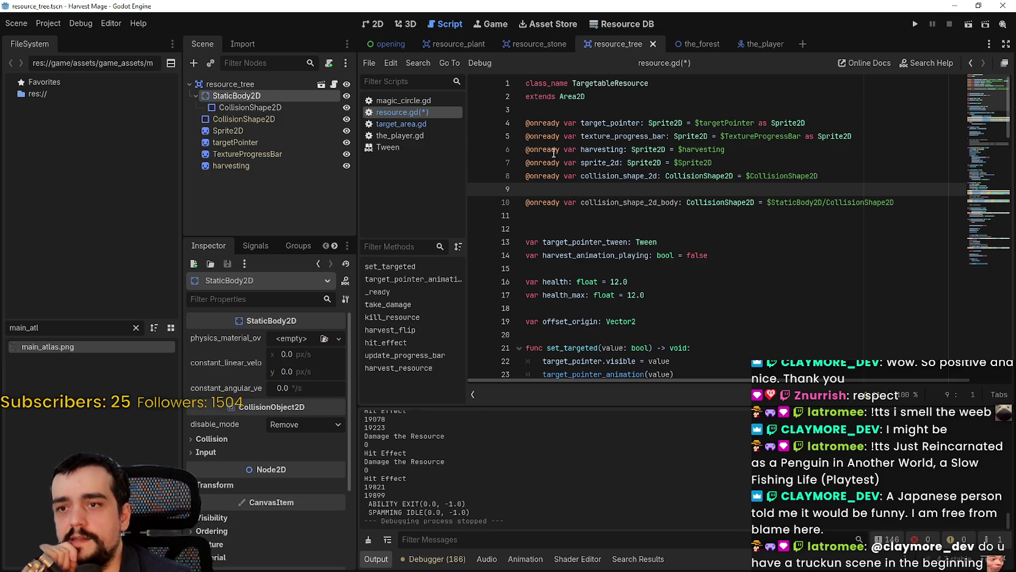
{"action": "left_click_drag", "start_coordinate": [894, 202], "coordinate": [512, 203]}
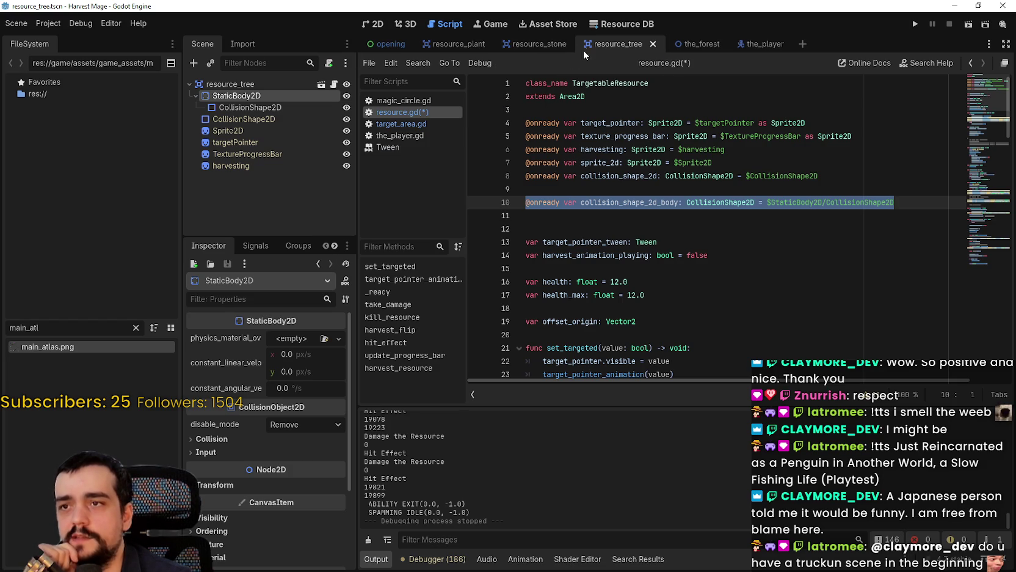
{"action": "left_click", "coordinate": [658, 242]}
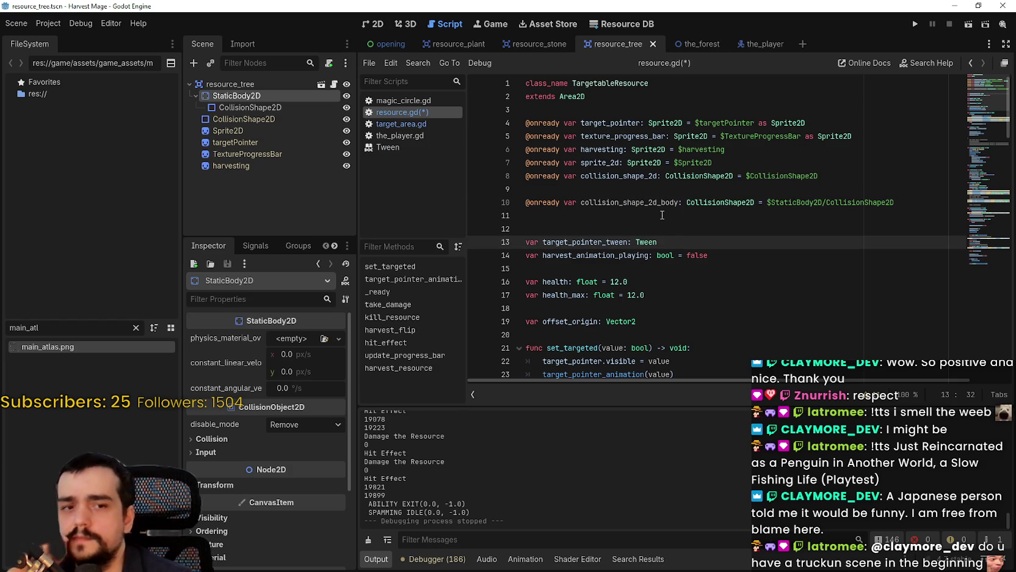
Step: Scroll to take_damage's health check and its collision-disabling line
{"action": "scroll", "coordinate": [659, 219], "scroll_direction": "down", "scroll_amount": 4}
{"action": "scroll", "coordinate": [660, 214], "scroll_direction": "down", "scroll_amount": 10}
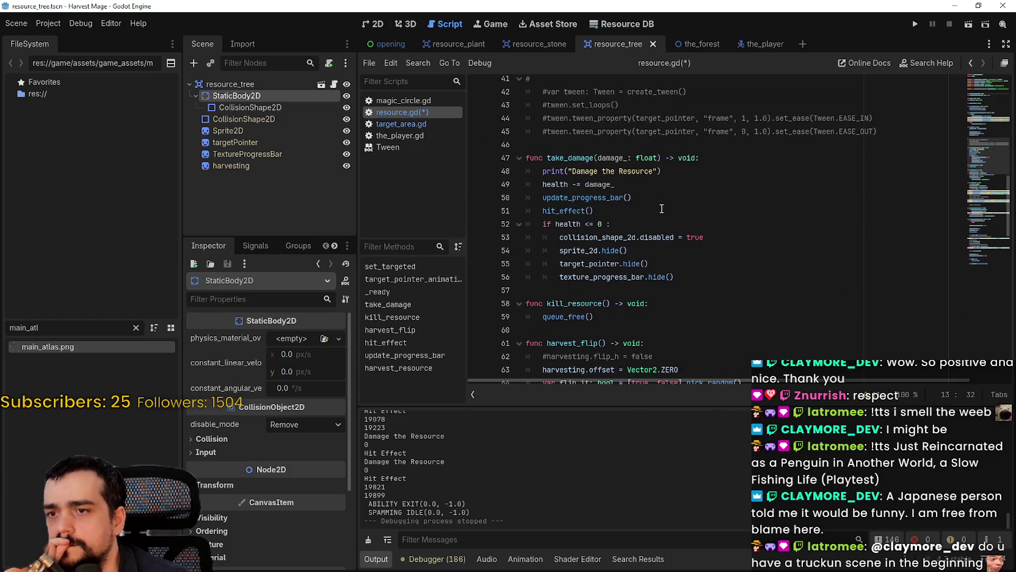
{"action": "scroll", "coordinate": [661, 209], "scroll_direction": "up", "scroll_amount": 15}
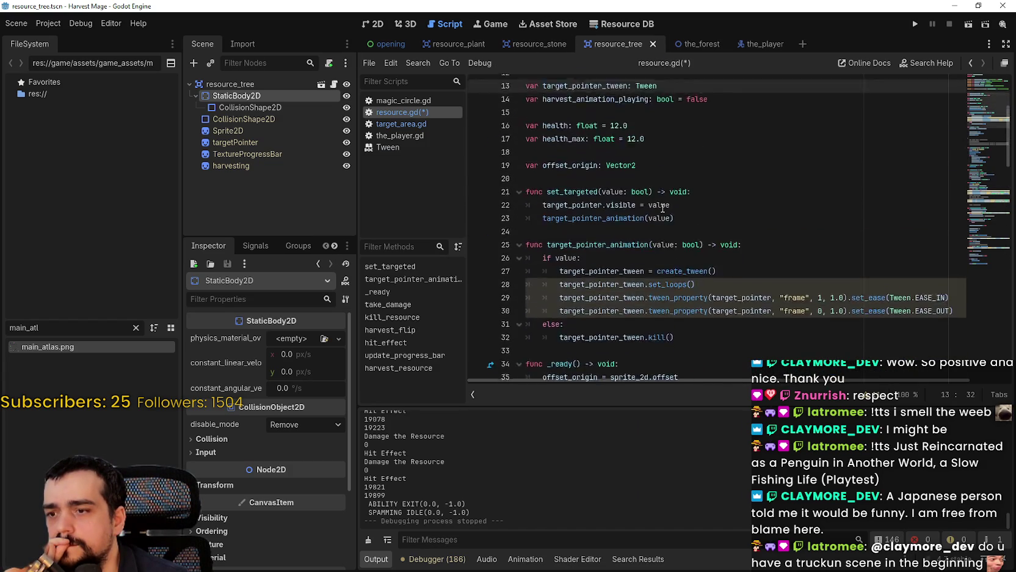
{"action": "scroll", "coordinate": [662, 208], "scroll_direction": "down", "scroll_amount": 8}
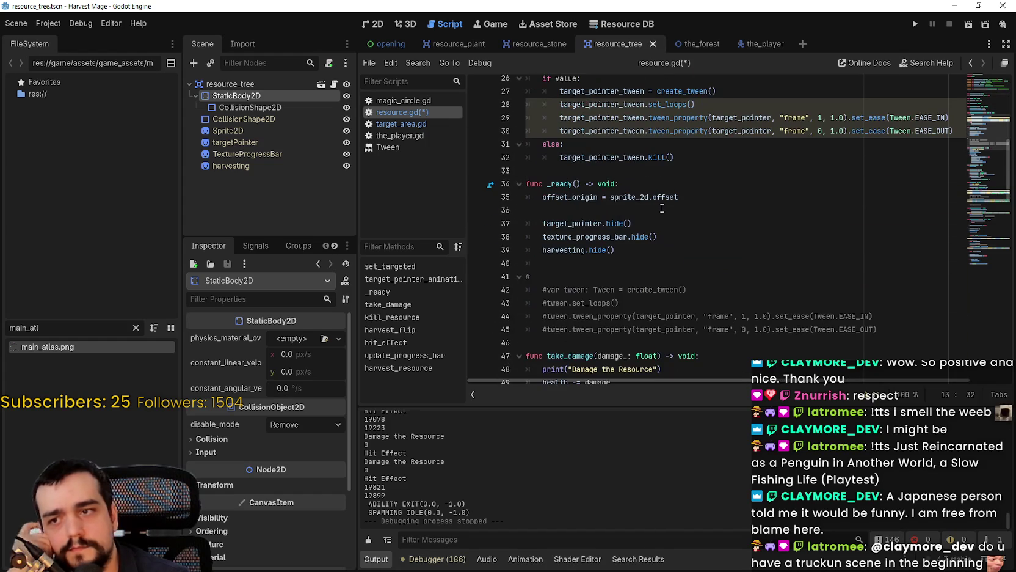
{"action": "scroll", "coordinate": [660, 207], "scroll_direction": "down", "scroll_amount": 4}
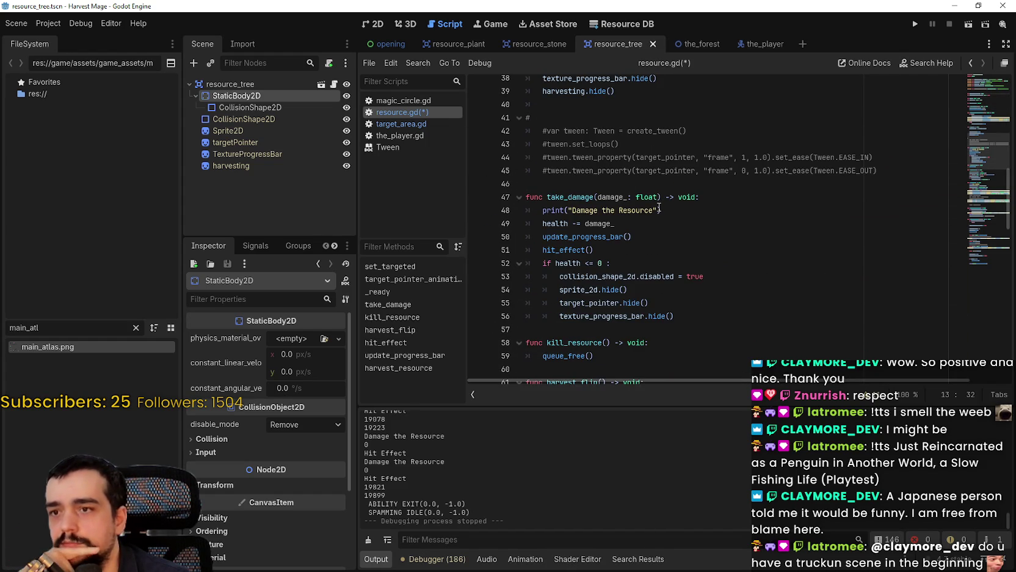
{"action": "left_click", "coordinate": [625, 266]}
{"action": "left_click", "coordinate": [731, 277]}
Step: Review the line-10 body declaration at its $StaticBody2D path
{"action": "scroll", "coordinate": [735, 263], "scroll_direction": "up", "scroll_amount": 12}
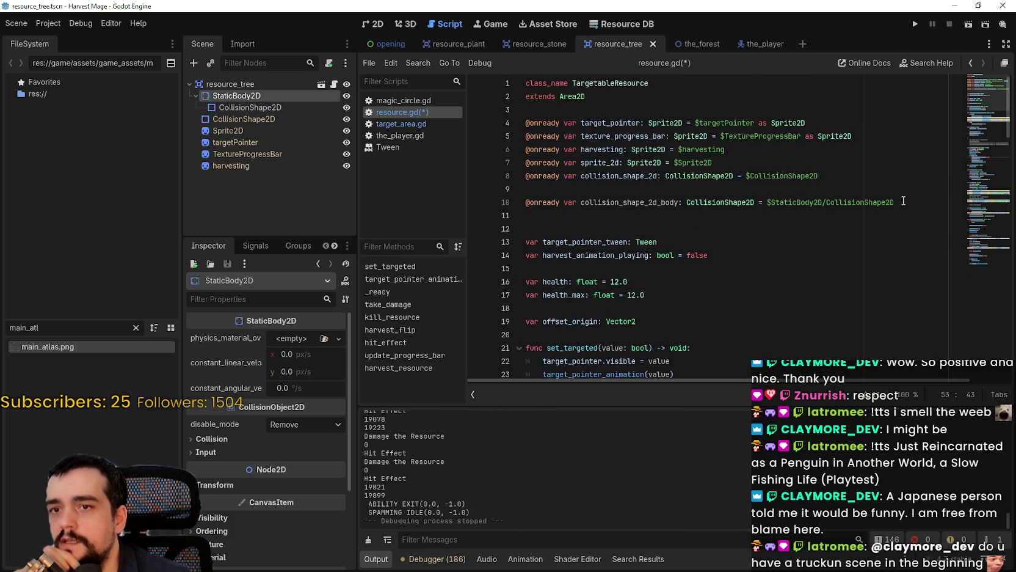
{"action": "left_click", "coordinate": [902, 202]}
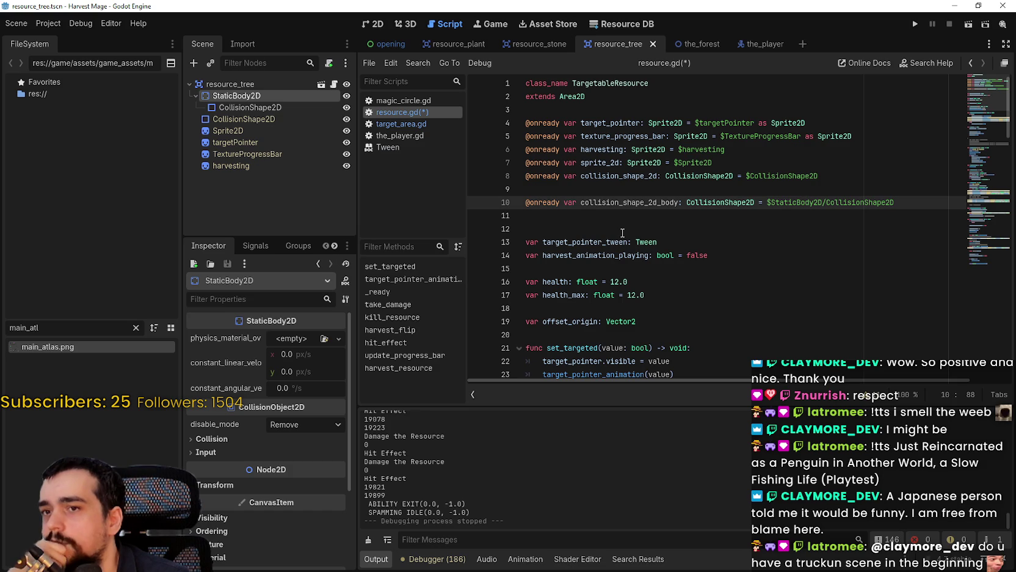
{"action": "left_click", "coordinate": [768, 203]}
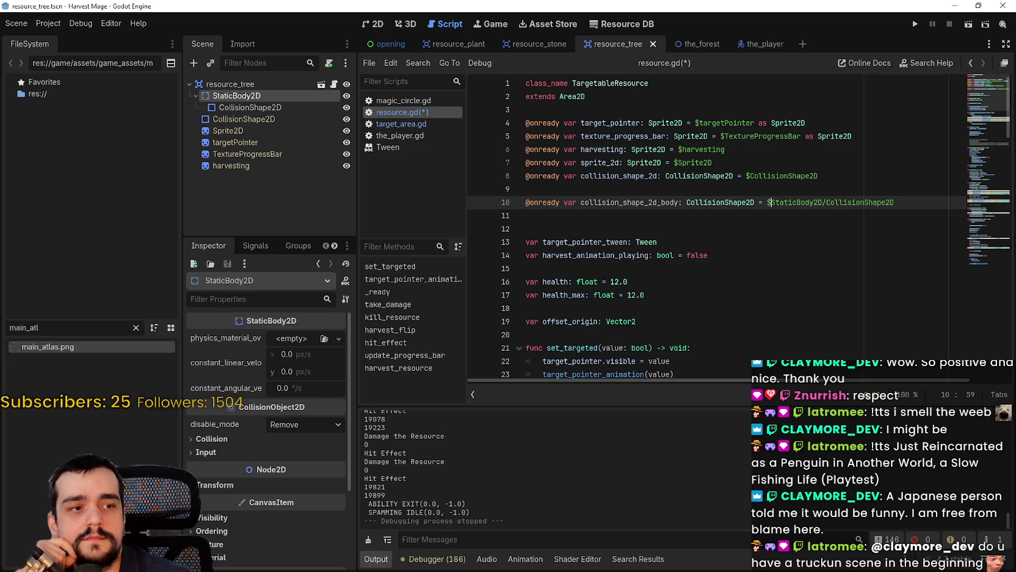
{"action": "left_click", "coordinate": [691, 242]}
{"action": "left_click", "coordinate": [688, 217]}
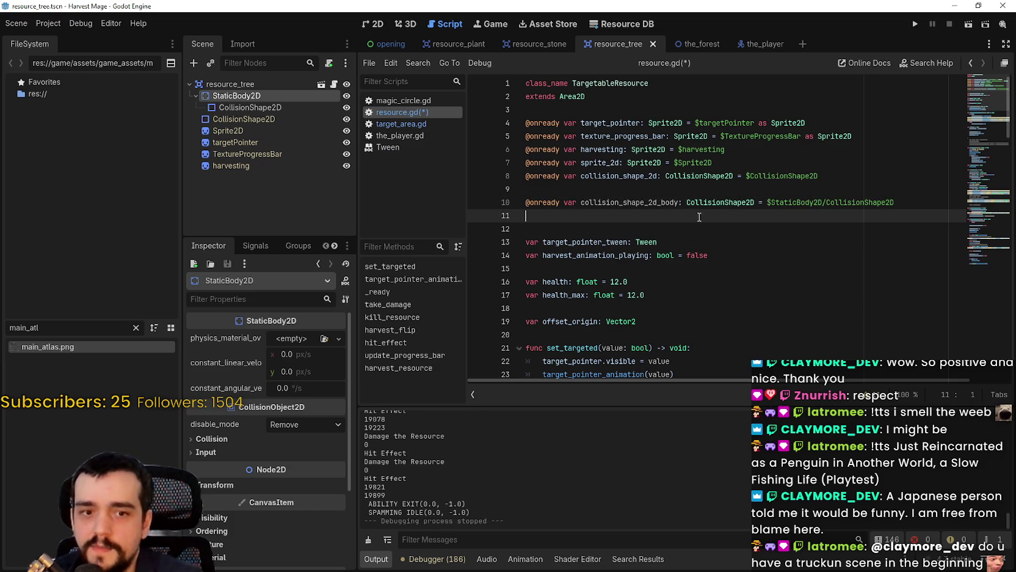
Step: Check set_loops documentation, then place the caret at the end of the shape-disabling line
{"action": "scroll", "coordinate": [671, 202], "scroll_direction": "down", "scroll_amount": 6}
{"action": "left_click", "coordinate": [661, 195]}
{"action": "scroll", "coordinate": [661, 194], "scroll_direction": "down", "scroll_amount": 1}
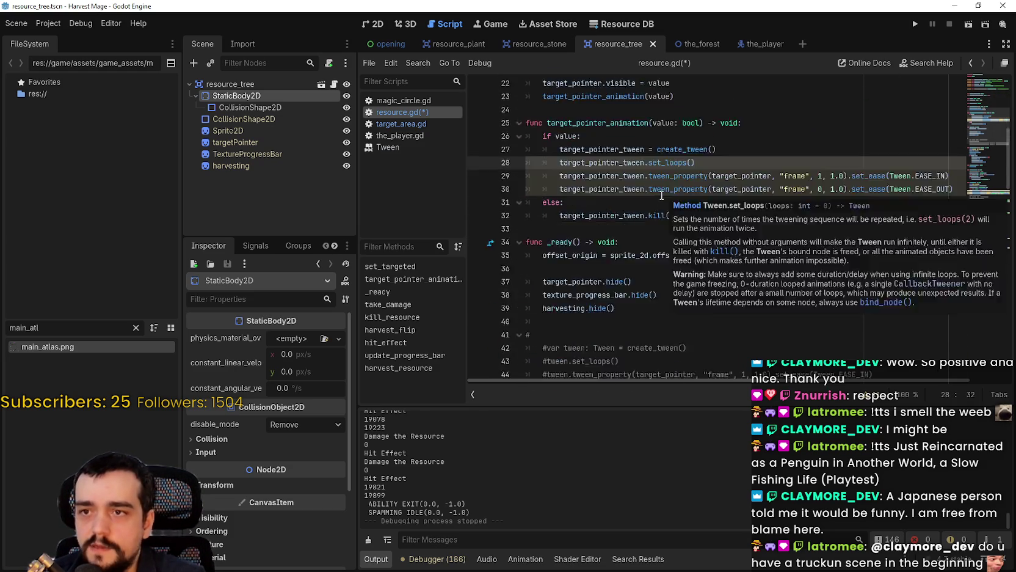
{"action": "scroll", "coordinate": [662, 195], "scroll_direction": "down", "scroll_amount": 8}
{"action": "left_click", "coordinate": [718, 178]}
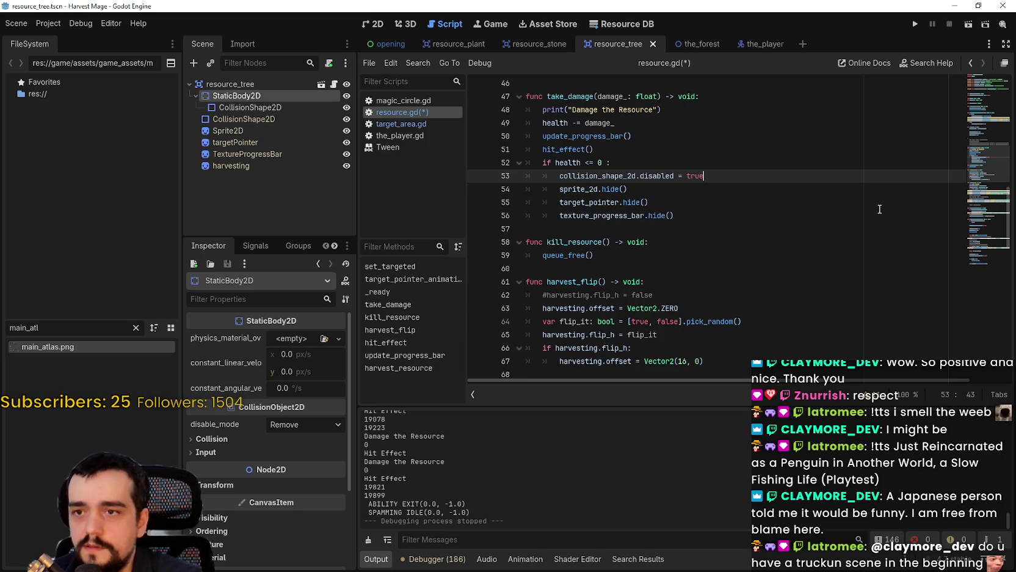
Step: Add 'collision_shape_2d_body.disabled = true' under the shape-disabling line and save the script
{"action": "key", "text": "Return"}
{"action": "type", "text": "collision_shape_2d_body"}
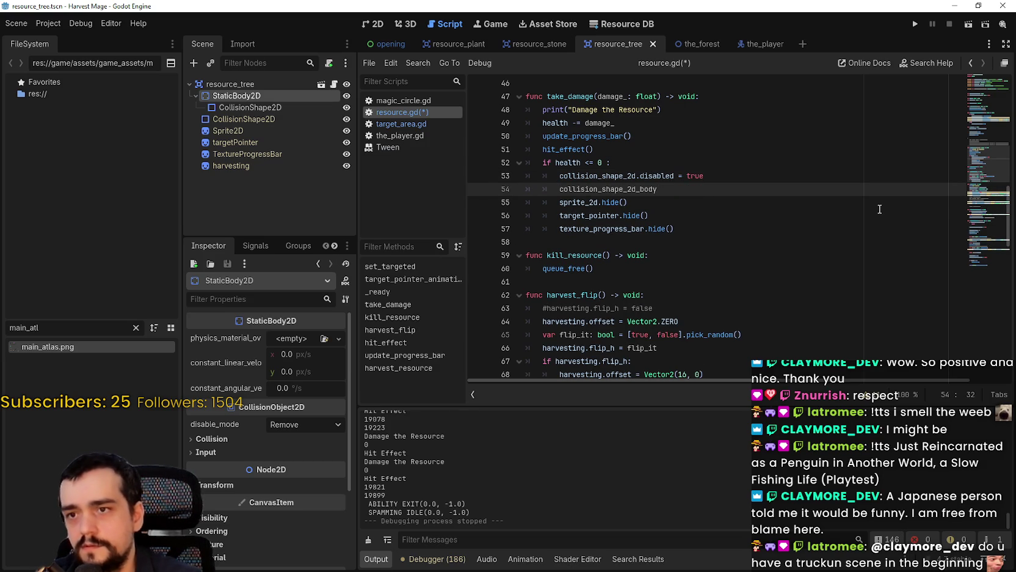
{"action": "type", "text": ".disabled"}
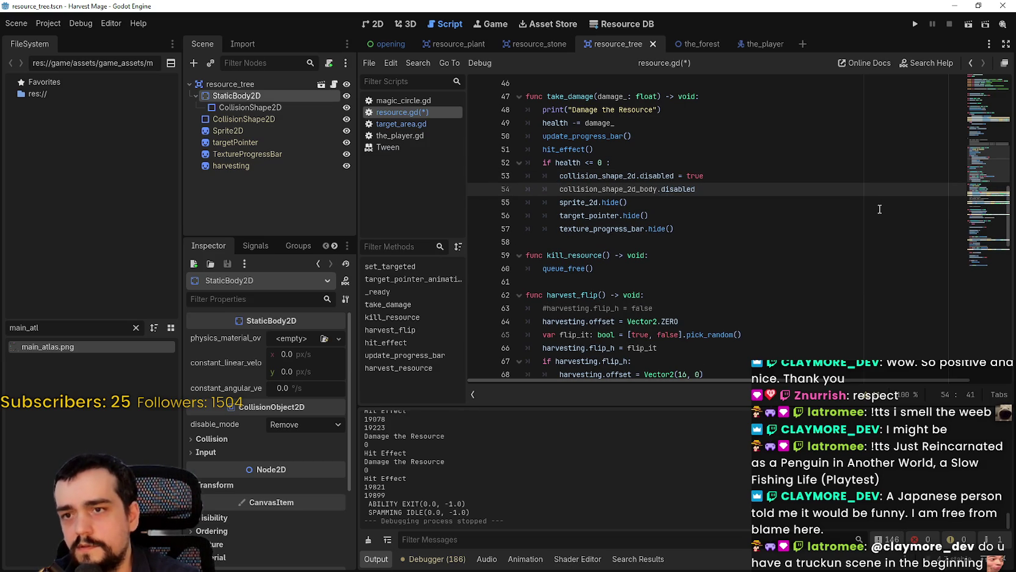
{"action": "type", "text": " = true"}
{"action": "key", "text": "ctrl+s"}
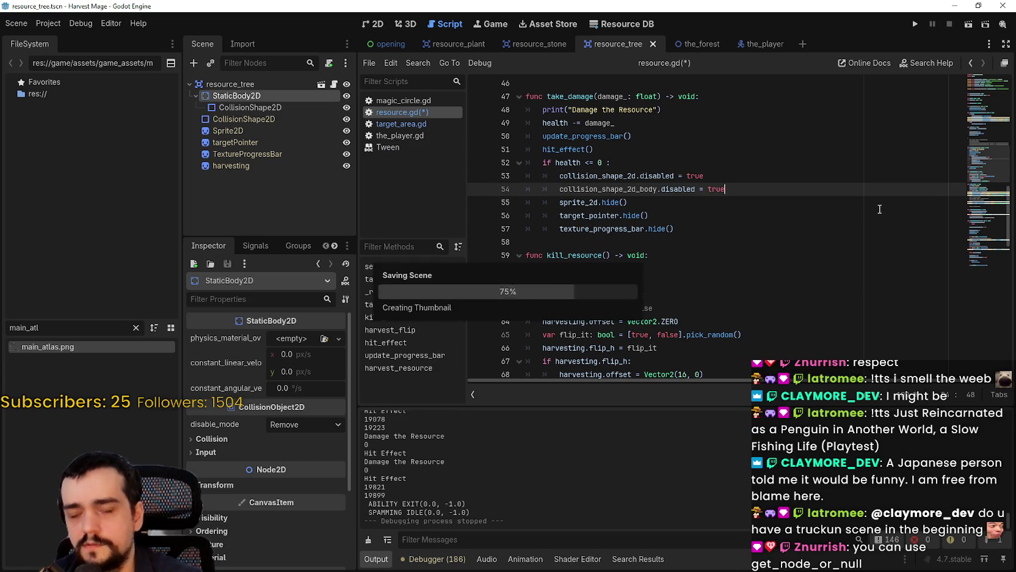
Step: Test-run a new game and walk toward the next map until the null-instance error appears, then stop
{"action": "left_click", "coordinate": [915, 24]}
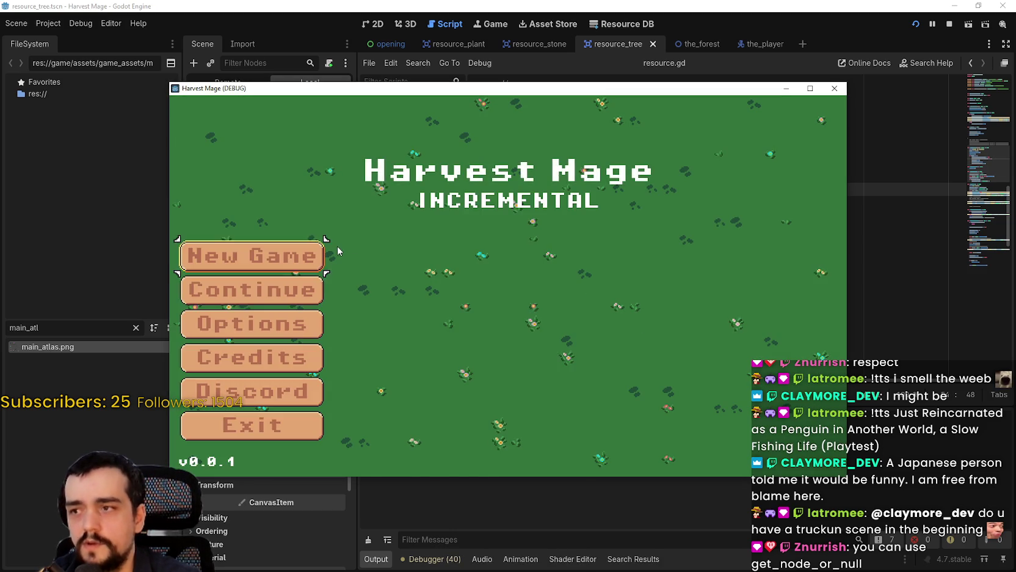
{"action": "left_click", "coordinate": [324, 252]}
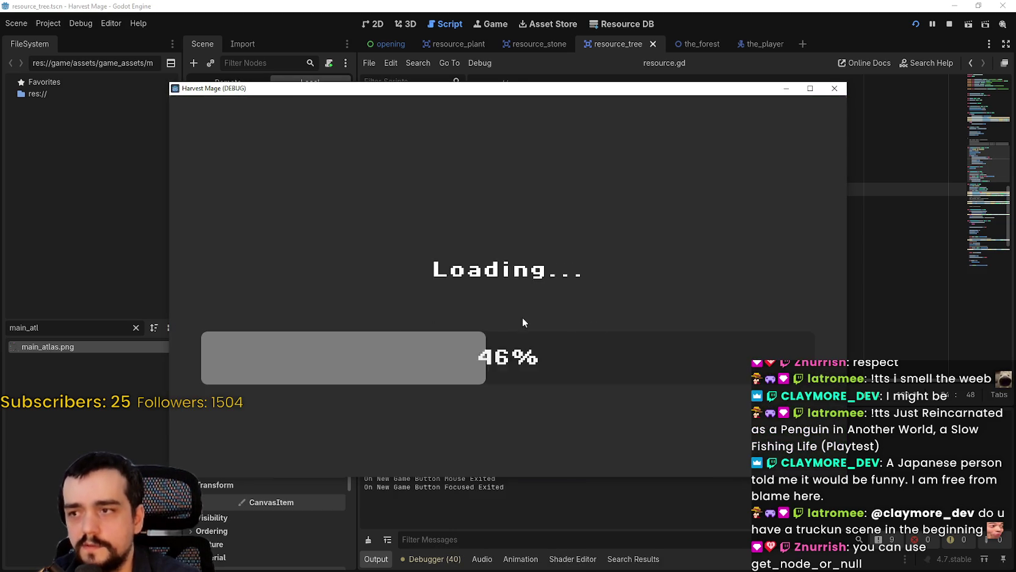
{"action": "key", "text": "w"}
{"action": "key", "text": "d"}
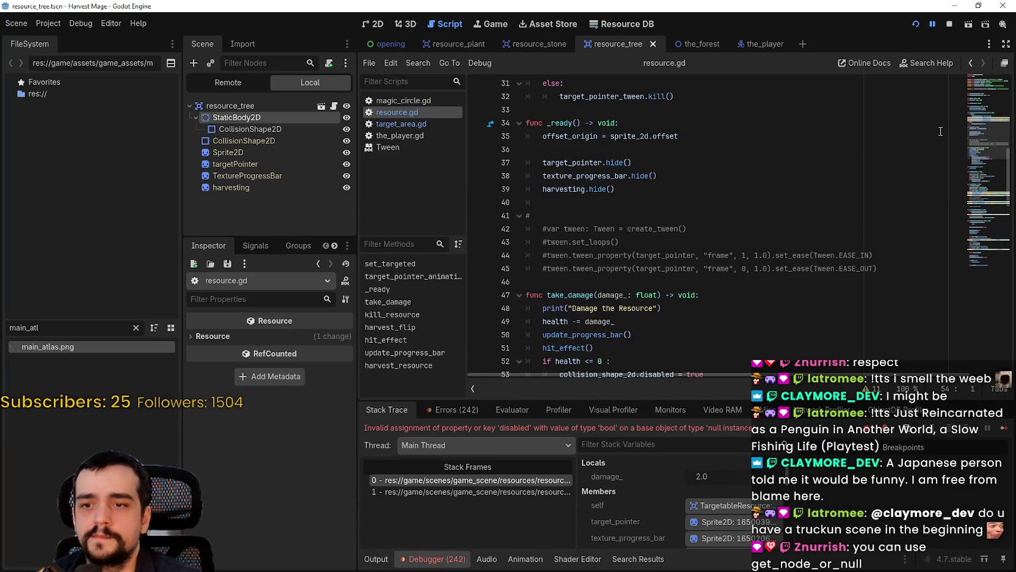
{"action": "scroll", "coordinate": [890, 175], "scroll_direction": "up", "scroll_amount": 8}
{"action": "key", "text": "F8"}
{"action": "scroll", "coordinate": [762, 218], "scroll_direction": "up", "scroll_amount": 3}
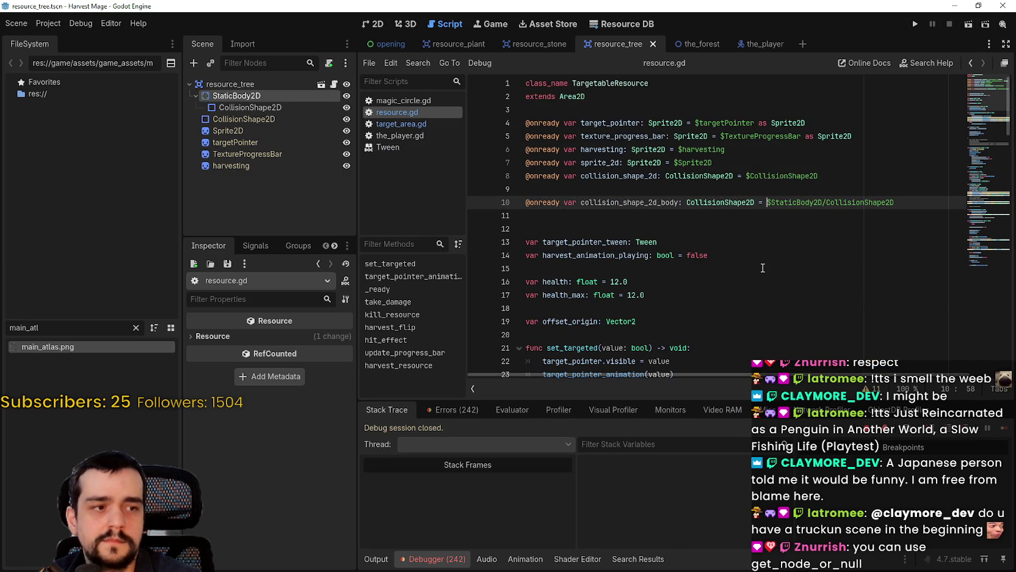
Step: Look up get_node_or_null in the built-in help and select the method name
{"action": "left_click", "coordinate": [132, 23]}
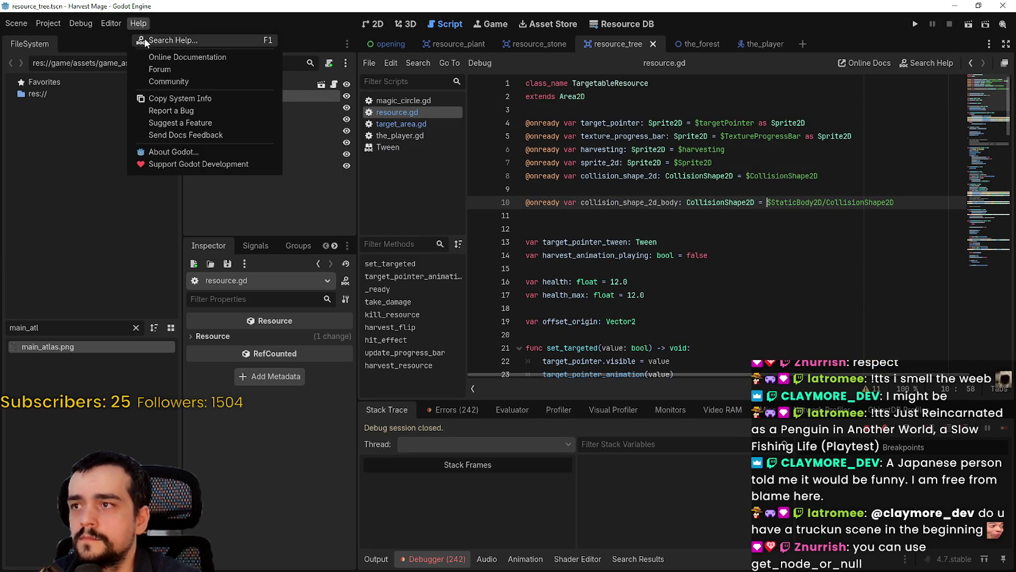
{"action": "left_click", "coordinate": [145, 38]}
{"action": "type", "text": "get_"}
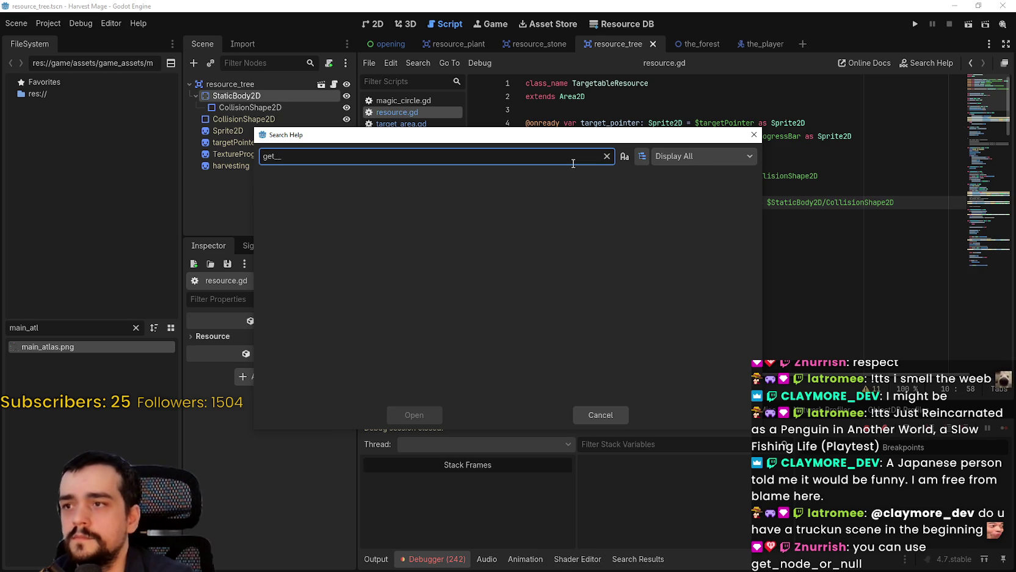
{"action": "type", "text": "node_or"}
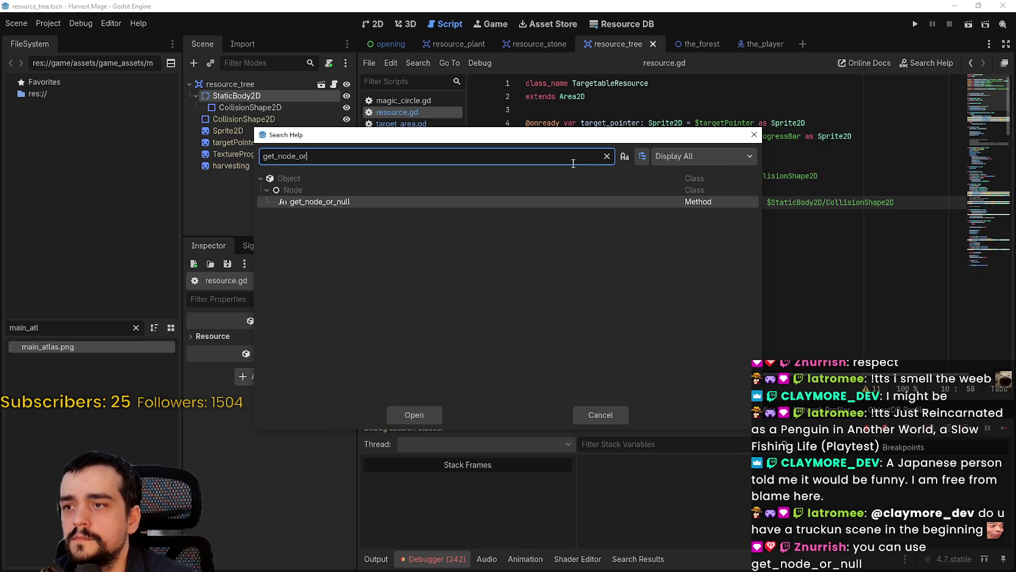
{"action": "left_click", "coordinate": [413, 416]}
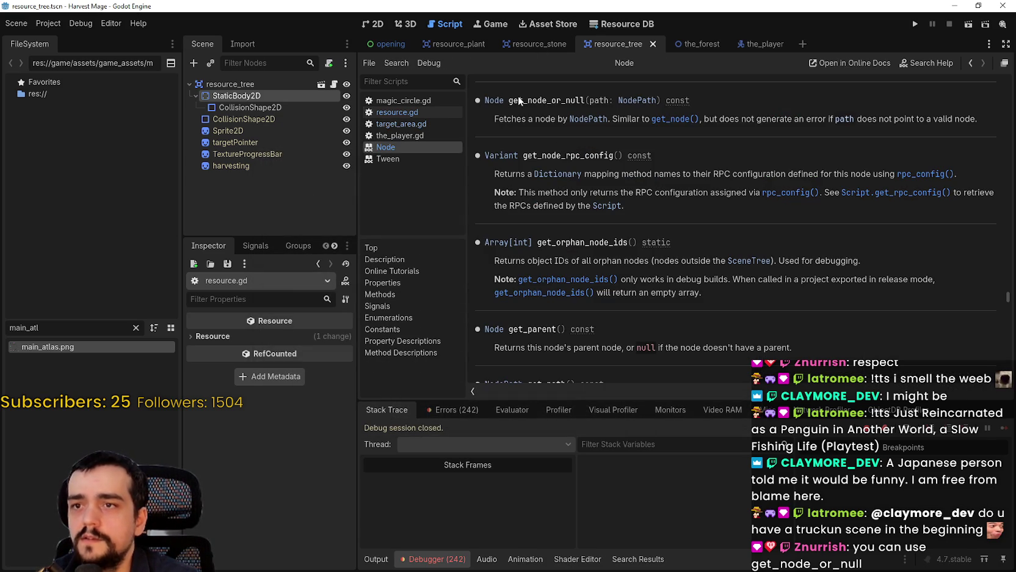
{"action": "double_click", "coordinate": [518, 99]}
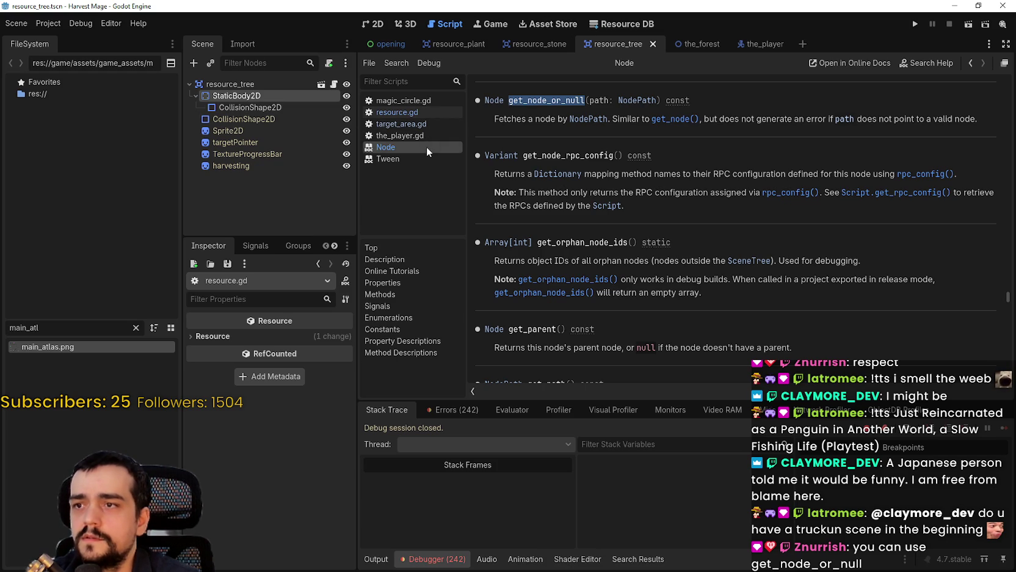
Step: Make line 10 call get_node_or_null("StaticBody2D/CollisionShape2D") and select the old $ path
{"action": "left_click", "coordinate": [421, 115]}
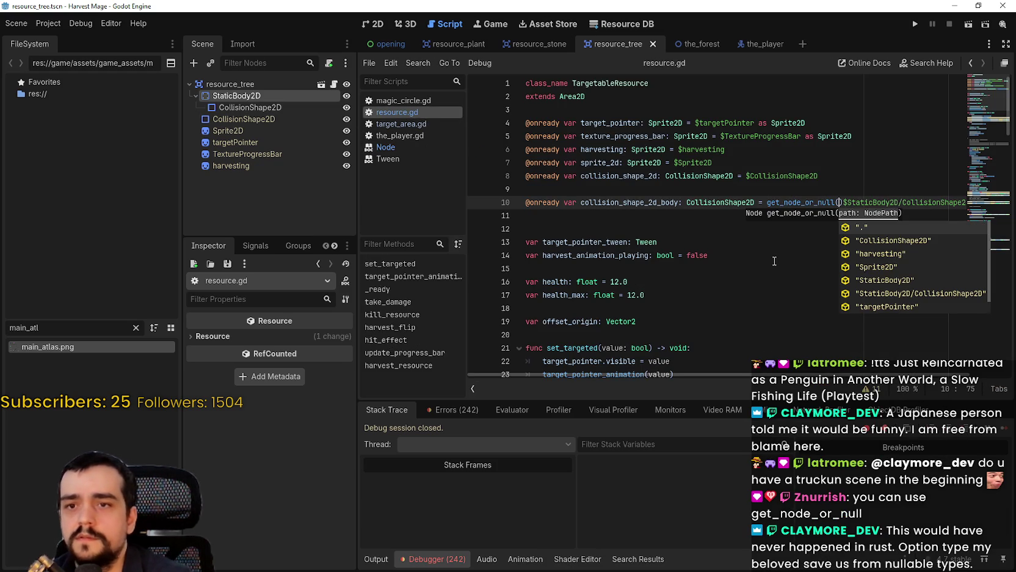
{"action": "key", "text": "Down"}
{"action": "key", "text": "Down"}
{"action": "key", "text": "Down"}
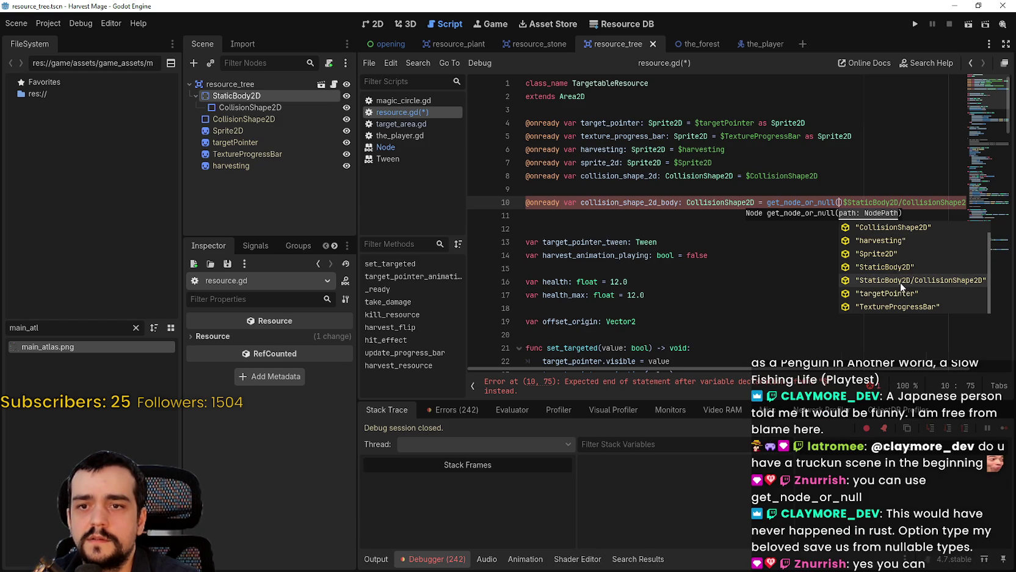
{"action": "left_click", "coordinate": [900, 280]}
{"action": "left_click_drag", "start_coordinate": [957, 203], "coordinate": [1013, 205]}
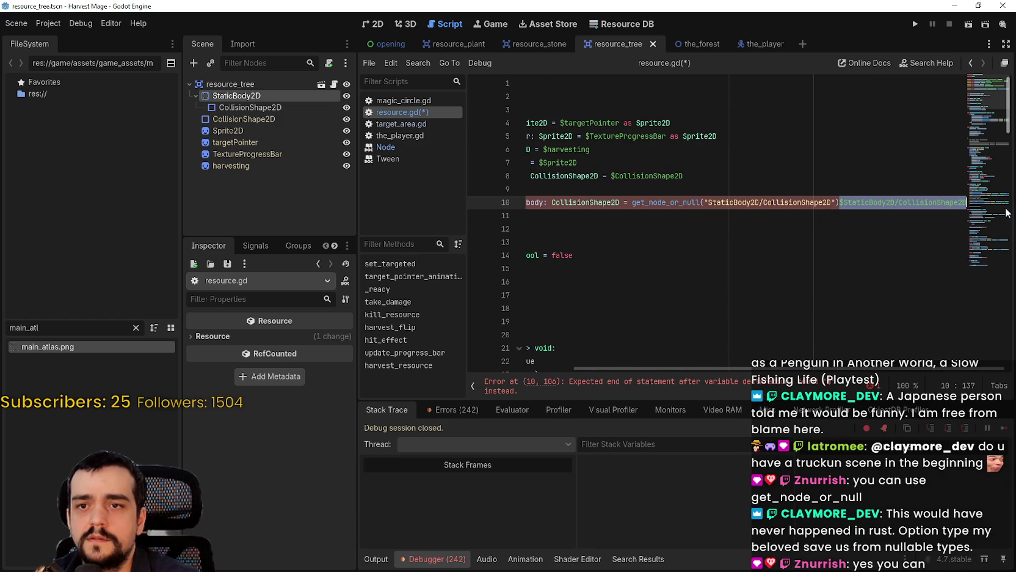
Step: Delete the leftover $StaticBody2D/CollisionShape2D path from line 10
{"action": "key", "text": "BackSpace"}
{"action": "left_click", "coordinate": [717, 225]}
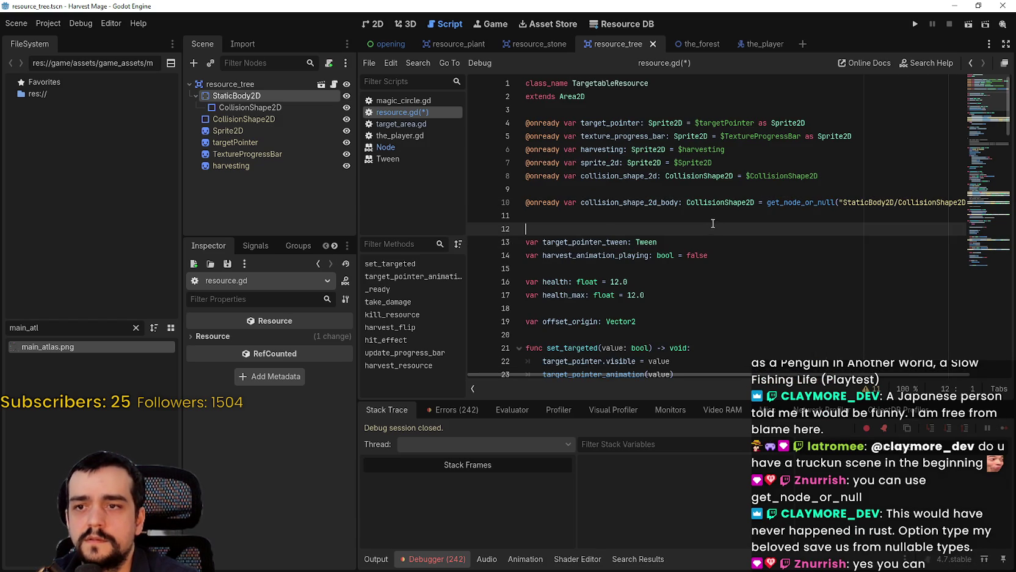
{"action": "left_click", "coordinate": [645, 198]}
{"action": "scroll", "coordinate": [623, 247], "scroll_direction": "down", "scroll_amount": 8}
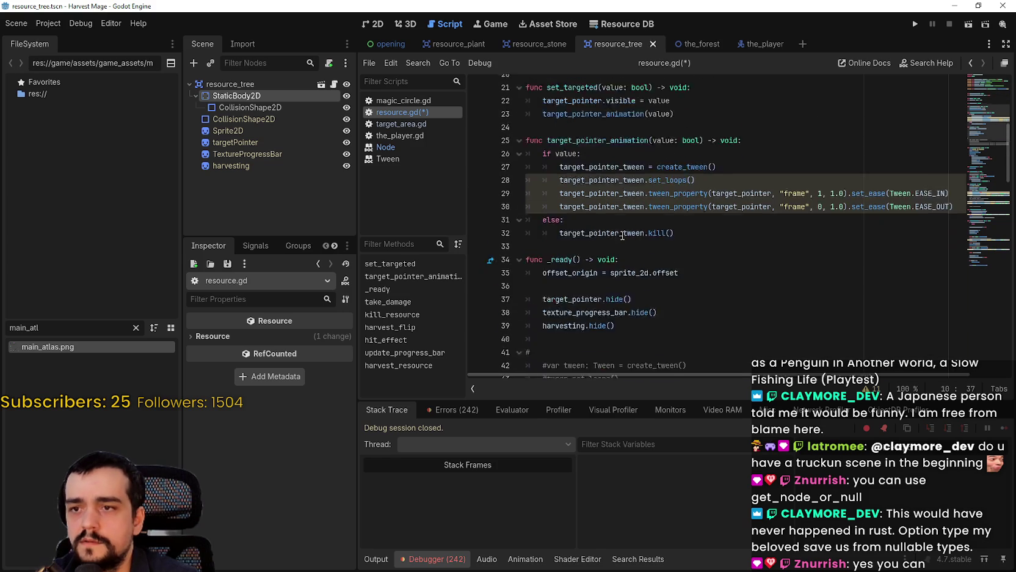
{"action": "scroll", "coordinate": [709, 249], "scroll_direction": "down", "scroll_amount": 2}
{"action": "scroll", "coordinate": [676, 149], "scroll_direction": "down", "scroll_amount": 3}
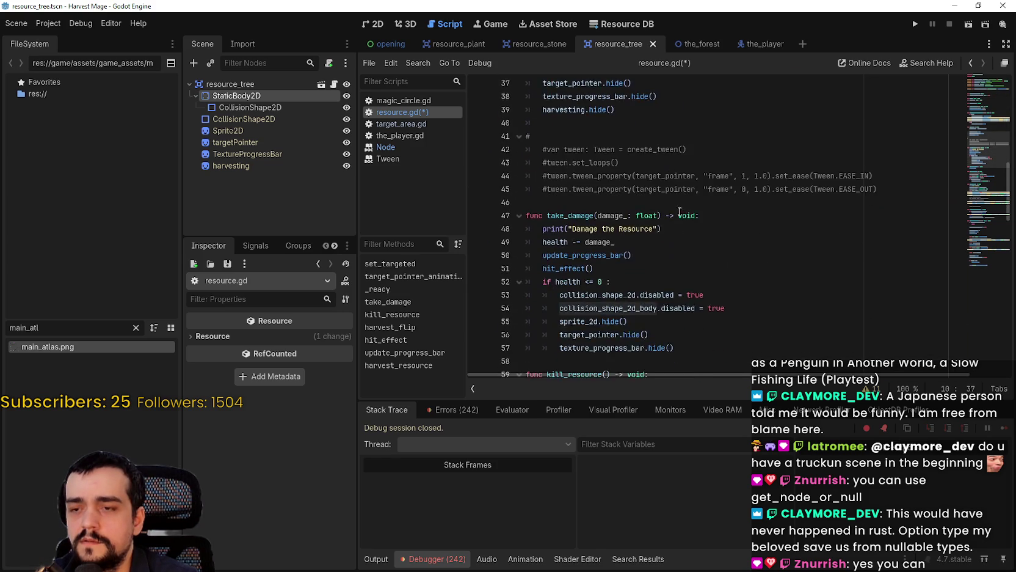
Step: Wrap the body-shape disabling line in 'if collision_shape_2d_body != null:' and save
{"action": "key", "text": "Return"}
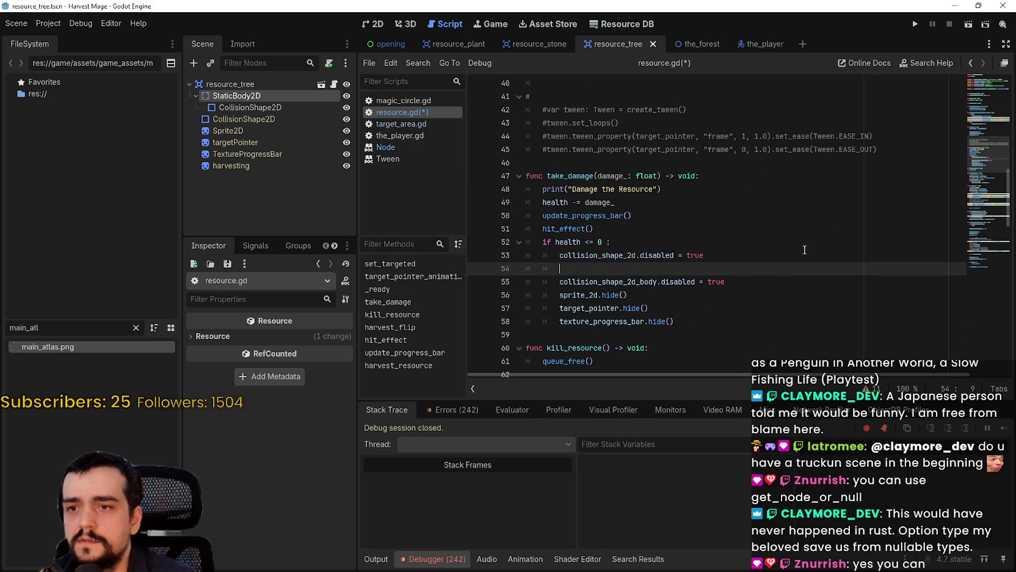
{"action": "type", "text": "if collision_shape_2d_body"}
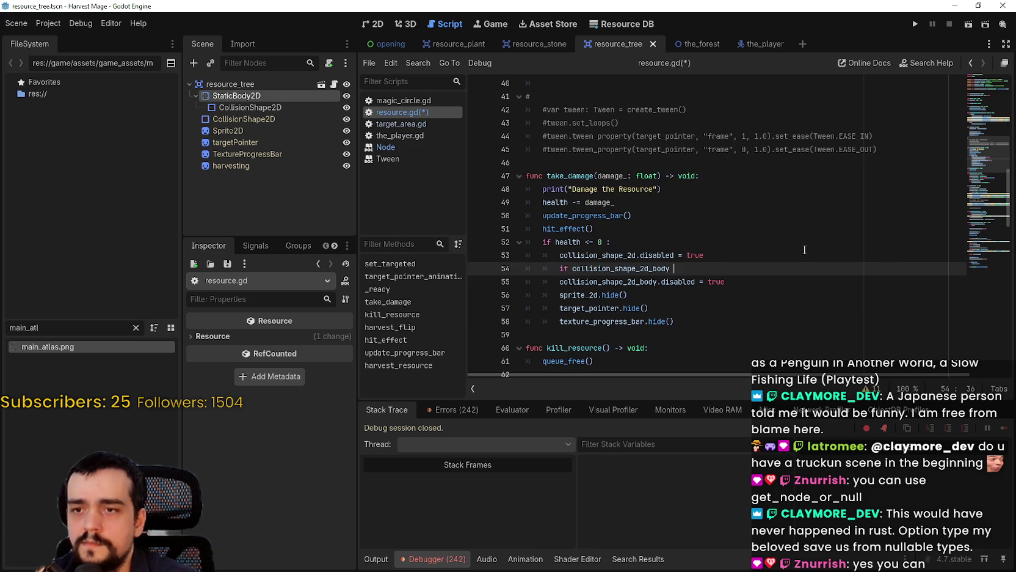
{"action": "type", "text": " != nu"}
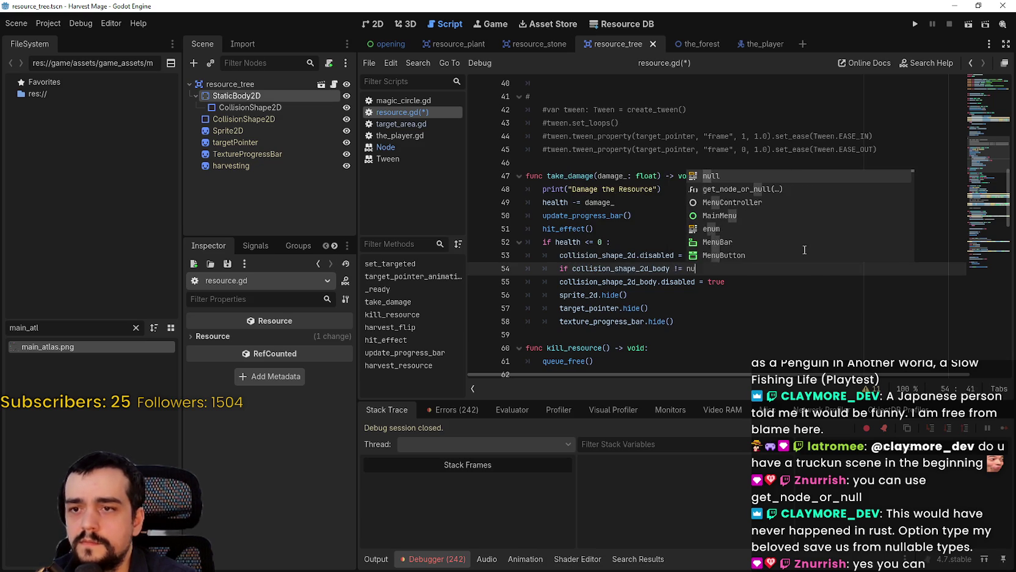
{"action": "type", "text": "ll:"}
{"action": "left_click", "coordinate": [557, 283]}
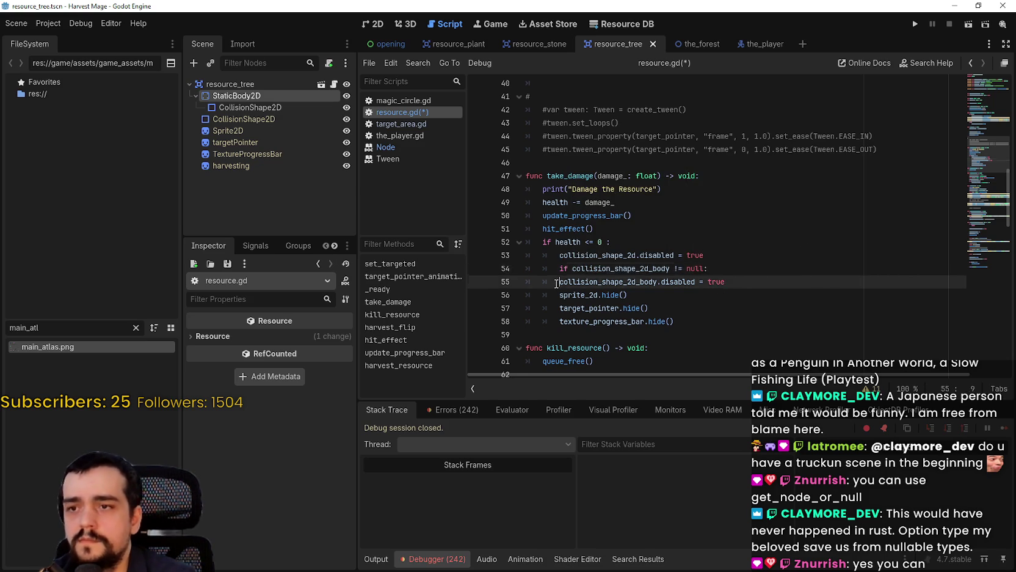
{"action": "key", "text": "Tab"}
{"action": "key", "text": "ctrl+s"}
{"action": "left_click", "coordinate": [755, 255]}
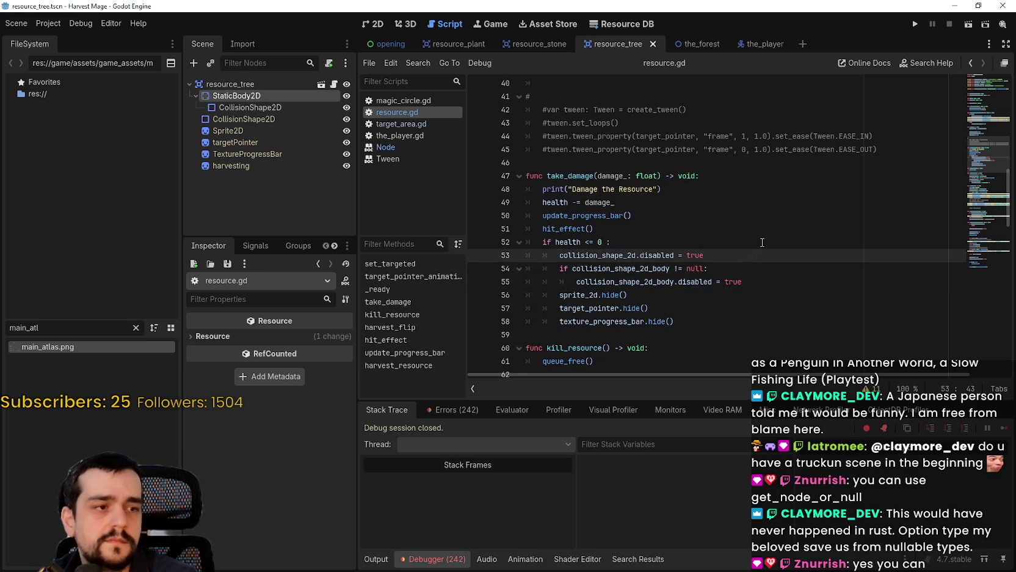
{"action": "scroll", "coordinate": [757, 246], "scroll_direction": "up", "scroll_amount": 12}
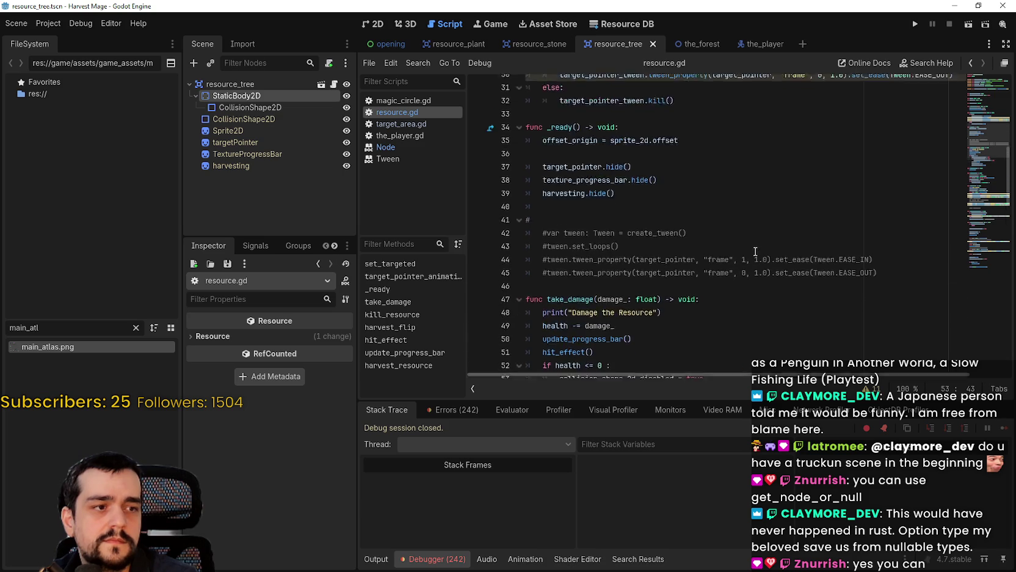
Step: Run a new full-screen game and walk the character down to the blue flowers
{"action": "left_click", "coordinate": [914, 24]}
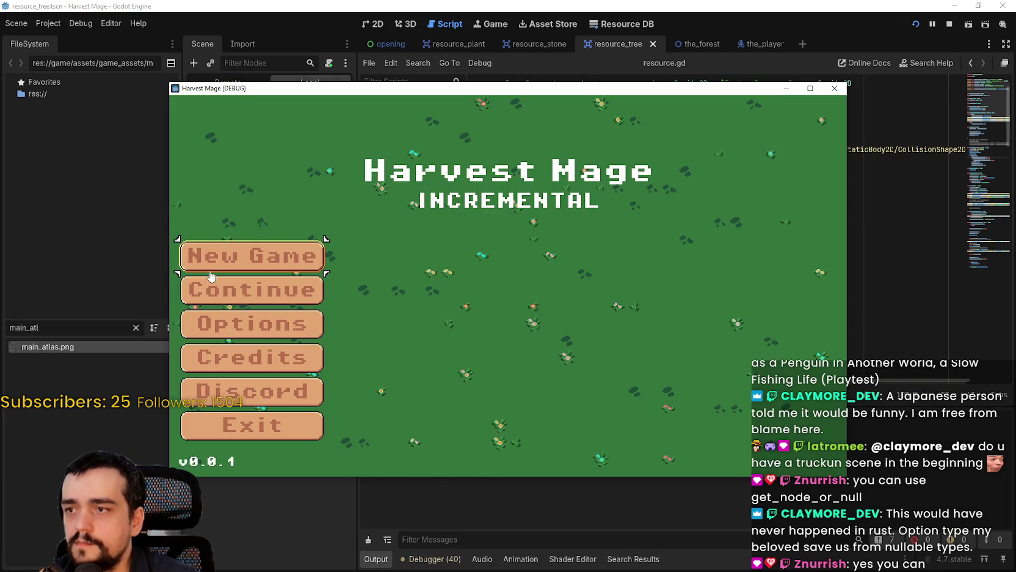
{"action": "left_click", "coordinate": [210, 272]}
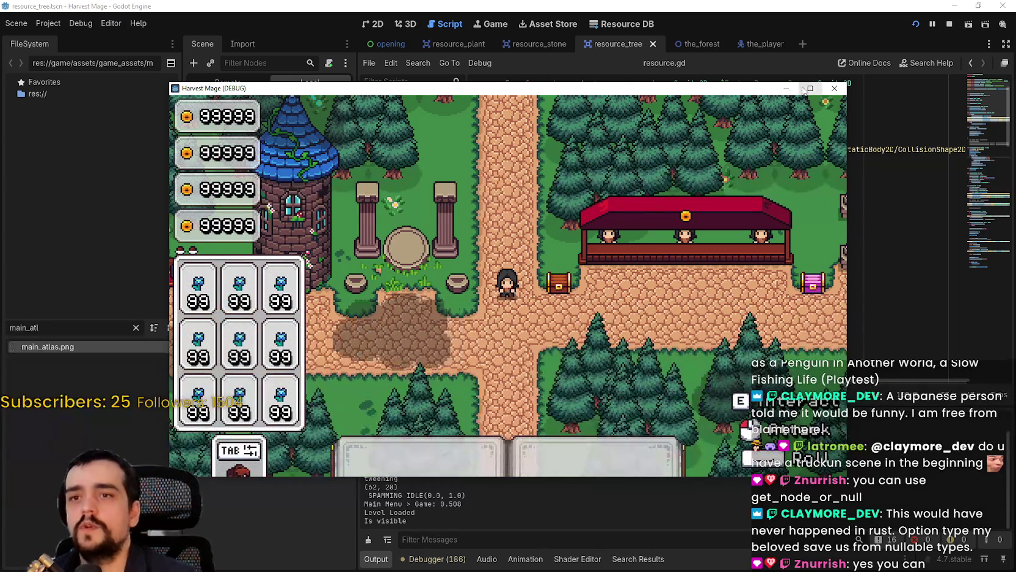
{"action": "left_click", "coordinate": [806, 89]}
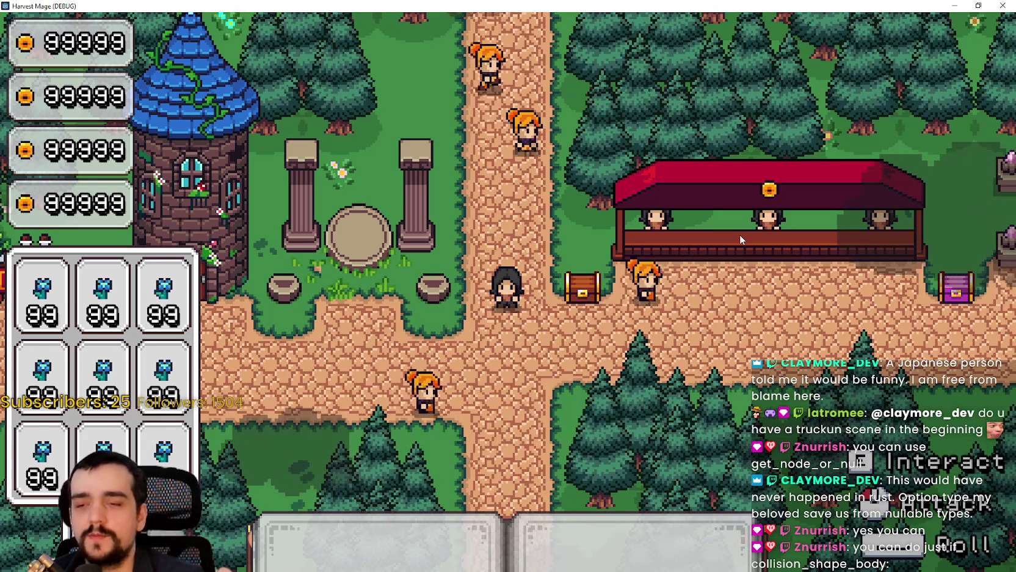
{"action": "key", "text": "s"}
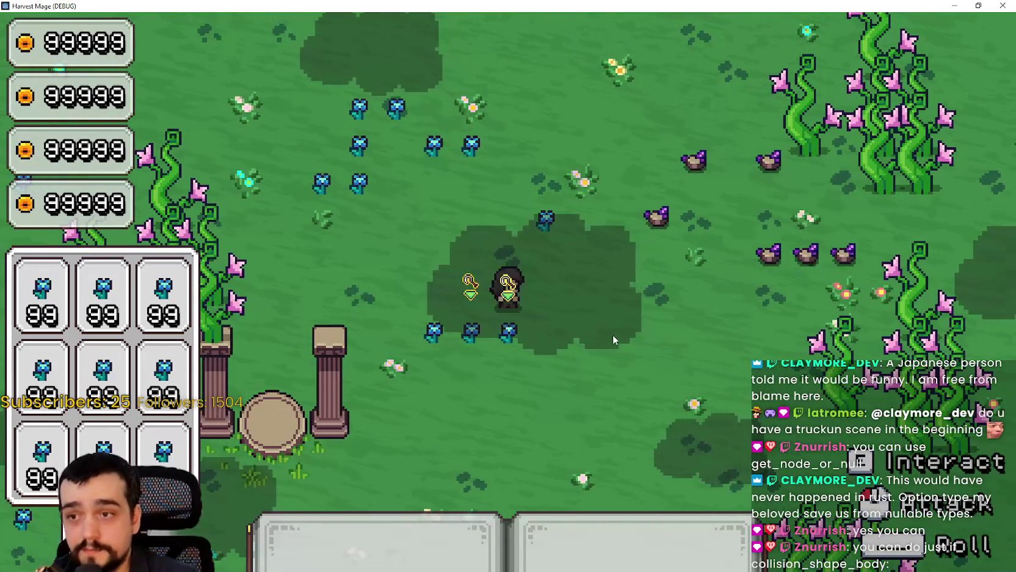
{"action": "key", "text": "d"}
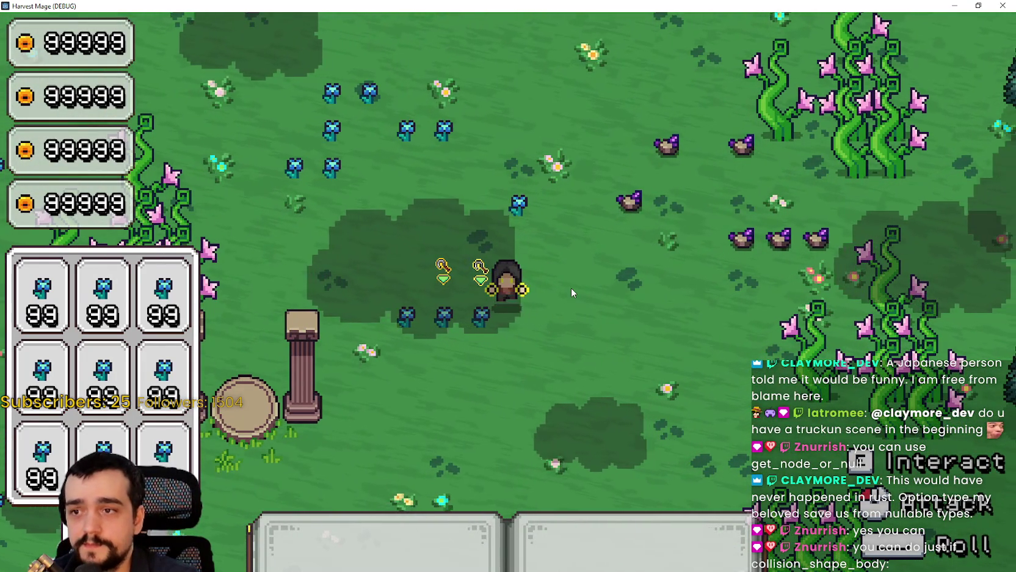
Step: Attack the nearby blue flowers repeatedly until they are harvested
{"action": "left_click", "coordinate": [570, 287]}
{"action": "left_click", "coordinate": [632, 310]}
{"action": "left_click", "coordinate": [617, 307]}
{"action": "left_click", "coordinate": [557, 284]}
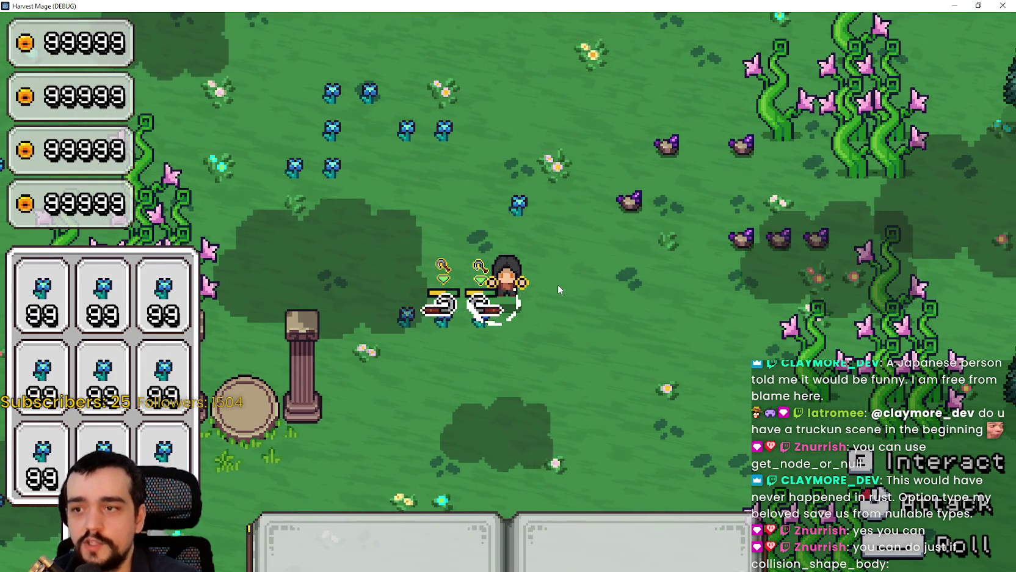
{"action": "left_click", "coordinate": [557, 284]}
{"action": "left_click", "coordinate": [569, 299]}
{"action": "left_click", "coordinate": [570, 300]}
{"action": "left_click", "coordinate": [570, 300]}
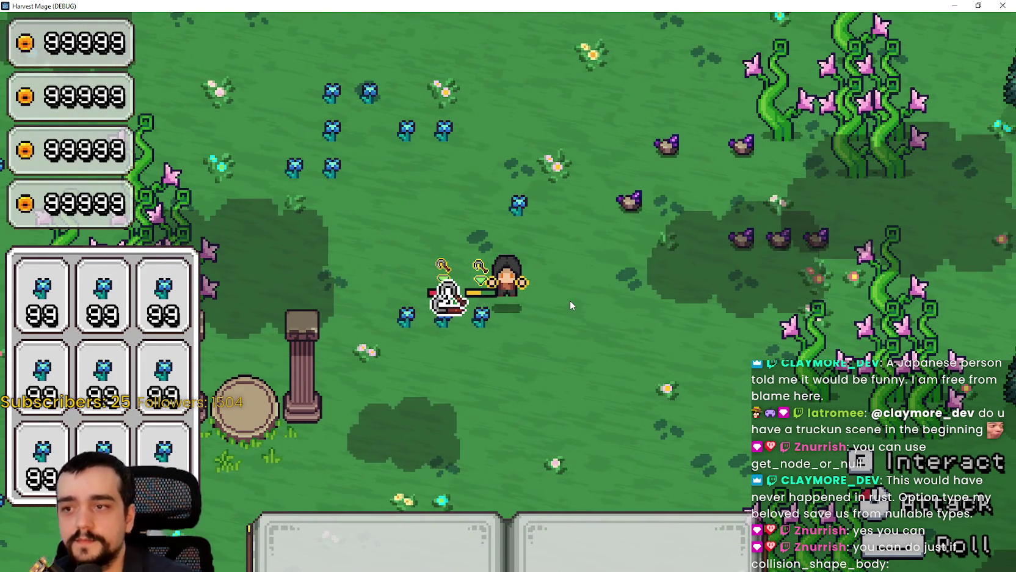
{"action": "left_click", "coordinate": [570, 300]}
{"action": "left_click", "coordinate": [569, 300]}
{"action": "left_click", "coordinate": [570, 300]}
{"action": "left_click", "coordinate": [570, 300]}
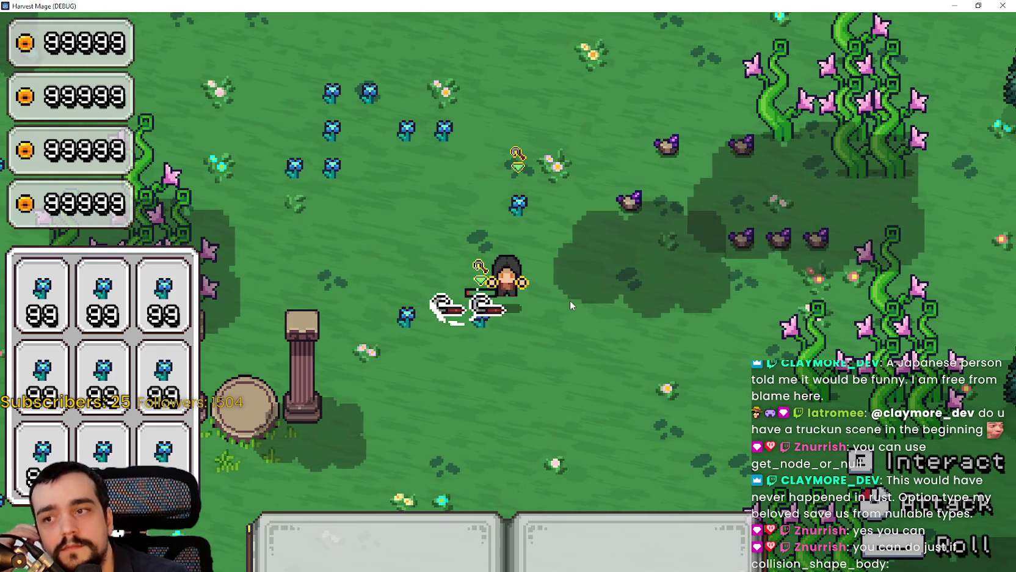
{"action": "left_click", "coordinate": [570, 300]}
{"action": "left_click", "coordinate": [569, 300]}
{"action": "left_click", "coordinate": [570, 300]}
{"action": "left_click", "coordinate": [569, 299]}
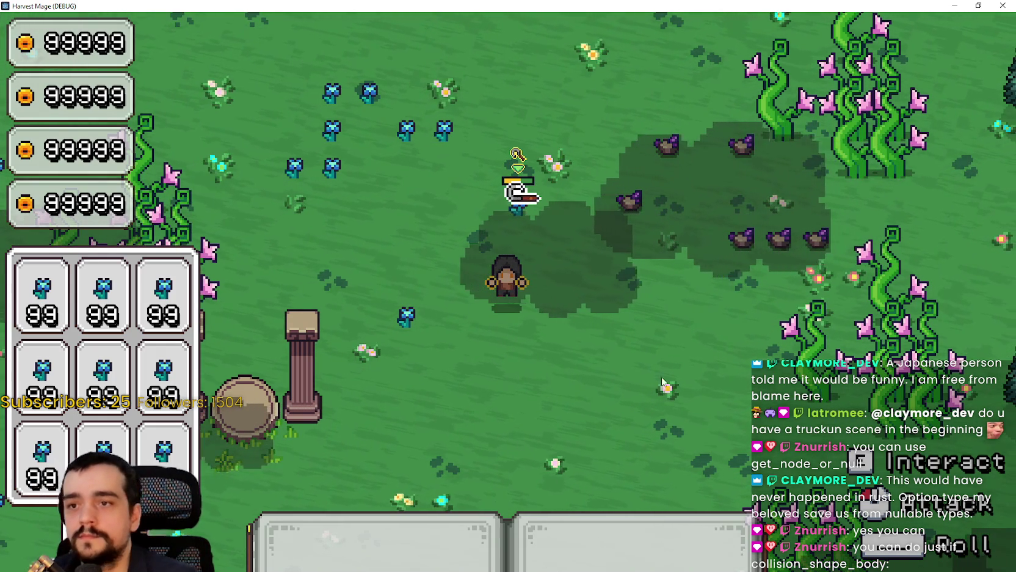
Step: Shrink the game window, stop the run and return to the script editor
{"action": "left_click", "coordinate": [978, 6]}
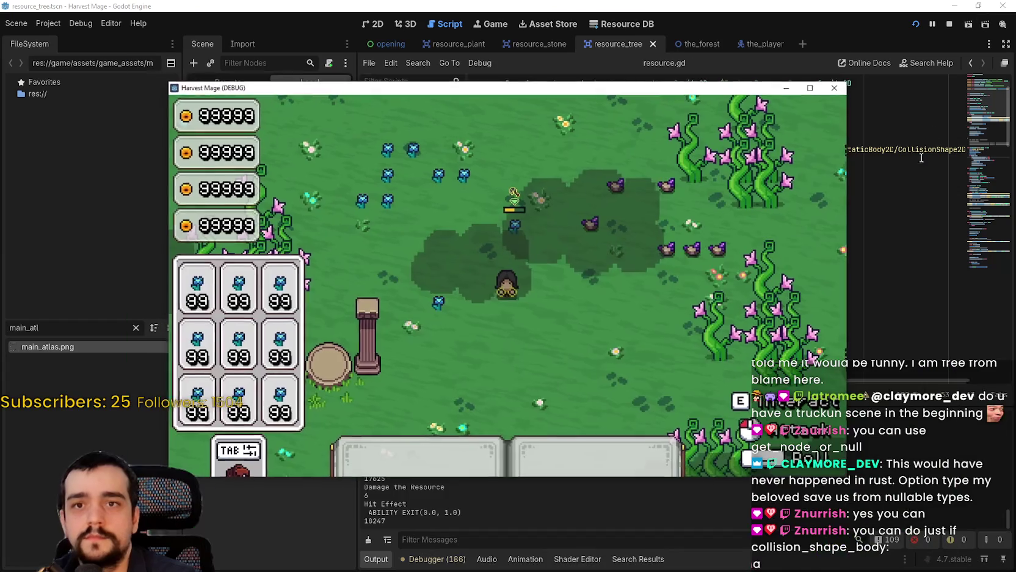
{"action": "left_click", "coordinate": [948, 26]}
{"action": "left_click", "coordinate": [808, 253]}
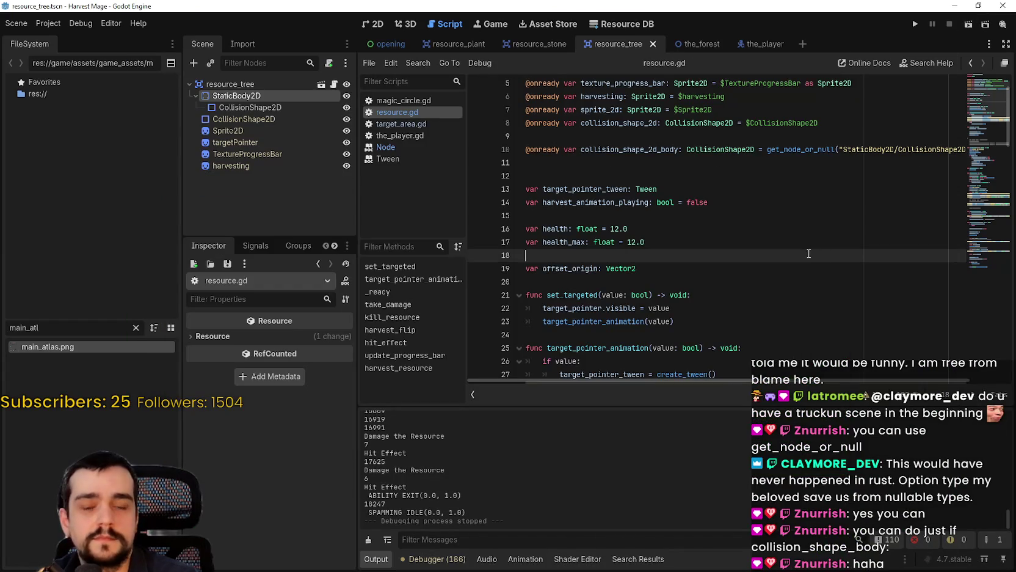
Step: Save resource.gd with the body-shape check reduced to 'if collision_shape_2d_body:'
{"action": "left_click", "coordinate": [688, 166]}
{"action": "left_click", "coordinate": [649, 177]}
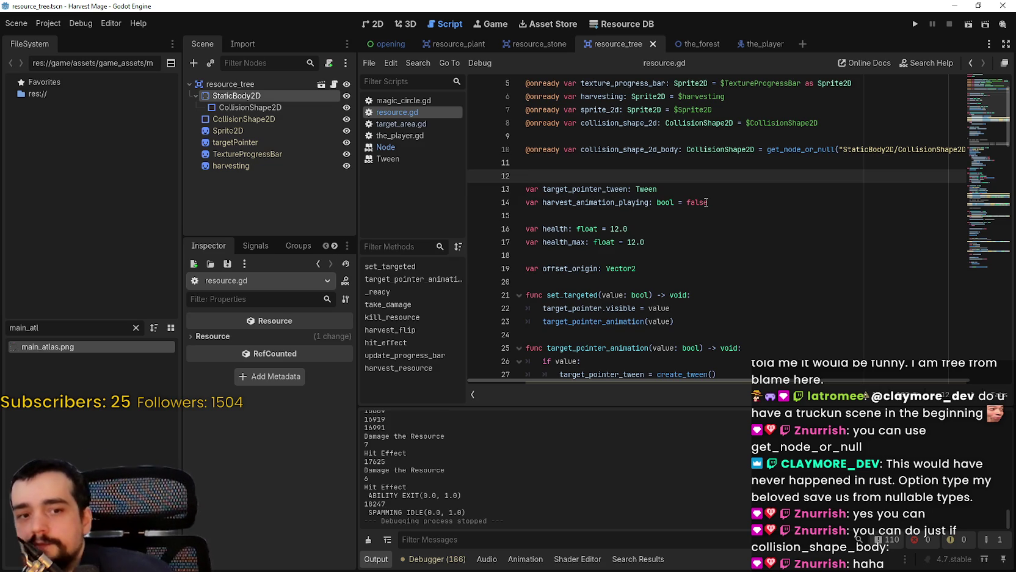
{"action": "key", "text": "ctrl+s"}
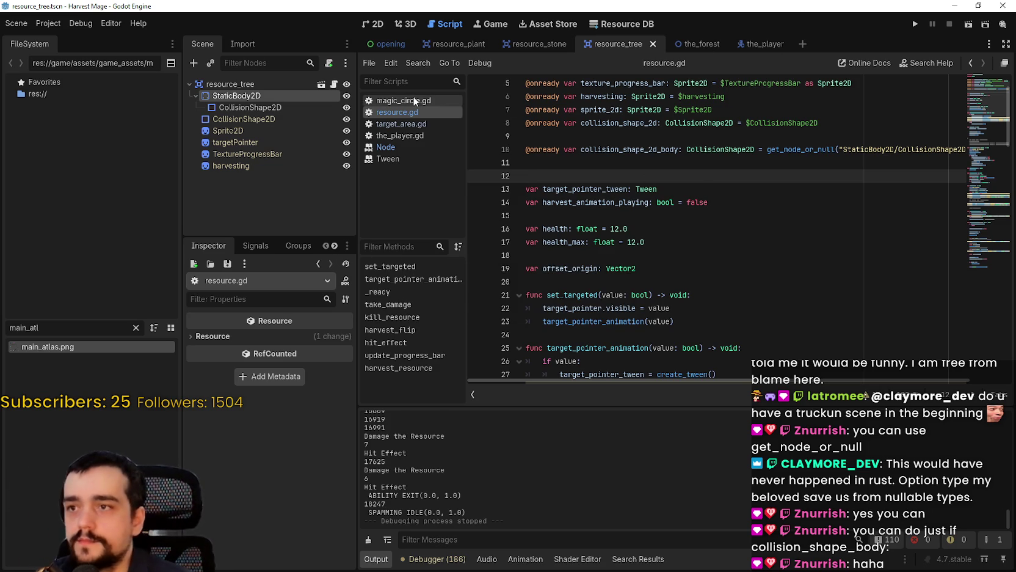
Step: Glance at target_area.gd, then return to resource.gd and place the caret at line 56's end
{"action": "left_click", "coordinate": [419, 125]}
{"action": "left_click", "coordinate": [418, 113]}
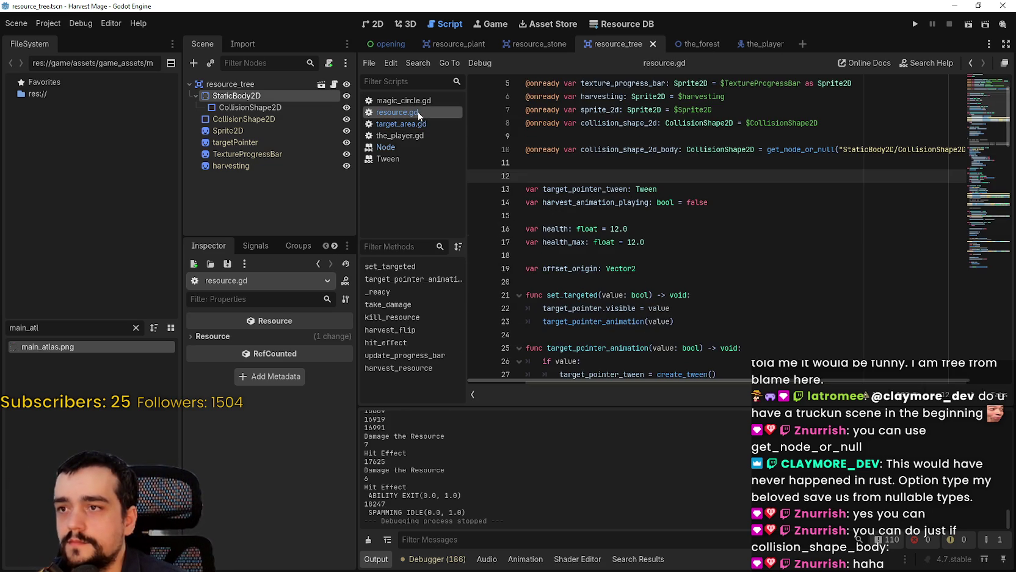
{"action": "scroll", "coordinate": [633, 185], "scroll_direction": "down", "scroll_amount": 5}
{"action": "scroll", "coordinate": [668, 183], "scroll_direction": "down", "scroll_amount": 9}
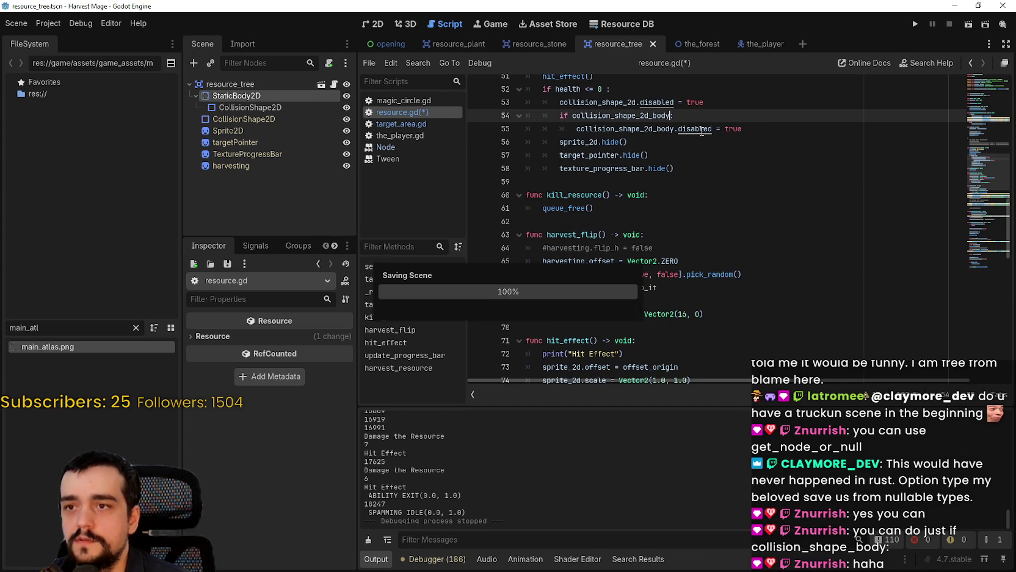
{"action": "left_click", "coordinate": [760, 139]}
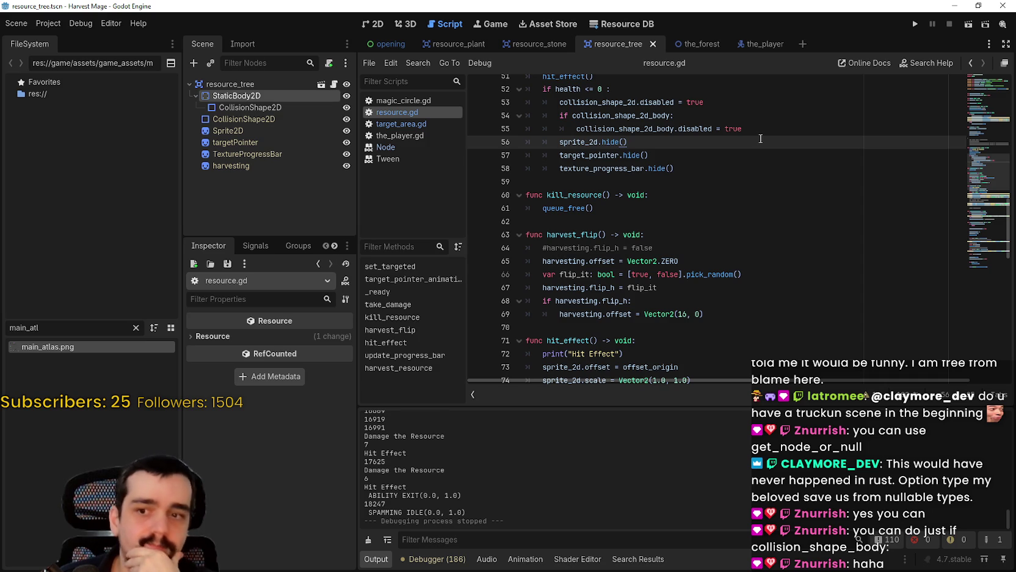
Step: Relaunch the game, start from the title screen and walk via the stone circle to the meadow
{"action": "left_click", "coordinate": [912, 24]}
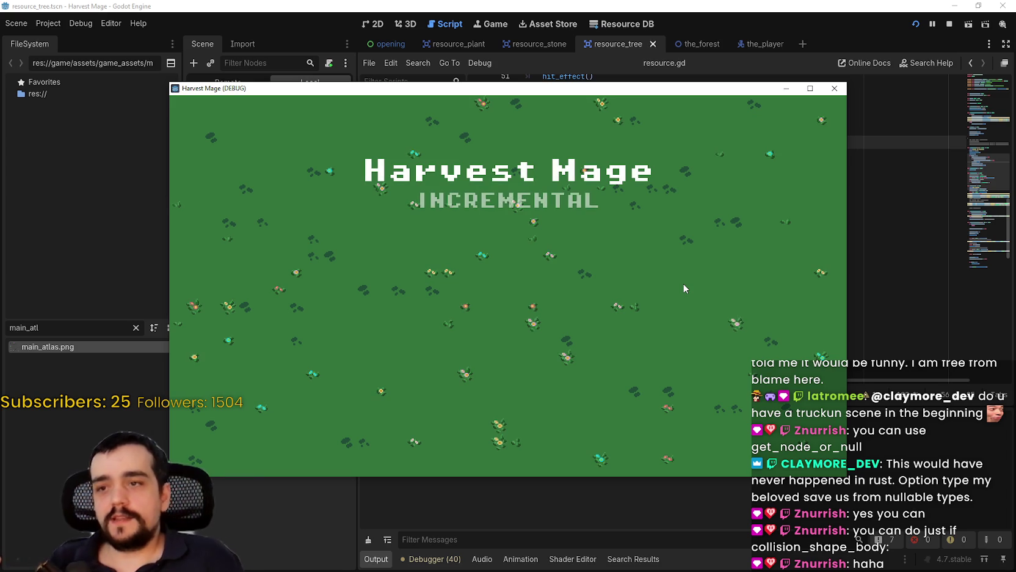
{"action": "left_click", "coordinate": [319, 286]}
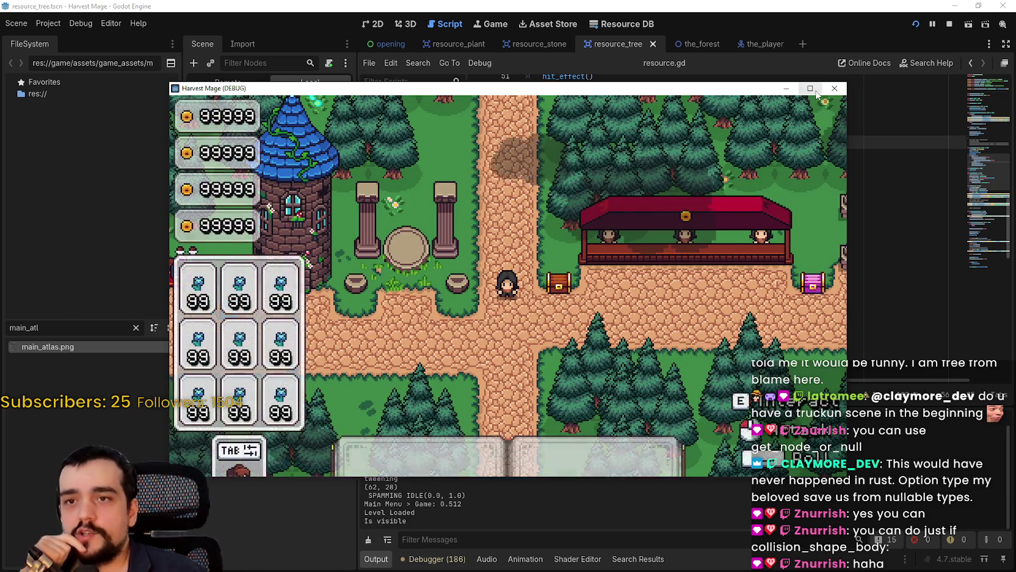
{"action": "left_click", "coordinate": [809, 88]}
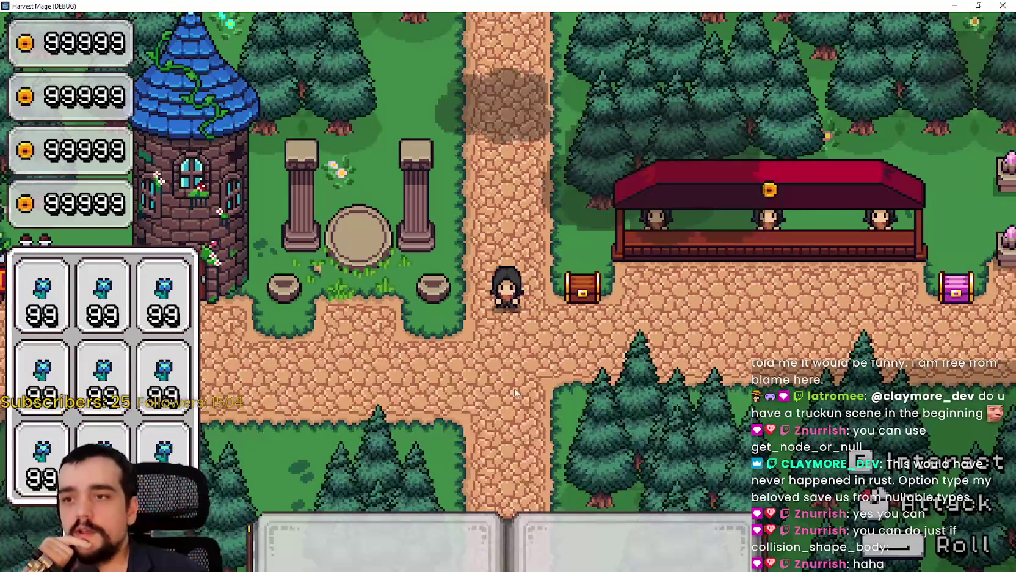
{"action": "key", "text": "s"}
{"action": "key", "text": "a"}
{"action": "key", "text": "w"}
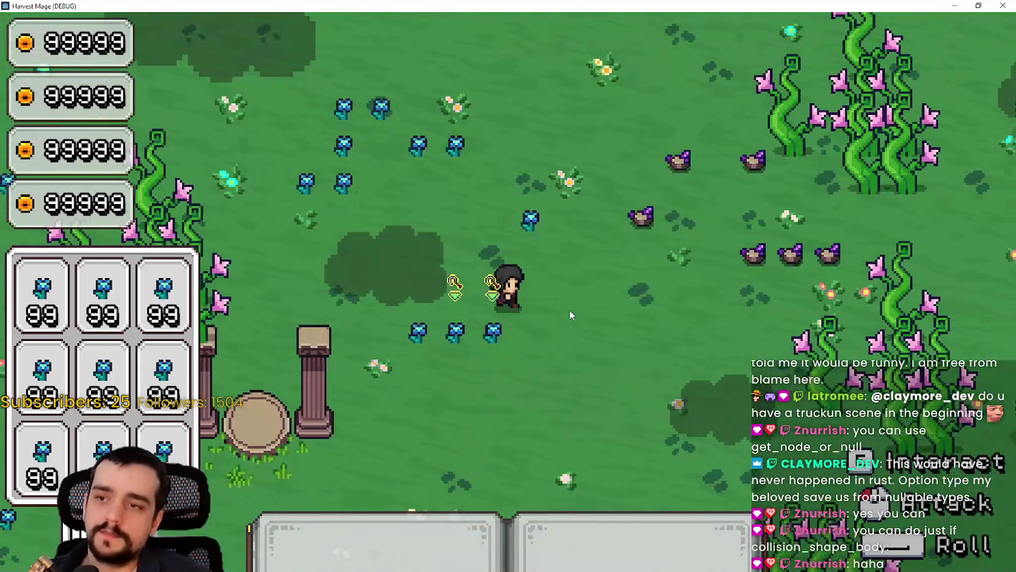
{"action": "key", "text": "d"}
{"action": "key", "text": "s"}
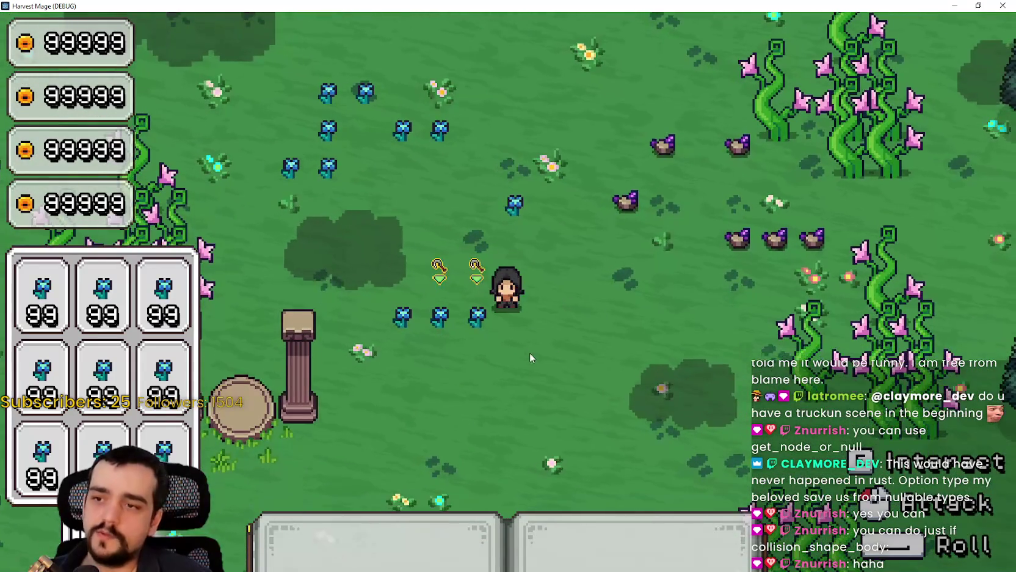
Step: Harvest the row of blue flowers on the left
{"action": "left_click", "coordinate": [439, 344]}
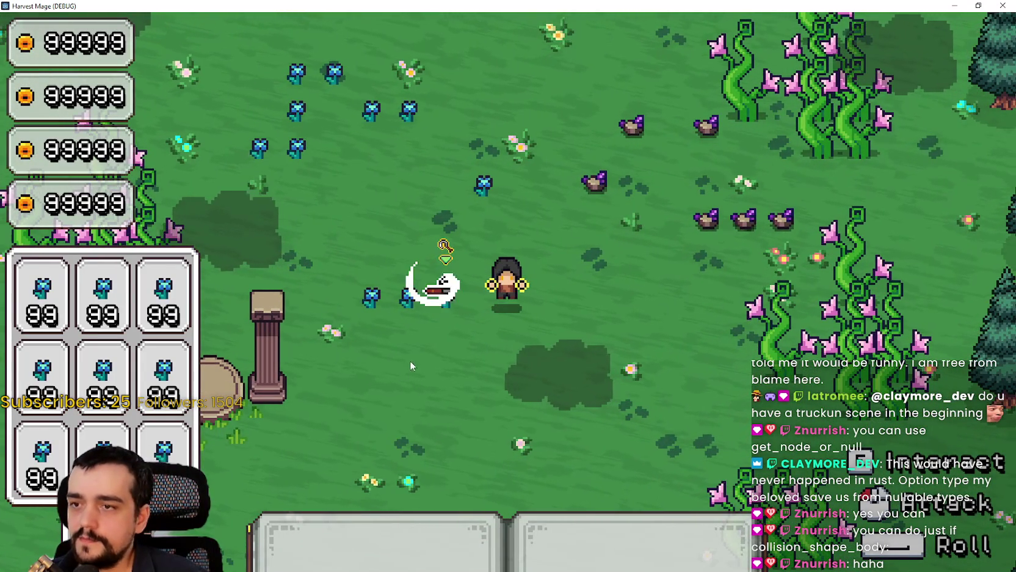
{"action": "left_click", "coordinate": [434, 349]}
{"action": "left_click", "coordinate": [433, 350]}
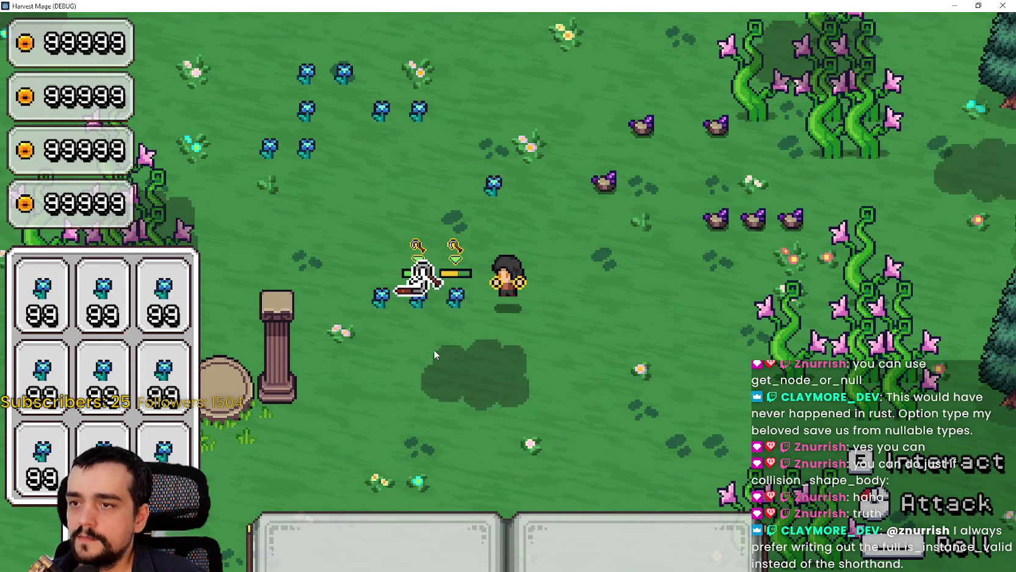
{"action": "left_click", "coordinate": [433, 349]}
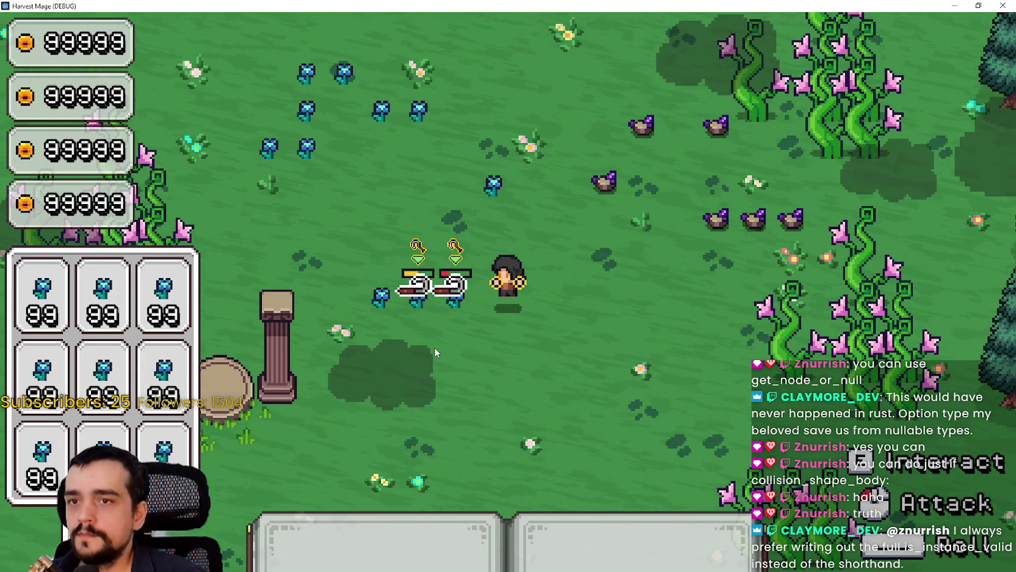
{"action": "left_click", "coordinate": [434, 347]}
{"action": "left_click", "coordinate": [434, 347]}
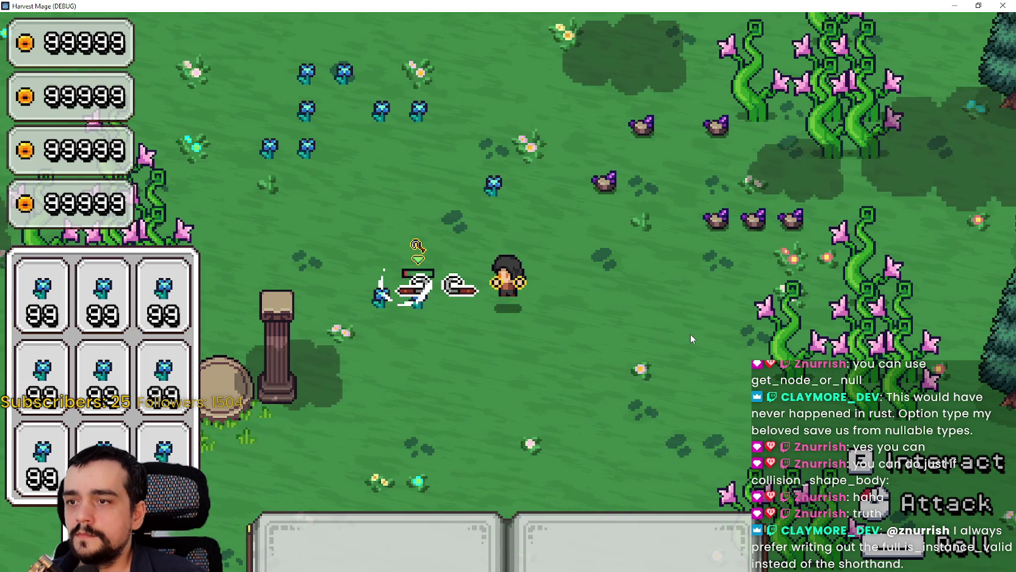
Step: Move up-left, harvest the flower to the right, then head toward the purple rocks
{"action": "key", "text": "w"}
{"action": "key", "text": "w"}
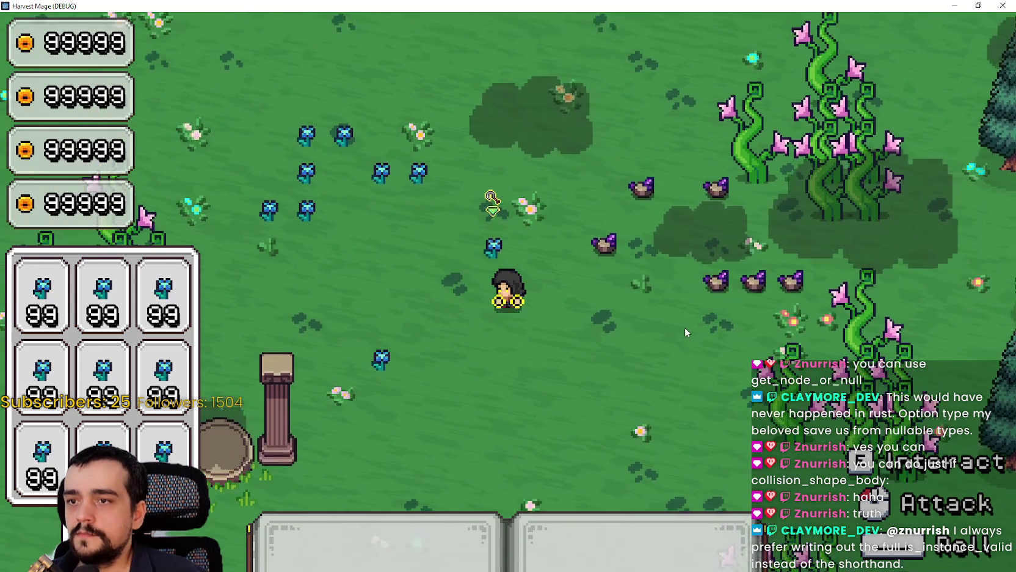
{"action": "key", "text": "a"}
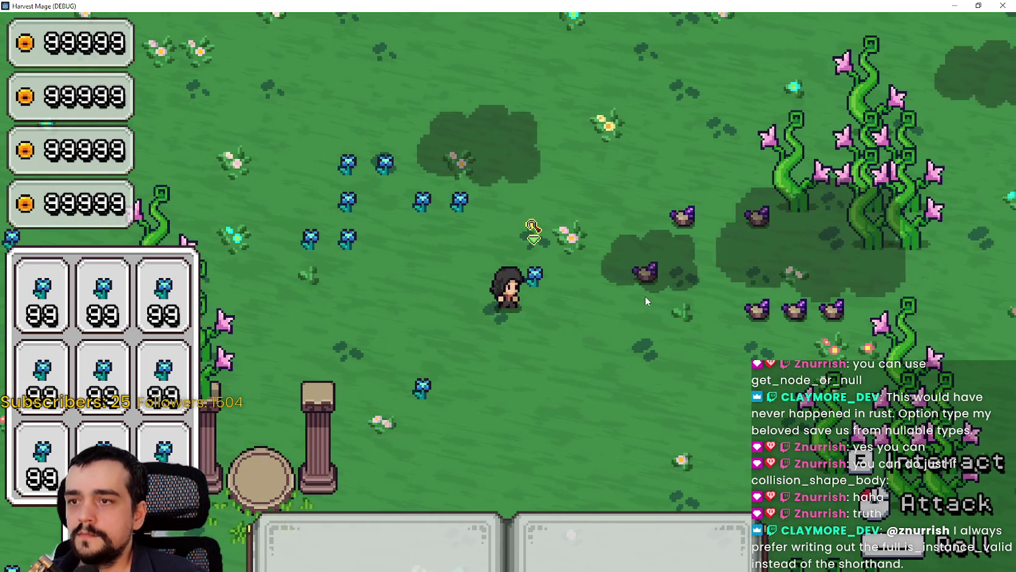
{"action": "left_click", "coordinate": [593, 350]}
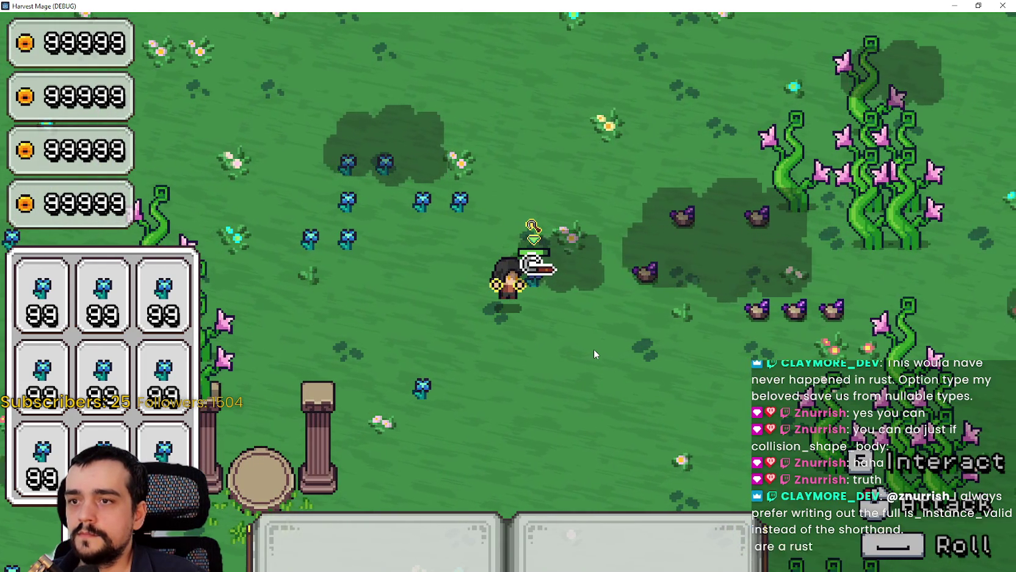
{"action": "left_click", "coordinate": [593, 348]}
{"action": "left_click", "coordinate": [593, 349]}
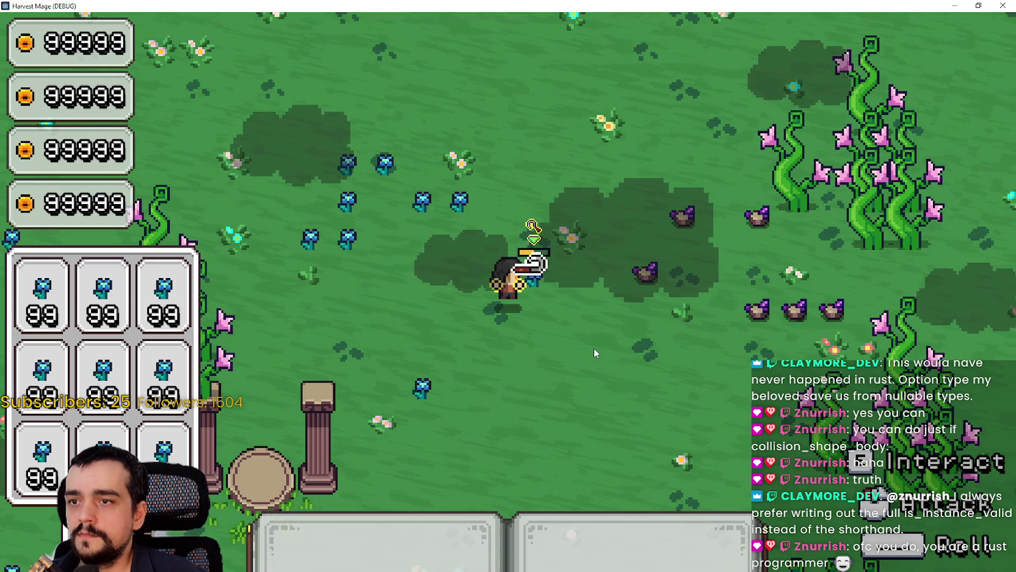
{"action": "left_click", "coordinate": [594, 343]}
{"action": "left_click", "coordinate": [595, 340]}
{"action": "left_click", "coordinate": [596, 339]}
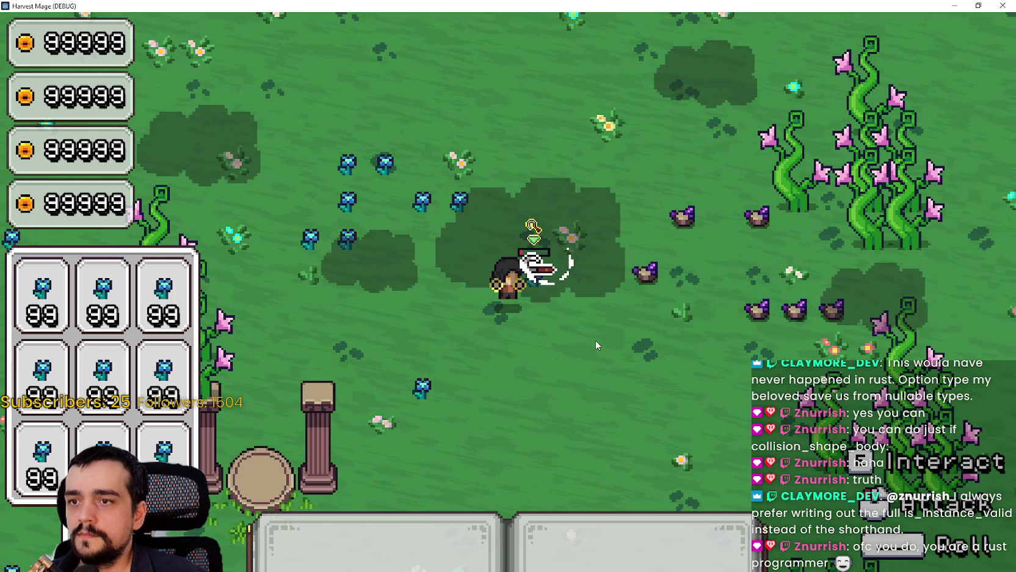
{"action": "left_click", "coordinate": [596, 339]}
{"action": "key", "text": "d"}
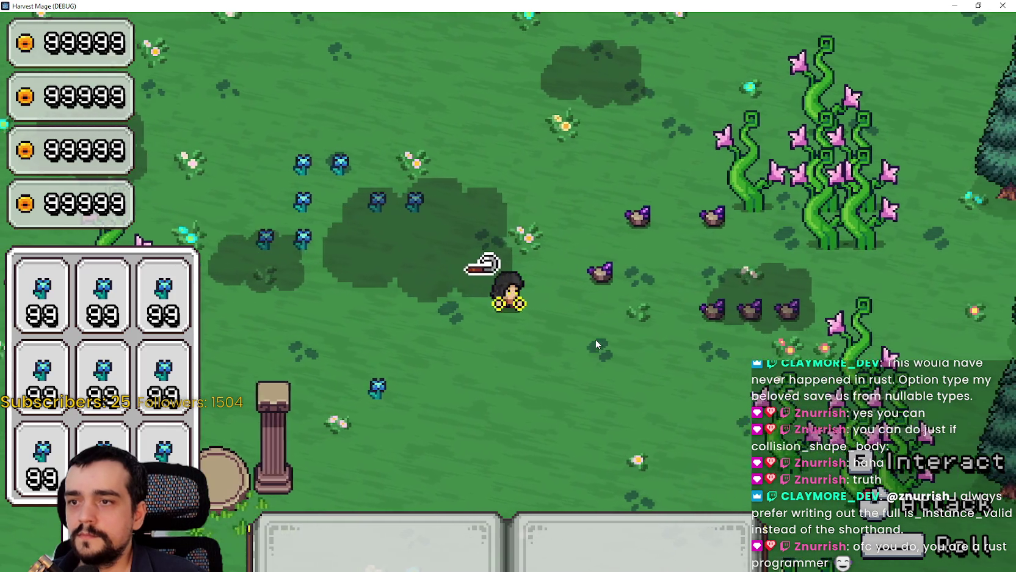
{"action": "key", "text": "d"}
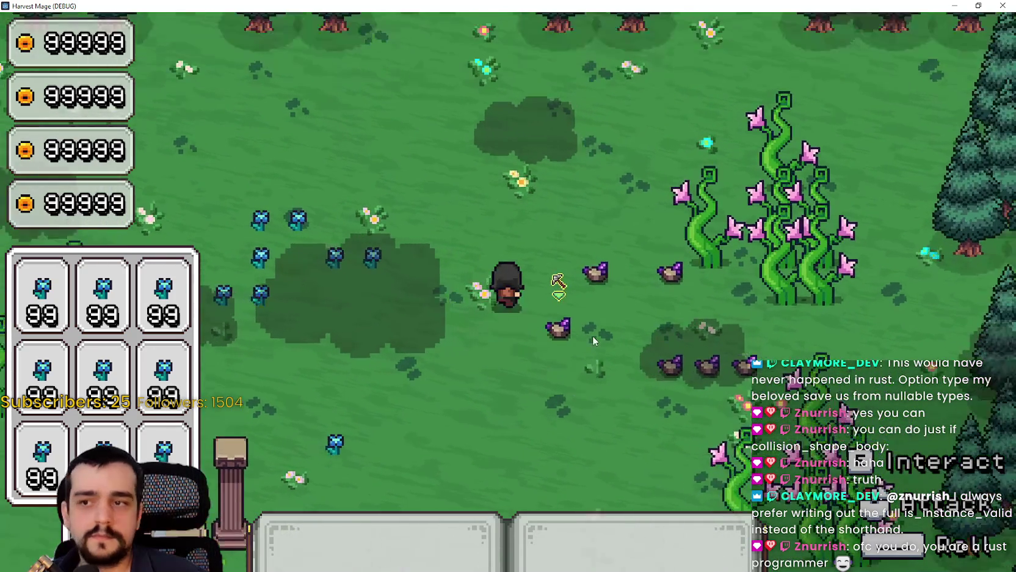
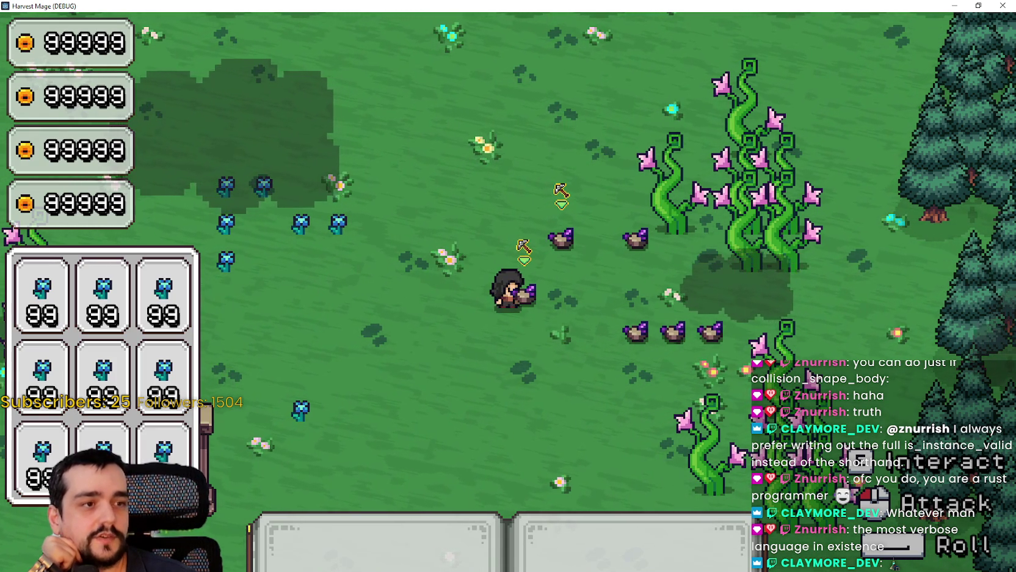
Step: Stop the running Harvest Mage game and scroll resource.gd to take_damage
{"action": "key", "text": "super+Down"}
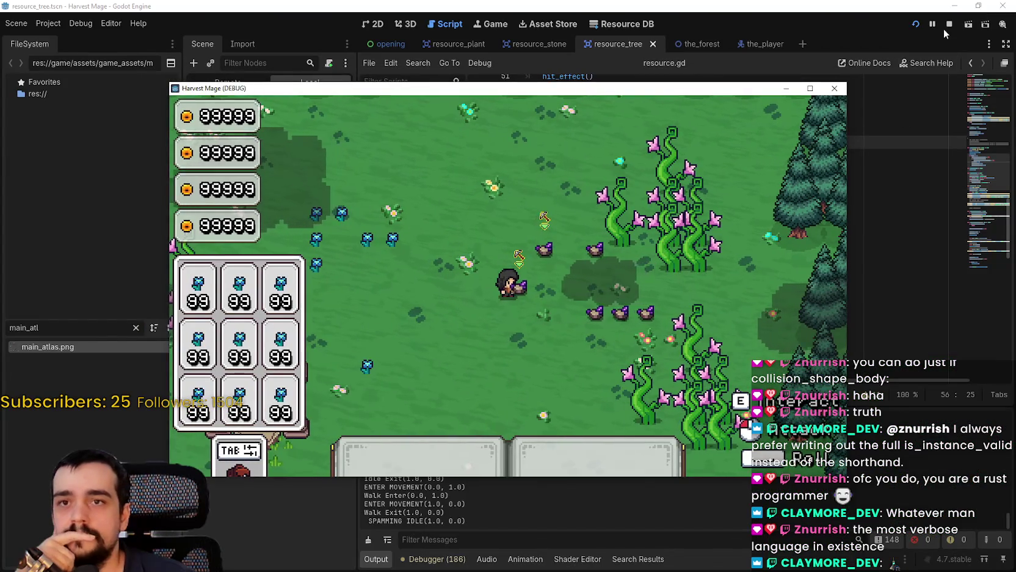
{"action": "left_click", "coordinate": [944, 30]}
{"action": "scroll", "coordinate": [755, 248], "scroll_direction": "down", "scroll_amount": 7}
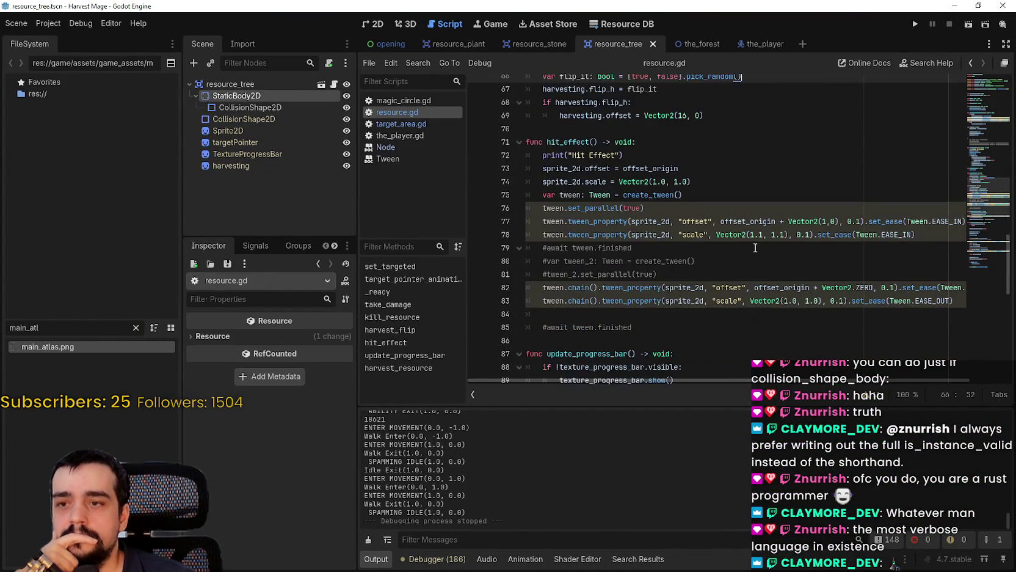
{"action": "scroll", "coordinate": [758, 245], "scroll_direction": "down", "scroll_amount": 6}
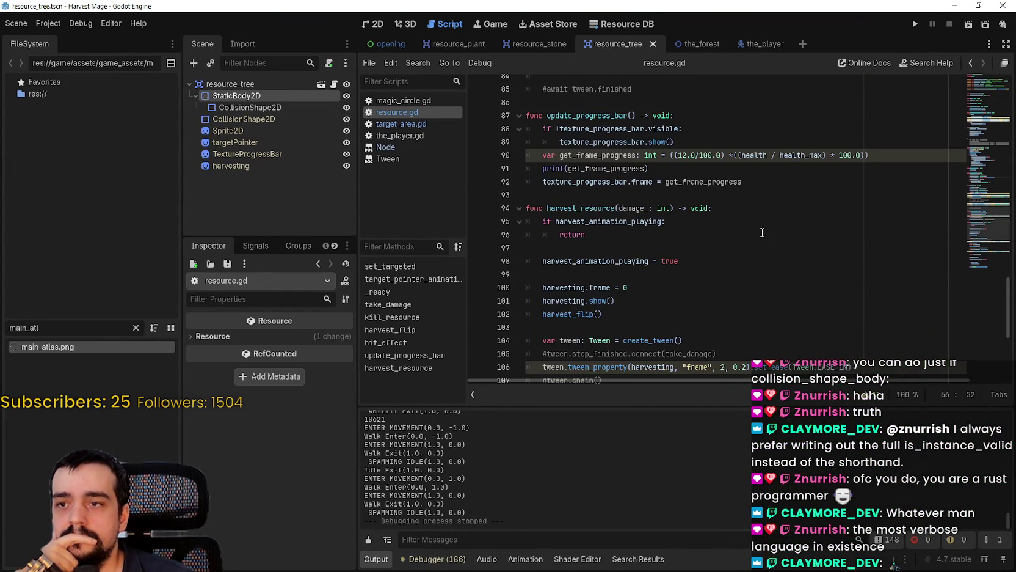
{"action": "scroll", "coordinate": [760, 237], "scroll_direction": "up", "scroll_amount": 4}
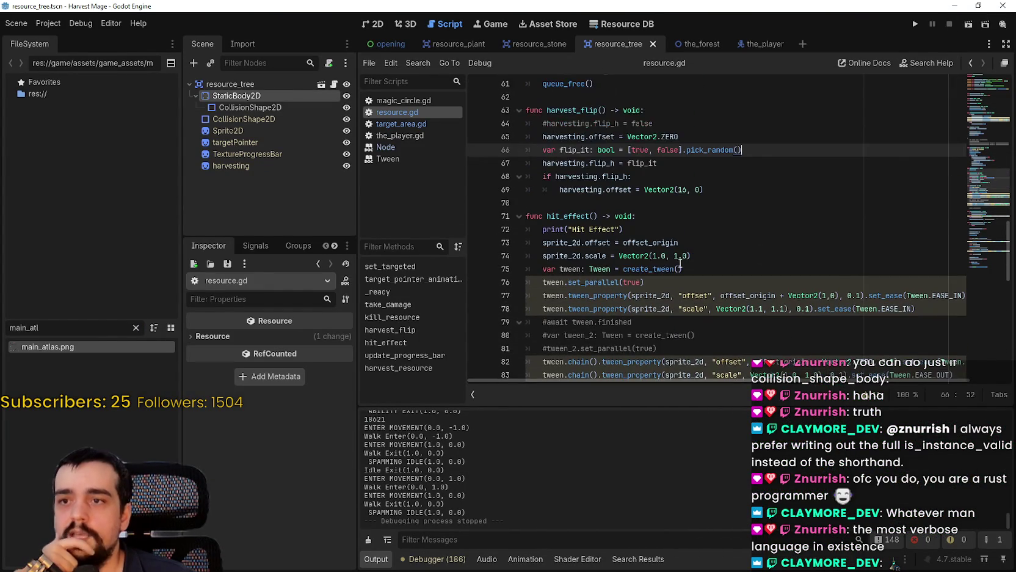
{"action": "scroll", "coordinate": [592, 183], "scroll_direction": "up", "scroll_amount": 4}
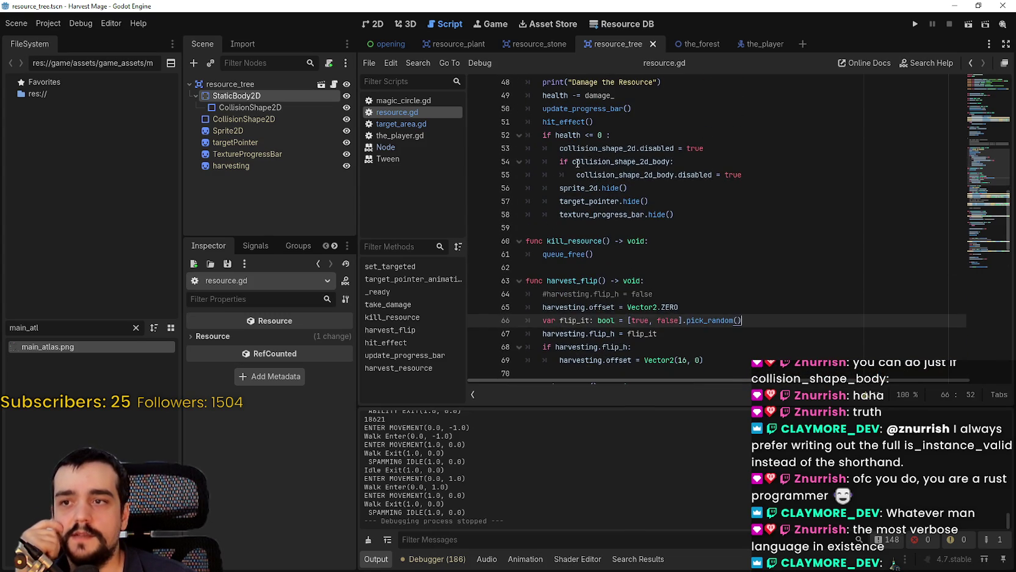
Step: Insert a new indented line above the collision_shape_2d_body check on line 54
{"action": "left_click_drag", "start_coordinate": [671, 162], "coordinate": [560, 161]}
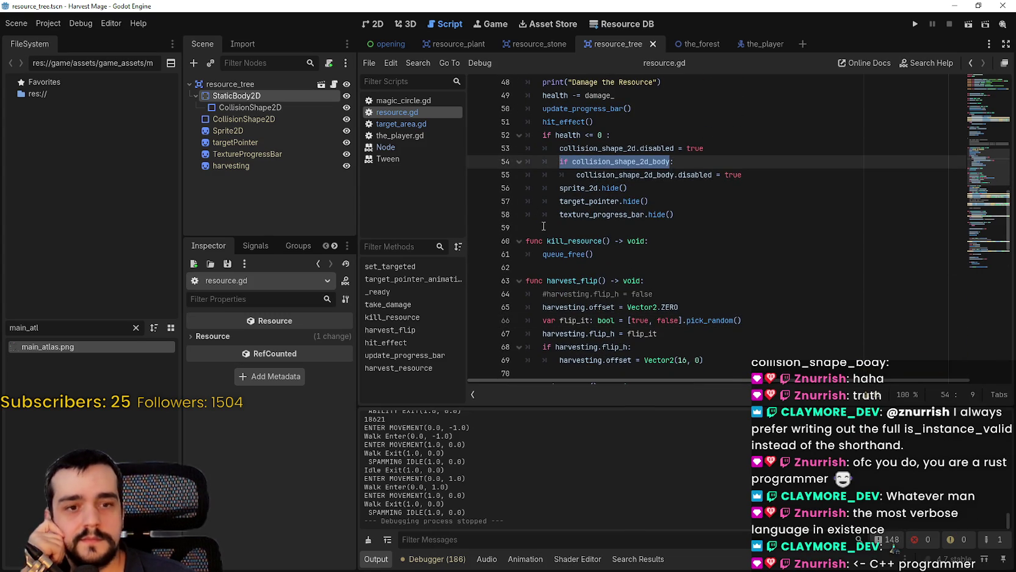
{"action": "left_click_drag", "start_coordinate": [796, 171], "coordinate": [542, 160]}
{"action": "left_click", "coordinate": [771, 149]}
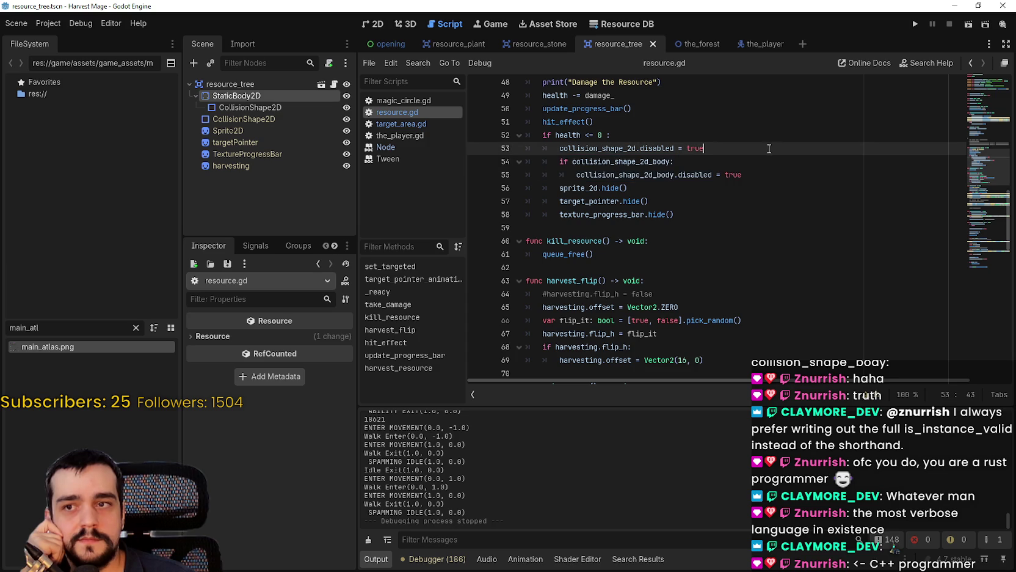
{"action": "key", "text": "Return"}
Step: Write 'if is_instance_id_valid(collision_shape_2d_body):' on line 54
{"action": "type", "text": "if "}
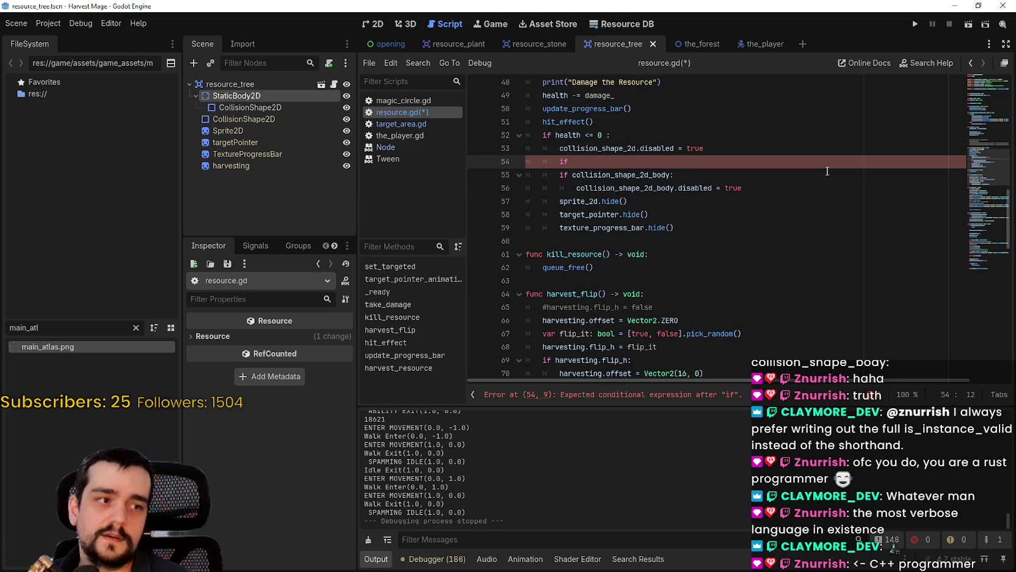
{"action": "type", "text": "is"}
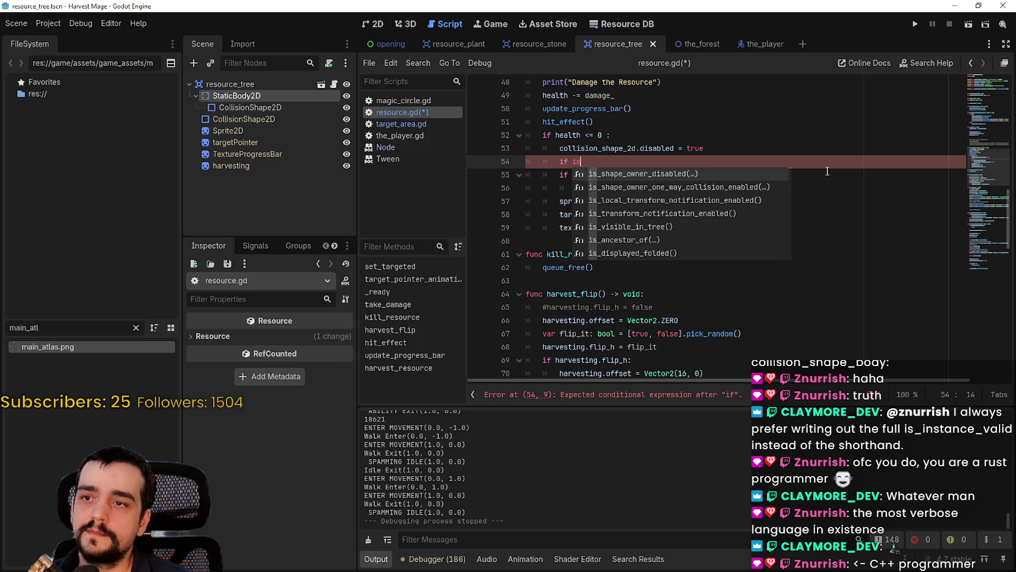
{"action": "type", "text": "_instan"}
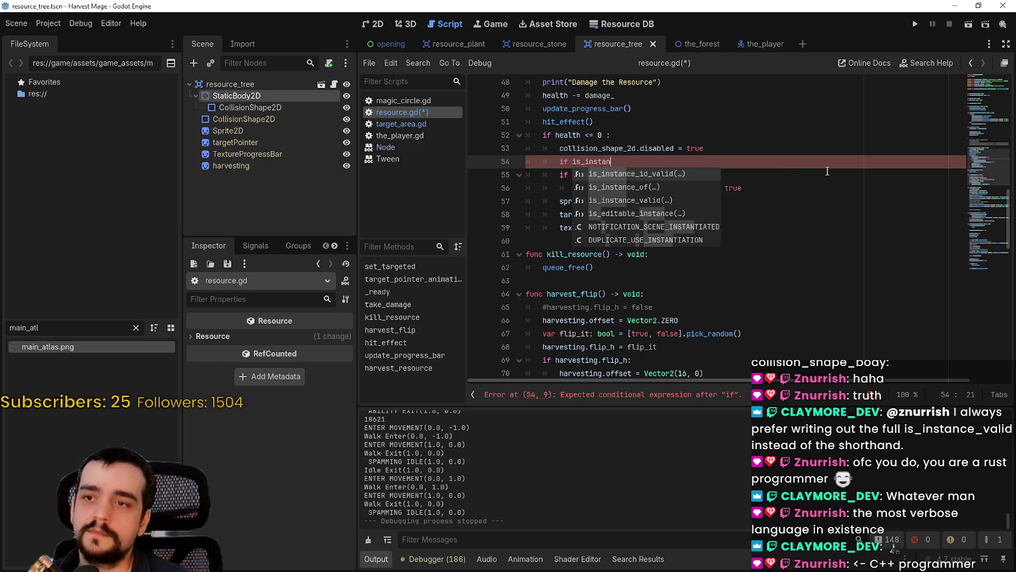
{"action": "type", "text": "ce"}
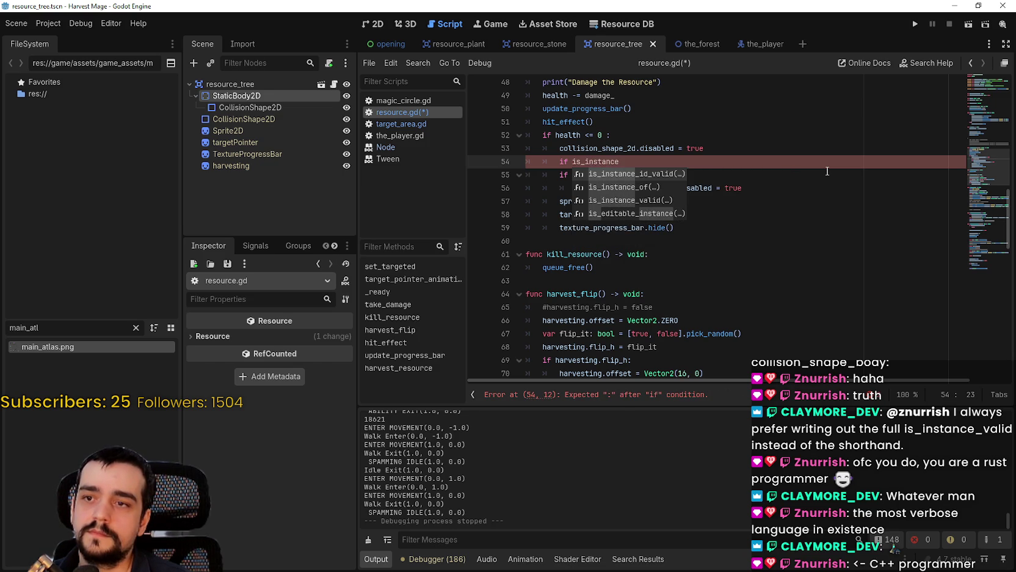
{"action": "key", "text": "Return"}
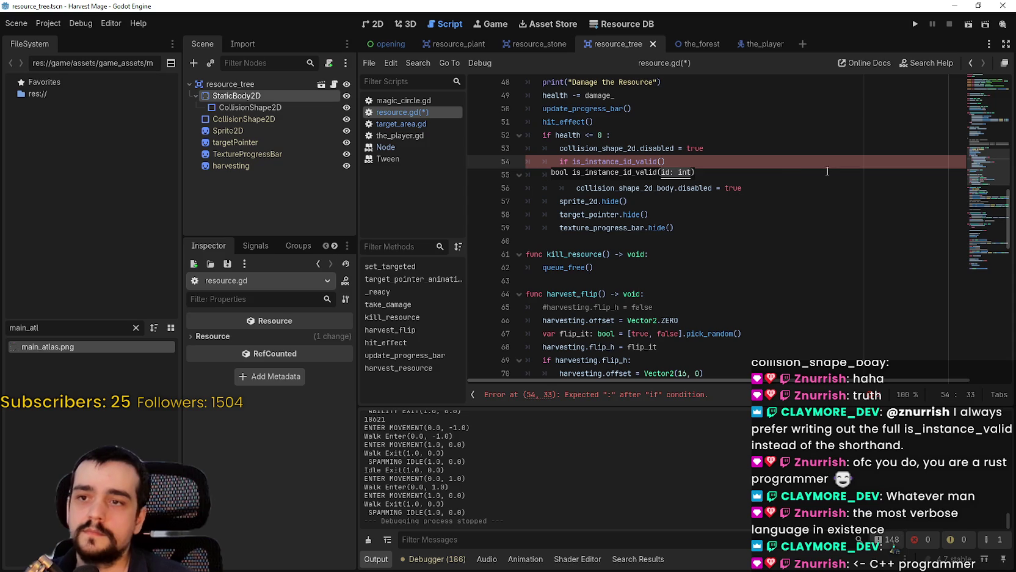
{"action": "double_click", "coordinate": [617, 175]}
{"action": "key", "text": "ctrl+c"}
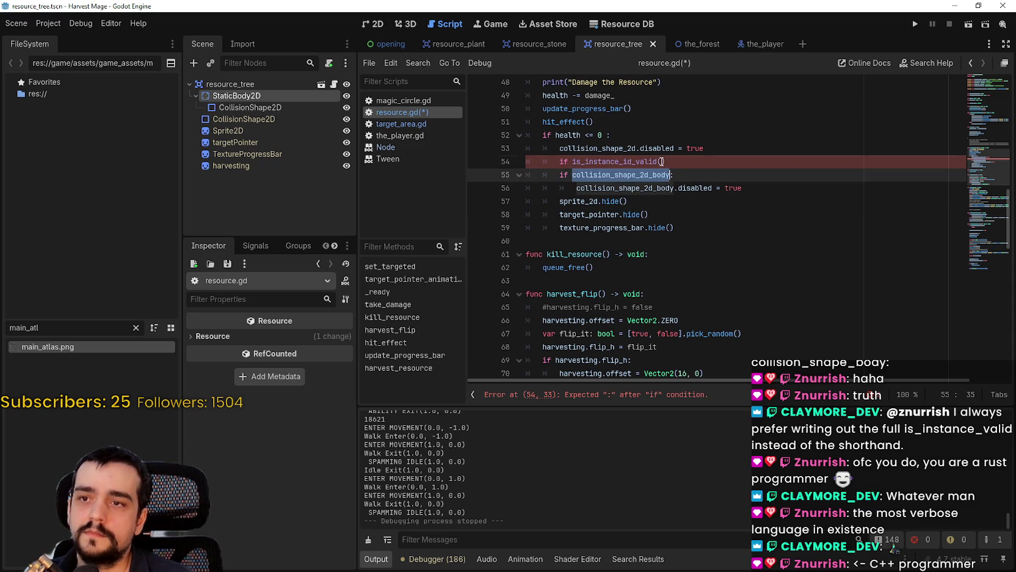
{"action": "left_click", "coordinate": [661, 161]}
{"action": "key", "text": "ctrl+v"}
{"action": "key", "text": "End"}
{"action": "type", "text": "\""}
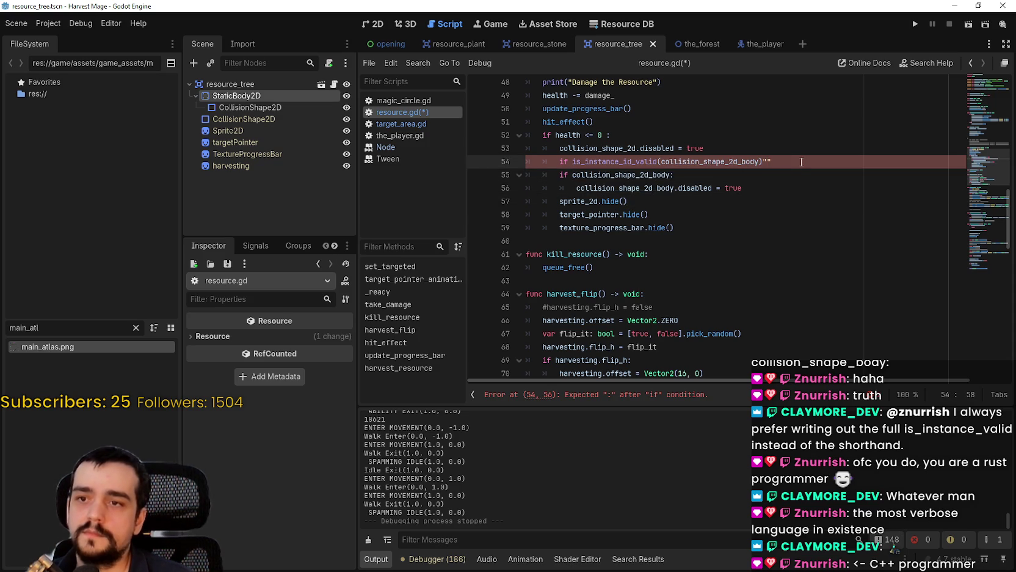
{"action": "key", "text": "BackSpace"}
{"action": "type", "text": ":"}
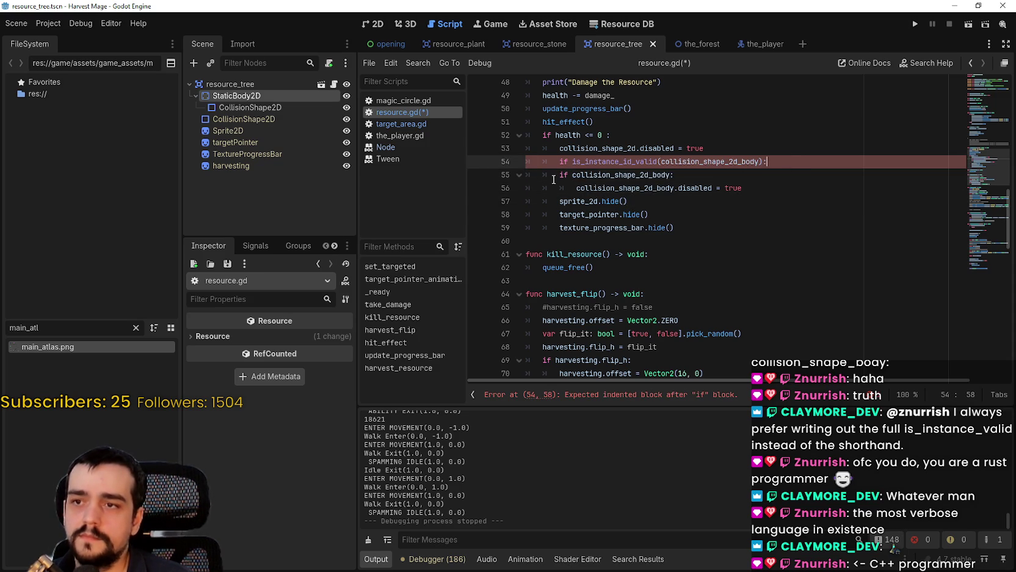
Step: Comment out the old 'if collision_shape_2d_body:' check on line 55 with Ctrl+K
{"action": "left_click", "coordinate": [553, 177]}
{"action": "key", "text": "ctrl+k"}
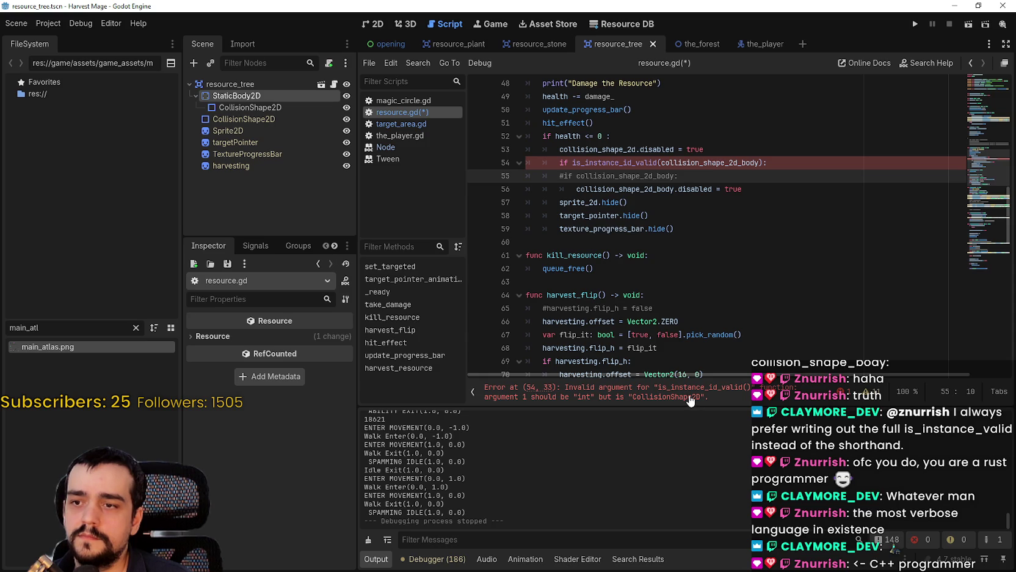
{"action": "mouse_move", "coordinate": [627, 163]}
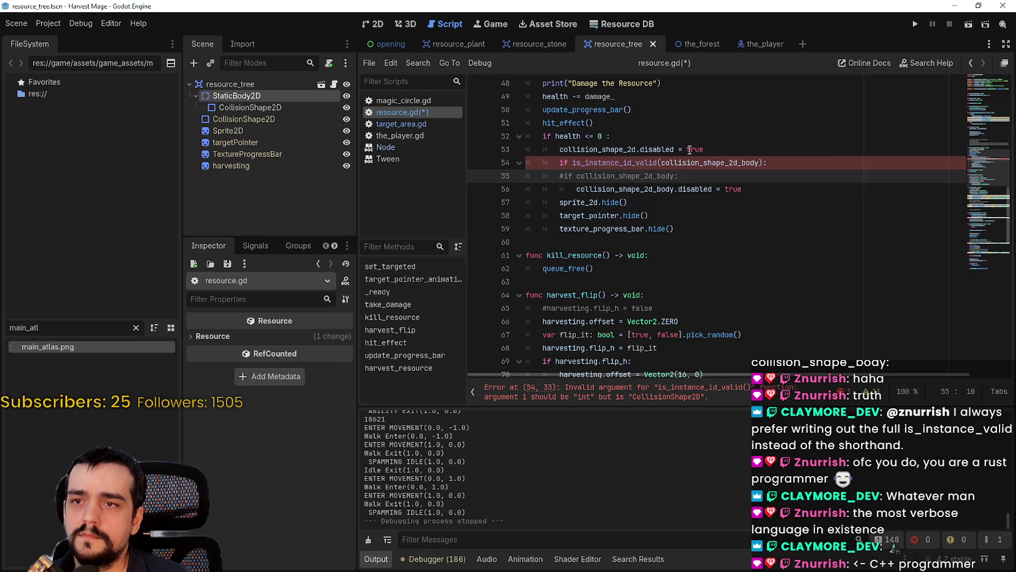
Step: Scroll up to the collision_shape_2d_body declaration on line 10
{"action": "left_click", "coordinate": [709, 149]}
{"action": "scroll", "coordinate": [707, 228], "scroll_direction": "up", "scroll_amount": 8}
{"action": "scroll", "coordinate": [708, 228], "scroll_direction": "up", "scroll_amount": 7}
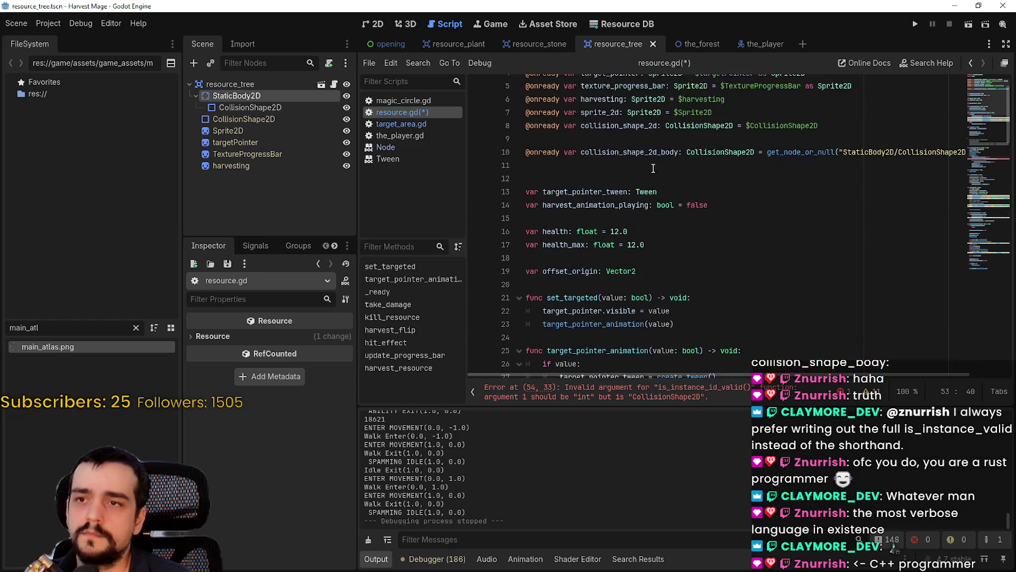
{"action": "right_click", "coordinate": [641, 152]}
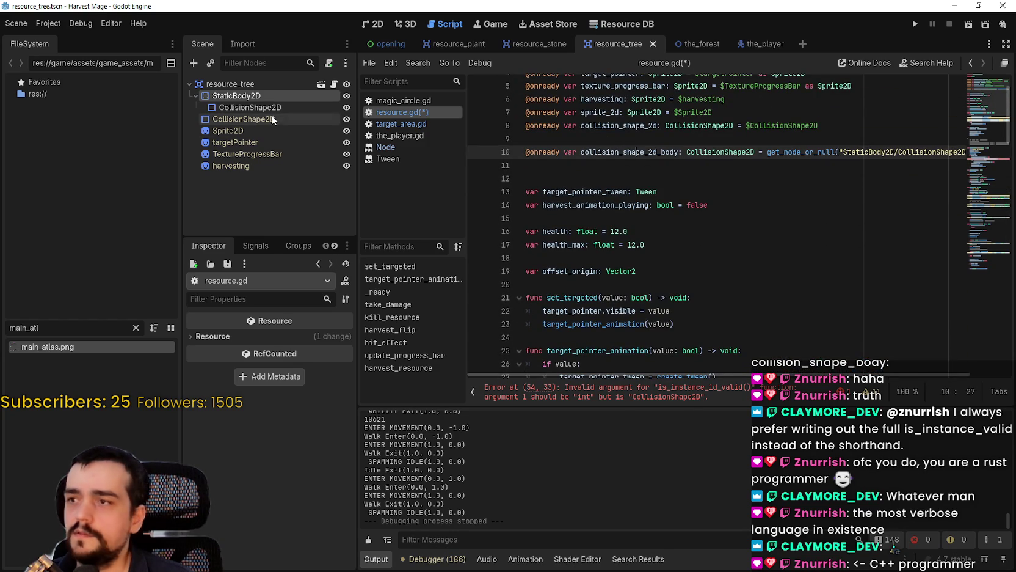
Step: Inspect StaticBody2D and its CollisionShape2D in the Scene dock, then return to take_damage
{"action": "right_click", "coordinate": [249, 96]}
{"action": "left_click", "coordinate": [242, 106]}
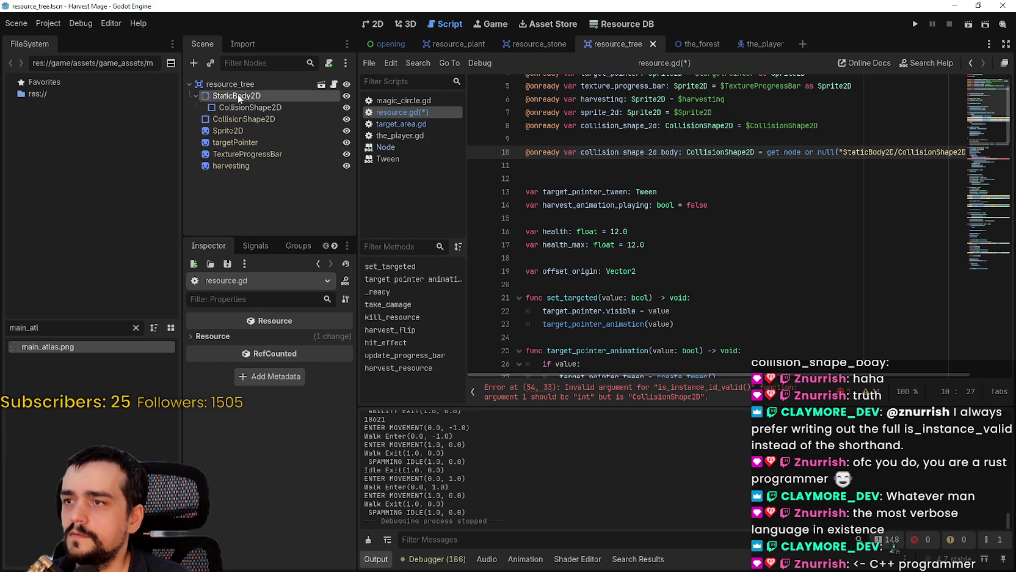
{"action": "right_click", "coordinate": [240, 108]}
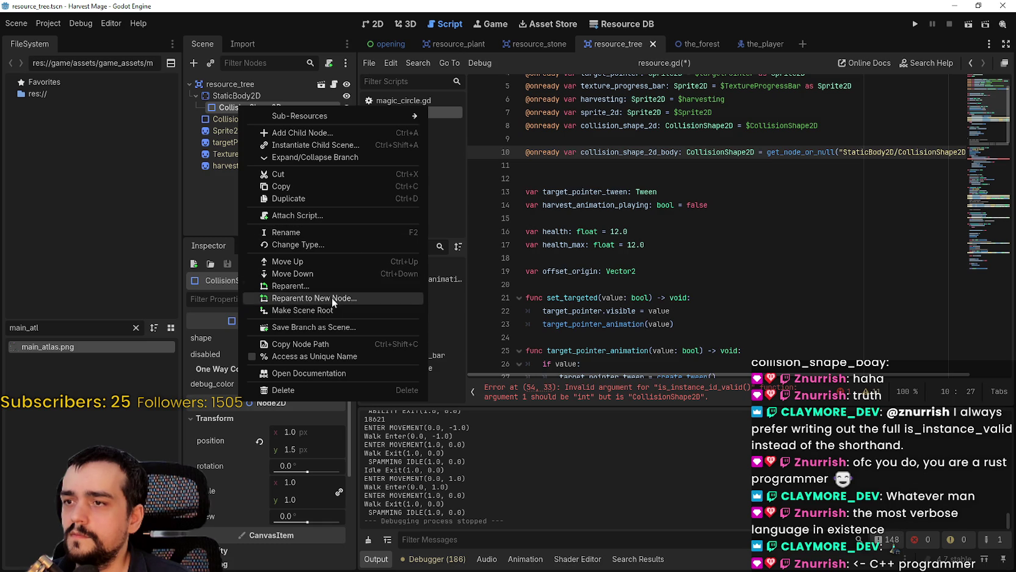
{"action": "left_click", "coordinate": [324, 344]}
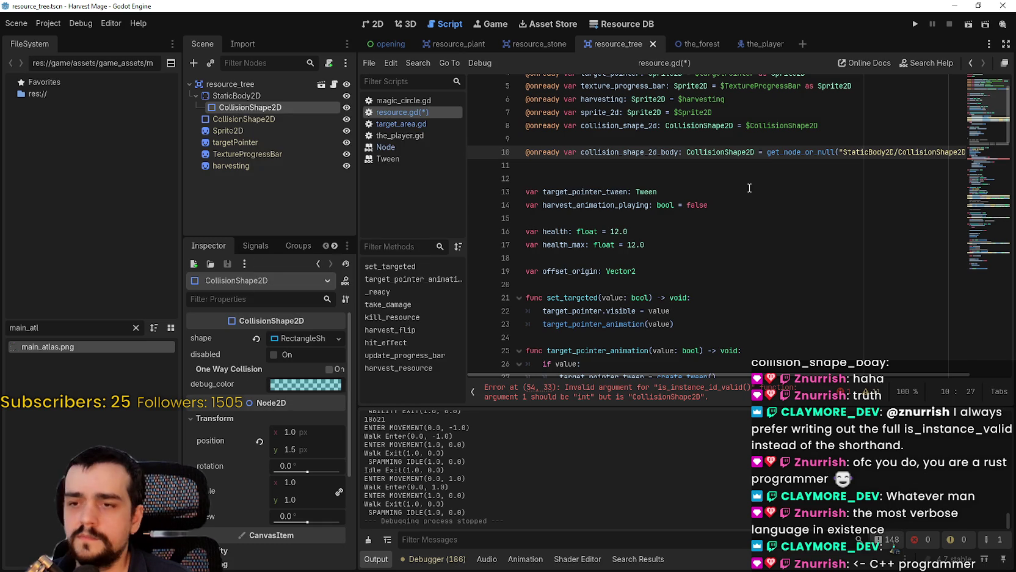
{"action": "scroll", "coordinate": [729, 196], "scroll_direction": "down", "scroll_amount": 4}
{"action": "scroll", "coordinate": [728, 197], "scroll_direction": "down", "scroll_amount": 8}
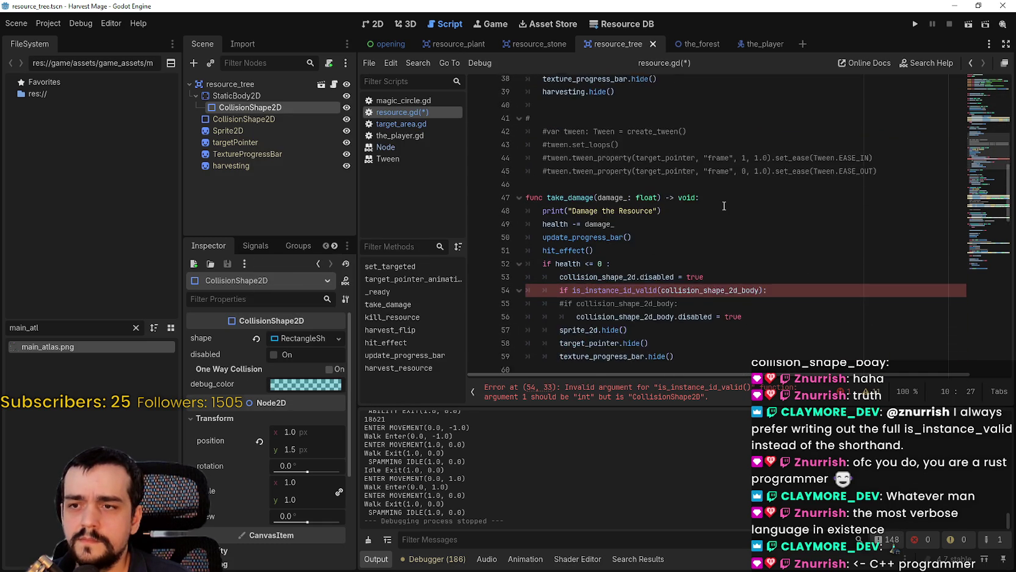
Step: Clear line 54's condition and browse autocomplete for instance and exists checks
{"action": "left_click_drag", "start_coordinate": [802, 257], "coordinate": [546, 258]}
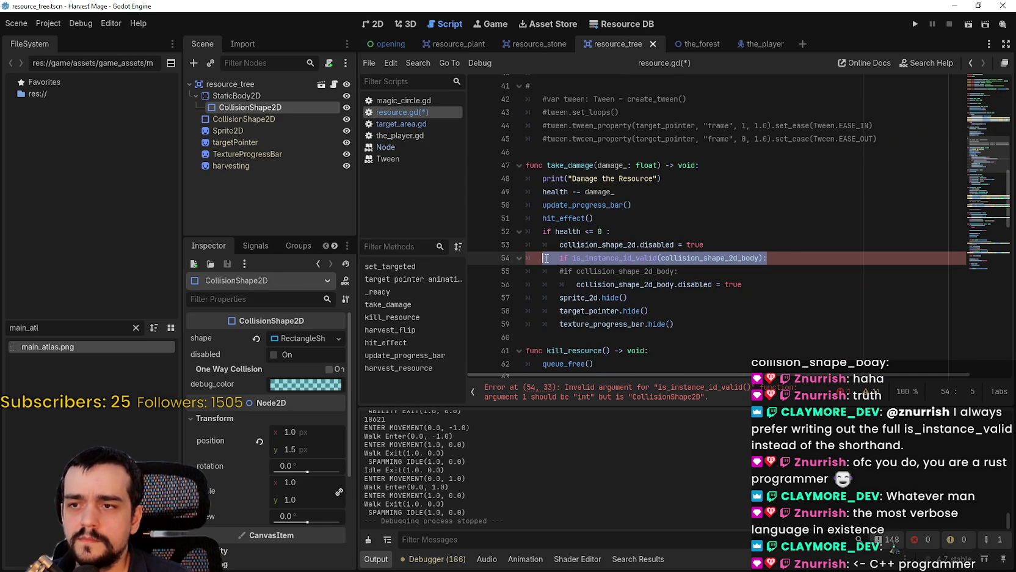
{"action": "key", "text": "shift+Right"}
{"action": "type", "text": "if "}
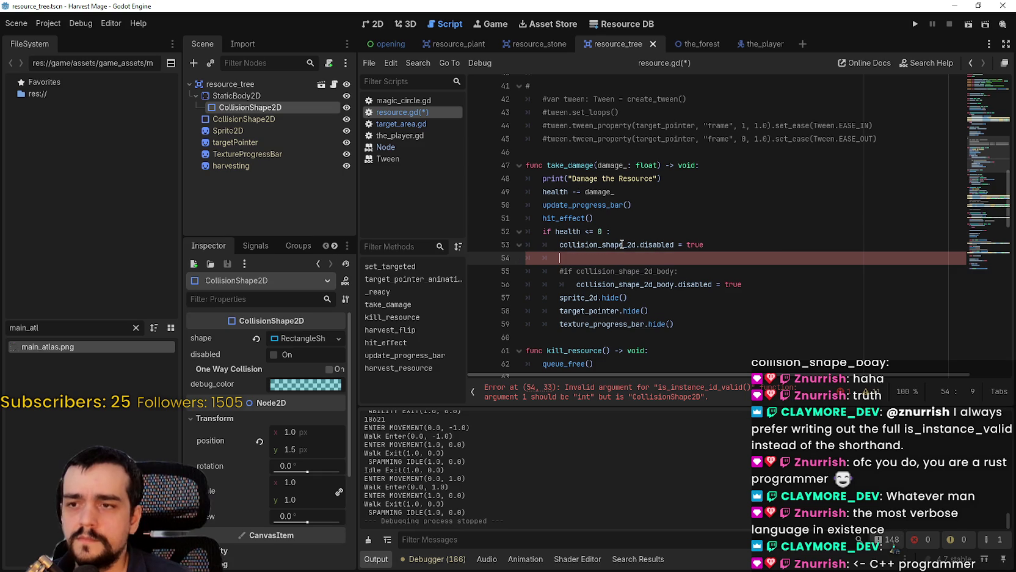
{"action": "type", "text": "instance"}
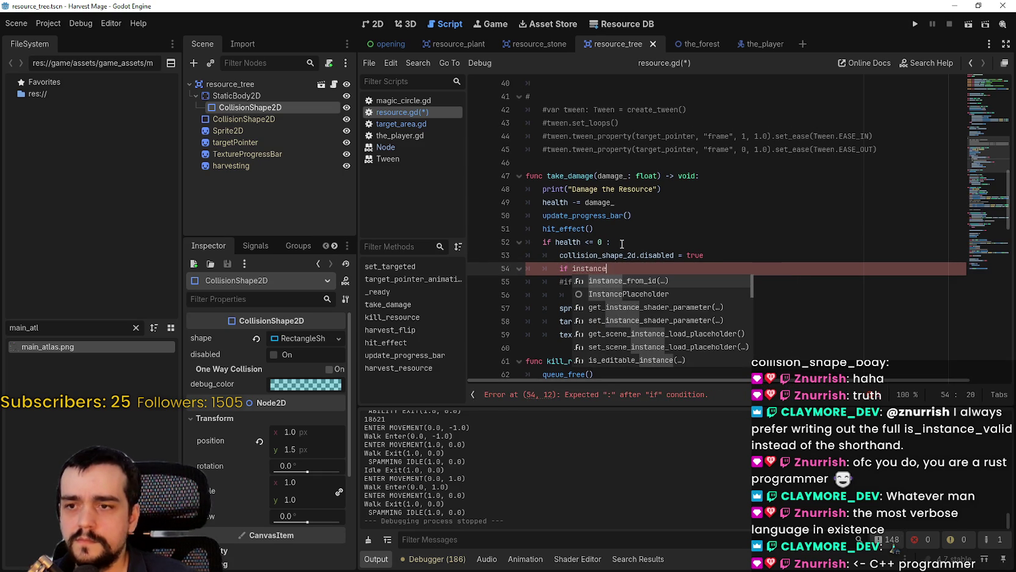
{"action": "key", "text": "Down"}
{"action": "key", "text": "Down"}
{"action": "key", "text": "Down"}
{"action": "key", "text": "Down"}
{"action": "key", "text": "Down"}
{"action": "key", "text": "Down"}
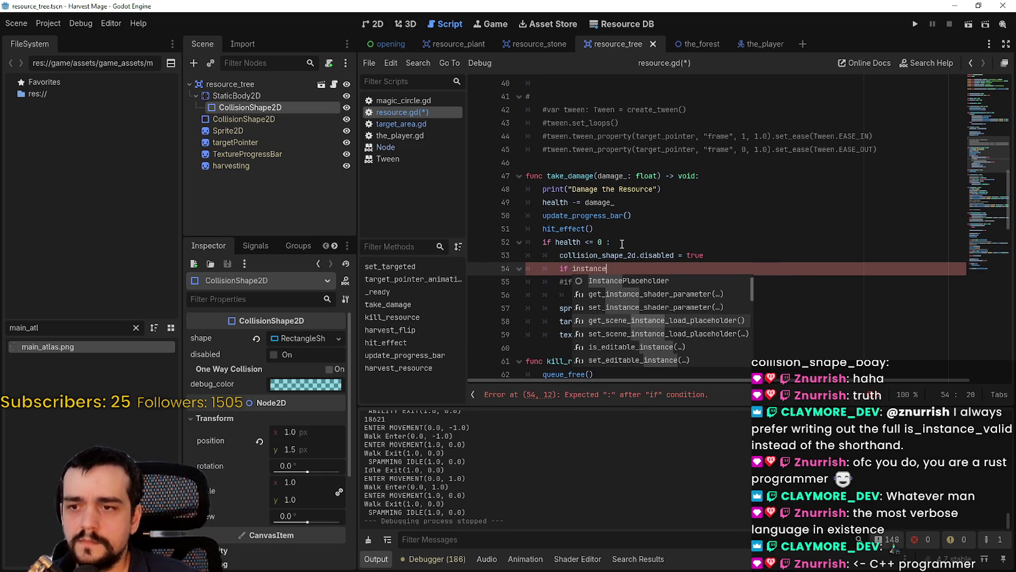
{"action": "key", "text": "Down"}
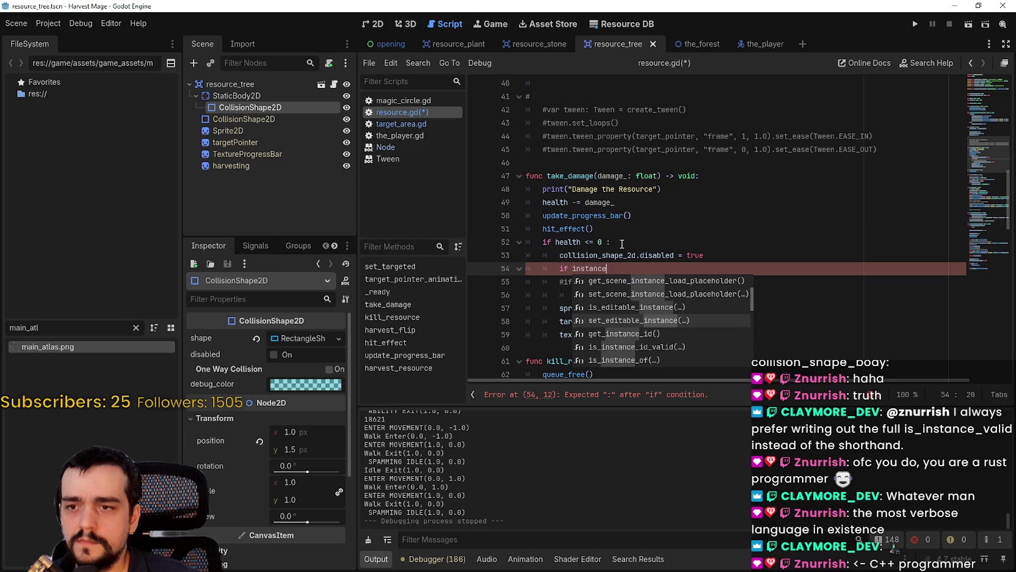
{"action": "key", "text": "Down"}
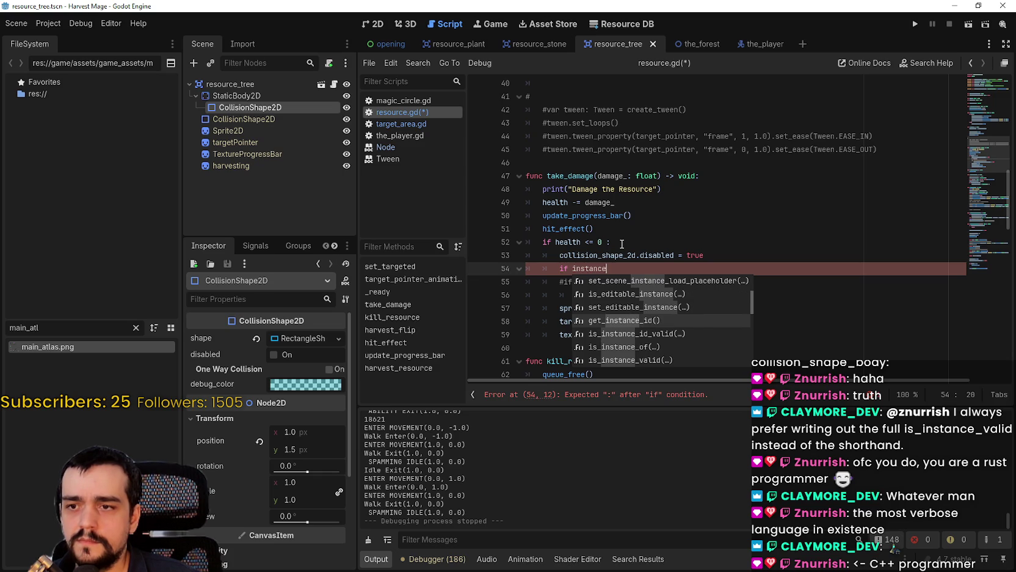
{"action": "key", "text": "Down"}
{"action": "key", "text": "Down"}
{"action": "key", "text": "Down"}
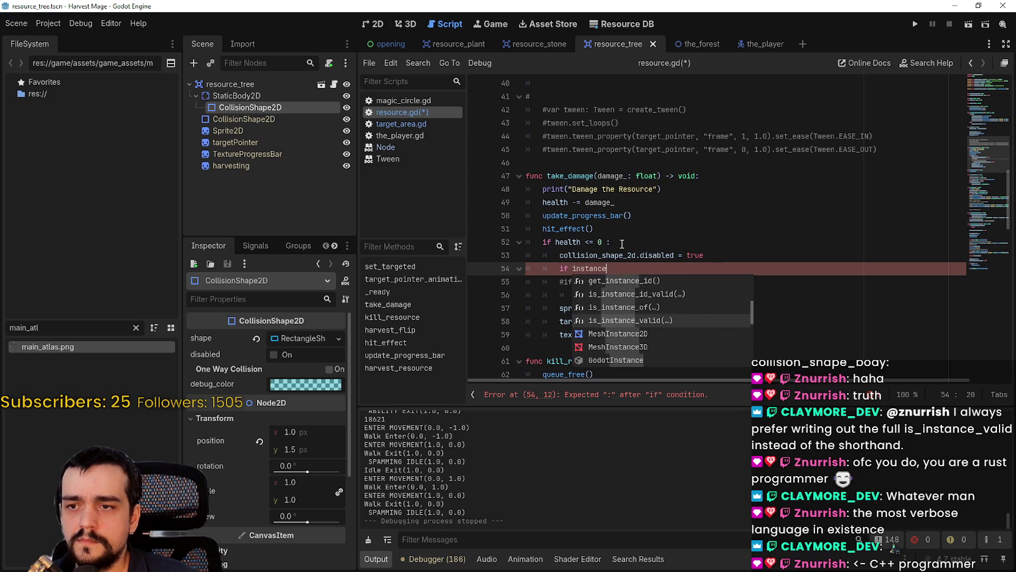
{"action": "key", "text": "Up"}
{"action": "key", "text": "Up"}
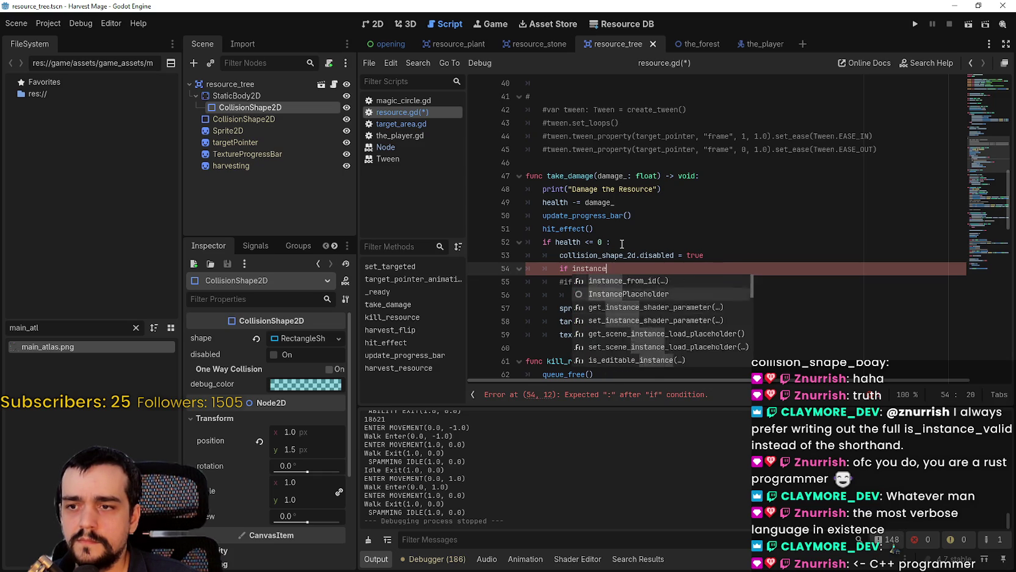
{"action": "key", "text": "Up"}
{"action": "key", "text": "Up"}
{"action": "key", "text": "Up"}
{"action": "key", "text": "Up"}
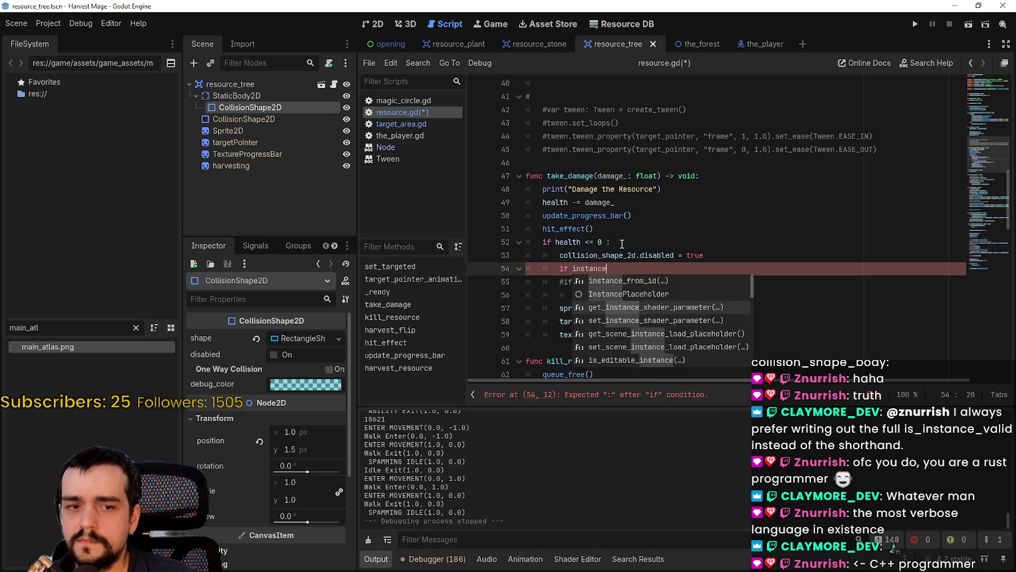
{"action": "key", "text": "Up"}
{"action": "key", "text": "BackSpace"}
{"action": "key", "text": "BackSpace"}
{"action": "key", "text": "BackSpace"}
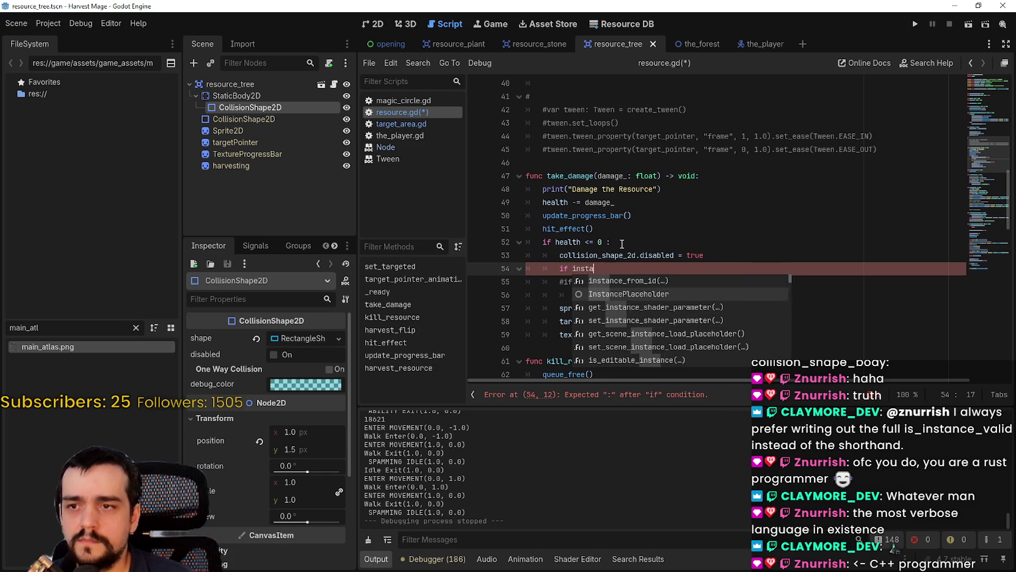
{"action": "type", "text": "exist"}
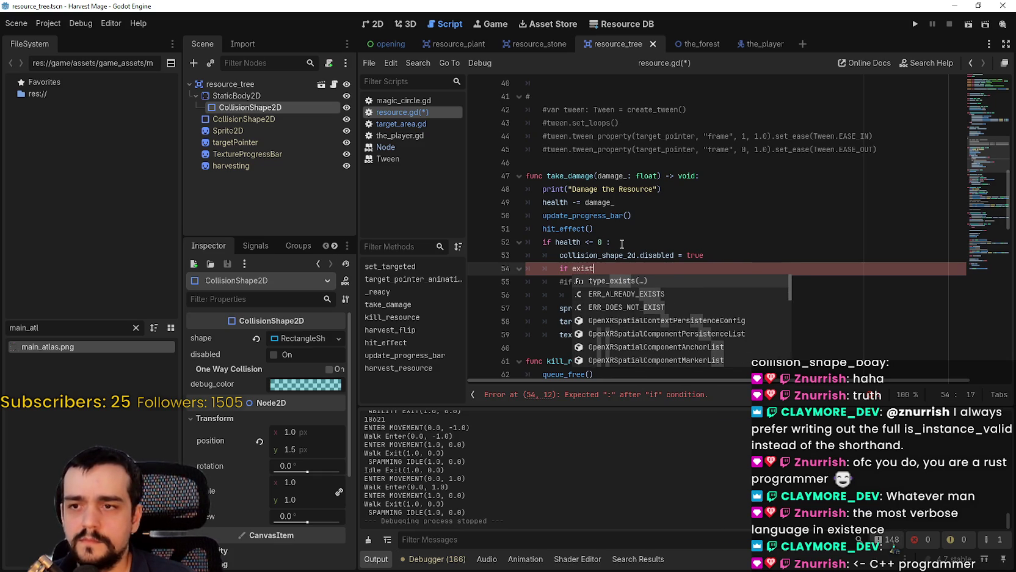
{"action": "key", "text": "Down"}
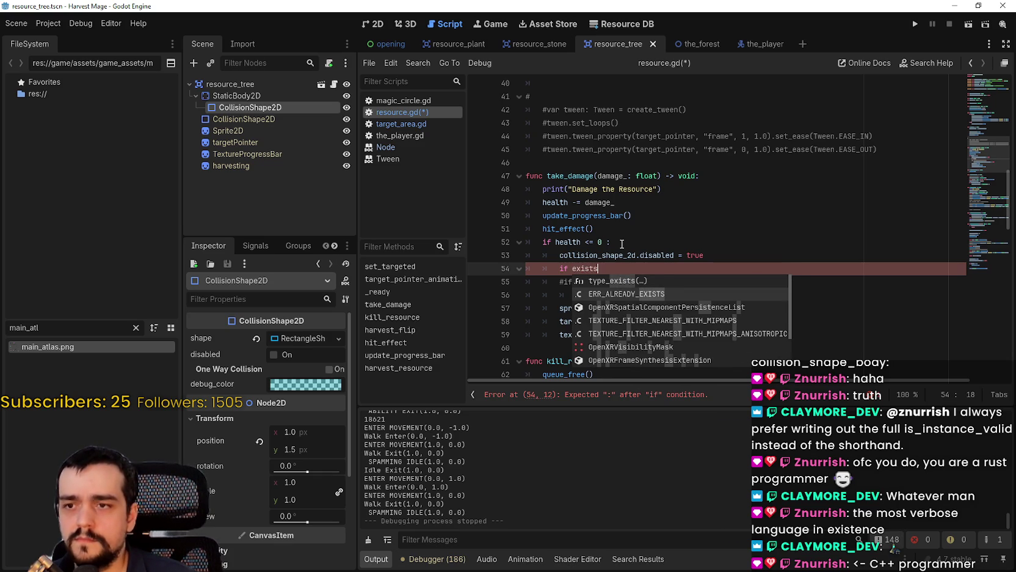
{"action": "key", "text": "Down"}
{"action": "type", "text": "s"}
{"action": "key", "text": "Down"}
{"action": "key", "text": "Down"}
{"action": "key", "text": "Down"}
Step: Retype the condition and pick is_instance_valid from autocomplete
{"action": "key", "text": "BackSpace"}
{"action": "key", "text": "BackSpace"}
{"action": "key", "text": "BackSpace"}
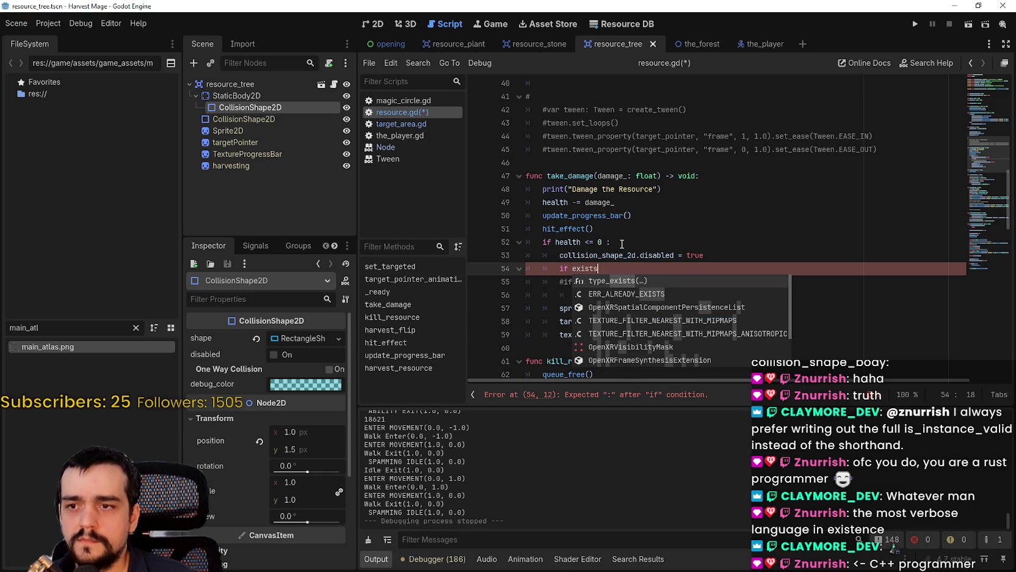
{"action": "key", "text": "BackSpace"}
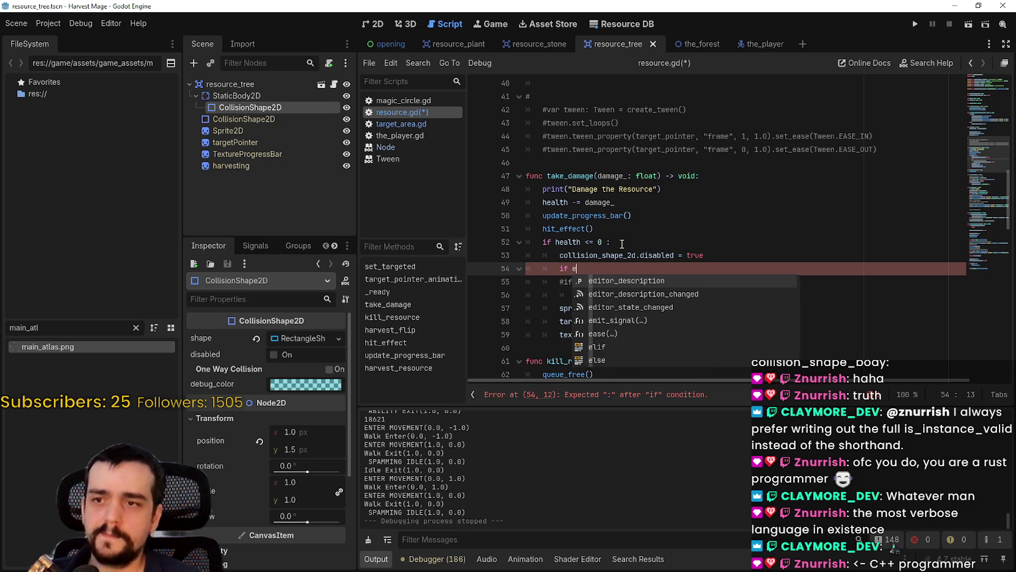
{"action": "key", "text": "BackSpace"}
{"action": "type", "text": "instra"}
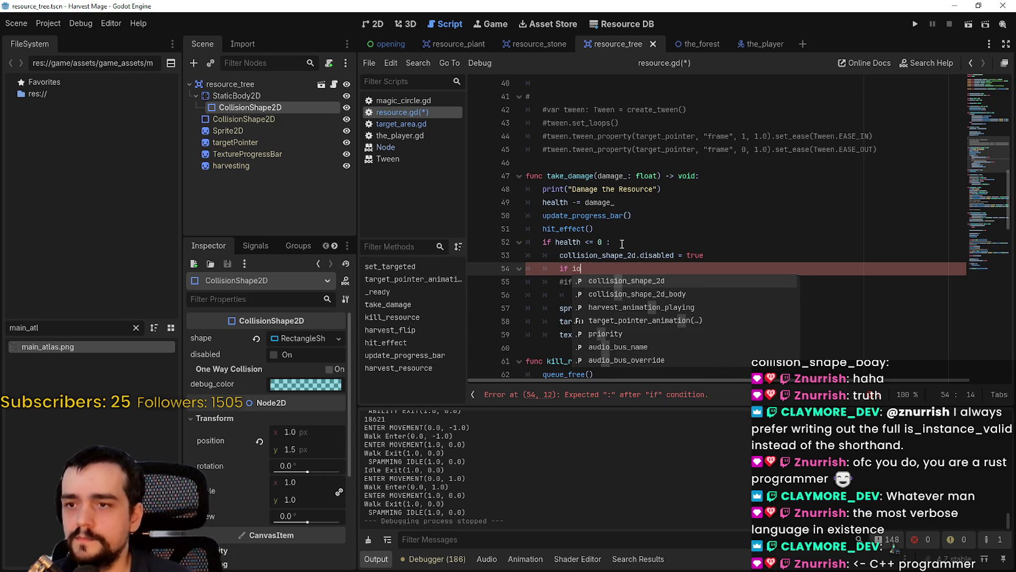
{"action": "key", "text": "BackSpace"}
{"action": "key", "text": "BackSpace"}
{"action": "type", "text": "anac"}
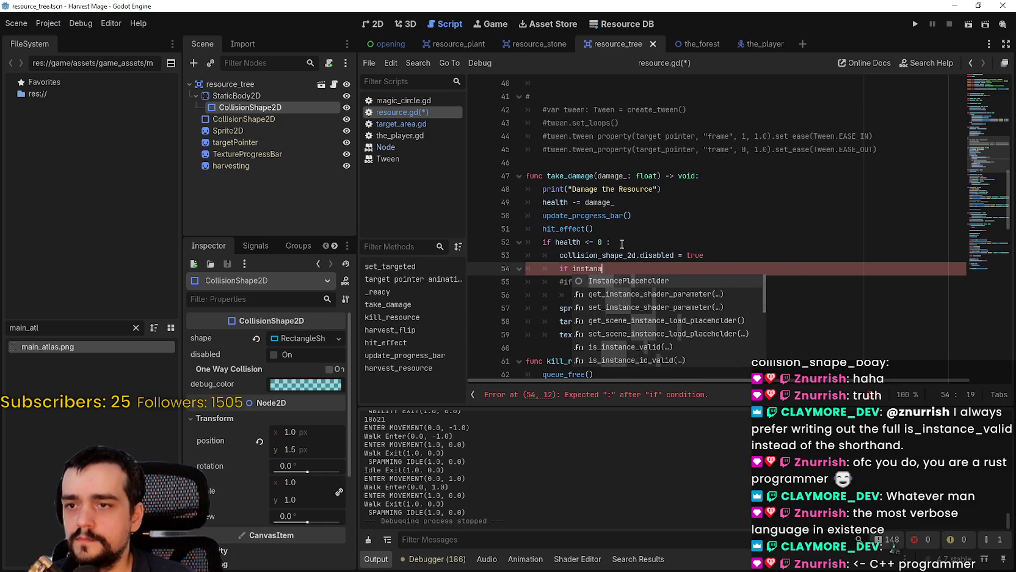
{"action": "key", "text": "BackSpace"}
{"action": "key", "text": "BackSpace"}
{"action": "type", "text": "ce"}
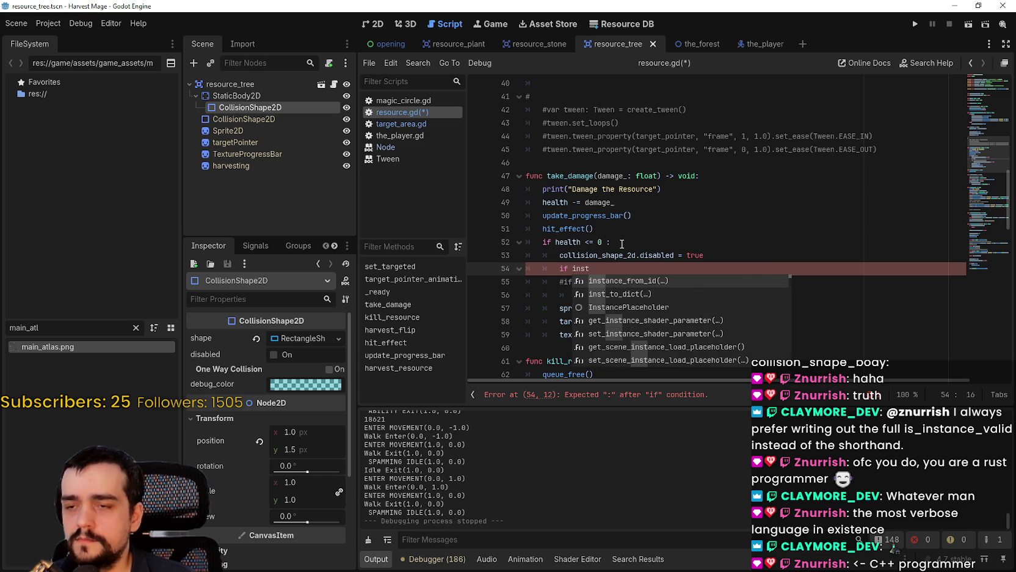
{"action": "key", "text": "Down"}
{"action": "key", "text": "Down"}
{"action": "key", "text": "Down"}
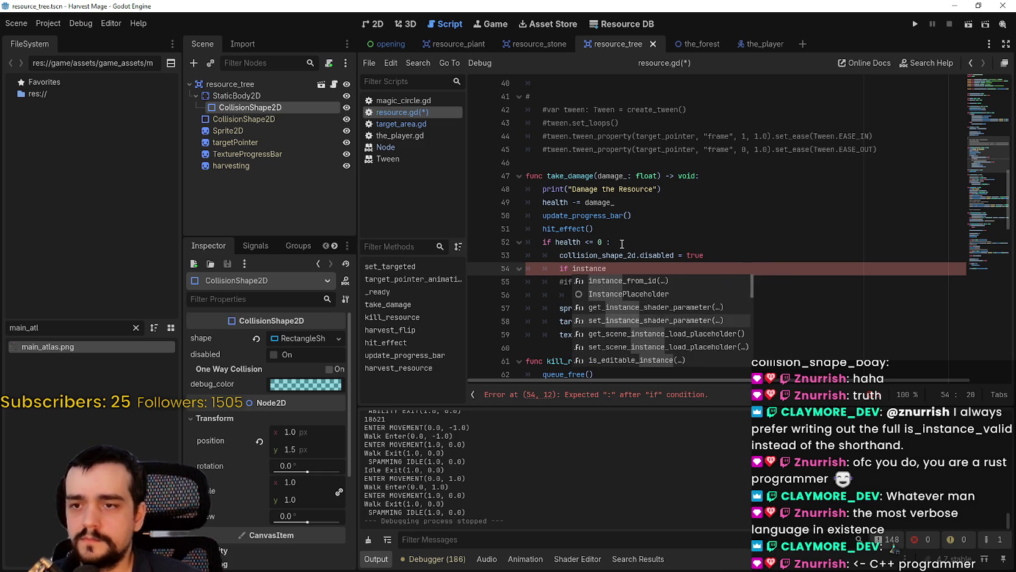
{"action": "key", "text": "Down"}
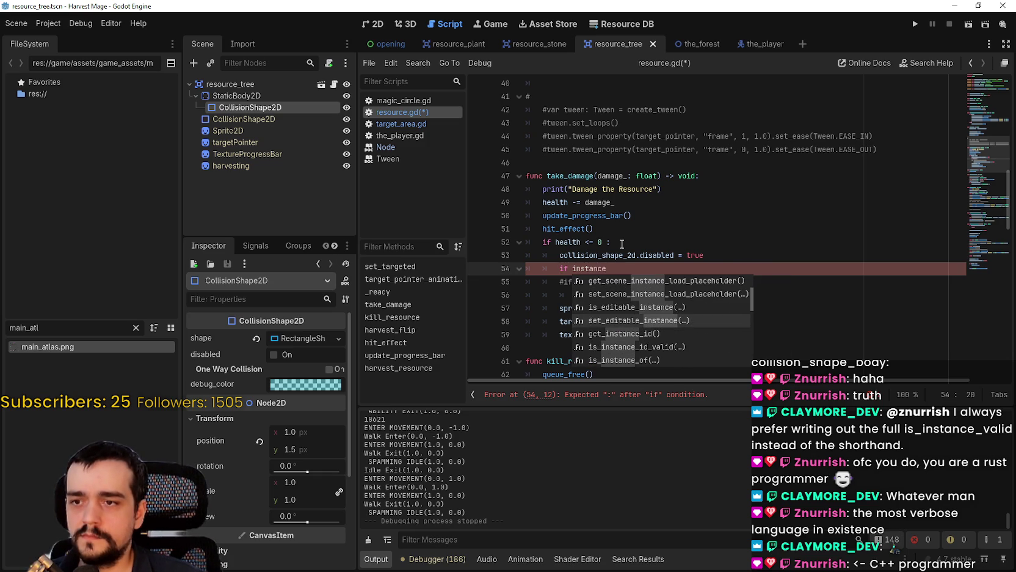
{"action": "key", "text": "Down"}
{"action": "key", "text": "Down"}
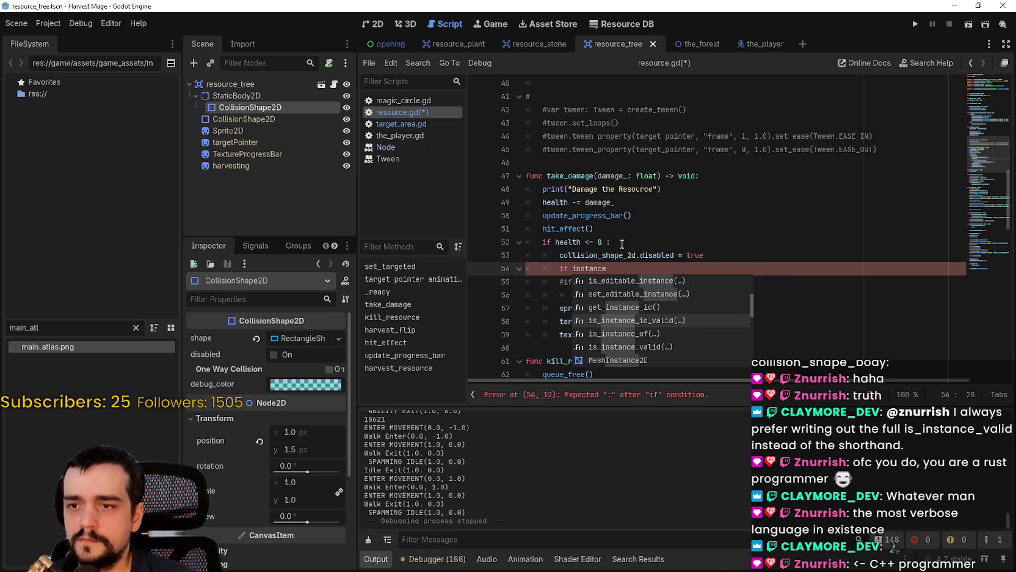
{"action": "key", "text": "Down"}
{"action": "key", "text": "Down"}
{"action": "key", "text": "Up"}
{"action": "key", "text": "Up"}
{"action": "key", "text": "Up"}
{"action": "key", "text": "Down"}
{"action": "key", "text": "Down"}
{"action": "key", "text": "Down"}
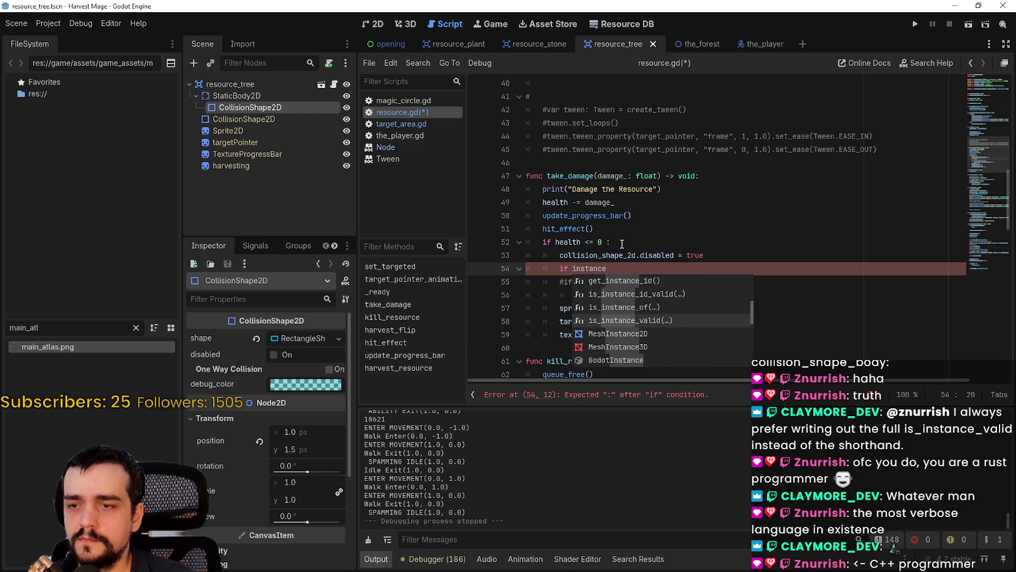
{"action": "key", "text": "Return"}
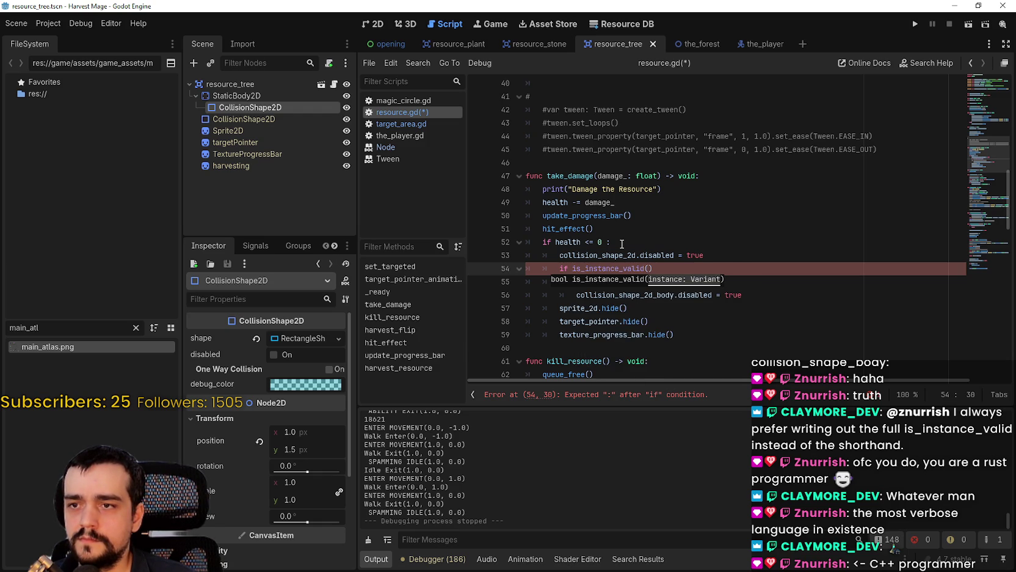
Step: Paste collision_shape_2d_body as the is_instance_valid argument and finish the line
{"action": "left_click", "coordinate": [577, 295]}
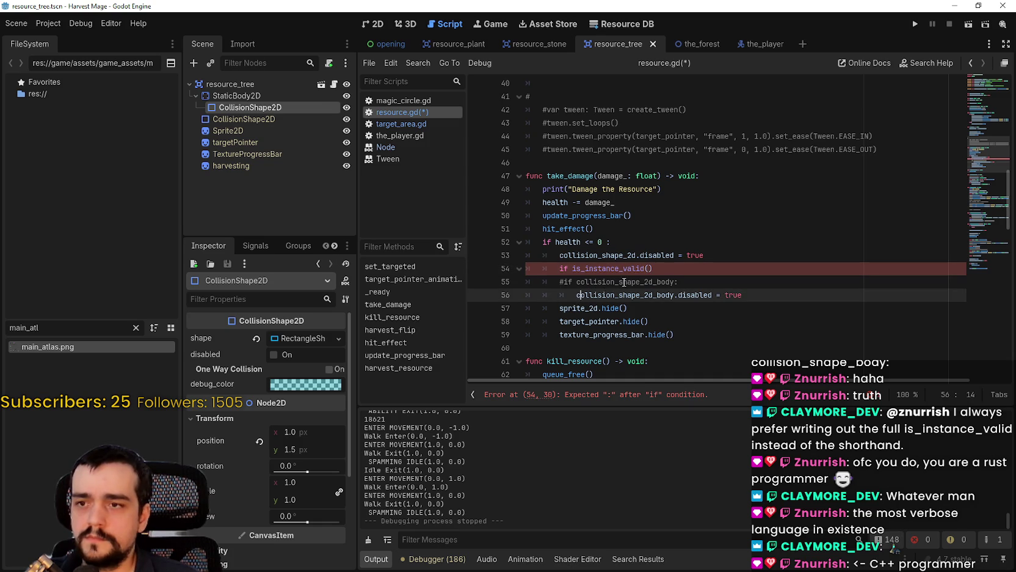
{"action": "double_click", "coordinate": [644, 295]}
{"action": "key", "text": "ctrl+c"}
{"action": "left_click", "coordinate": [649, 268]}
{"action": "key", "text": "ctrl+v"}
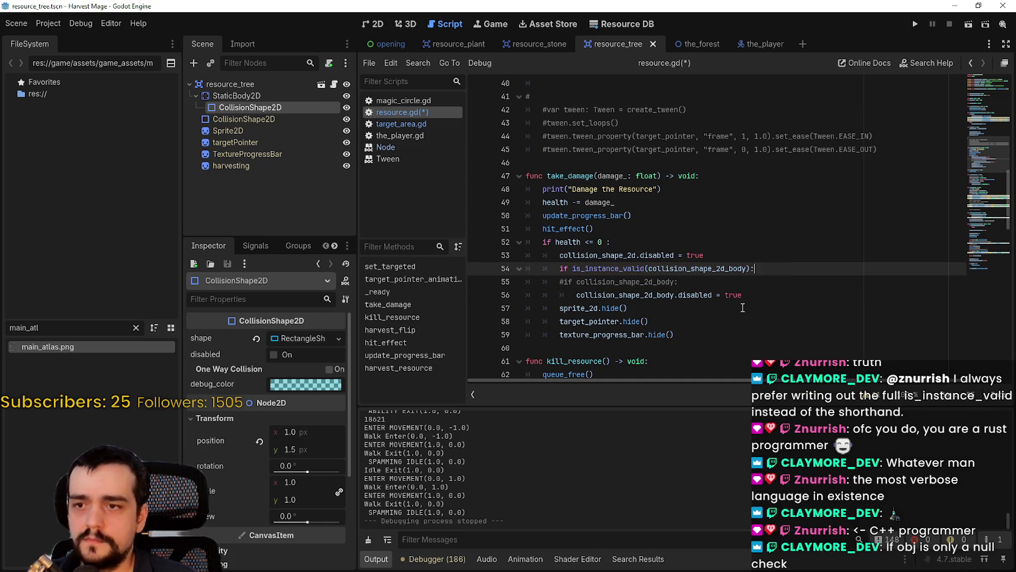
{"action": "key", "text": "Down"}
{"action": "key", "text": "Down"}
{"action": "key", "text": "Down"}
{"action": "scroll", "coordinate": [775, 288], "scroll_direction": "down", "scroll_amount": 2}
{"action": "mouse_move", "coordinate": [560, 189]}
{"action": "left_mouse_down"}
{"action": "mouse_move", "coordinate": [805, 183]}
{"action": "mouse_move", "coordinate": [795, 187]}
{"action": "left_mouse_up"}
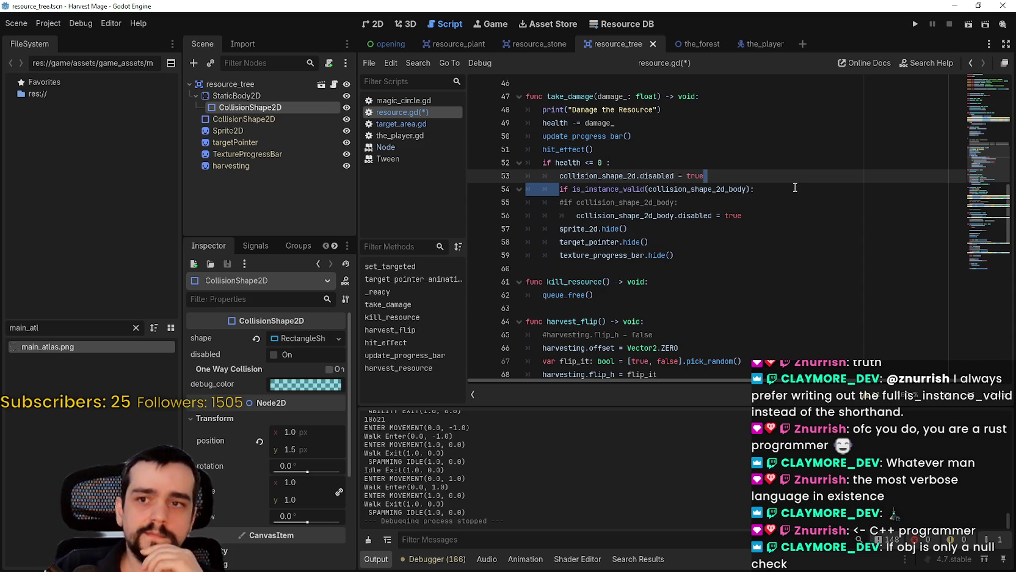
Step: Review the new is_instance_valid check beside the commented old check
{"action": "left_click", "coordinate": [756, 188]}
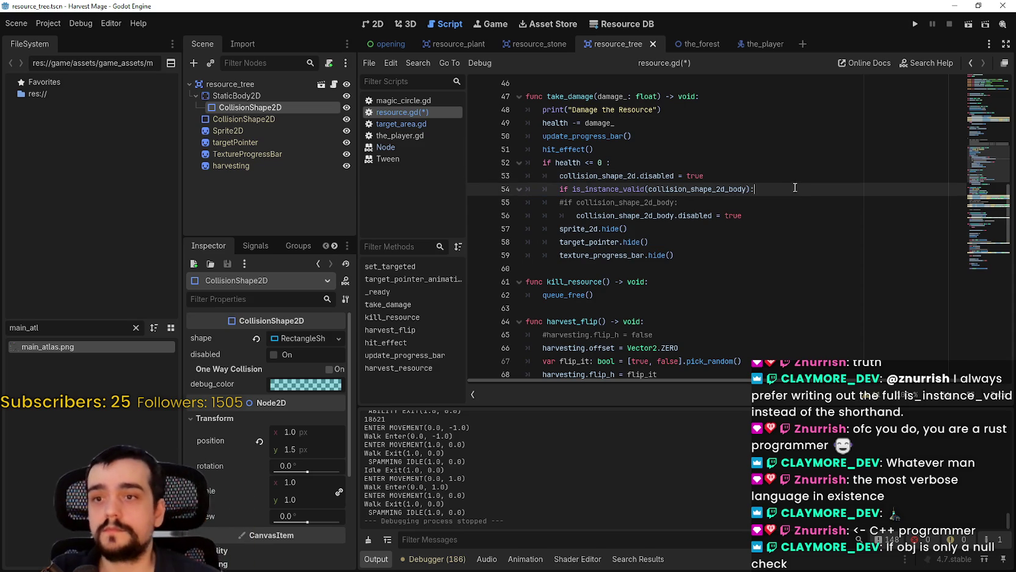
{"action": "left_click_drag", "start_coordinate": [679, 202], "coordinate": [483, 192]}
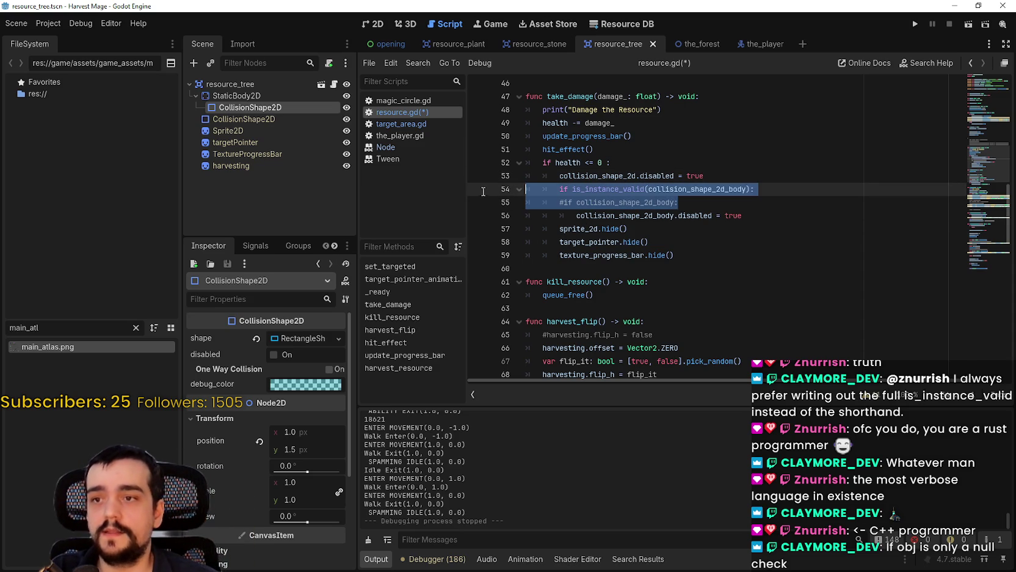
{"action": "left_click", "coordinate": [681, 202]}
{"action": "scroll", "coordinate": [790, 304], "scroll_direction": "up", "scroll_amount": 4, "text": "ctrl"}
{"action": "scroll", "coordinate": [790, 304], "scroll_direction": "up", "scroll_amount": 2, "text": "ctrl"}
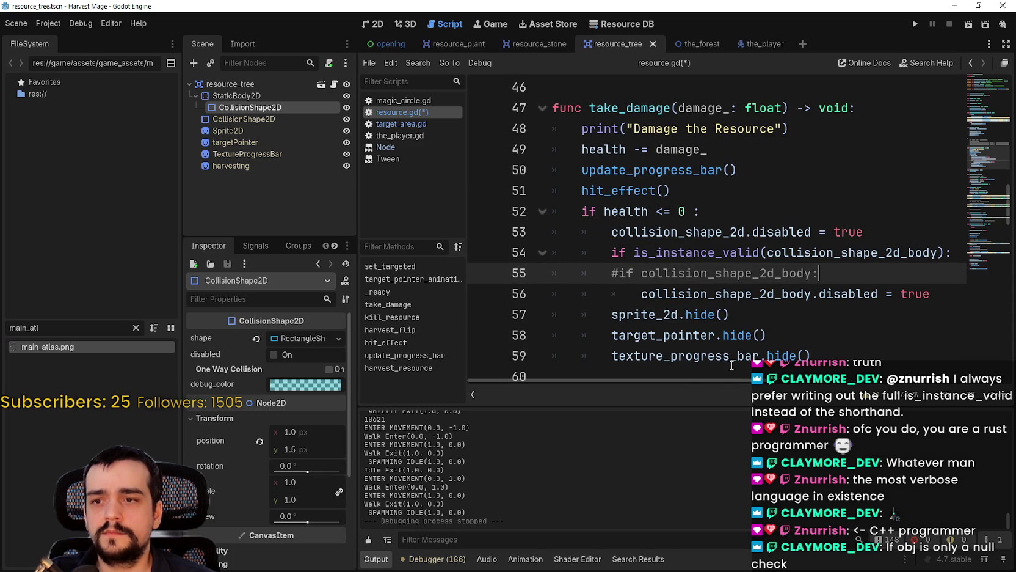
{"action": "scroll", "coordinate": [756, 366], "scroll_direction": "down", "scroll_amount": 2}
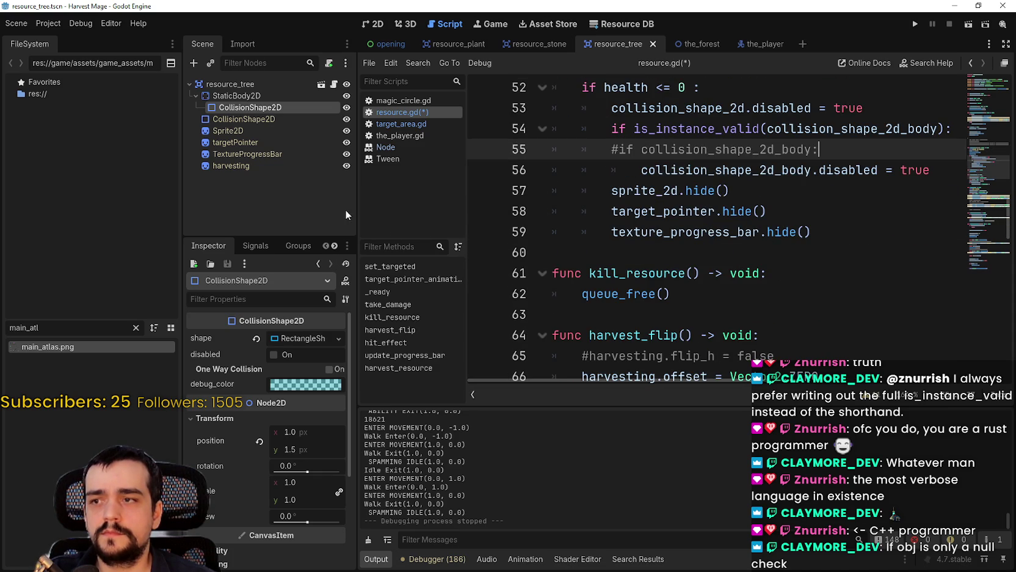
Step: Drag the FileSystem dock splitter left to widen the script editor
{"action": "left_click_drag", "start_coordinate": [183, 210], "coordinate": [96, 209]}
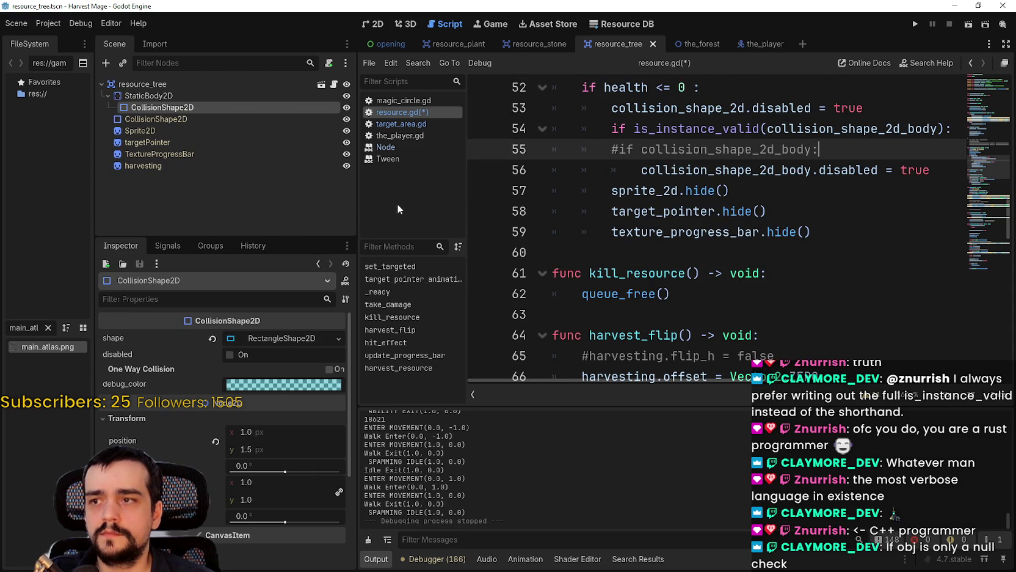
{"action": "left_click_drag", "start_coordinate": [357, 210], "coordinate": [209, 206]}
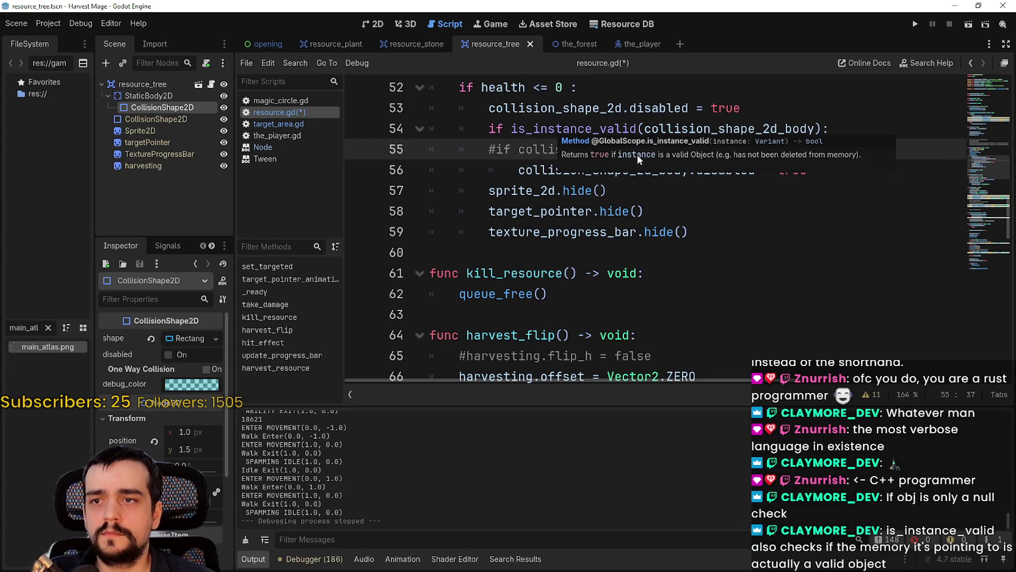
{"action": "left_click", "coordinate": [873, 135]}
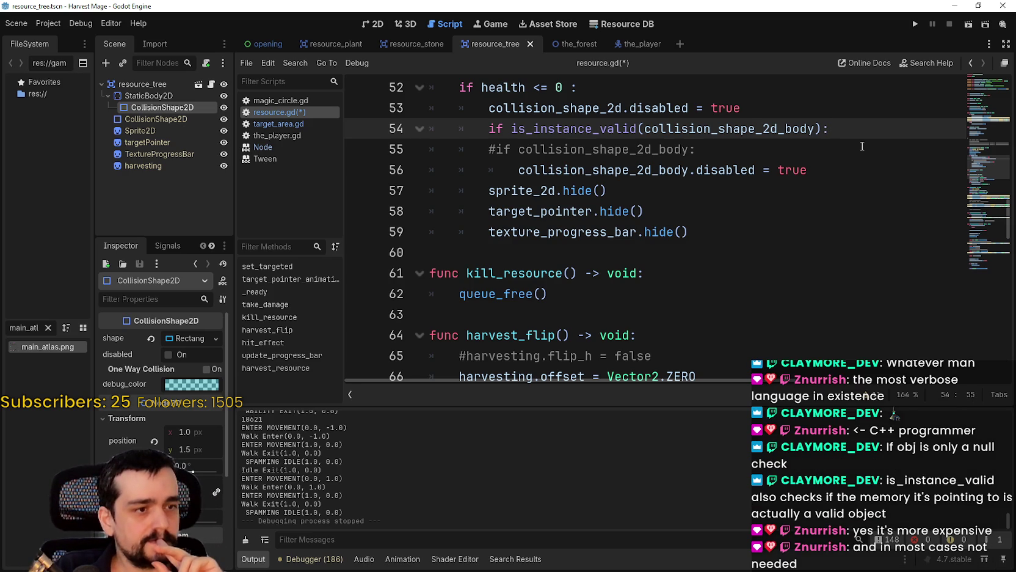
Step: Remove the stray space so line 52 reads 'if health <= 0:'
{"action": "scroll", "coordinate": [801, 201], "scroll_direction": "up", "scroll_amount": 3}
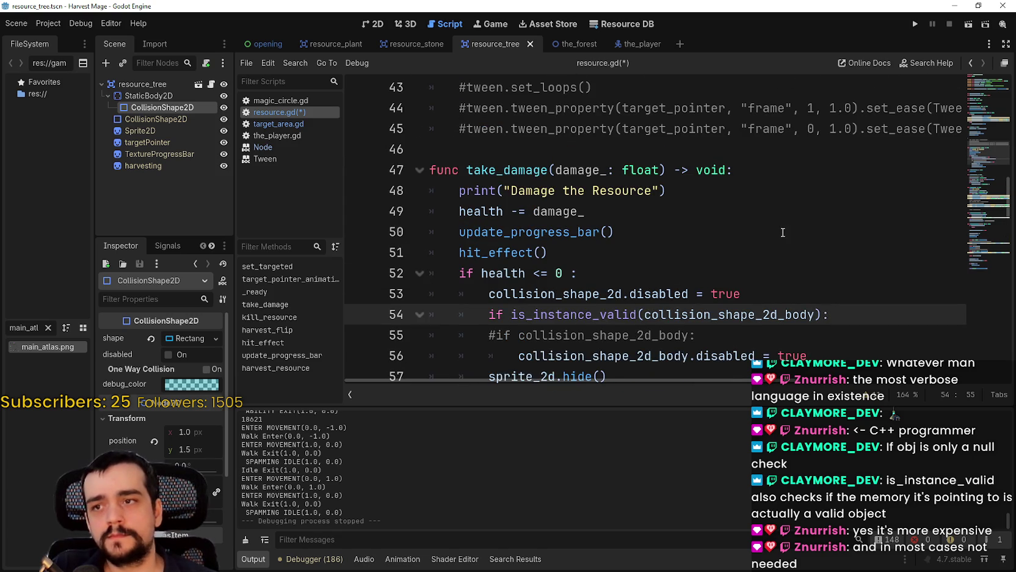
{"action": "mouse_move", "coordinate": [474, 165]}
{"action": "left_mouse_down"}
{"action": "mouse_move", "coordinate": [736, 267]}
{"action": "mouse_move", "coordinate": [739, 252]}
{"action": "left_mouse_up"}
{"action": "scroll", "coordinate": [739, 253], "scroll_direction": "down", "scroll_amount": 1}
{"action": "left_click", "coordinate": [562, 210]}
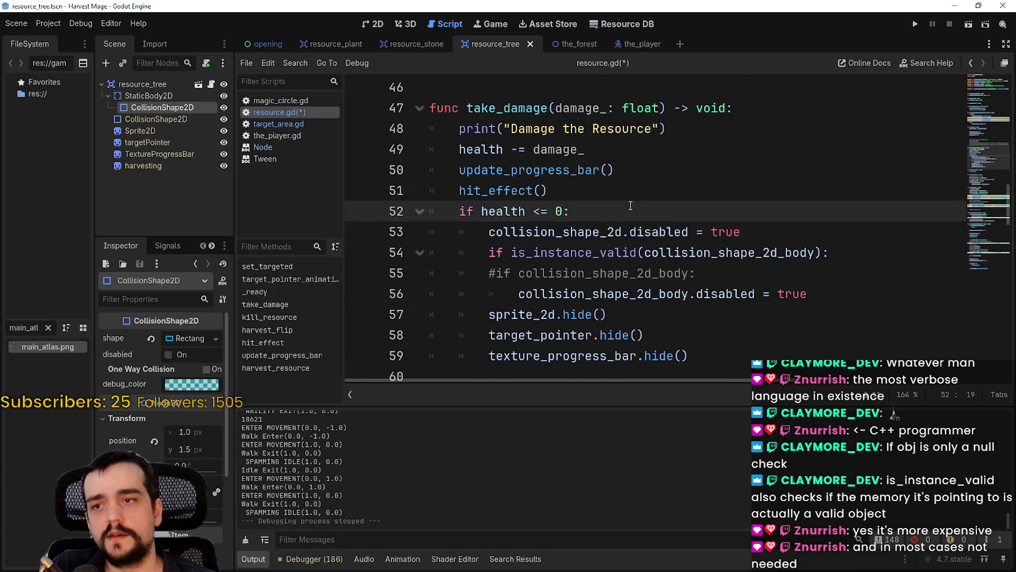
{"action": "scroll", "coordinate": [574, 211], "scroll_direction": "down", "scroll_amount": 3}
{"action": "scroll", "coordinate": [581, 210], "scroll_direction": "up", "scroll_amount": 2}
{"action": "left_click_drag", "start_coordinate": [570, 166], "coordinate": [692, 249]}
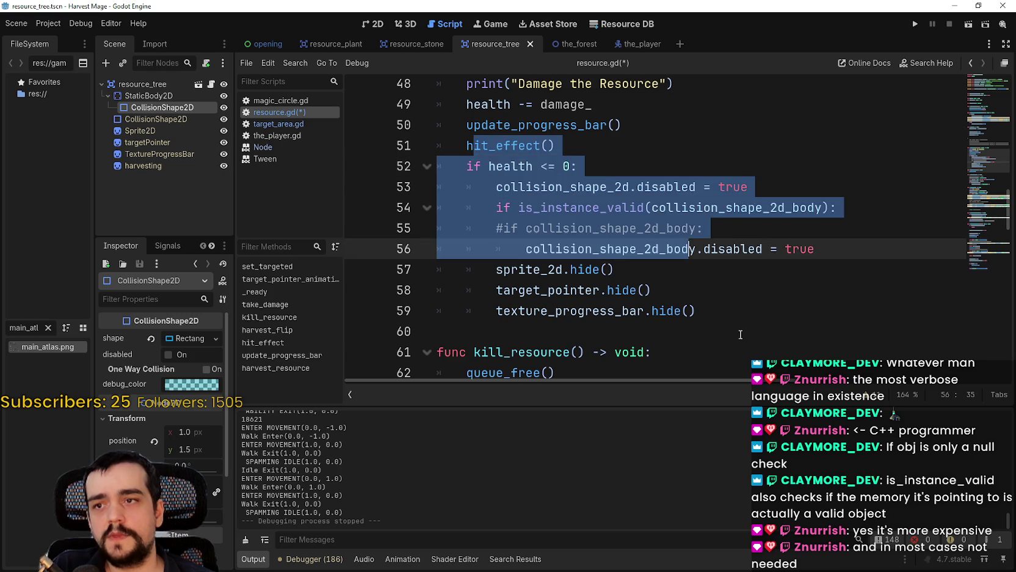
Step: Select the is_instance_valid condition on line 54 to review it
{"action": "left_click", "coordinate": [739, 332]}
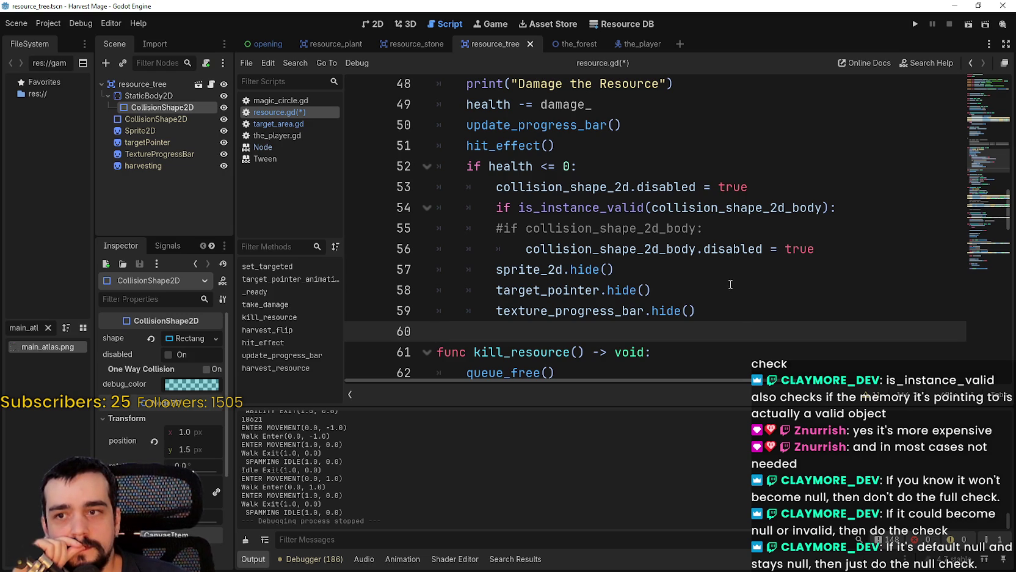
{"action": "left_click", "coordinate": [496, 208]}
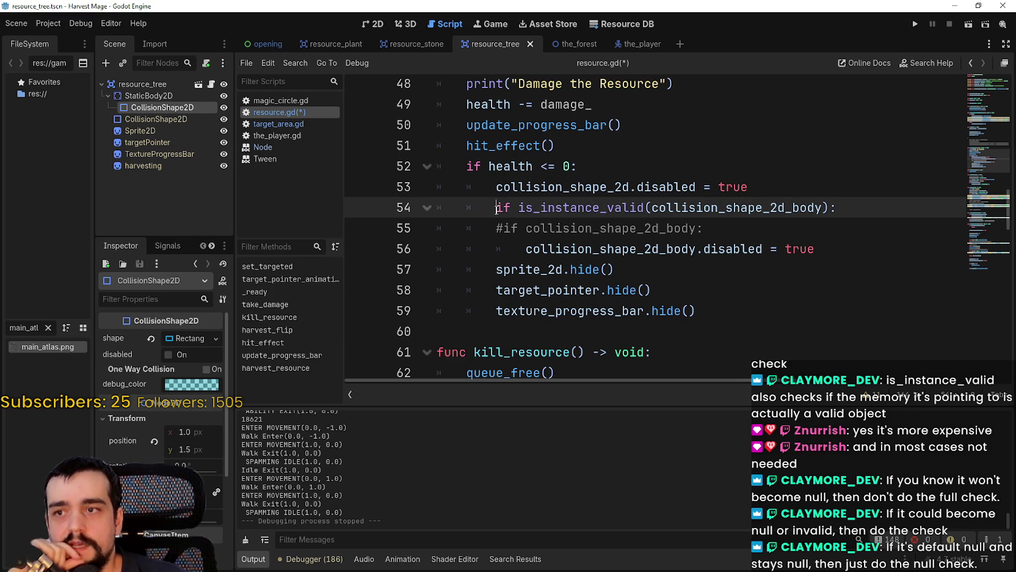
{"action": "mouse_move", "coordinate": [497, 209]}
{"action": "left_mouse_down"}
{"action": "mouse_move", "coordinate": [836, 183]}
{"action": "mouse_move", "coordinate": [855, 204]}
{"action": "left_mouse_up"}
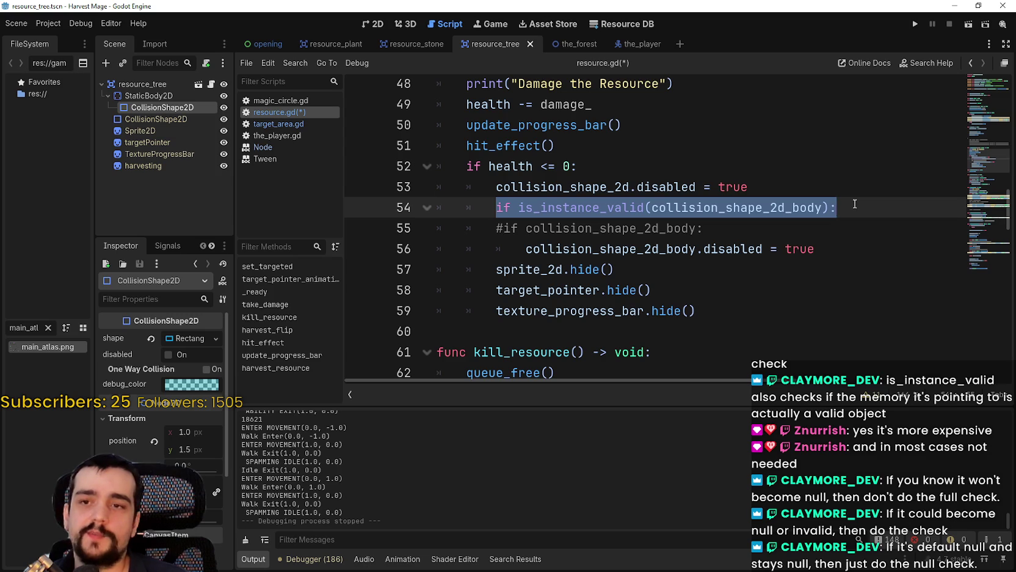
{"action": "left_click", "coordinate": [855, 204]}
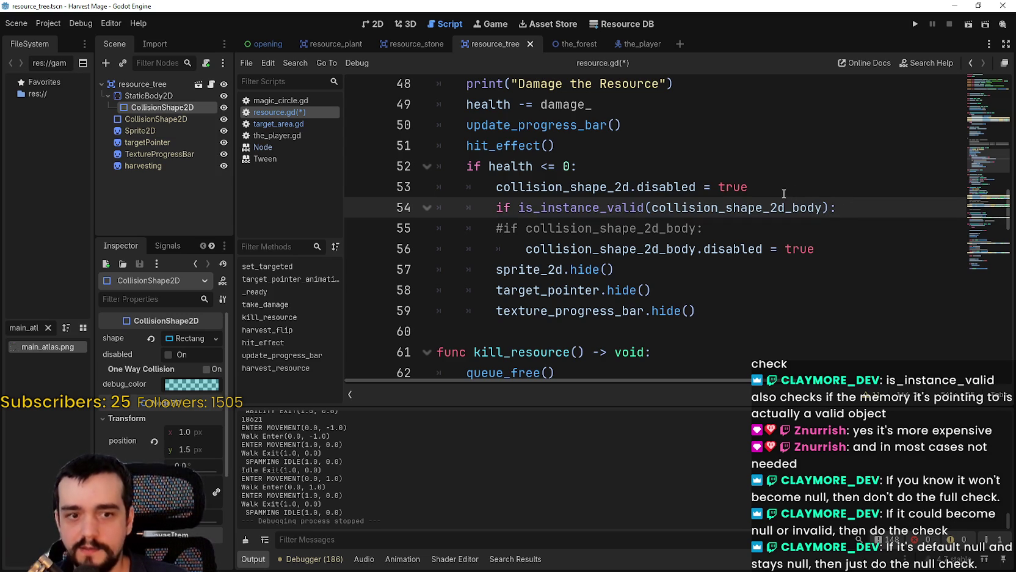
Step: Comment out is_instance_valid, restore 'if collision_shape_2d_body:', then minimize Godot
{"action": "left_click", "coordinate": [496, 208]}
{"action": "type", "text": "#"}
{"action": "left_click", "coordinate": [495, 229]}
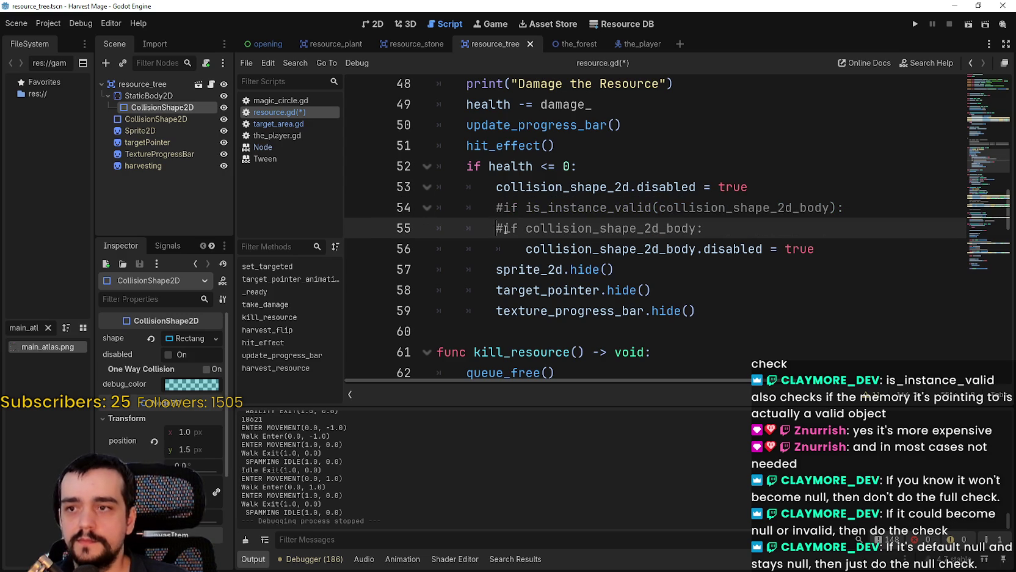
{"action": "left_click", "coordinate": [497, 243]}
{"action": "type", "text": "#"}
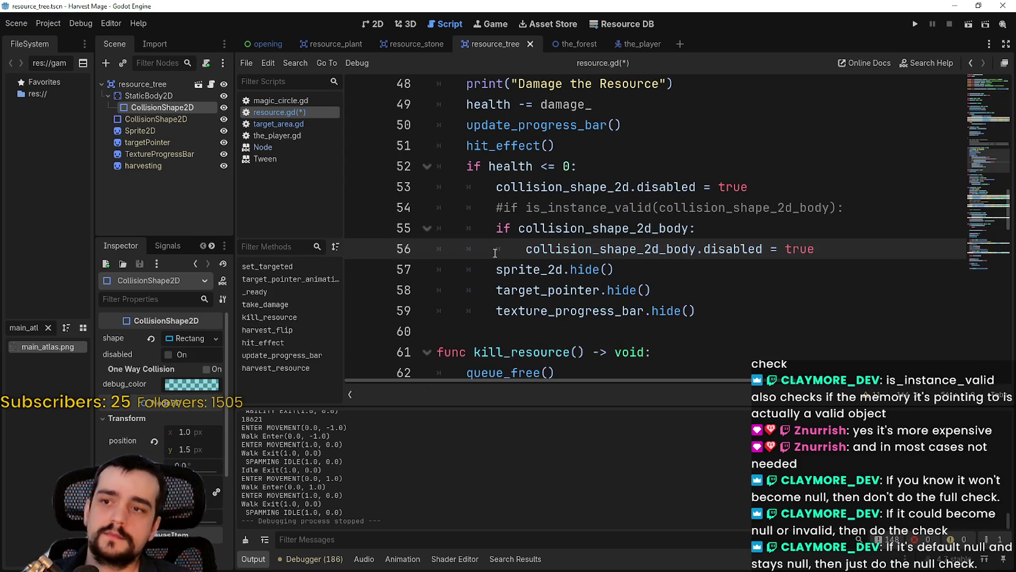
{"action": "key", "text": "super+d"}
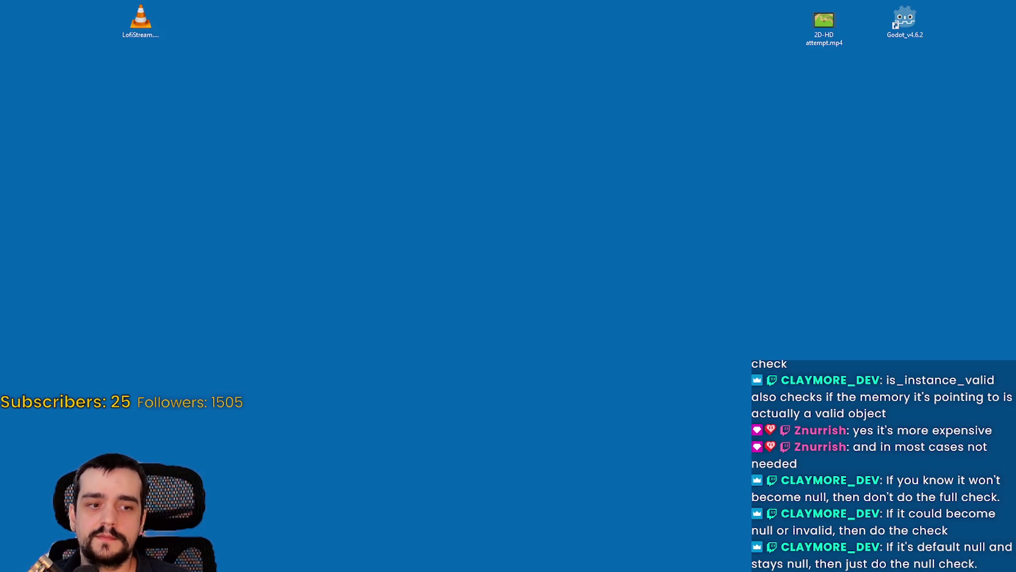
Step: Restore the Godot editor window with Win+D
{"action": "key", "text": "super+d"}
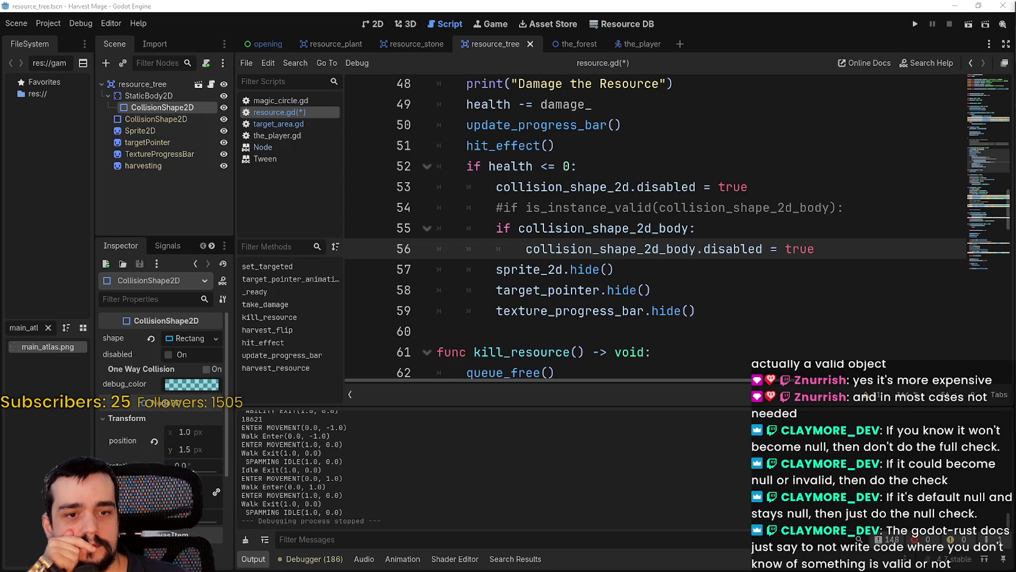
Step: Look over take_damage and save resource.gd with Ctrl+S
{"action": "left_click", "coordinate": [749, 180]}
{"action": "scroll", "coordinate": [734, 168], "scroll_direction": "up", "scroll_amount": 4}
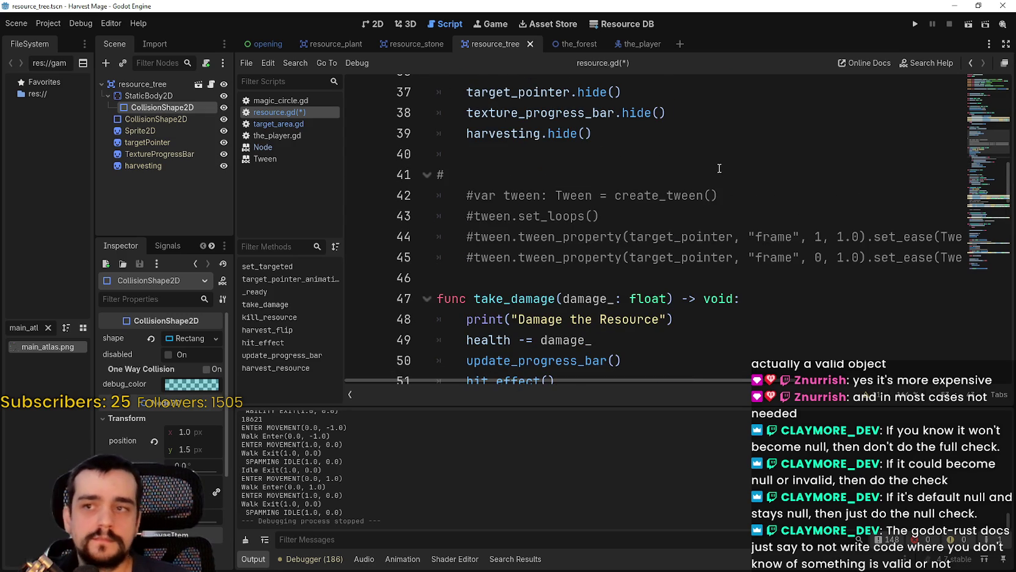
{"action": "scroll", "coordinate": [719, 168], "scroll_direction": "down", "scroll_amount": 2, "text": "ctrl"}
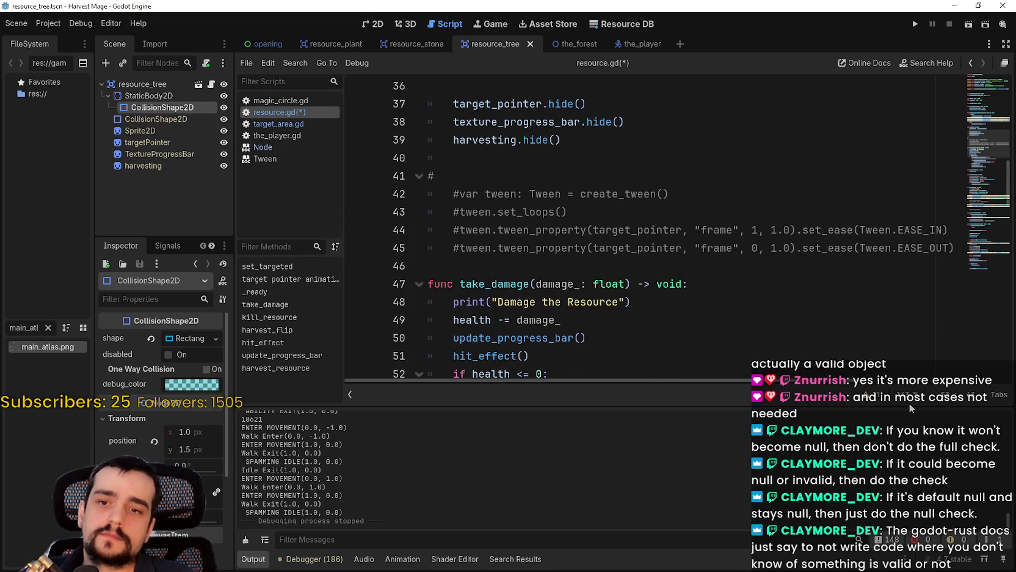
{"action": "scroll", "coordinate": [705, 227], "scroll_direction": "down", "scroll_amount": 3, "text": "ctrl"}
{"action": "left_click", "coordinate": [704, 226]}
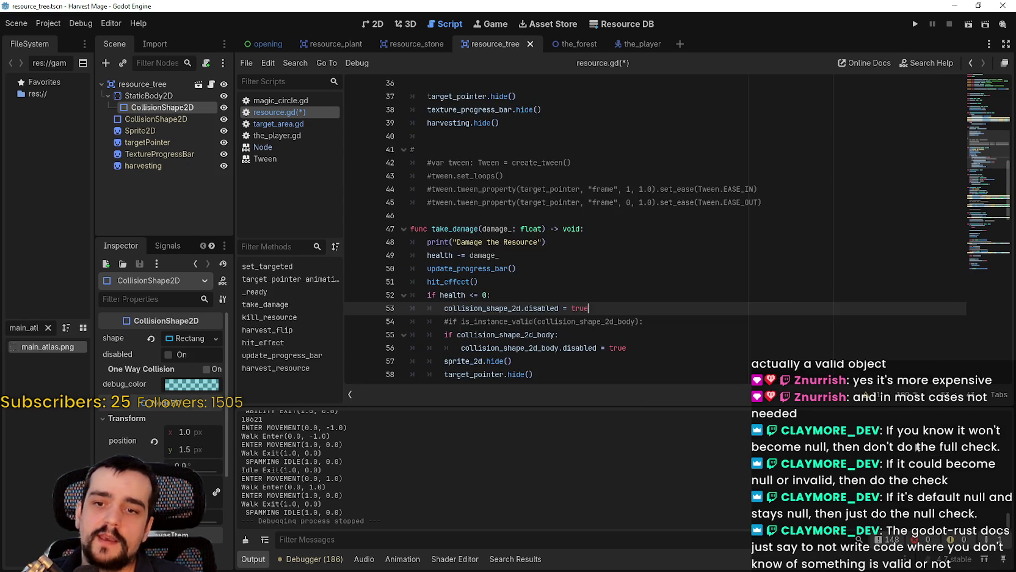
{"action": "scroll", "coordinate": [702, 224], "scroll_direction": "up", "scroll_amount": 10}
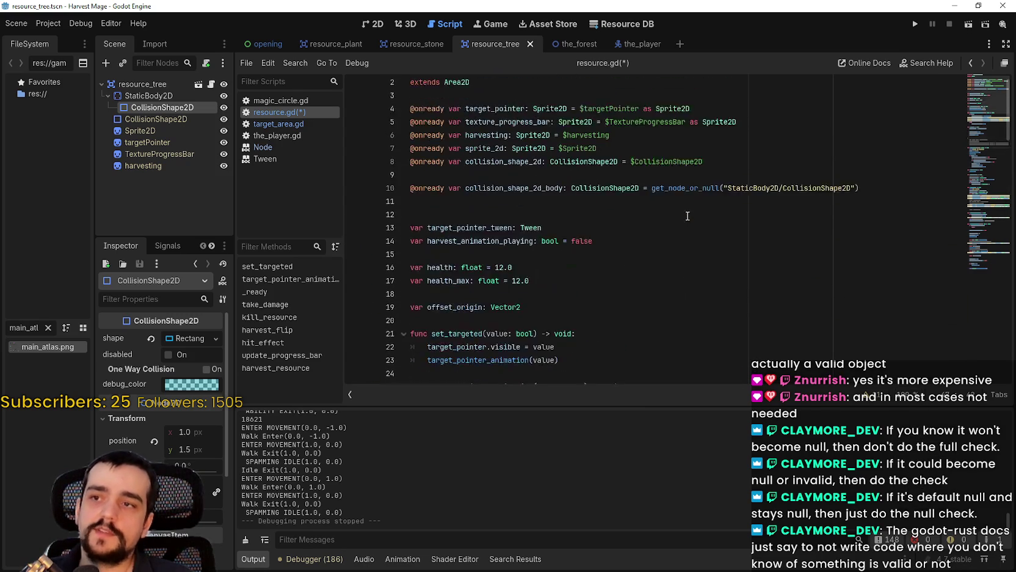
{"action": "key", "text": "ctrl+s"}
Step: Scroll from the line 10 declaration down to harvest_resource's frame-count print line
{"action": "left_click_drag", "start_coordinate": [860, 202], "coordinate": [387, 201]}
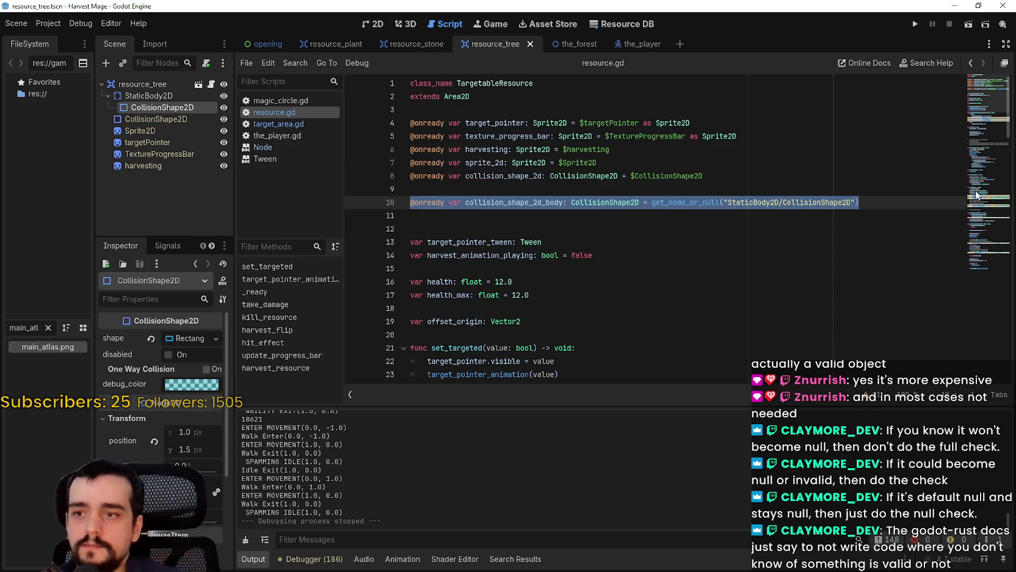
{"action": "scroll", "coordinate": [650, 222], "scroll_direction": "down", "scroll_amount": 8}
{"action": "left_click", "coordinate": [650, 222]}
{"action": "scroll", "coordinate": [650, 223], "scroll_direction": "up", "scroll_amount": 5}
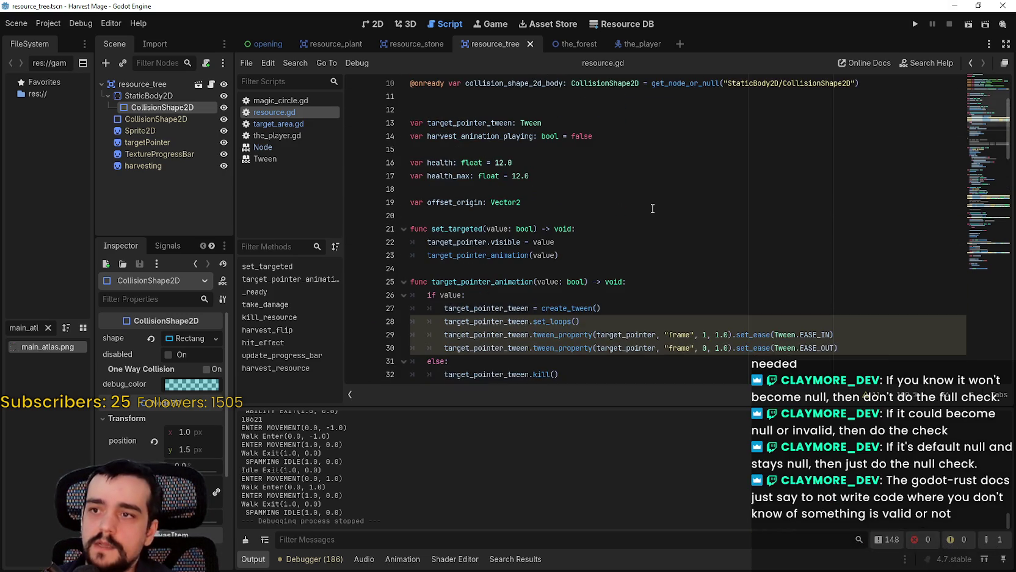
{"action": "scroll", "coordinate": [651, 195], "scroll_direction": "down", "scroll_amount": 5}
{"action": "scroll", "coordinate": [651, 195], "scroll_direction": "down", "scroll_amount": 3}
{"action": "left_click", "coordinate": [651, 195]}
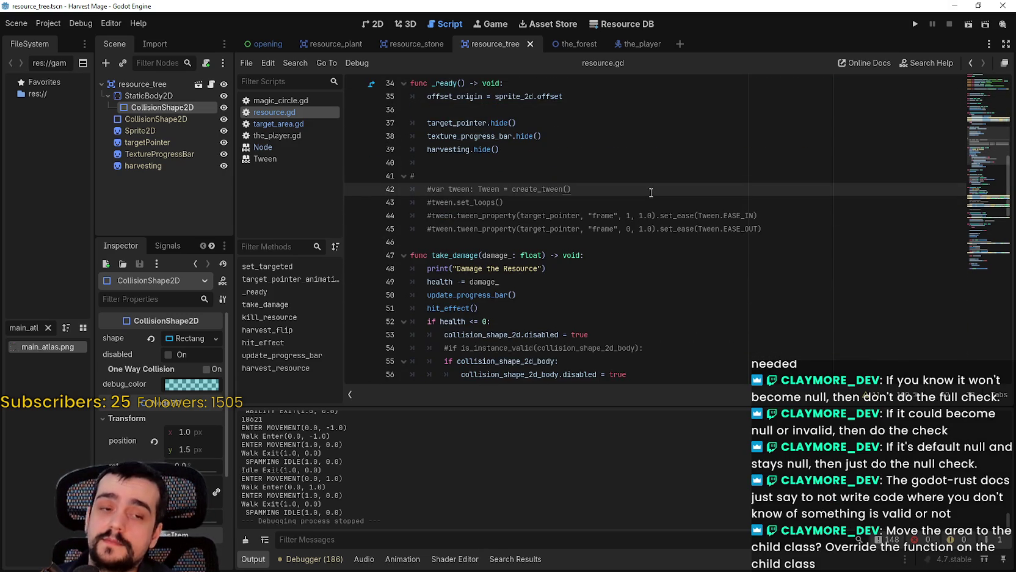
{"action": "scroll", "coordinate": [651, 194], "scroll_direction": "down", "scroll_amount": 4}
{"action": "left_click", "coordinate": [694, 234]}
{"action": "key", "text": "Up"}
{"action": "key", "text": "Up"}
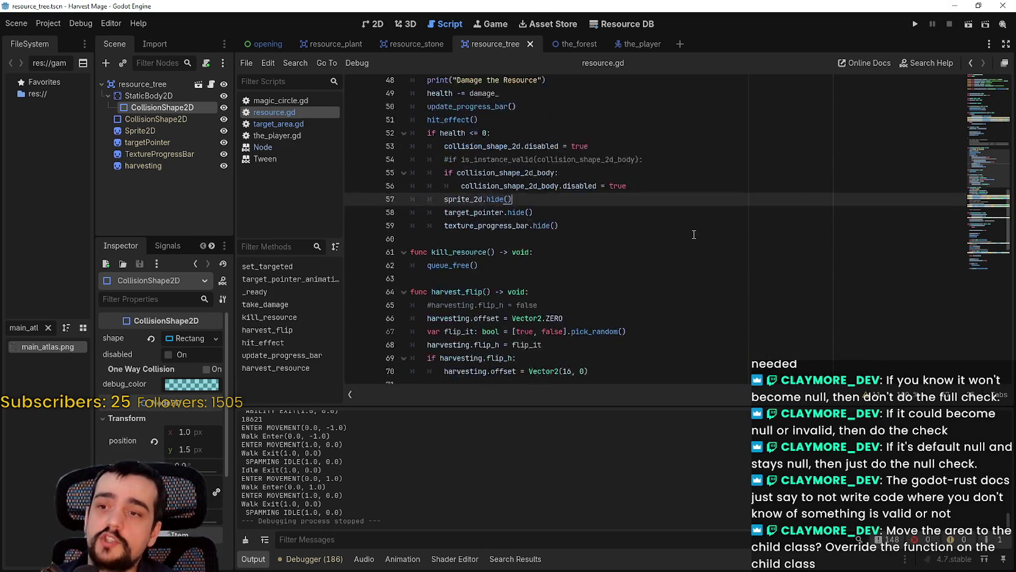
{"action": "scroll", "coordinate": [694, 234], "scroll_direction": "down", "scroll_amount": 4}
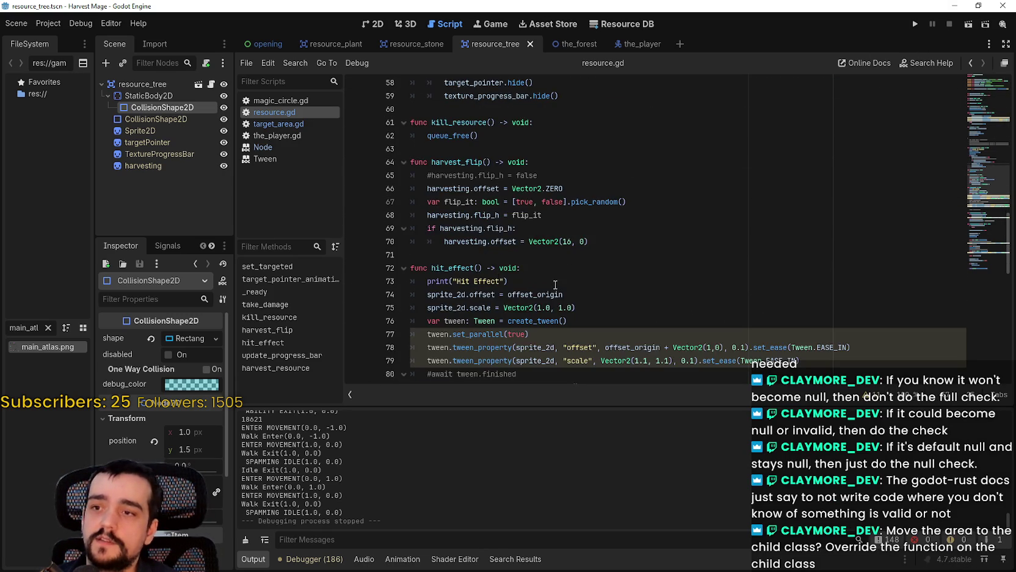
{"action": "scroll", "coordinate": [555, 285], "scroll_direction": "down", "scroll_amount": 5}
{"action": "scroll", "coordinate": [552, 277], "scroll_direction": "down", "scroll_amount": 6}
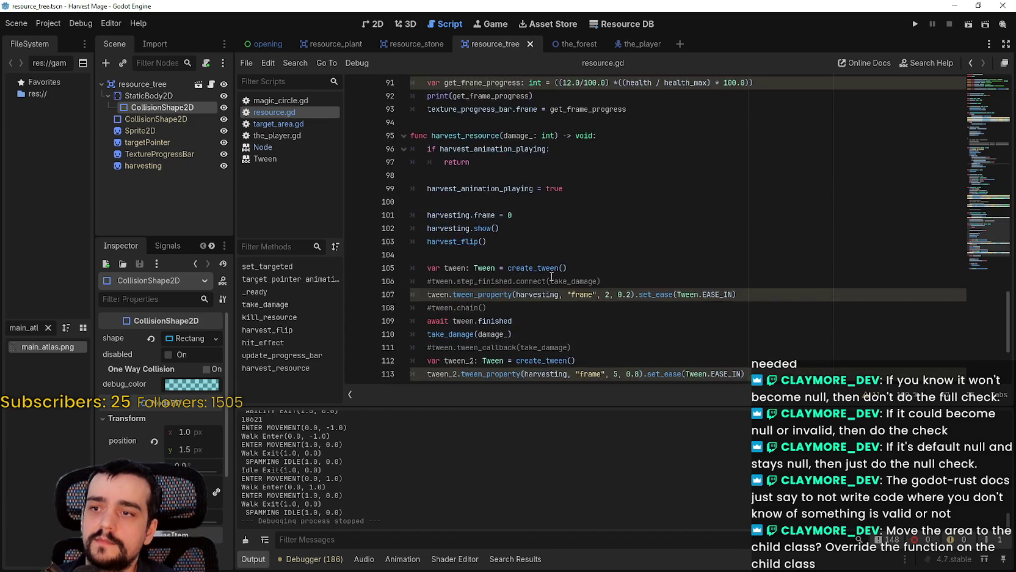
{"action": "scroll", "coordinate": [551, 276], "scroll_direction": "down", "scroll_amount": 4}
{"action": "left_click", "coordinate": [520, 334]}
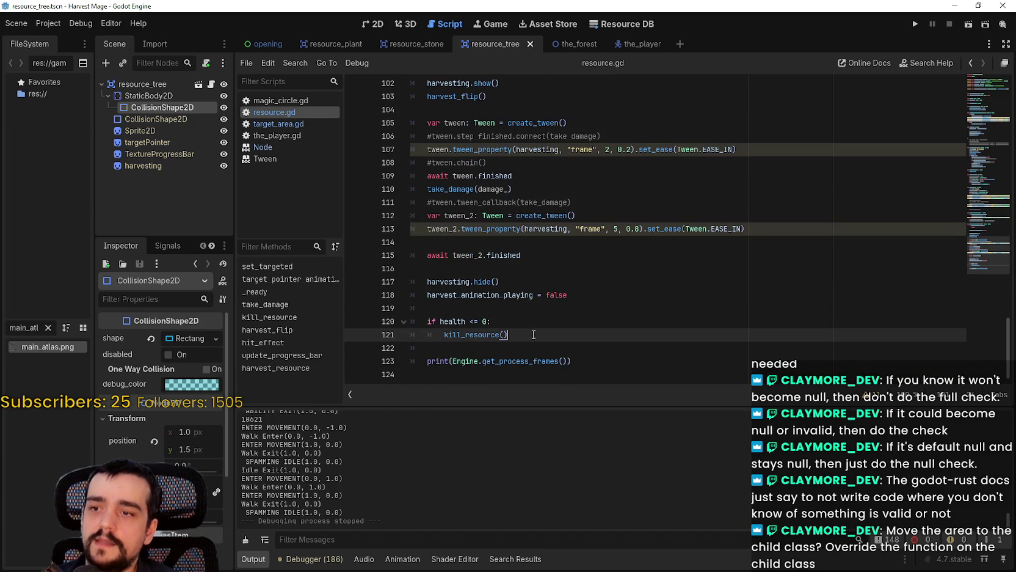
{"action": "left_click_drag", "start_coordinate": [590, 357], "coordinate": [655, 342]}
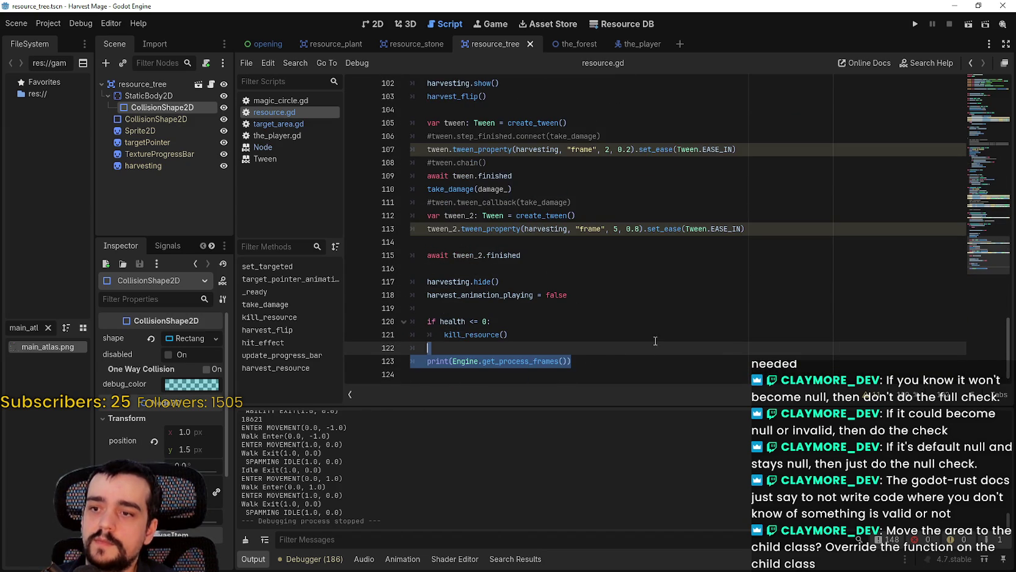
Step: Launch Harvest Mage and continue the saved game
{"action": "left_click_drag", "start_coordinate": [450, 361], "coordinate": [603, 359]}
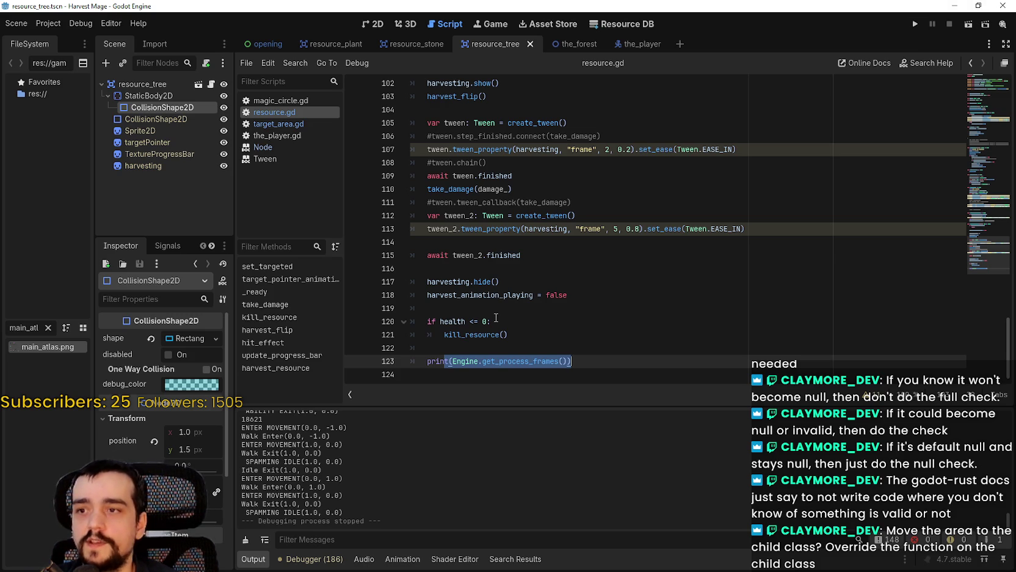
{"action": "left_click", "coordinate": [915, 25]}
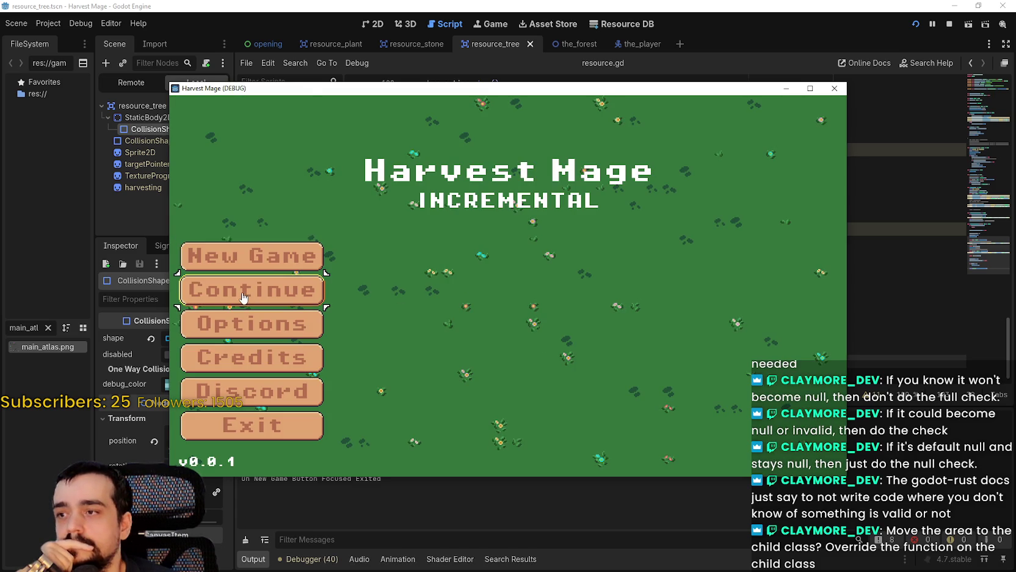
{"action": "left_click", "coordinate": [243, 298]}
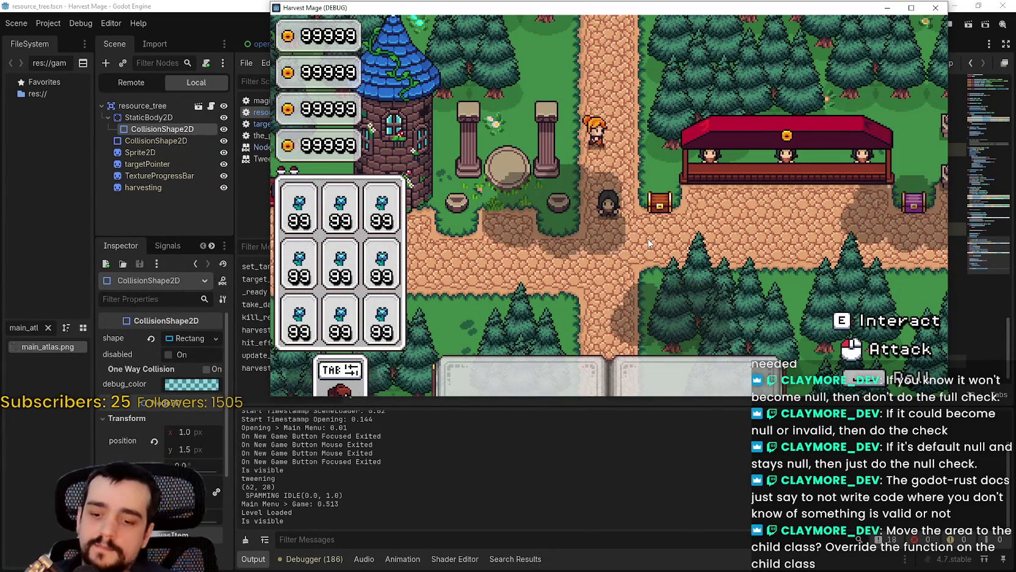
Step: Walk the player into the forest meadow, then stop the game from the Debugger
{"action": "key", "text": "s"}
{"action": "key", "text": "a"}
{"action": "key", "text": "w"}
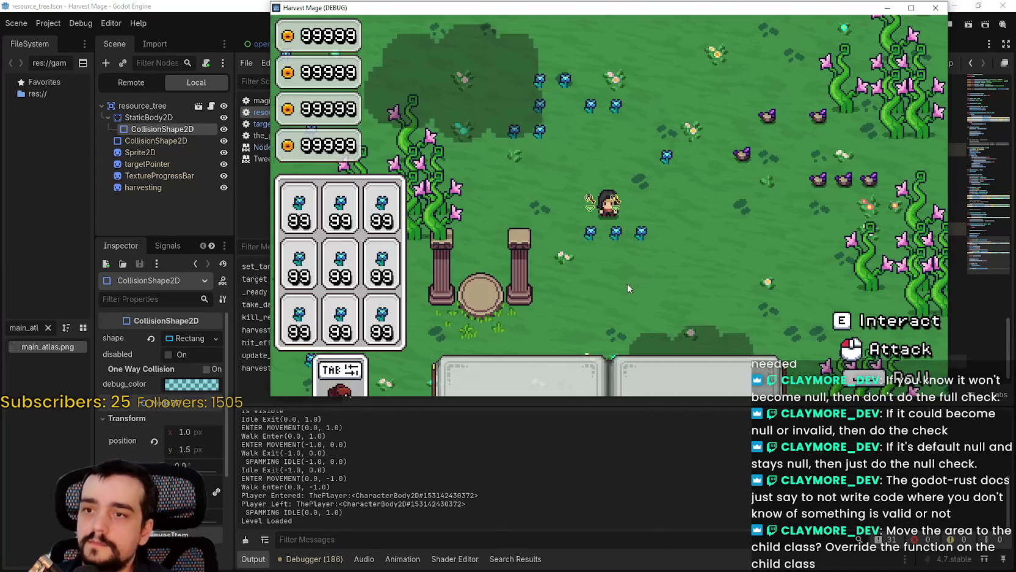
{"action": "left_click", "coordinate": [293, 564]}
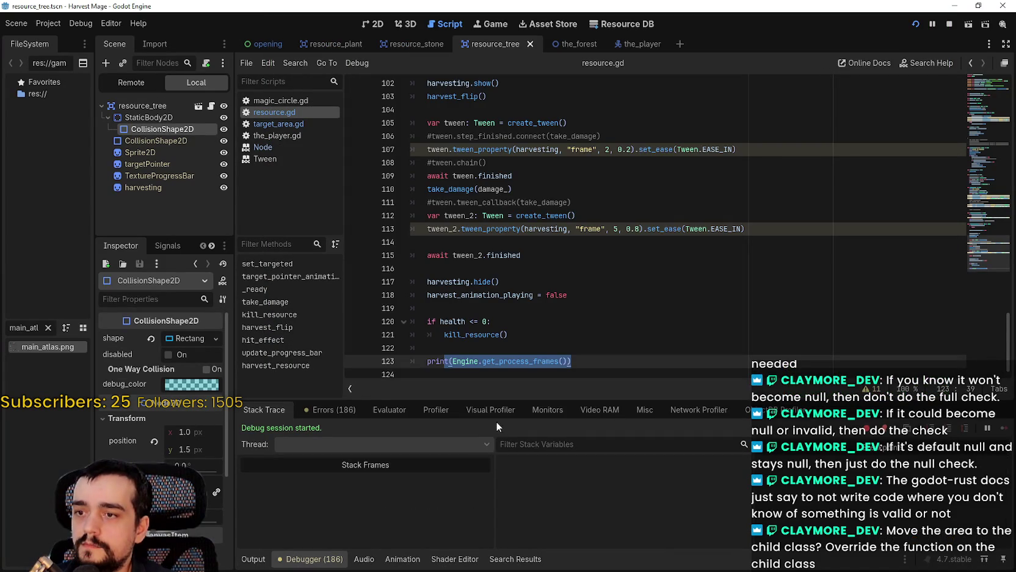
{"action": "left_click", "coordinate": [948, 23]}
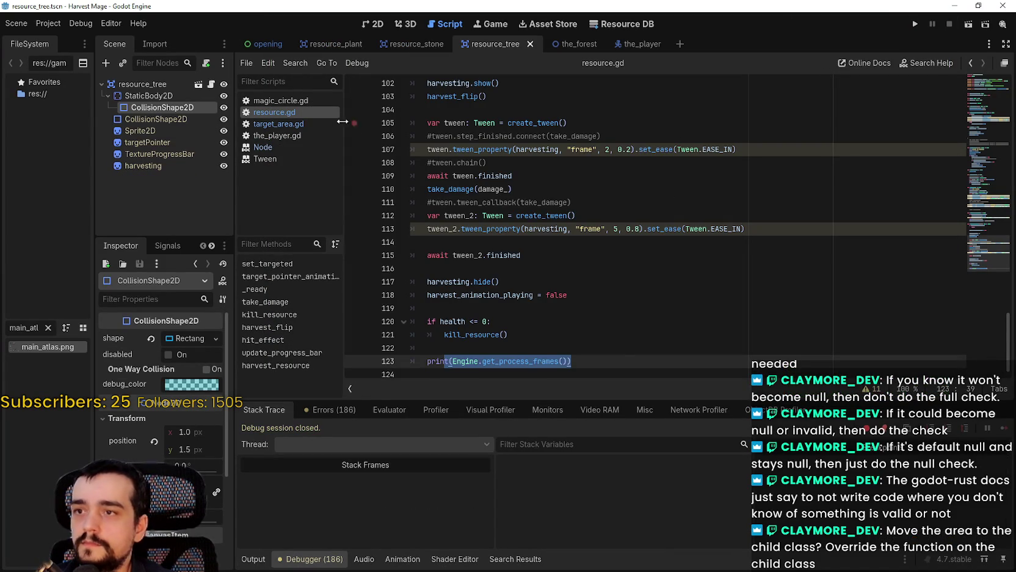
Step: Change target_count in target_area.gd to 1
{"action": "left_click", "coordinate": [330, 124]}
{"action": "left_click", "coordinate": [527, 122]}
{"action": "key", "text": "BackSpace"}
{"action": "type", "text": "1"}
Step: Launch the game with F5, continue the saved game, and start the Visual Profiler recording
{"action": "key", "text": "F5"}
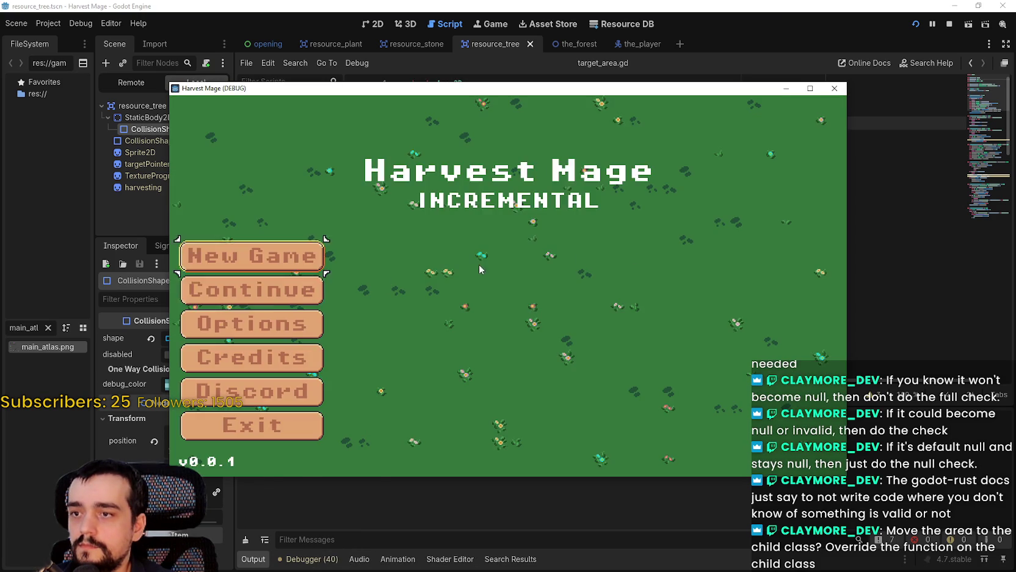
{"action": "left_click", "coordinate": [287, 288]}
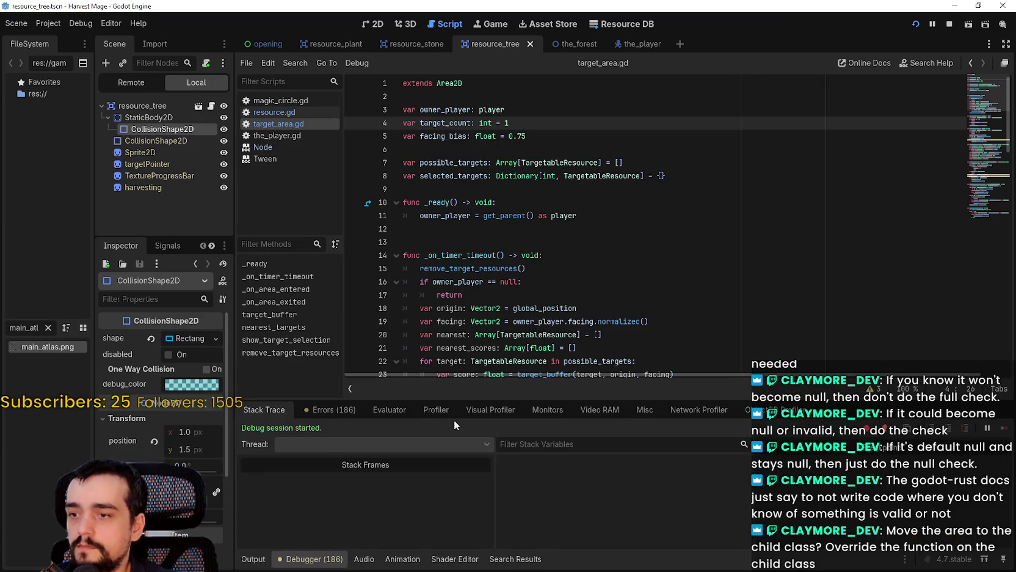
{"action": "left_click", "coordinate": [479, 410]}
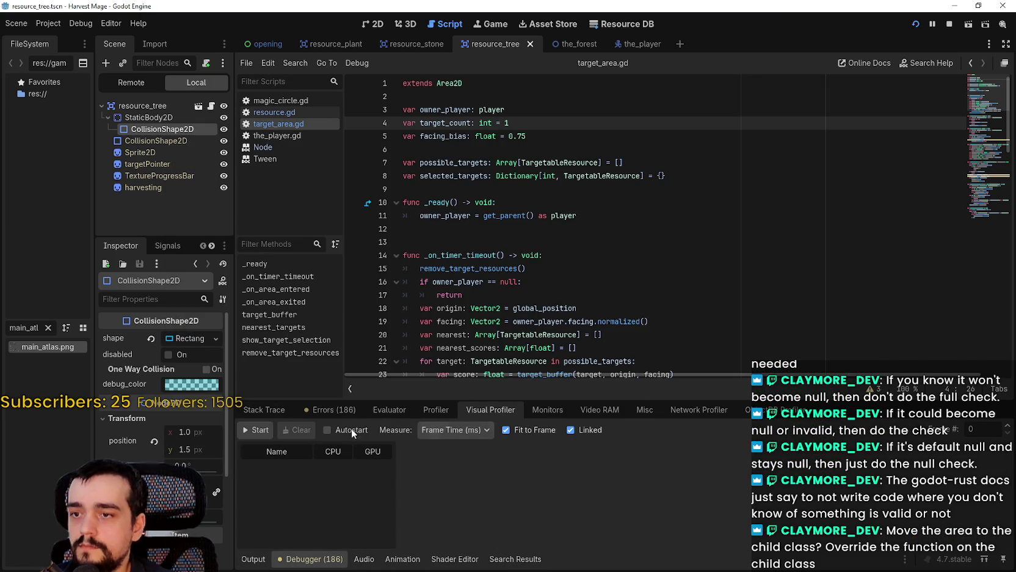
{"action": "left_click", "coordinate": [260, 432]}
Step: Walk the player right to the plants, harvest them, then view the Output log
{"action": "key", "text": "alt+Tab"}
{"action": "mouse_move", "coordinate": [530, 88]}
{"action": "left_mouse_down"}
{"action": "mouse_move", "coordinate": [605, 59]}
{"action": "mouse_move", "coordinate": [647, 25]}
{"action": "left_mouse_up"}
{"action": "key", "text": "d"}
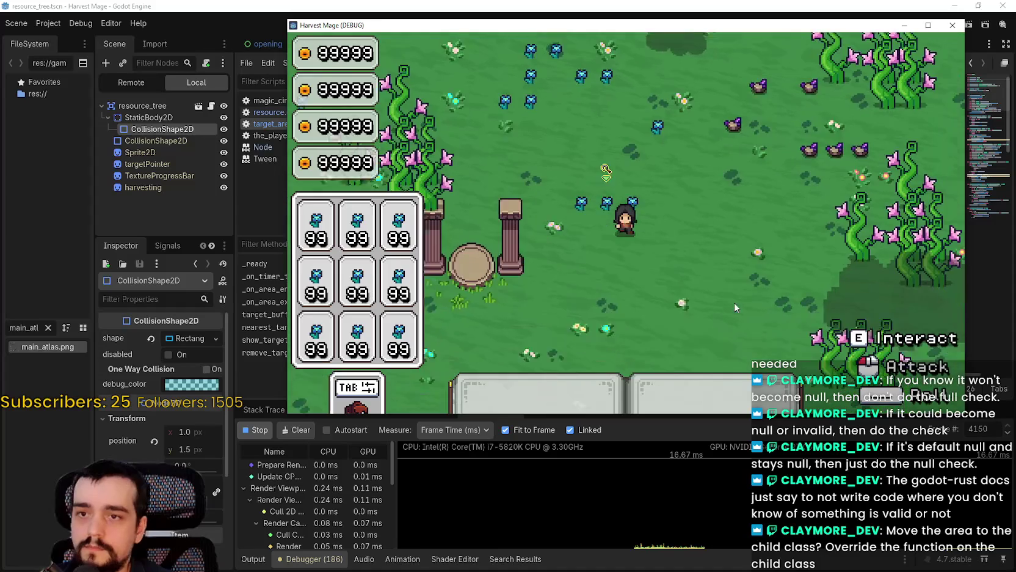
{"action": "key", "text": "d"}
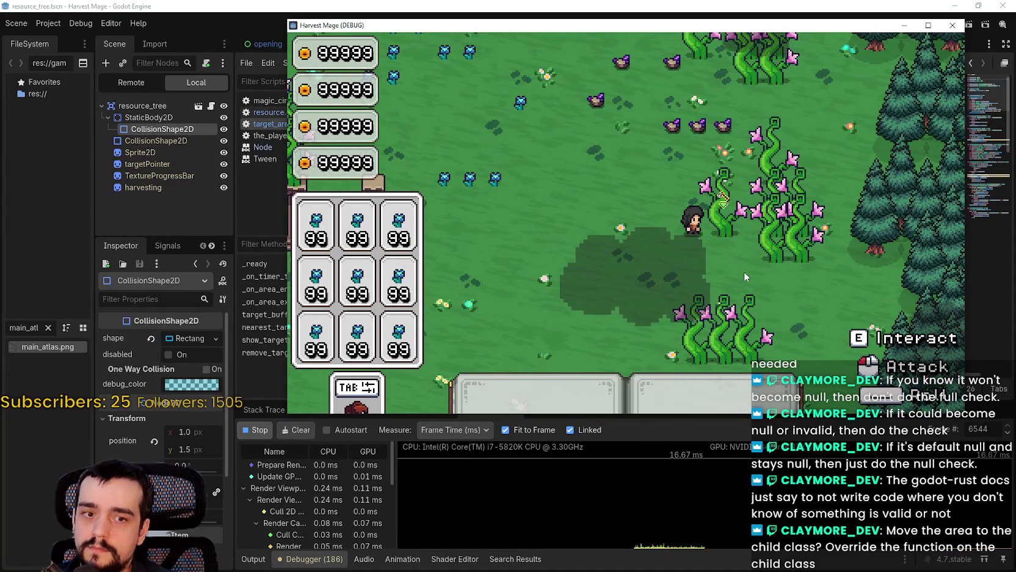
{"action": "key", "text": "e"}
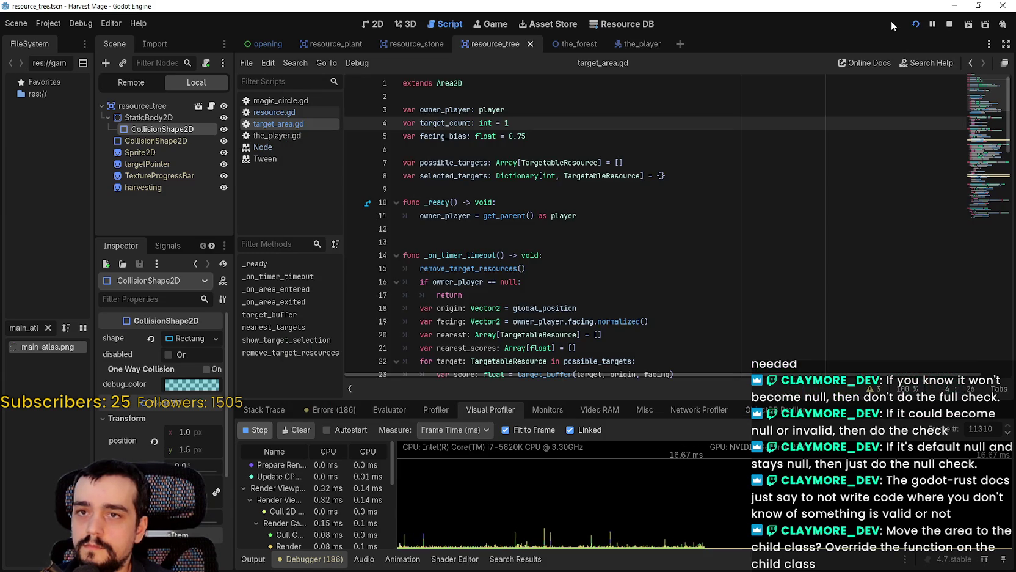
{"action": "left_click", "coordinate": [253, 558]}
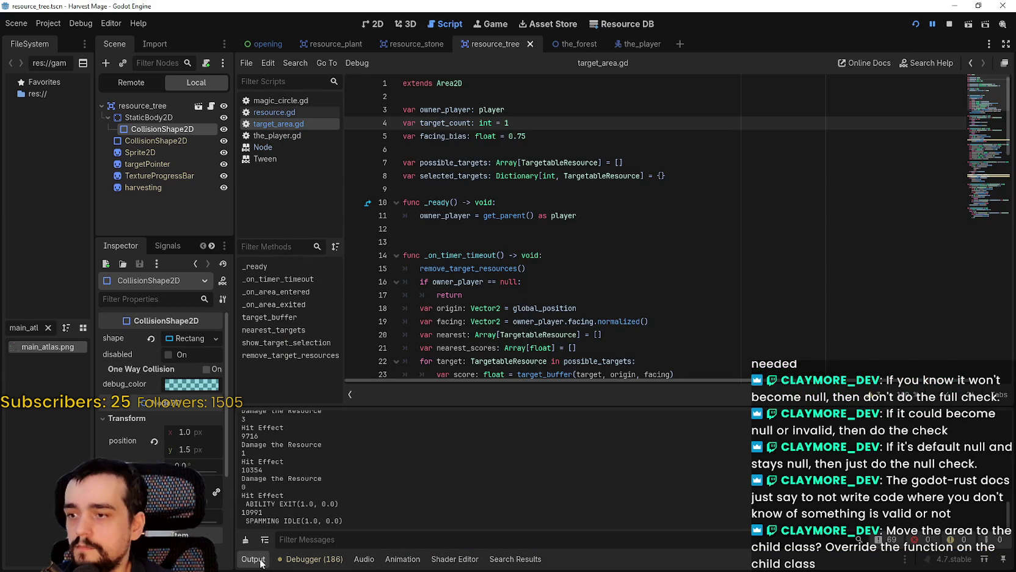
Step: Show Visual Profiler data for frame 10991 copied from the log
{"action": "double_click", "coordinate": [246, 512]}
{"action": "left_click", "coordinate": [313, 558]}
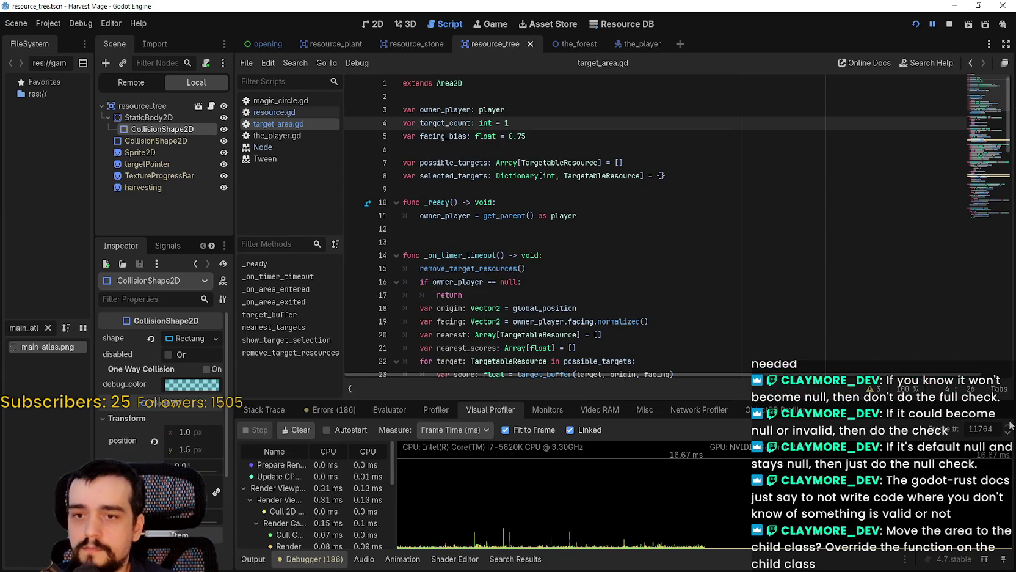
{"action": "key", "text": "Return"}
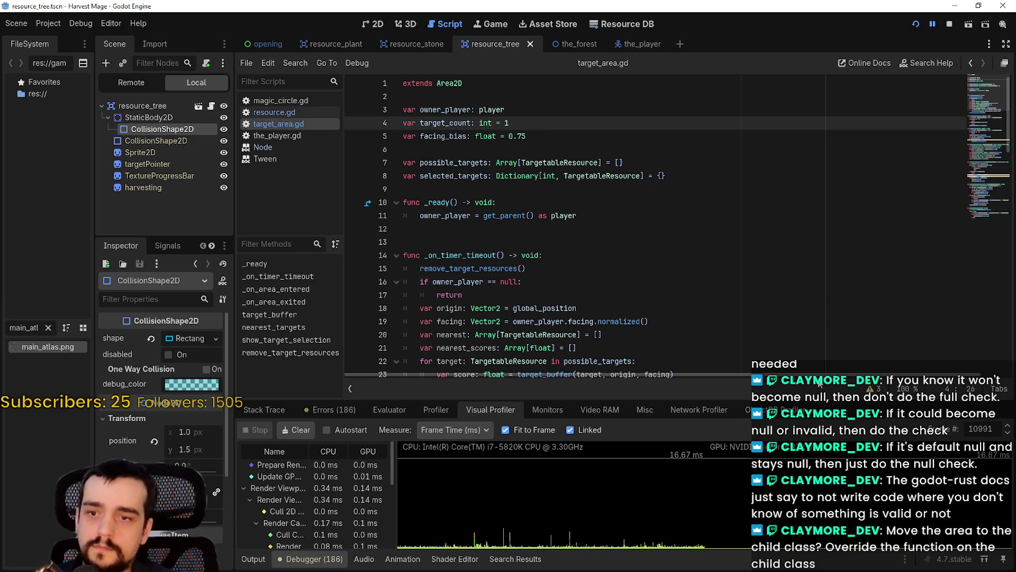
Step: Enlarge the debugger panel, relaunch the game, and start the function-level Profiler recording
{"action": "left_click_drag", "start_coordinate": [823, 400], "coordinate": [822, 263]}
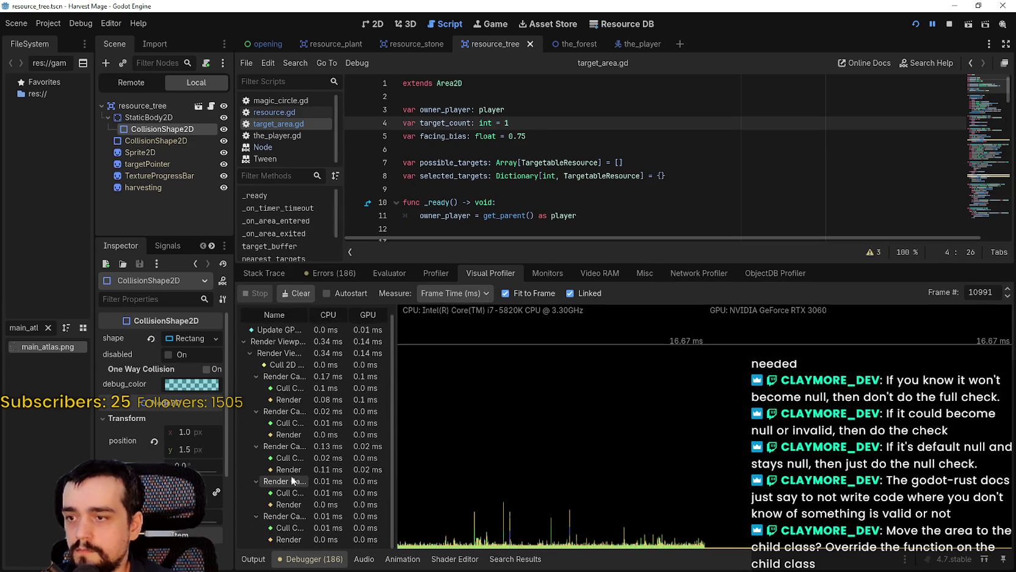
{"action": "left_click", "coordinate": [435, 273]}
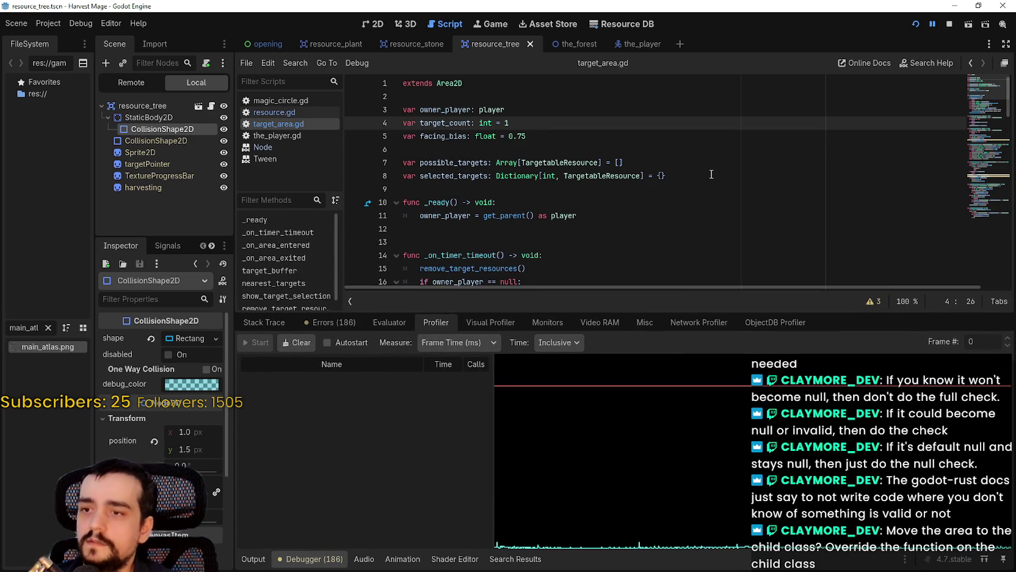
{"action": "left_click", "coordinate": [915, 24]}
{"action": "left_click", "coordinate": [265, 342]}
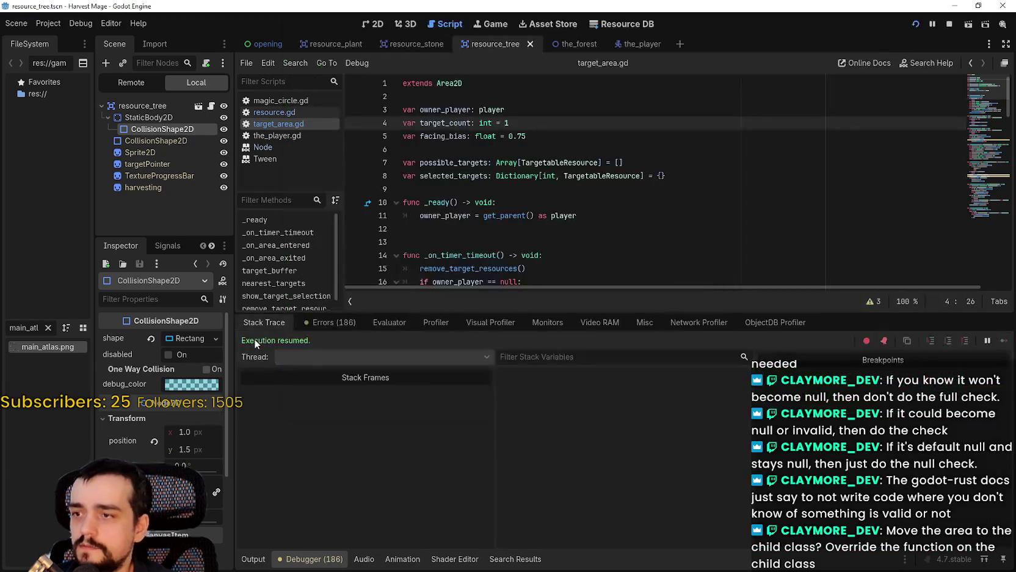
{"action": "left_click", "coordinate": [436, 322]}
{"action": "left_click", "coordinate": [257, 342]}
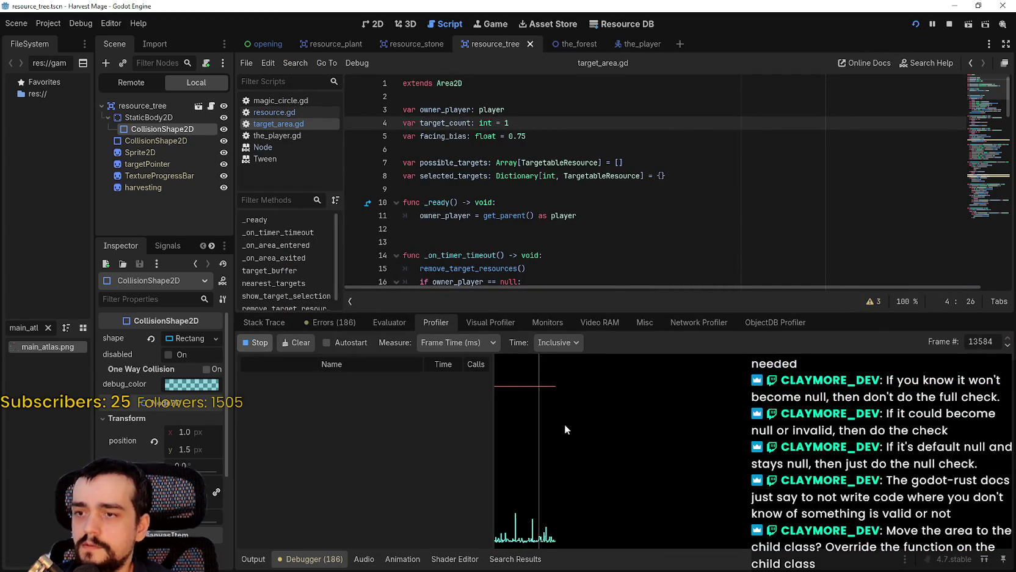
Step: Walk the mage to a flower plant, harvest it, and close the game with F8
{"action": "key", "text": "alt+Tab"}
{"action": "key", "text": "s"}
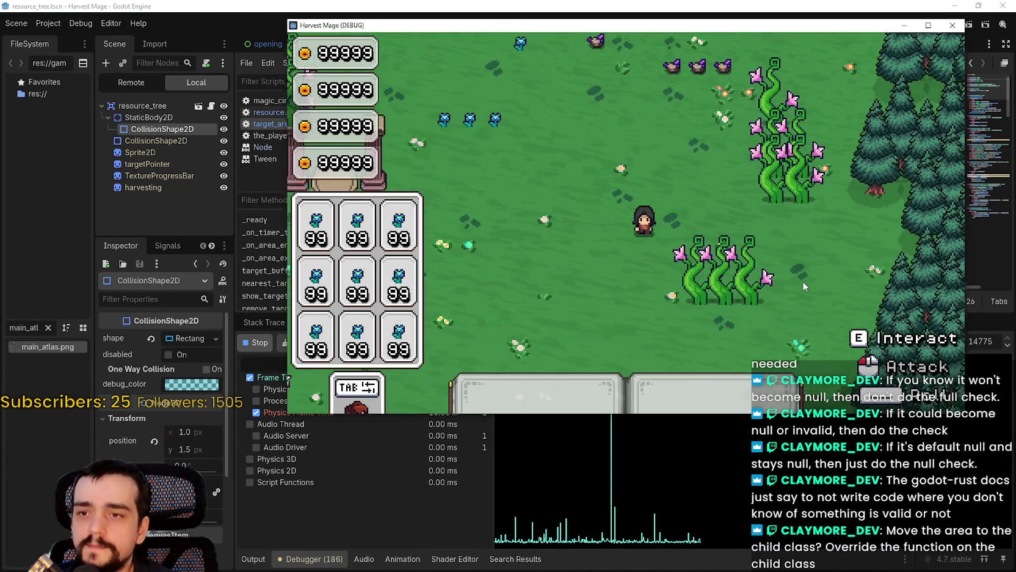
{"action": "key", "text": "d"}
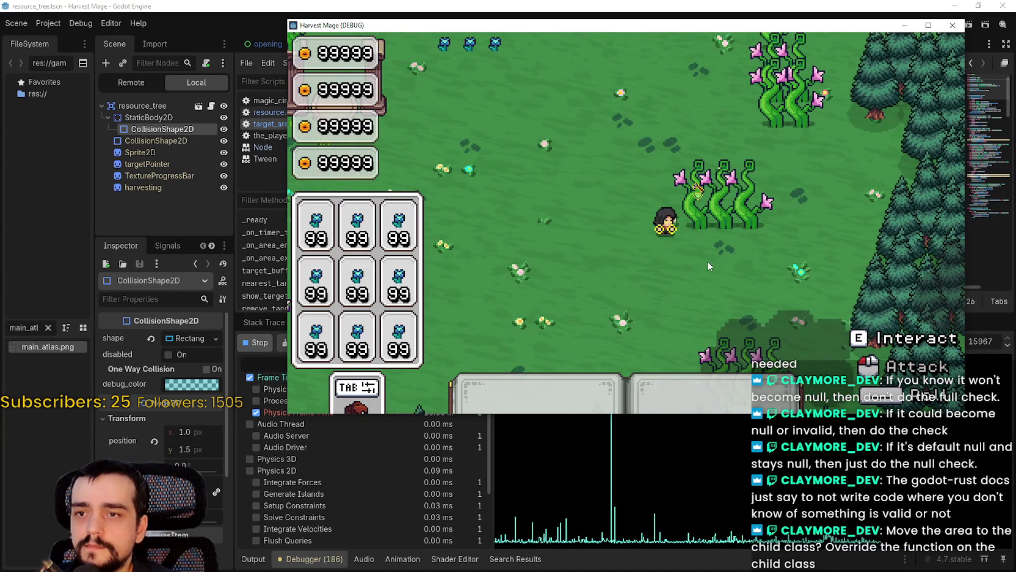
{"action": "key", "text": "e"}
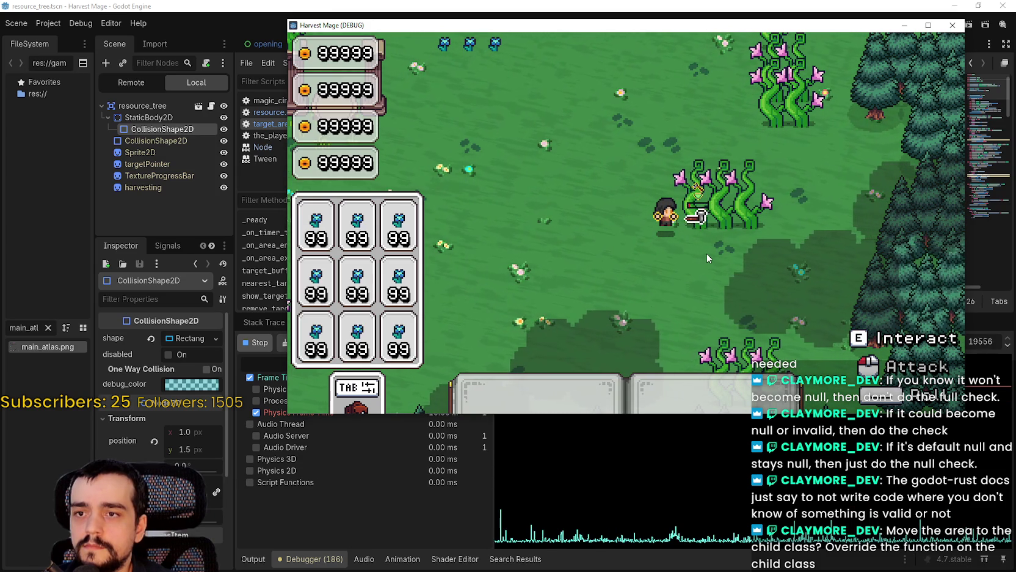
{"action": "key", "text": "F8"}
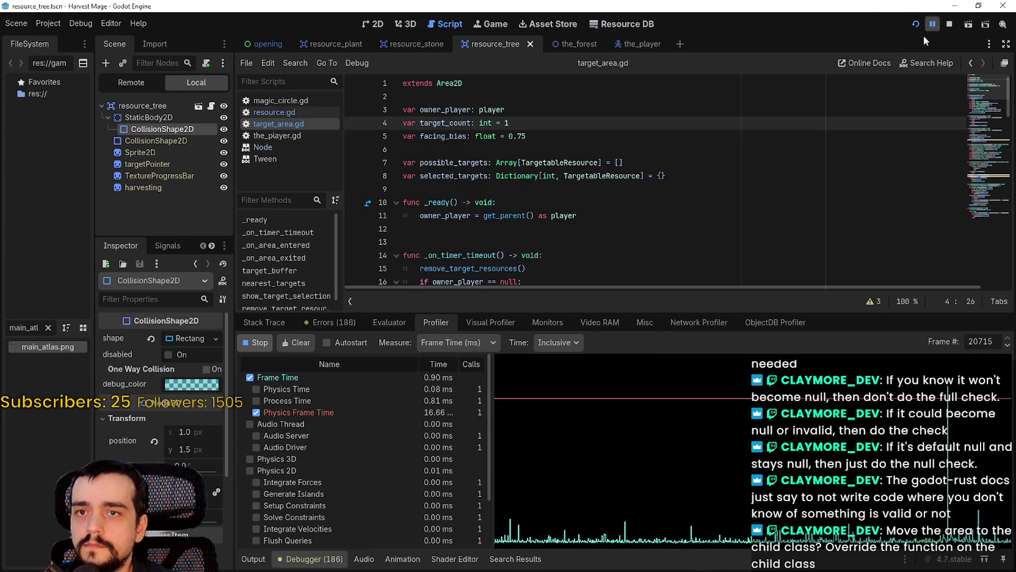
Step: Review frame 20376's Script Functions with a wider Name column, and graph harvest_resource
{"action": "left_click", "coordinate": [243, 558]}
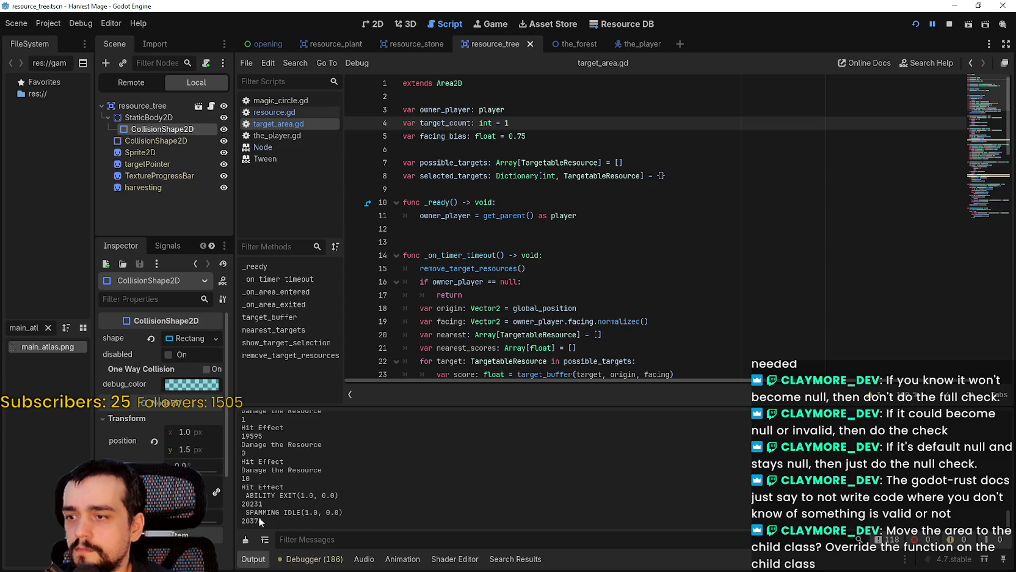
{"action": "left_click", "coordinate": [311, 559]}
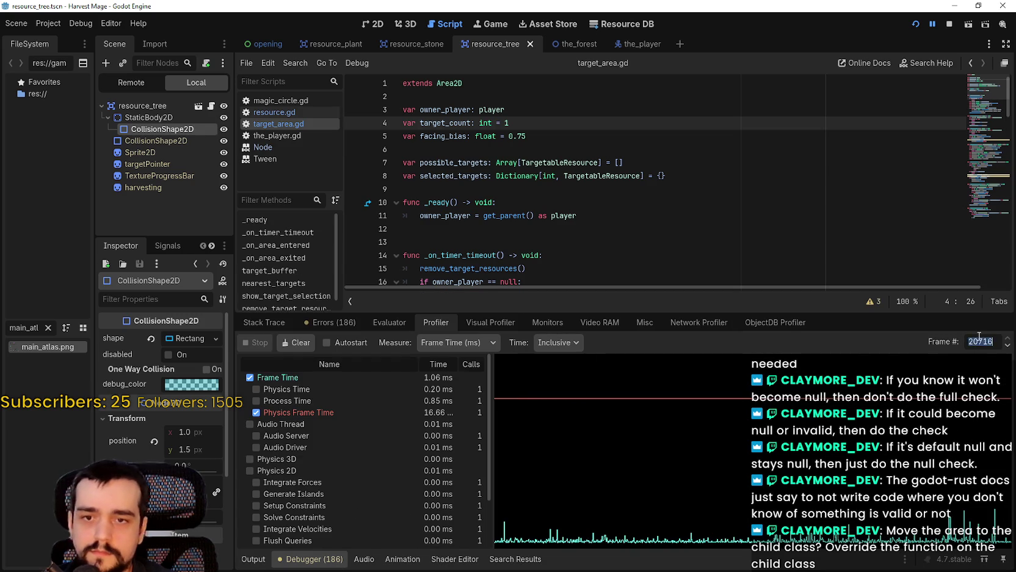
{"action": "scroll", "coordinate": [360, 477], "scroll_direction": "down", "scroll_amount": 5}
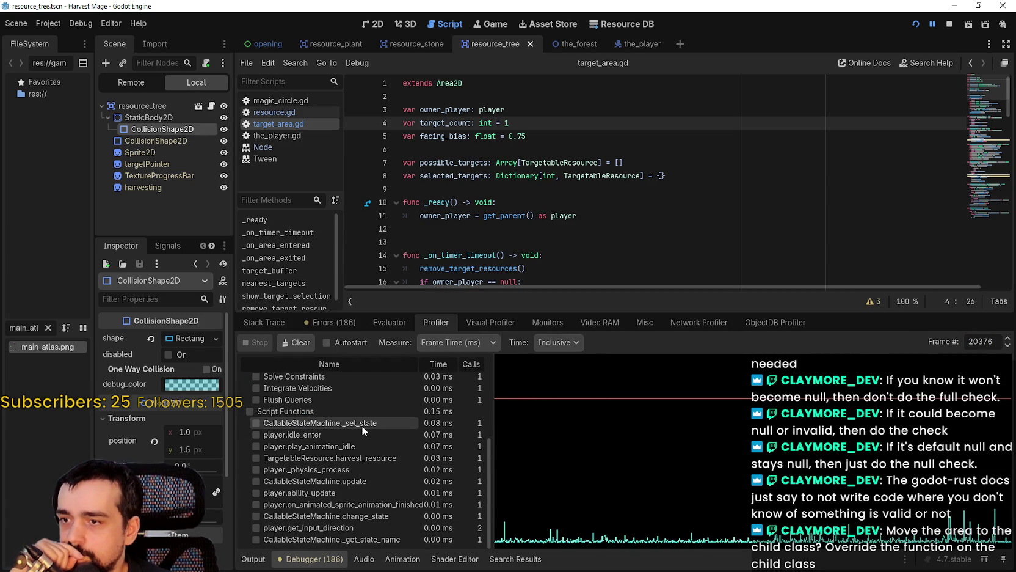
{"action": "left_click_drag", "start_coordinate": [494, 434], "coordinate": [543, 435]}
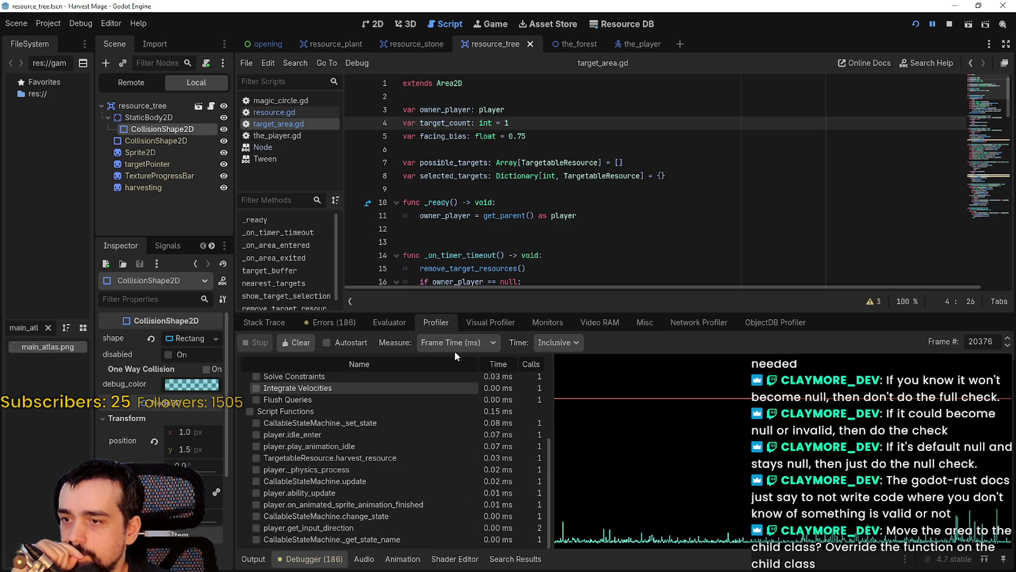
{"action": "left_click_drag", "start_coordinate": [462, 310], "coordinate": [468, 279]}
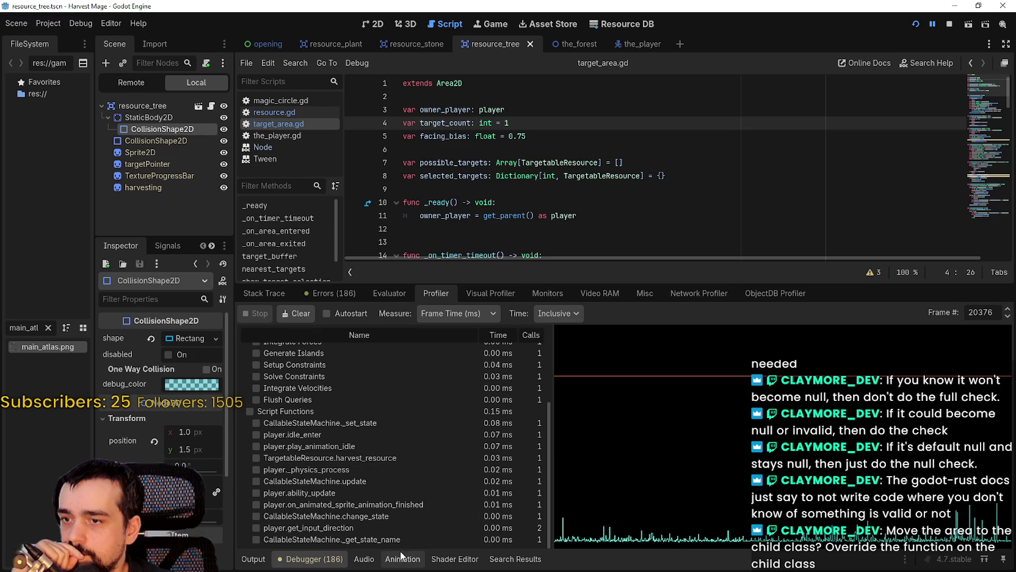
{"action": "left_click", "coordinate": [401, 456]}
Step: Open resource.gd and select the harvest_resource function name
{"action": "scroll", "coordinate": [538, 159], "scroll_direction": "down", "scroll_amount": 6}
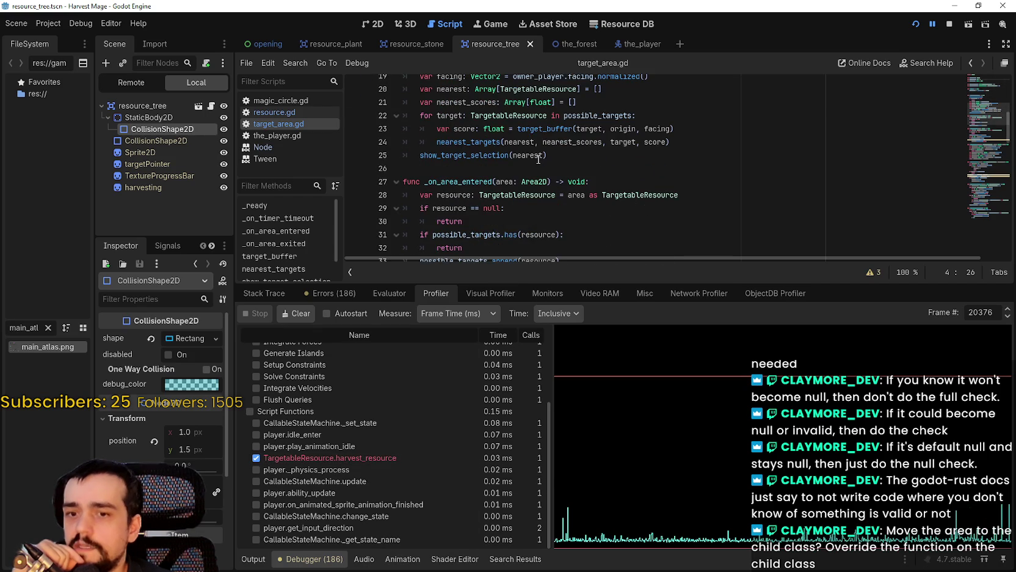
{"action": "scroll", "coordinate": [538, 159], "scroll_direction": "down", "scroll_amount": 5}
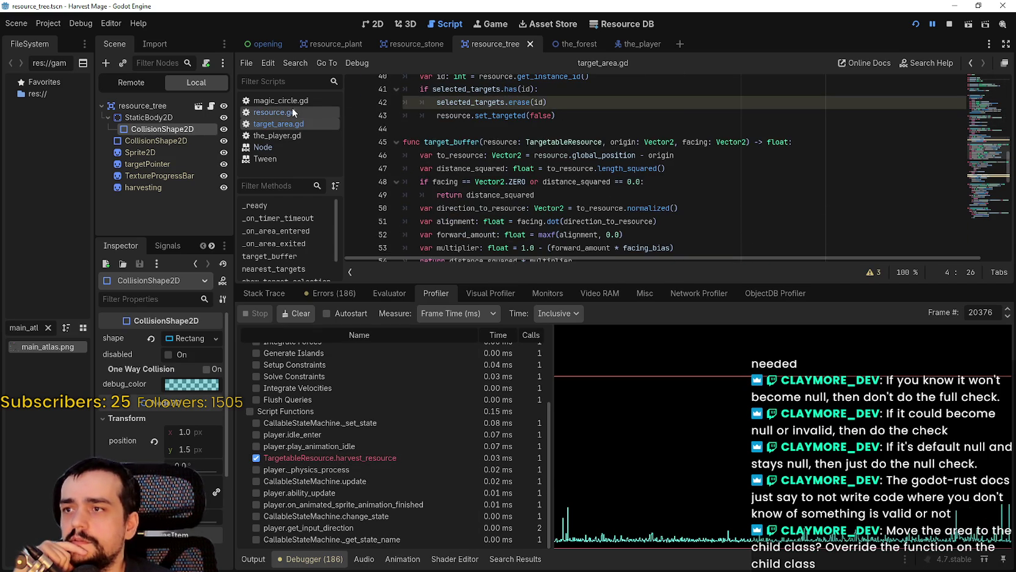
{"action": "left_click", "coordinate": [292, 111]}
{"action": "scroll", "coordinate": [622, 186], "scroll_direction": "down", "scroll_amount": 3}
{"action": "scroll", "coordinate": [467, 181], "scroll_direction": "up", "scroll_amount": 5}
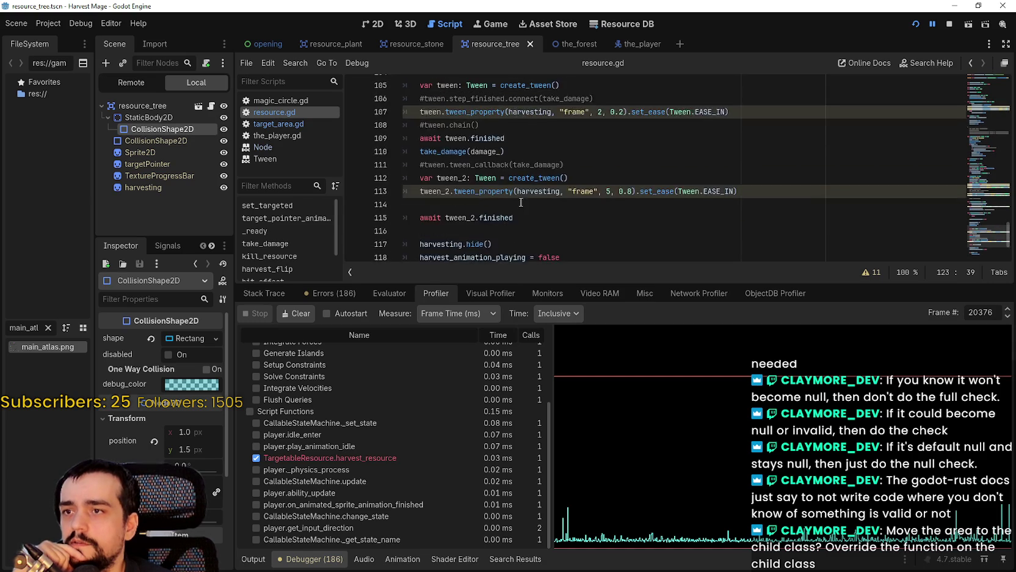
{"action": "scroll", "coordinate": [432, 157], "scroll_direction": "up", "scroll_amount": 2}
{"action": "double_click", "coordinate": [433, 151]}
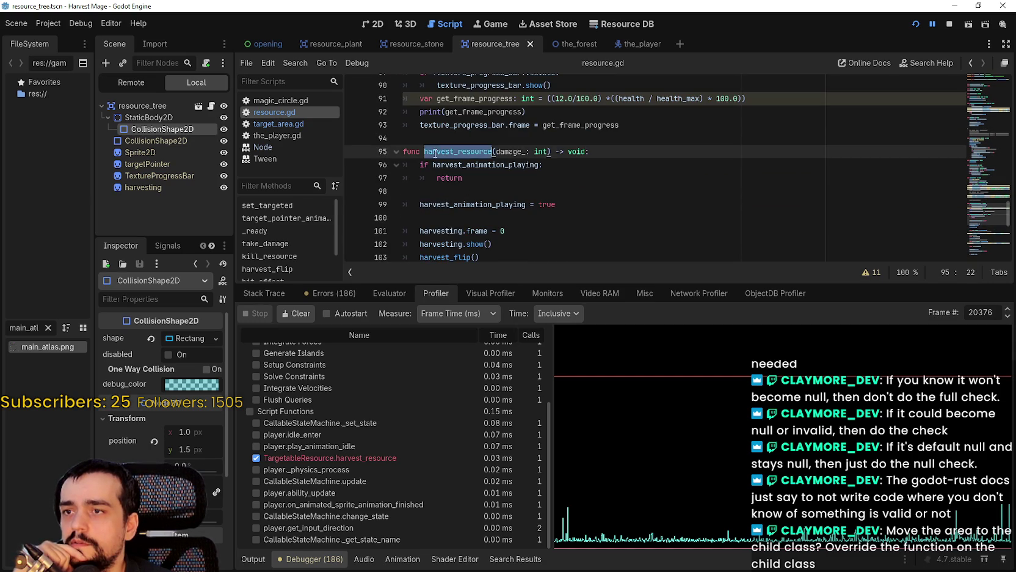
{"action": "scroll", "coordinate": [433, 151], "scroll_direction": "down", "scroll_amount": 7}
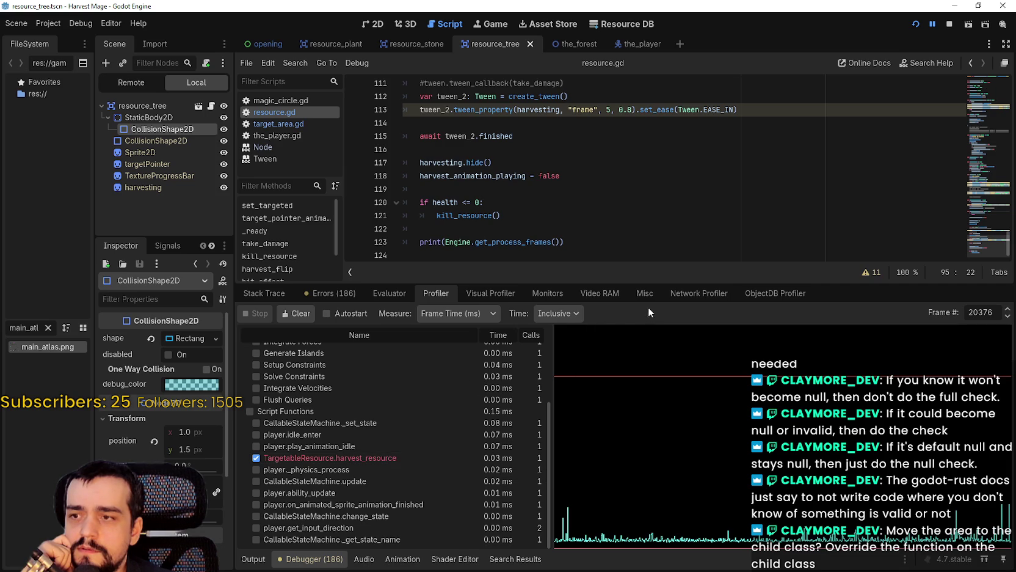
Step: Copy frame 20231 from the Output log and load it in the Profiler
{"action": "left_click", "coordinate": [547, 292]}
{"action": "scroll", "coordinate": [299, 389], "scroll_direction": "up", "scroll_amount": 3}
{"action": "left_click", "coordinate": [433, 290]}
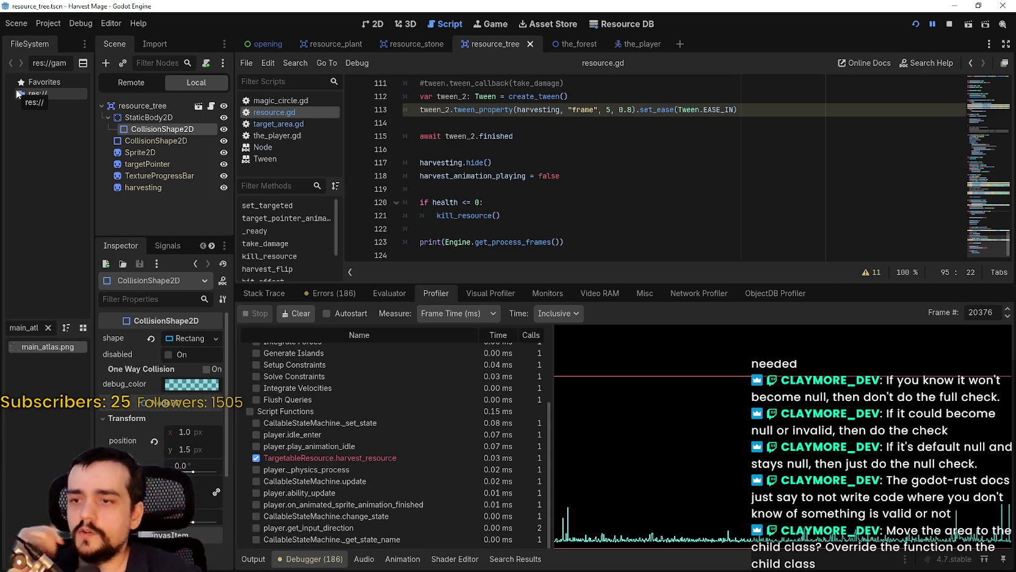
{"action": "left_click", "coordinate": [263, 559]}
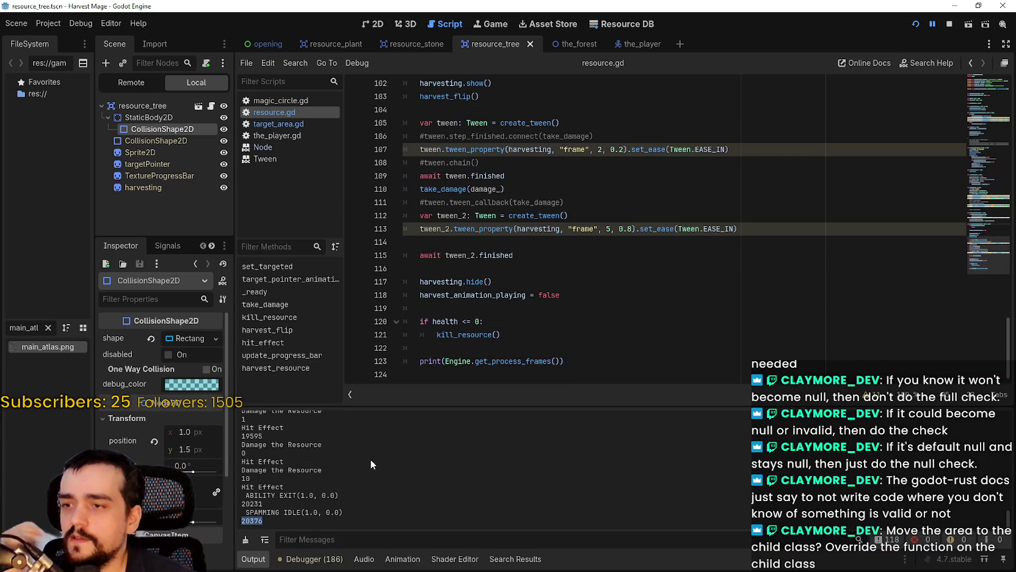
{"action": "double_click", "coordinate": [252, 504]}
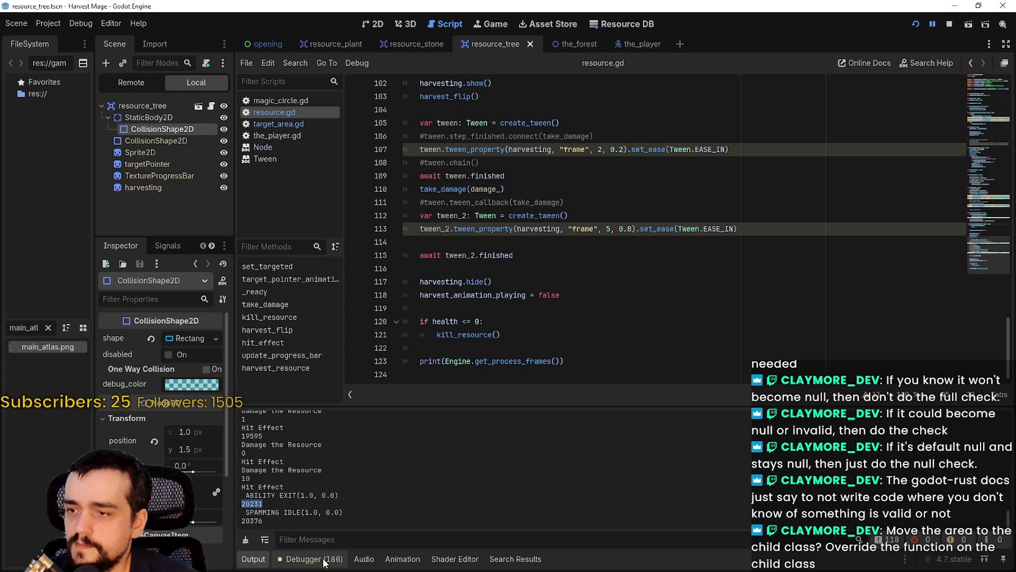
{"action": "left_click", "coordinate": [324, 559]}
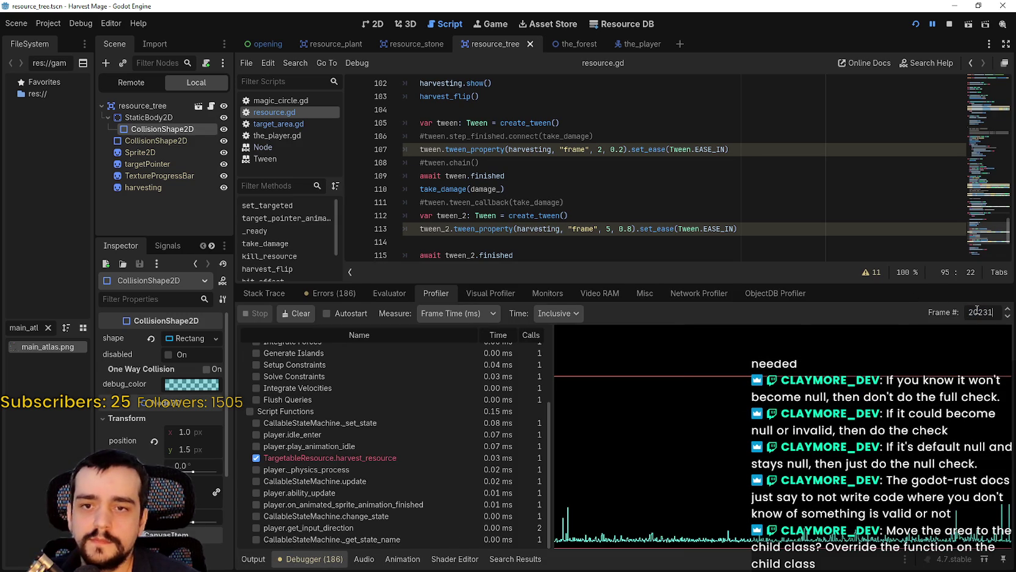
{"action": "key", "text": "Return"}
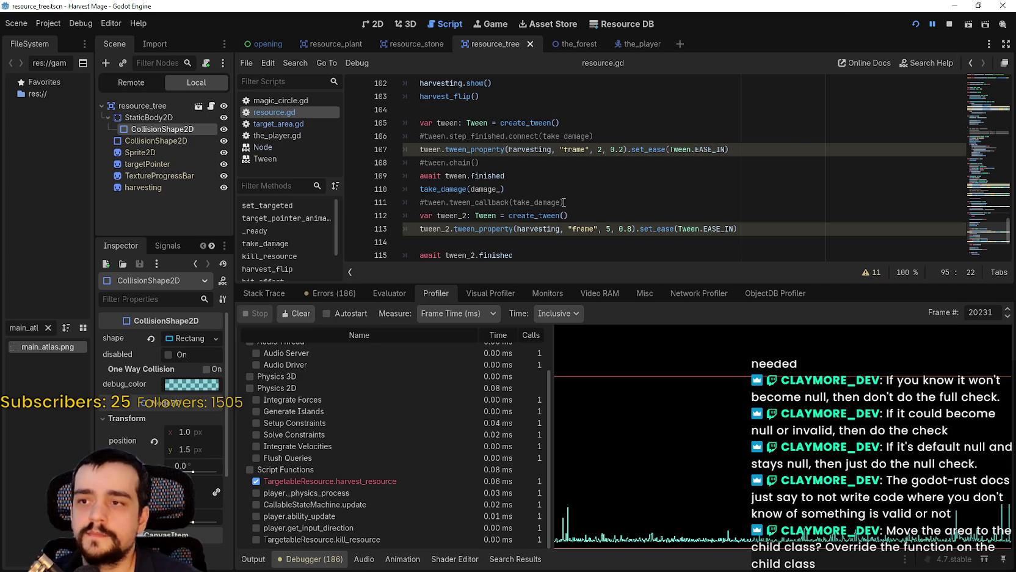
{"action": "scroll", "coordinate": [563, 208], "scroll_direction": "down", "scroll_amount": 3}
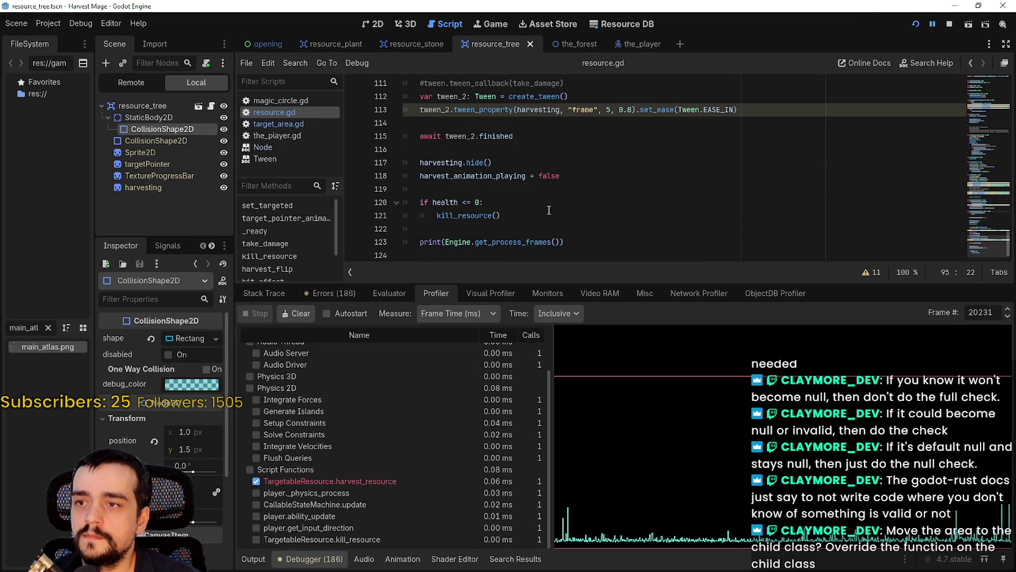
Step: Stop the running game while reviewing the top of resource.gd
{"action": "scroll", "coordinate": [549, 210], "scroll_direction": "up", "scroll_amount": 3}
{"action": "scroll", "coordinate": [559, 183], "scroll_direction": "down", "scroll_amount": 2}
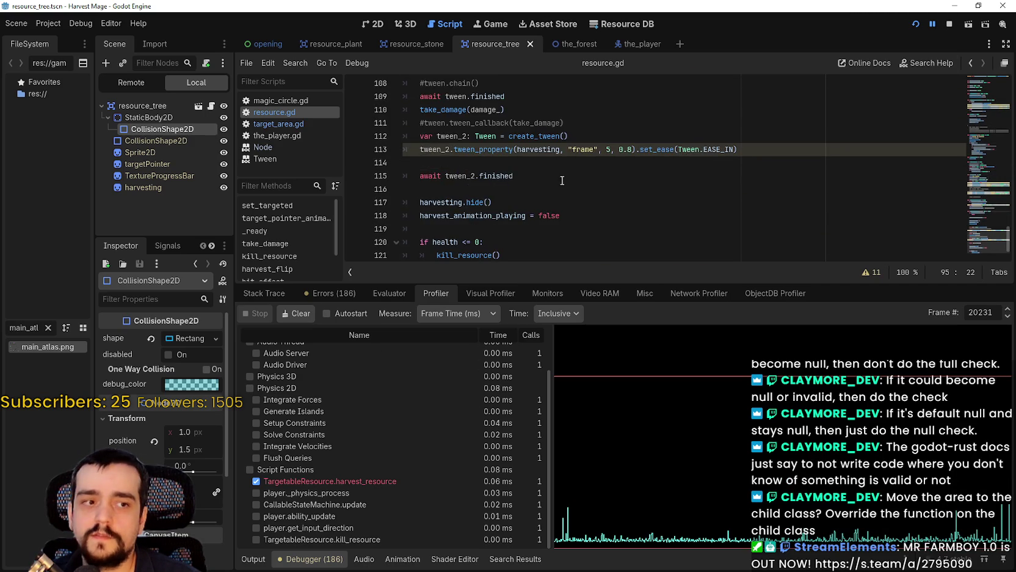
{"action": "scroll", "coordinate": [619, 168], "scroll_direction": "up", "scroll_amount": 8}
{"action": "left_click", "coordinate": [992, 127]}
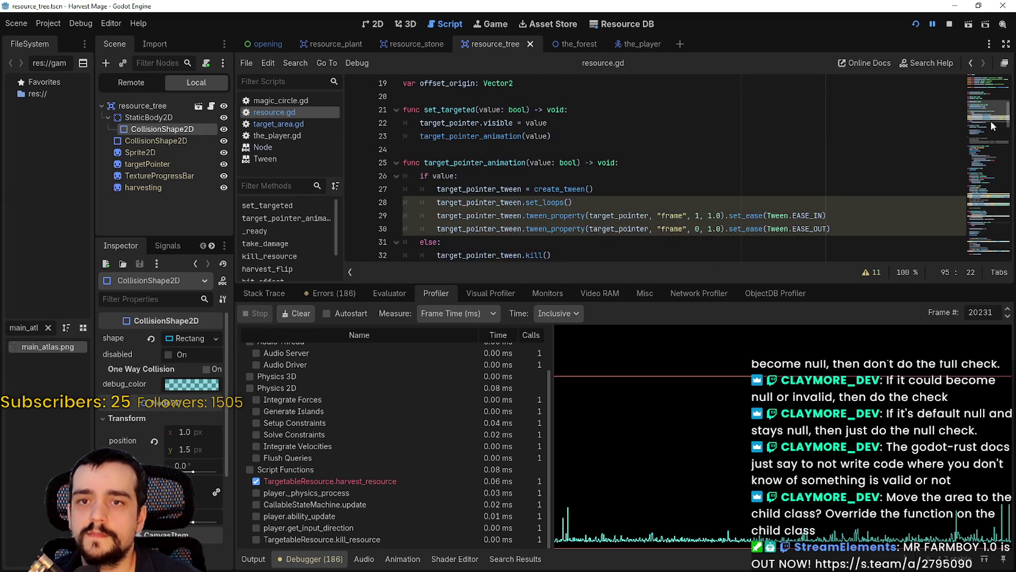
{"action": "scroll", "coordinate": [992, 127], "scroll_direction": "up", "scroll_amount": 3}
{"action": "scroll", "coordinate": [992, 126], "scroll_direction": "down", "scroll_amount": 10}
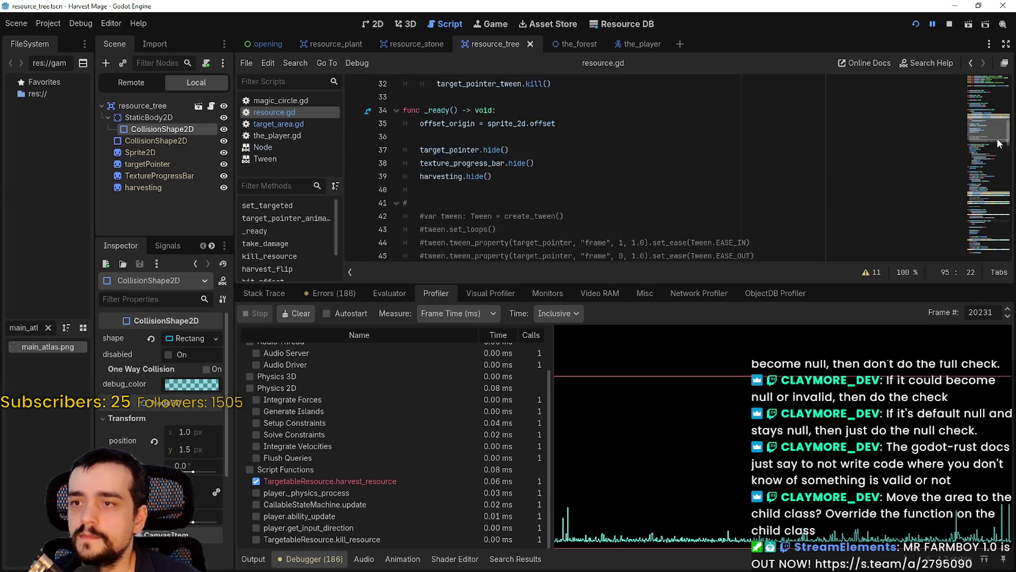
{"action": "left_click", "coordinate": [945, 23]}
{"action": "scroll", "coordinate": [591, 167], "scroll_direction": "down", "scroll_amount": 3}
Step: Uncomment line 54's is_instance_valid check, comment out line 55's null check, and relaunch
{"action": "left_click", "coordinate": [440, 136]}
{"action": "key", "text": "BackSpace"}
{"action": "left_click", "coordinate": [436, 150]}
{"action": "type", "text": "#if collision_shape_2d_body:"}
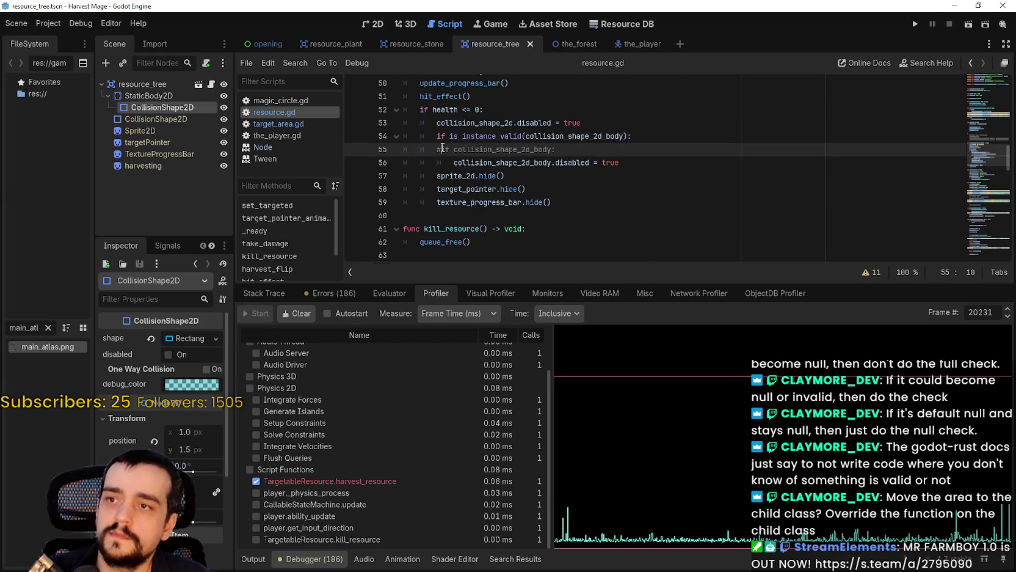
{"action": "left_click", "coordinate": [916, 22]}
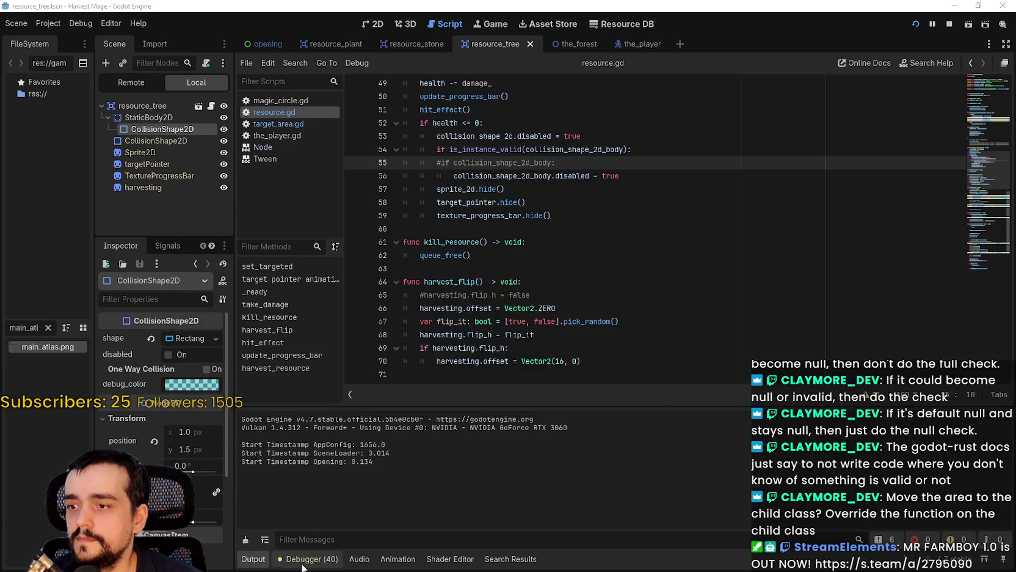
{"action": "left_click", "coordinate": [302, 565]}
Step: Profile a new run: continue the save, harvest the adjacent vine, close the game, view Output
{"action": "left_click", "coordinate": [259, 313]}
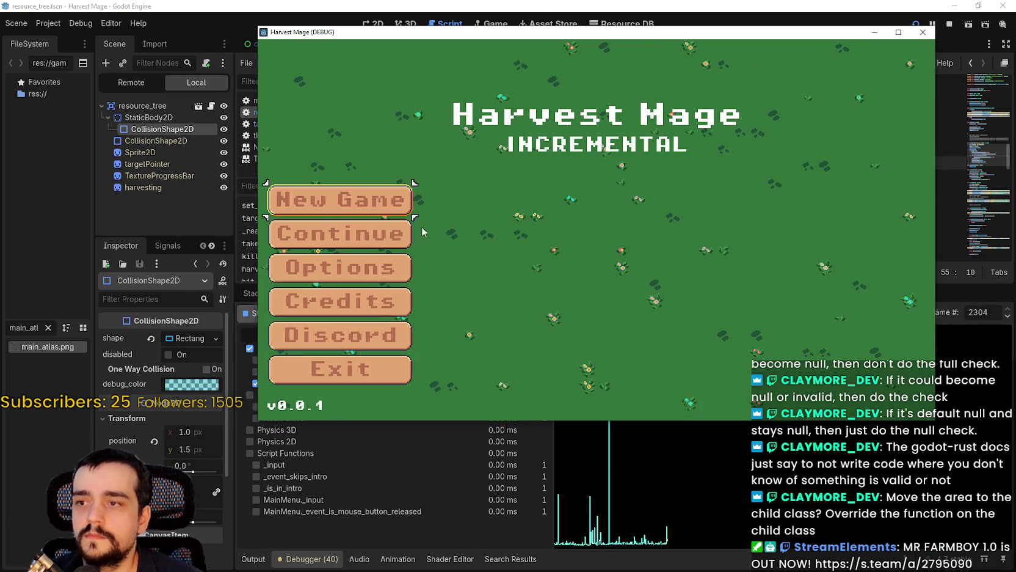
{"action": "left_click", "coordinate": [403, 232]}
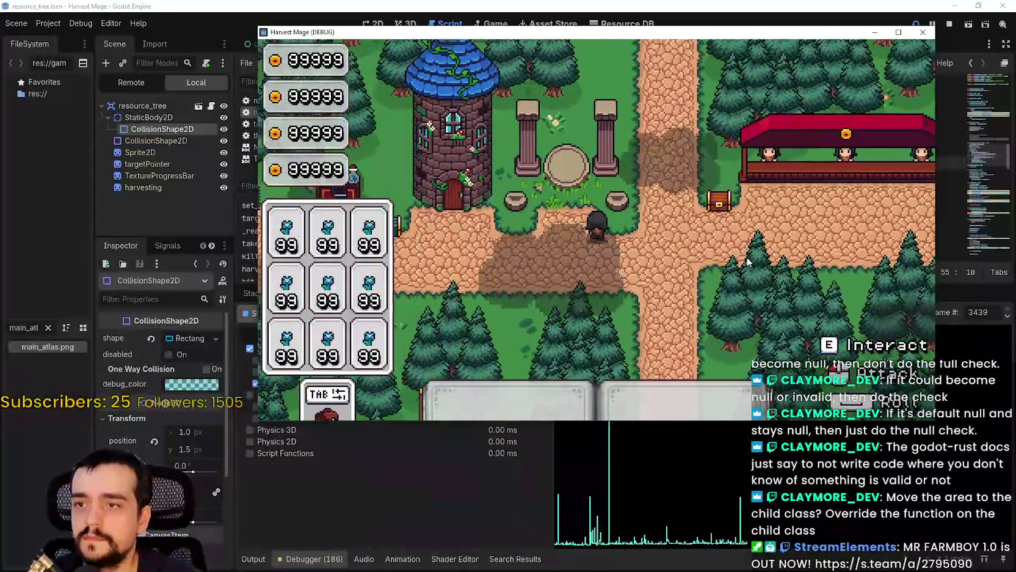
{"action": "key", "text": "d"}
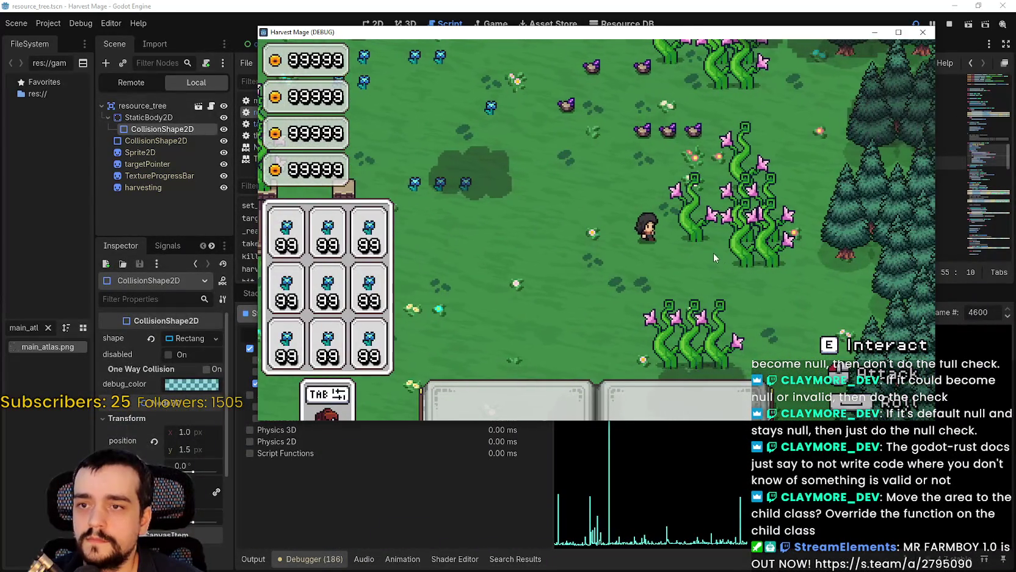
{"action": "key", "text": "w"}
{"action": "key", "text": "e"}
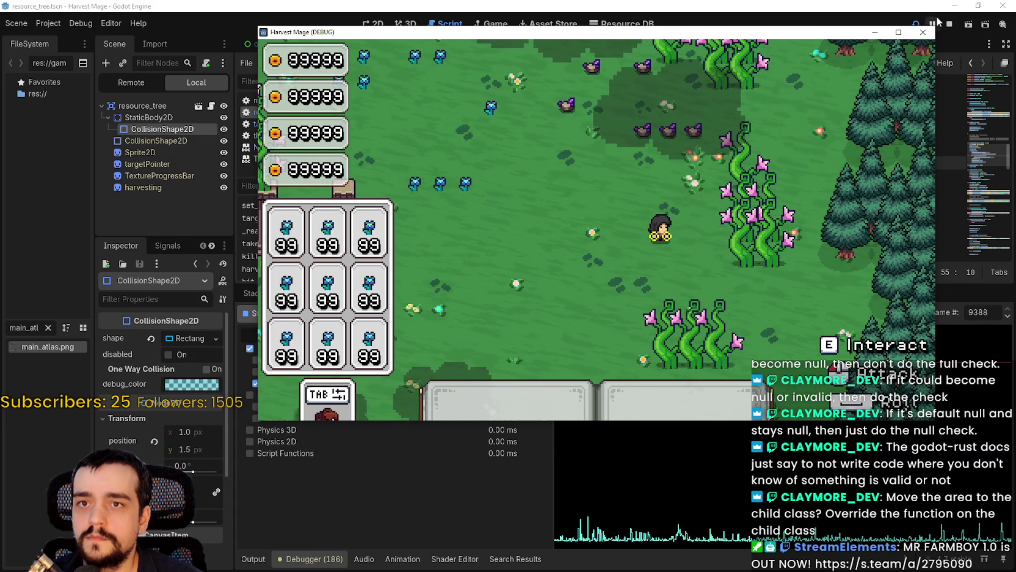
{"action": "left_click", "coordinate": [923, 32]}
{"action": "left_click", "coordinate": [253, 558]}
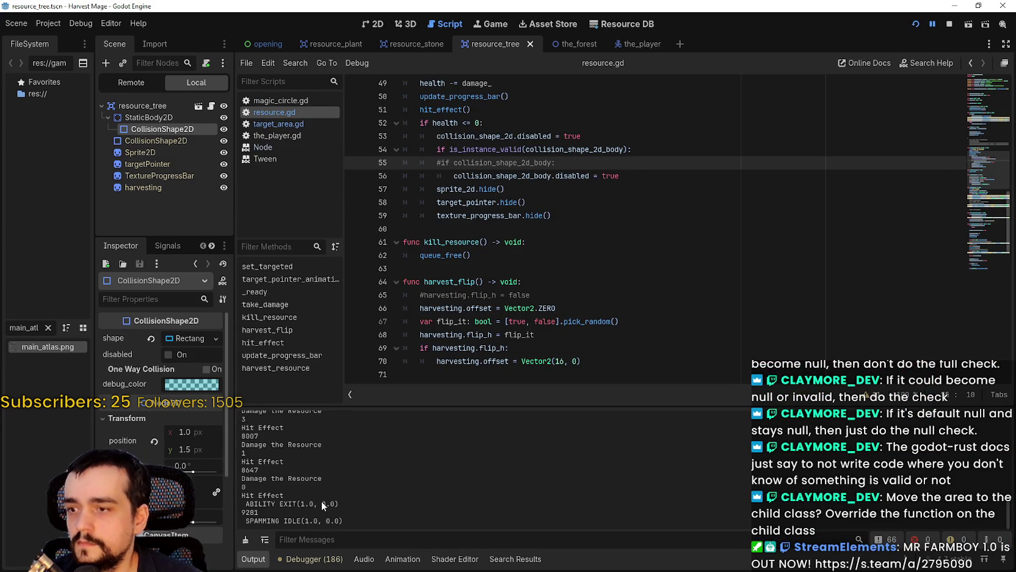
Step: Load frame 8647 from the Output log into the Profiler, then stop the debug session
{"action": "left_click", "coordinate": [315, 558]}
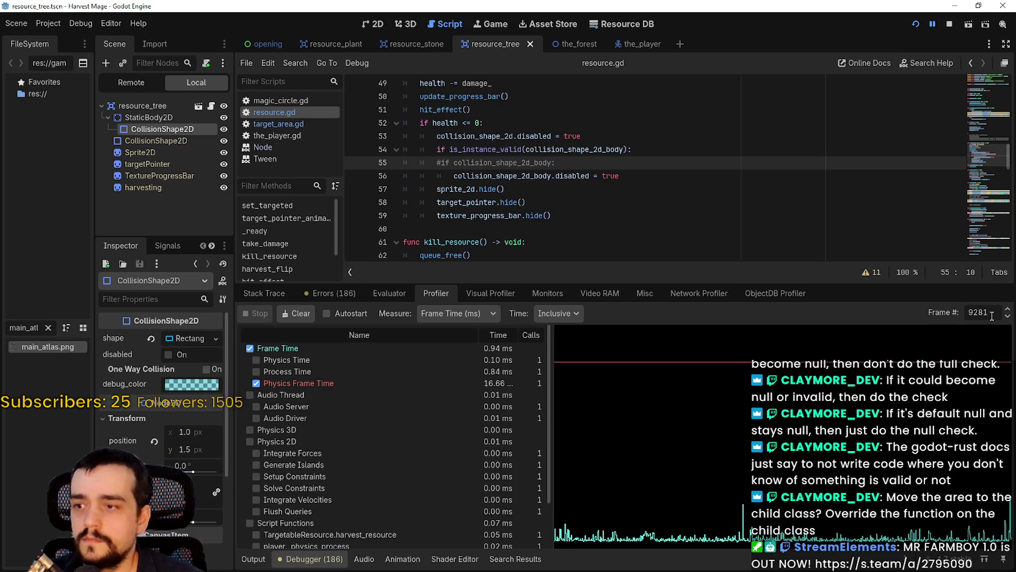
{"action": "scroll", "coordinate": [439, 435], "scroll_direction": "down", "scroll_amount": 2}
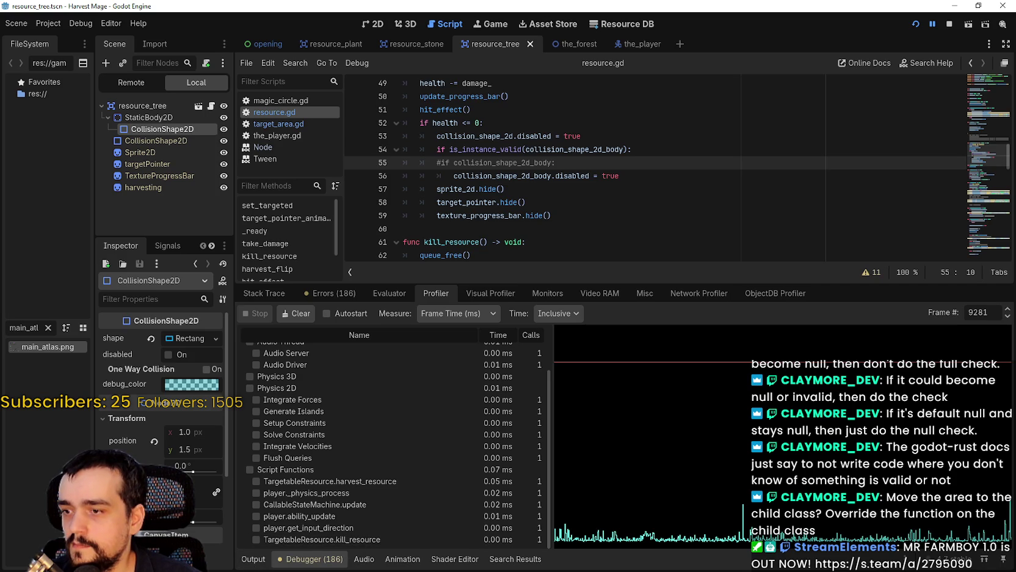
{"action": "left_click", "coordinate": [246, 565]}
{"action": "double_click", "coordinate": [253, 468]}
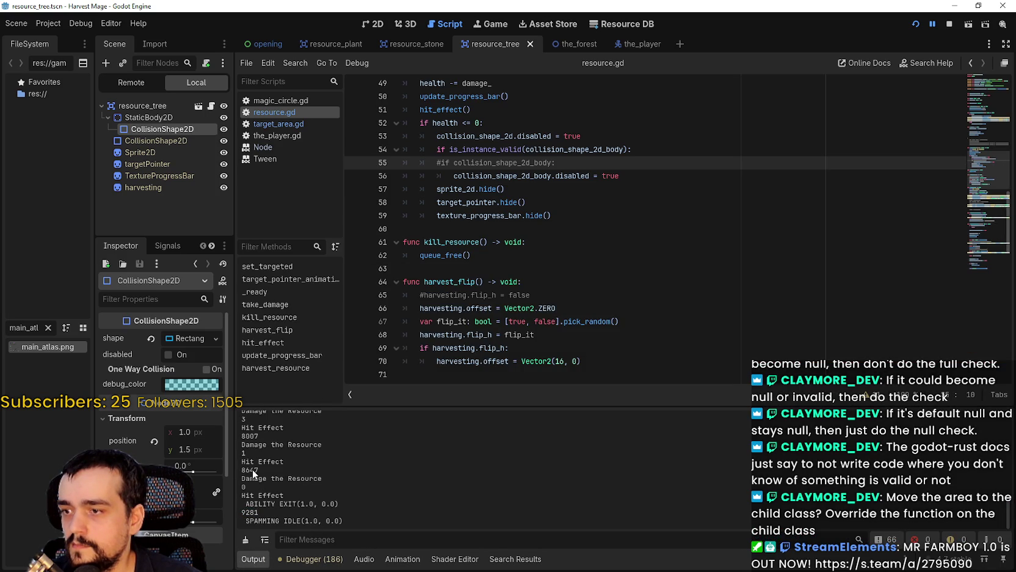
{"action": "left_click", "coordinate": [307, 565]}
{"action": "key", "text": "Return"}
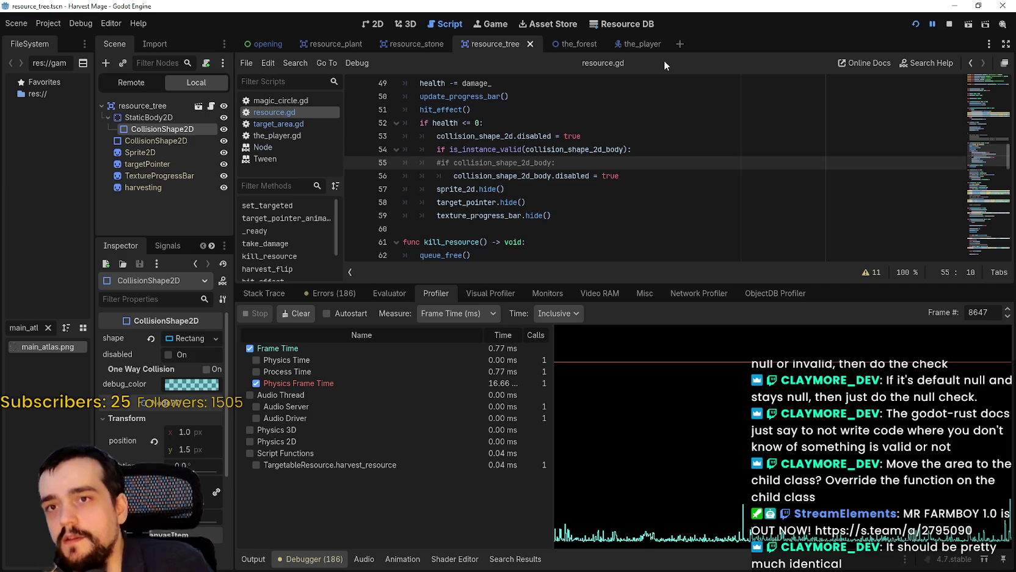
{"action": "left_click", "coordinate": [949, 26]}
Step: Make sure the game is stopped and open target_area.gd in the script editor
{"action": "left_click", "coordinate": [630, 210]}
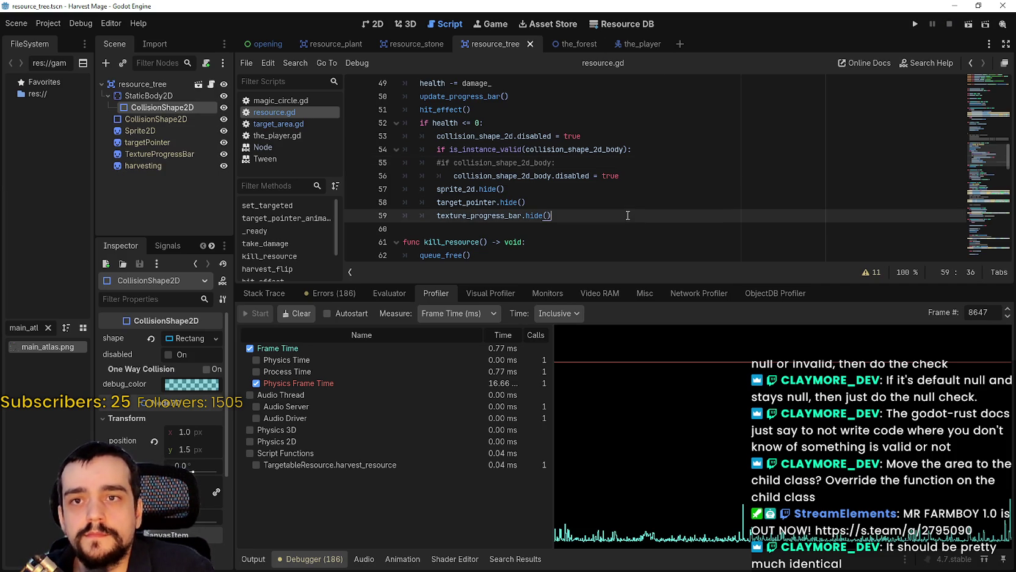
{"action": "left_click", "coordinate": [278, 124]}
{"action": "left_click", "coordinate": [579, 116]}
{"action": "scroll", "coordinate": [584, 132], "scroll_direction": "up", "scroll_amount": 1}
{"action": "scroll", "coordinate": [583, 132], "scroll_direction": "up", "scroll_amount": 10}
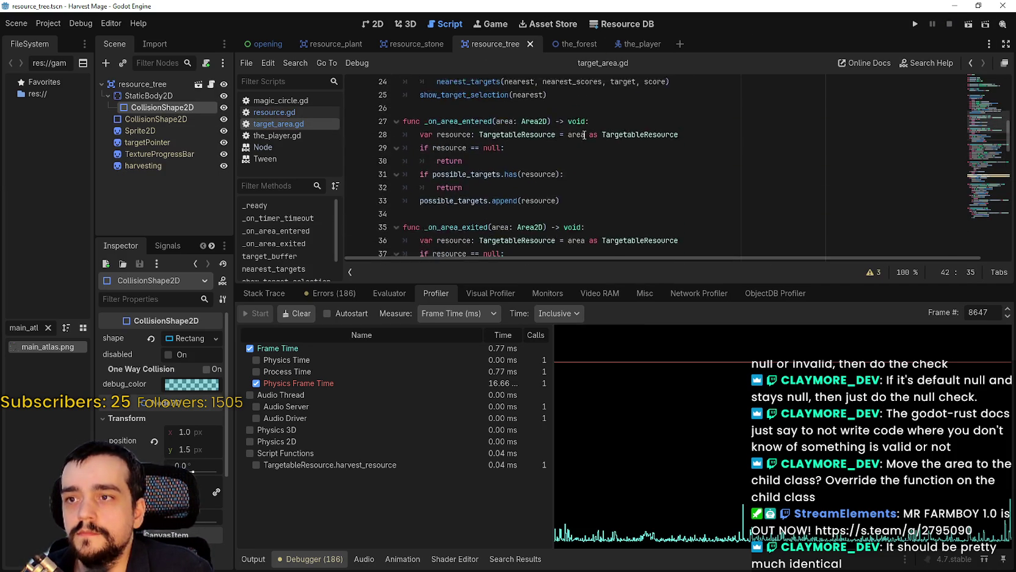
{"action": "left_click", "coordinate": [375, 25]}
{"action": "scroll", "coordinate": [610, 189], "scroll_direction": "down", "scroll_amount": 4}
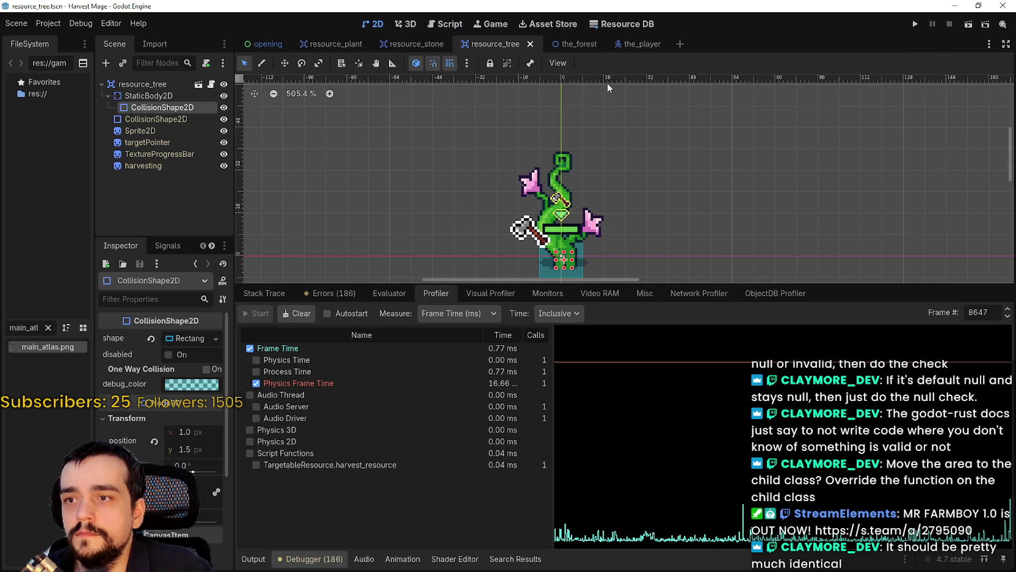
{"action": "left_click", "coordinate": [467, 24]}
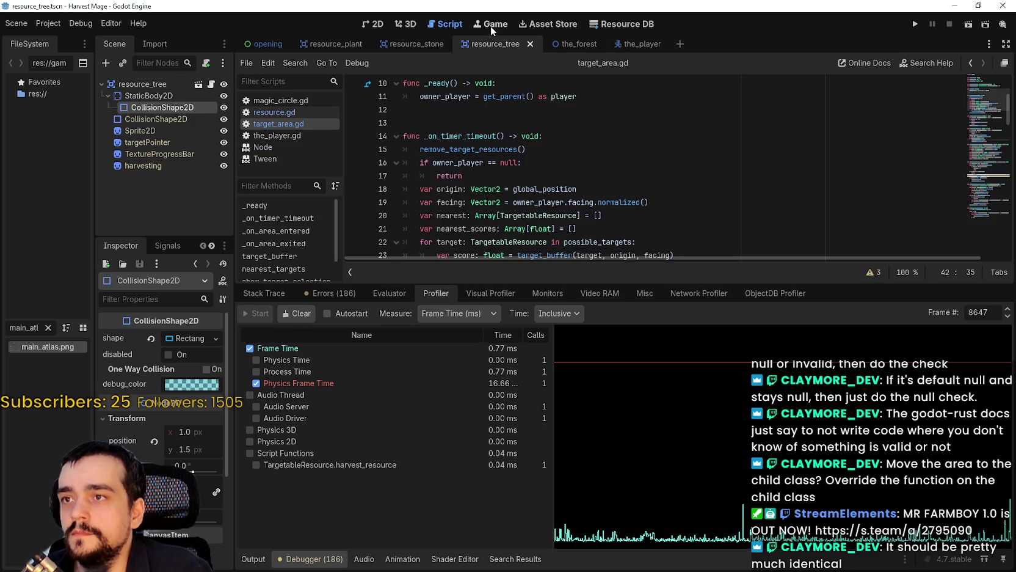
Step: Check target_count = 50 at the top of target_area.gd and run the project
{"action": "left_click", "coordinate": [290, 100]}
{"action": "left_click", "coordinate": [299, 110]}
{"action": "left_click", "coordinate": [316, 123]}
{"action": "scroll", "coordinate": [541, 98], "scroll_direction": "up", "scroll_amount": 3}
{"action": "left_click", "coordinate": [529, 119]}
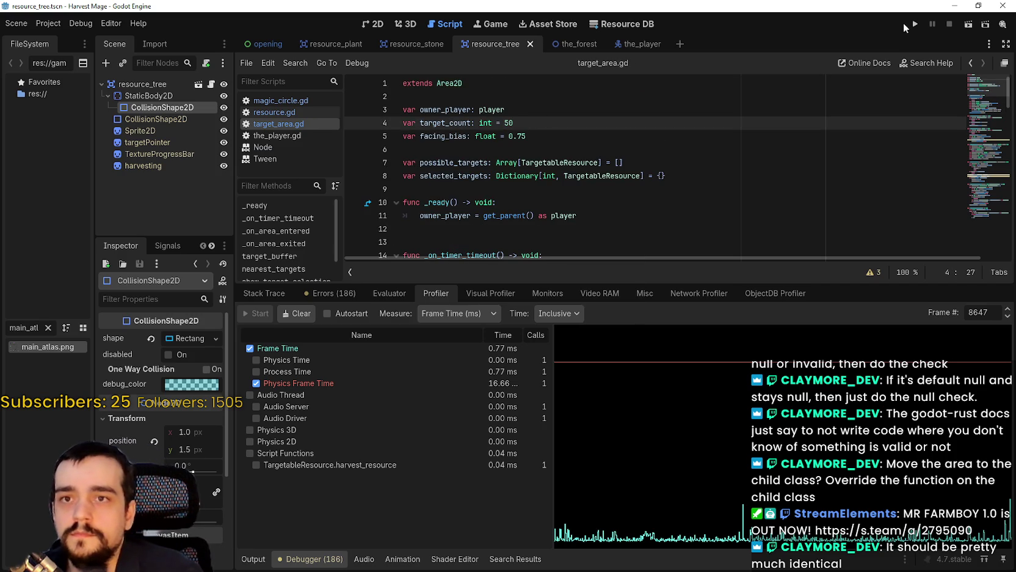
{"action": "left_click", "coordinate": [913, 23]}
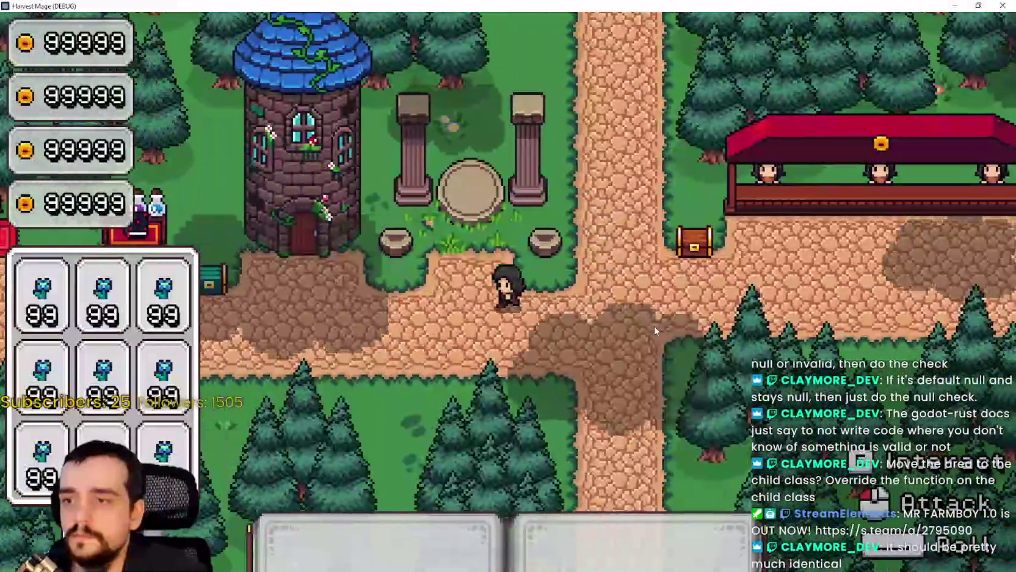
Step: Walk the character through the field into the cluster of pink vines
{"action": "key", "text": "w+a"}
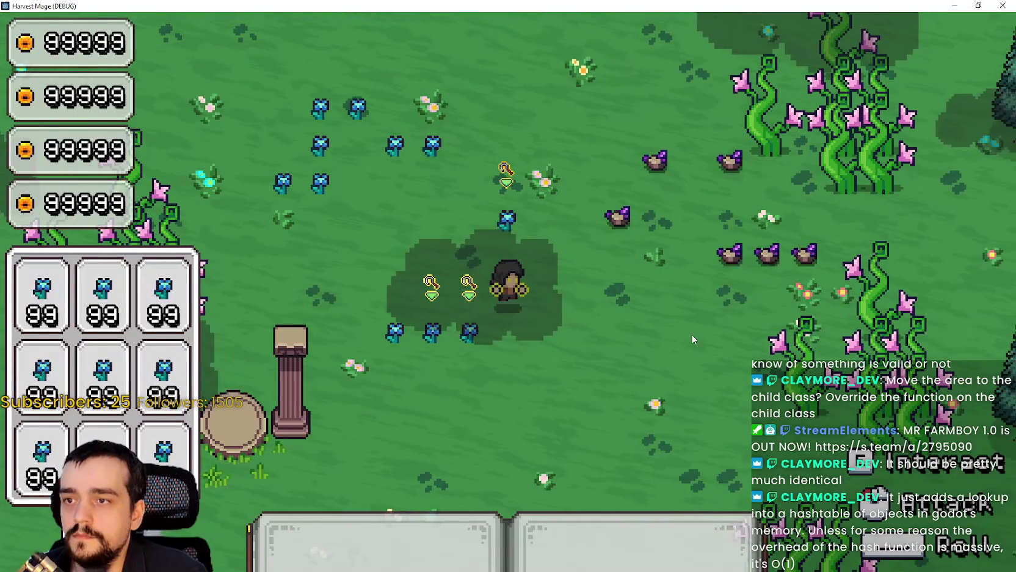
{"action": "key", "text": "w+a"}
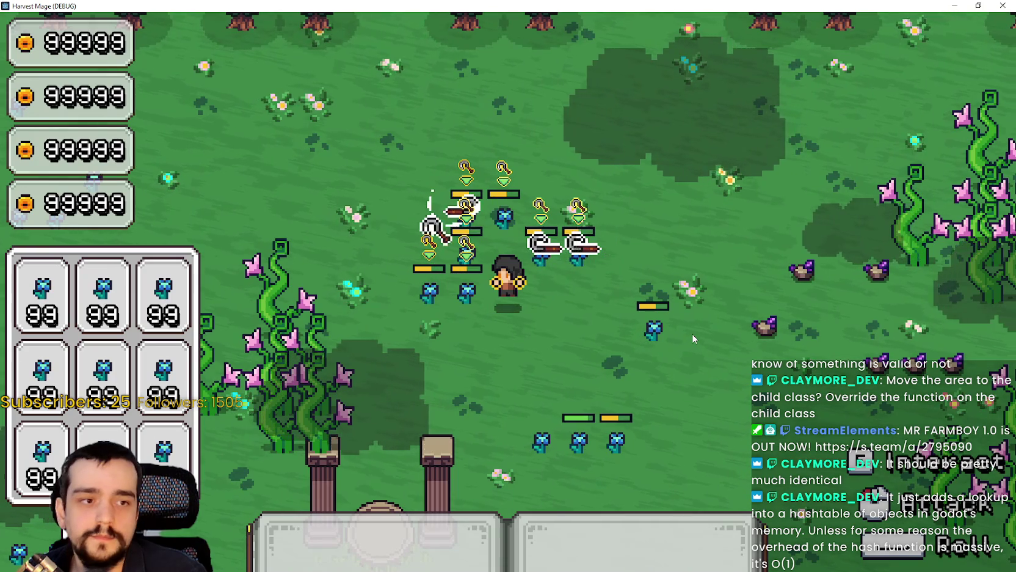
{"action": "key", "text": "w"}
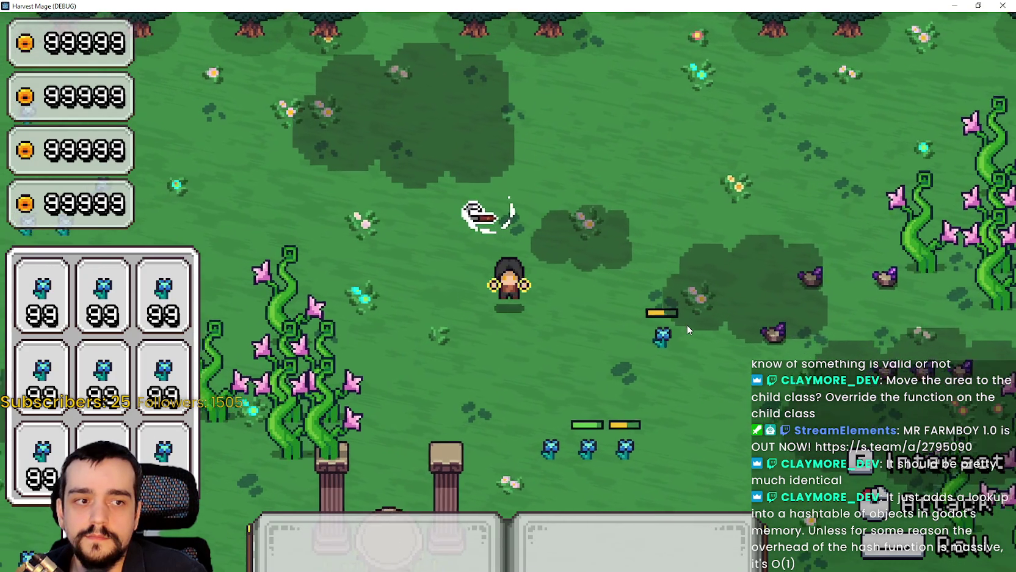
{"action": "key", "text": "a"}
{"action": "key", "text": "w"}
{"action": "key", "text": "a"}
{"action": "key", "text": "s"}
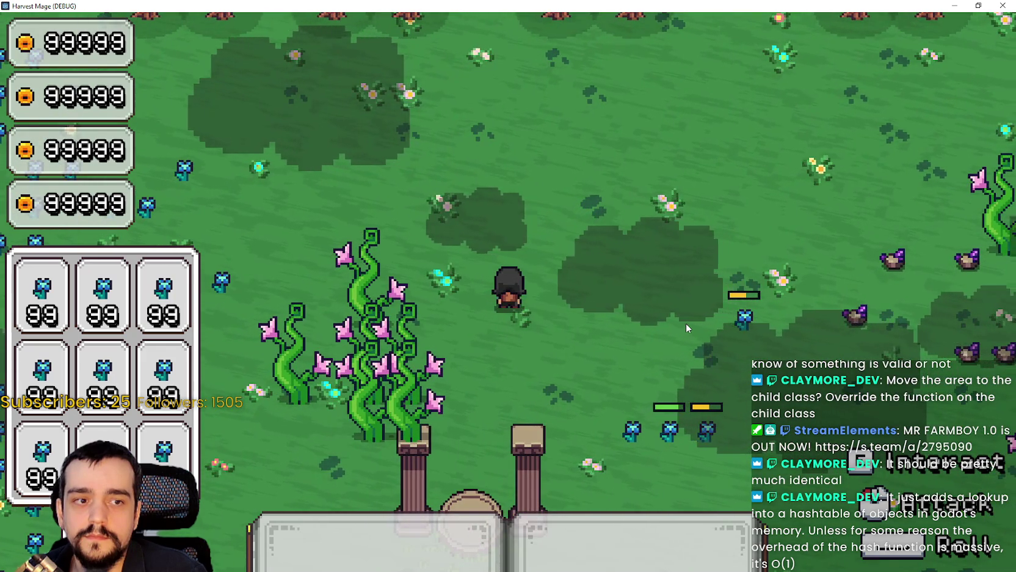
{"action": "key", "text": "a"}
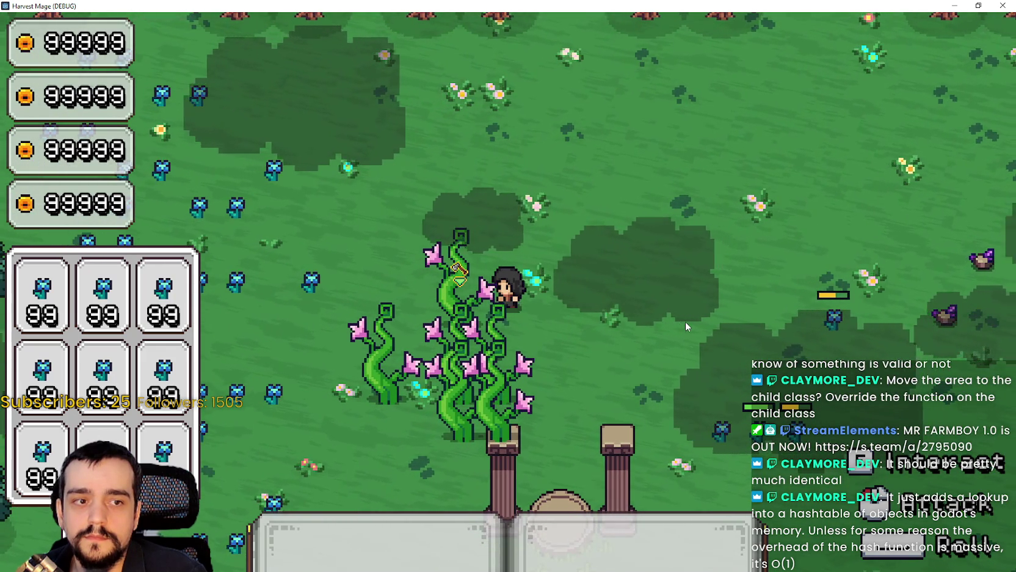
{"action": "key", "text": "w"}
{"action": "key", "text": "s"}
{"action": "key", "text": "a"}
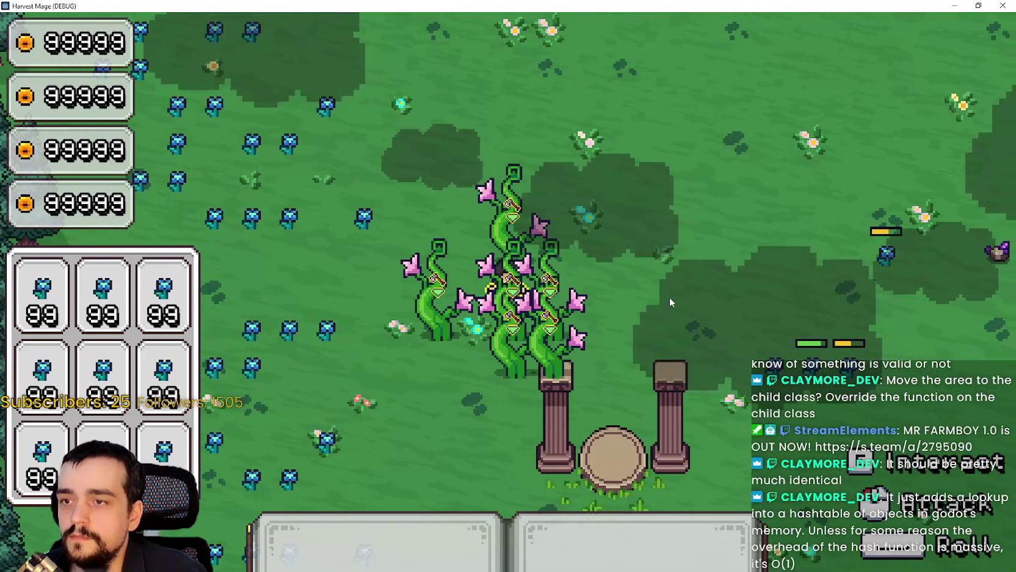
Step: Attack the vine cluster by the stone pillars until every vine is harvested
{"action": "left_click", "coordinate": [669, 296]}
{"action": "left_click", "coordinate": [669, 297]}
{"action": "left_click", "coordinate": [670, 296]}
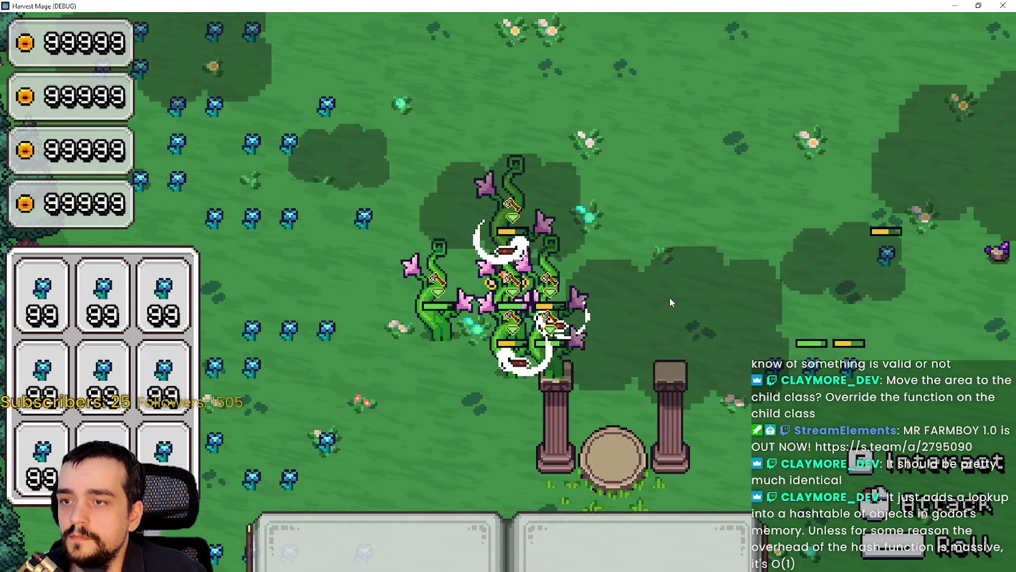
{"action": "key", "text": "a"}
{"action": "left_click", "coordinate": [669, 297]}
{"action": "left_click", "coordinate": [670, 296]}
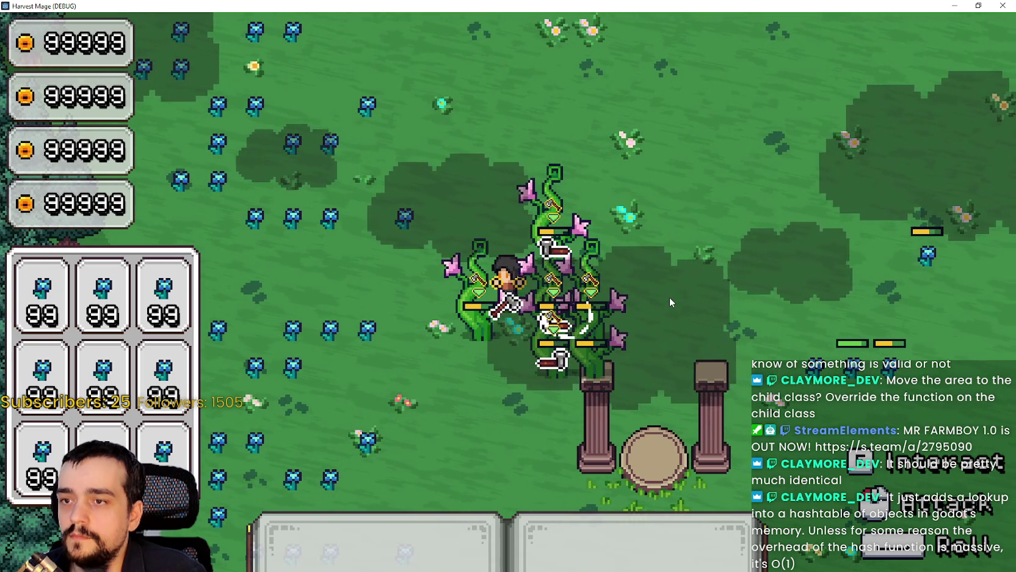
{"action": "left_click", "coordinate": [669, 296]}
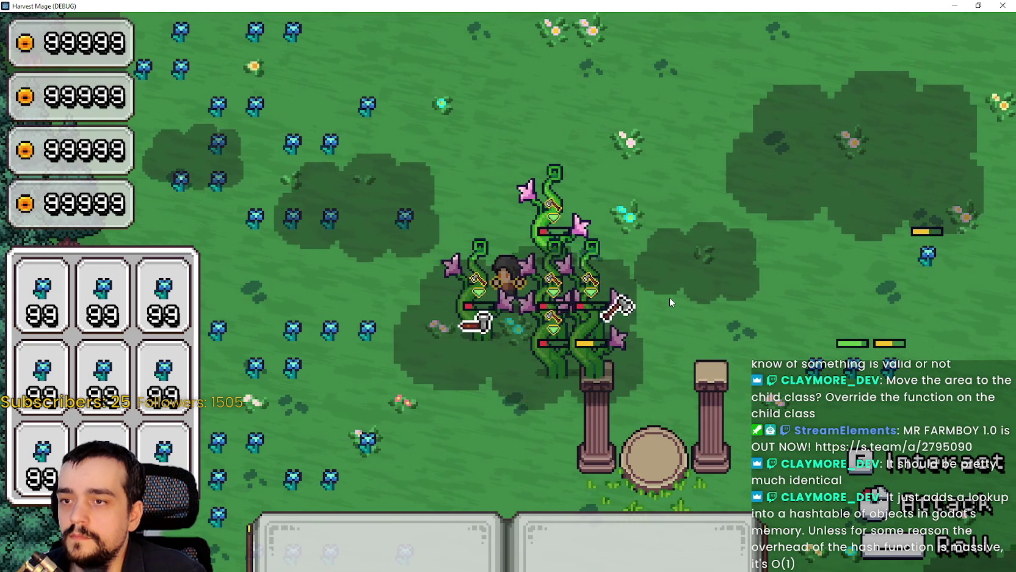
{"action": "left_click", "coordinate": [669, 297]}
{"action": "left_click", "coordinate": [669, 297]}
{"action": "left_click", "coordinate": [670, 297]}
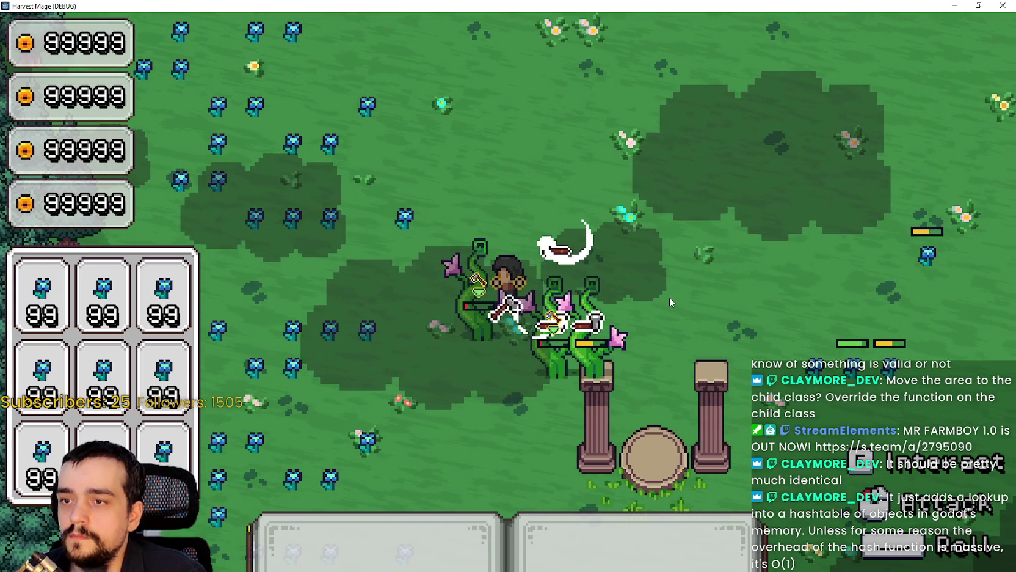
{"action": "left_click", "coordinate": [670, 297]}
{"action": "key", "text": "d"}
{"action": "key", "text": "s"}
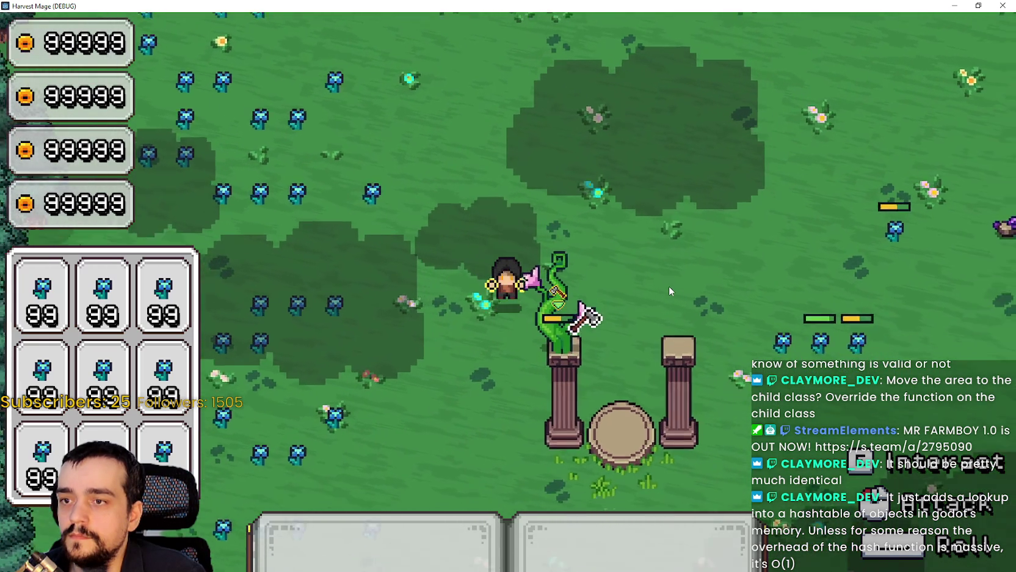
{"action": "left_click", "coordinate": [670, 287]}
{"action": "key", "text": "d"}
{"action": "left_click", "coordinate": [670, 287]}
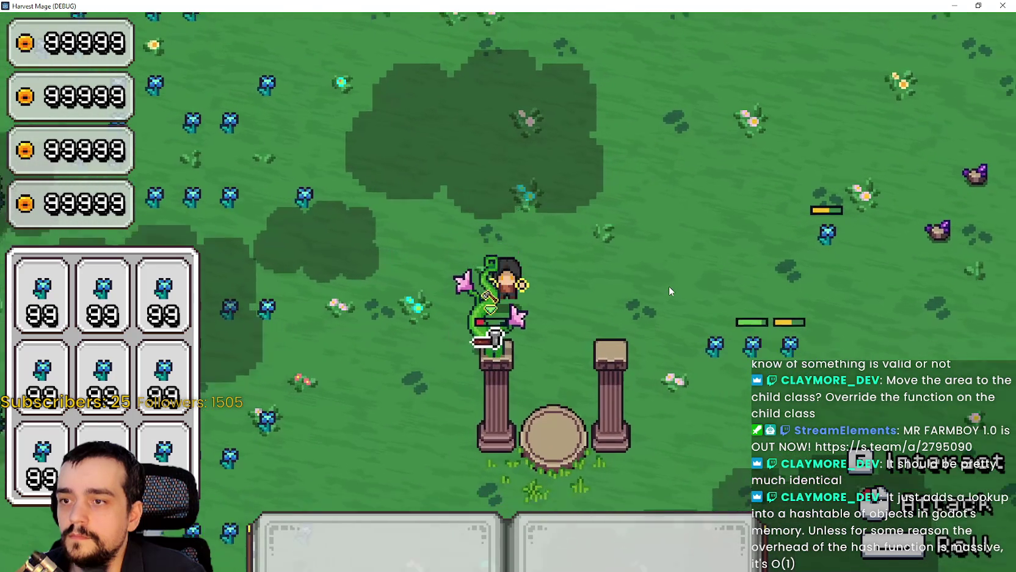
{"action": "key", "text": "a"}
{"action": "key", "text": "s"}
{"action": "left_click", "coordinate": [669, 287]}
Step: Walk to the next vine patch and start attacking that cluster
{"action": "key", "text": "a"}
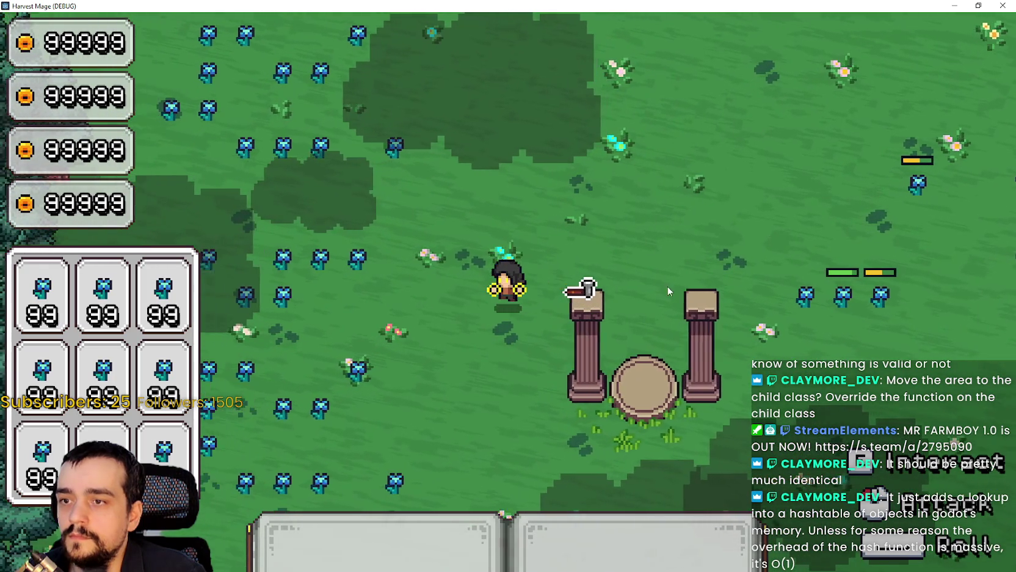
{"action": "key", "text": "d"}
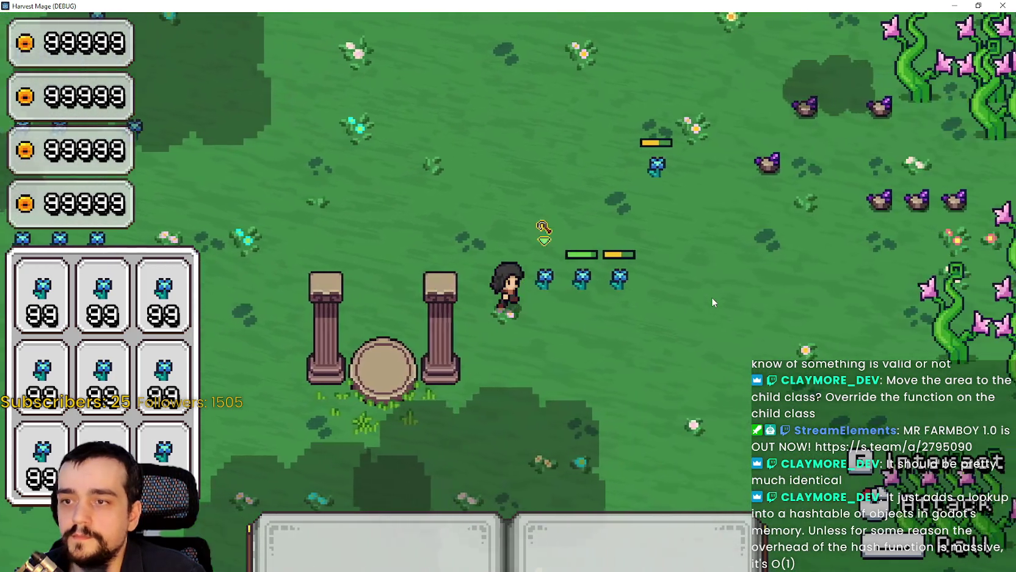
{"action": "key", "text": "d"}
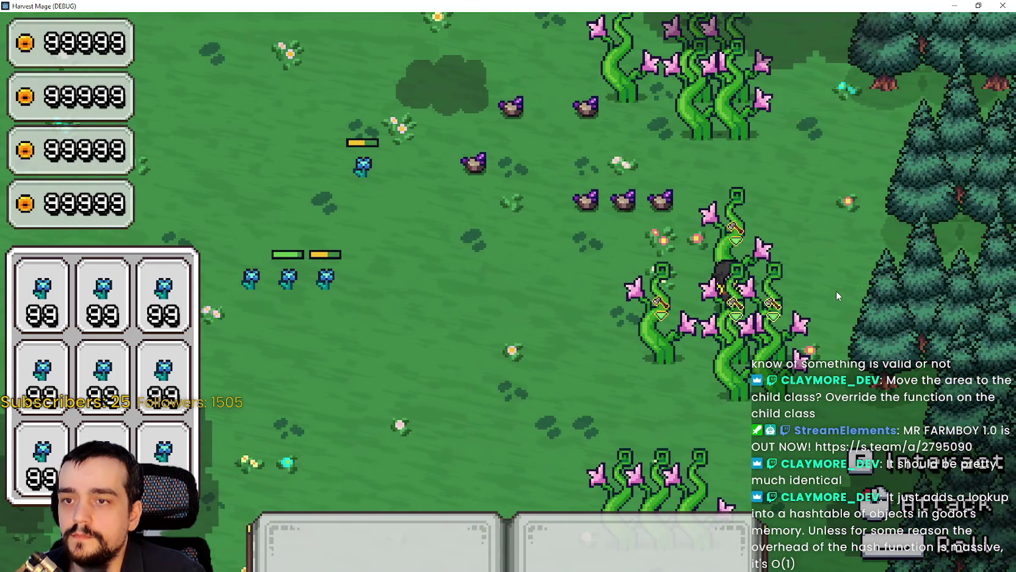
{"action": "key", "text": "s"}
{"action": "left_click", "coordinate": [836, 290]}
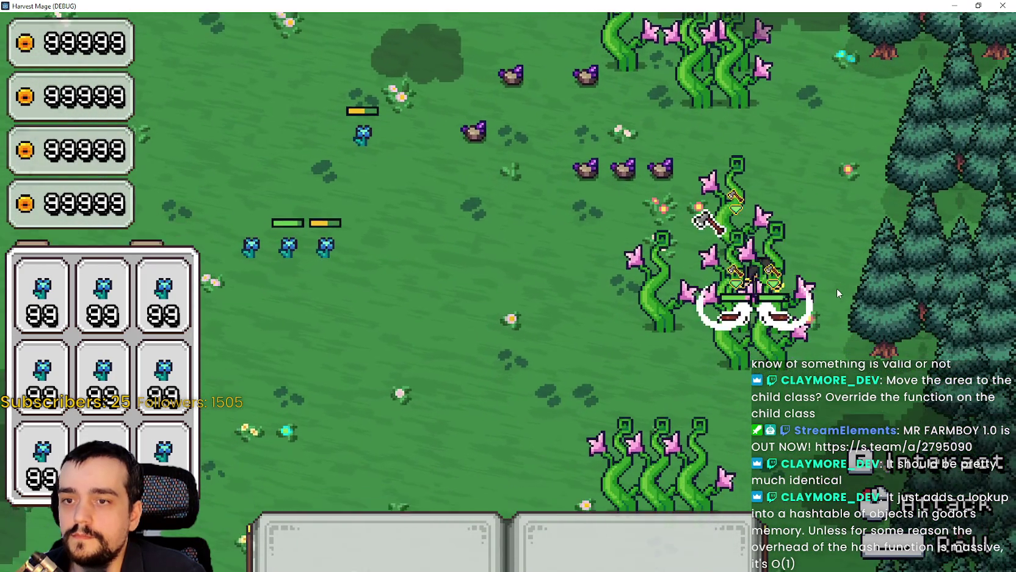
{"action": "left_click", "coordinate": [837, 287]}
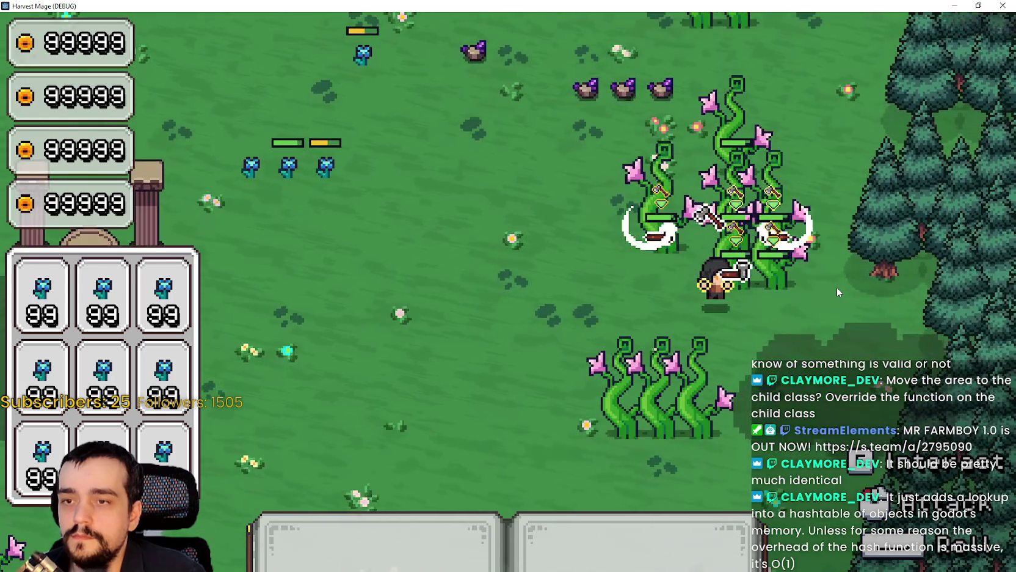
{"action": "left_click", "coordinate": [836, 288]}
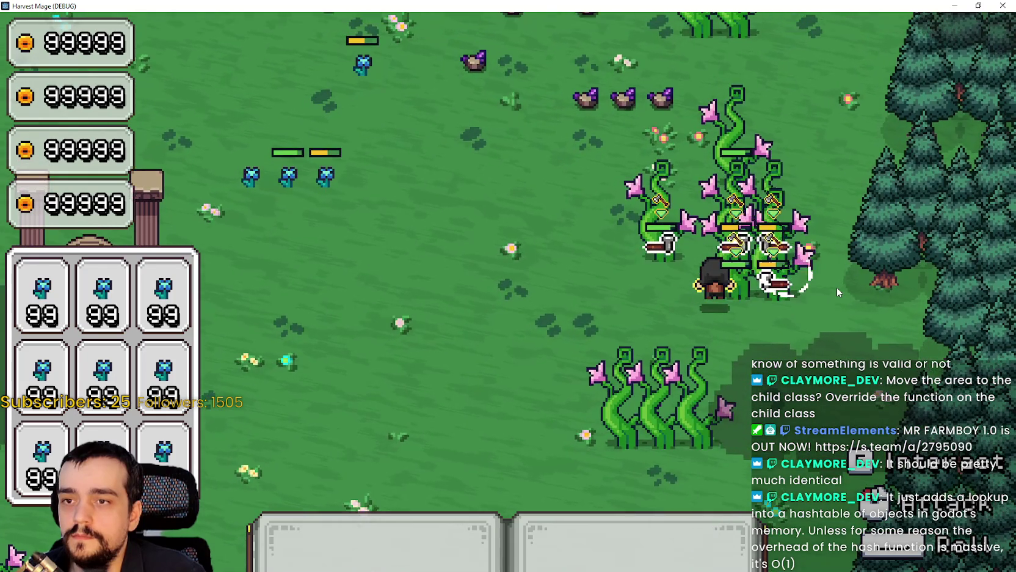